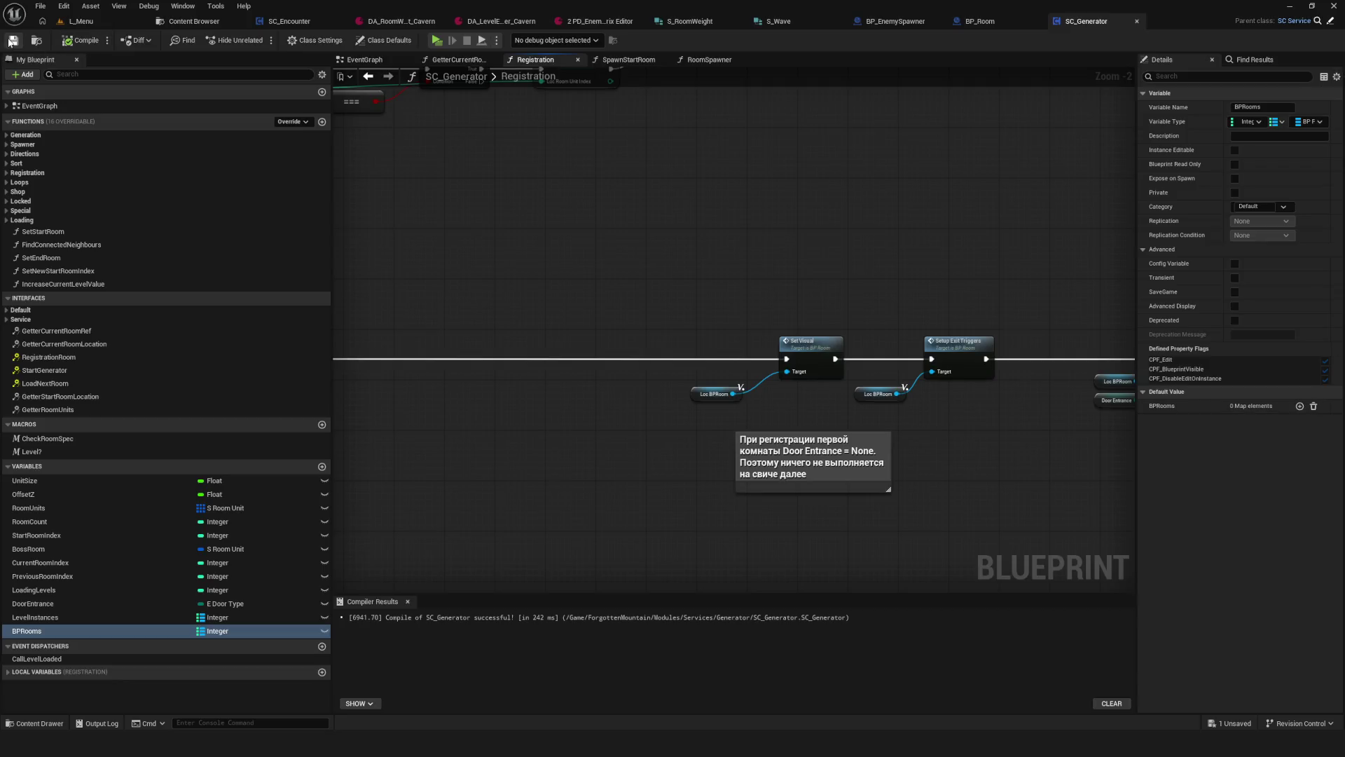
Step: Add a BPRooms Map Add node and insert it into Registration's execution chain after SET
{"action": "scroll", "coordinate": [659, 343], "scroll_direction": "down", "scroll_amount": 2}
{"action": "mouse_move", "coordinate": [560, 381]}
{"action": "left_mouse_down"}
{"action": "mouse_move", "coordinate": [676, 427]}
{"action": "mouse_move", "coordinate": [609, 430]}
{"action": "left_mouse_up"}
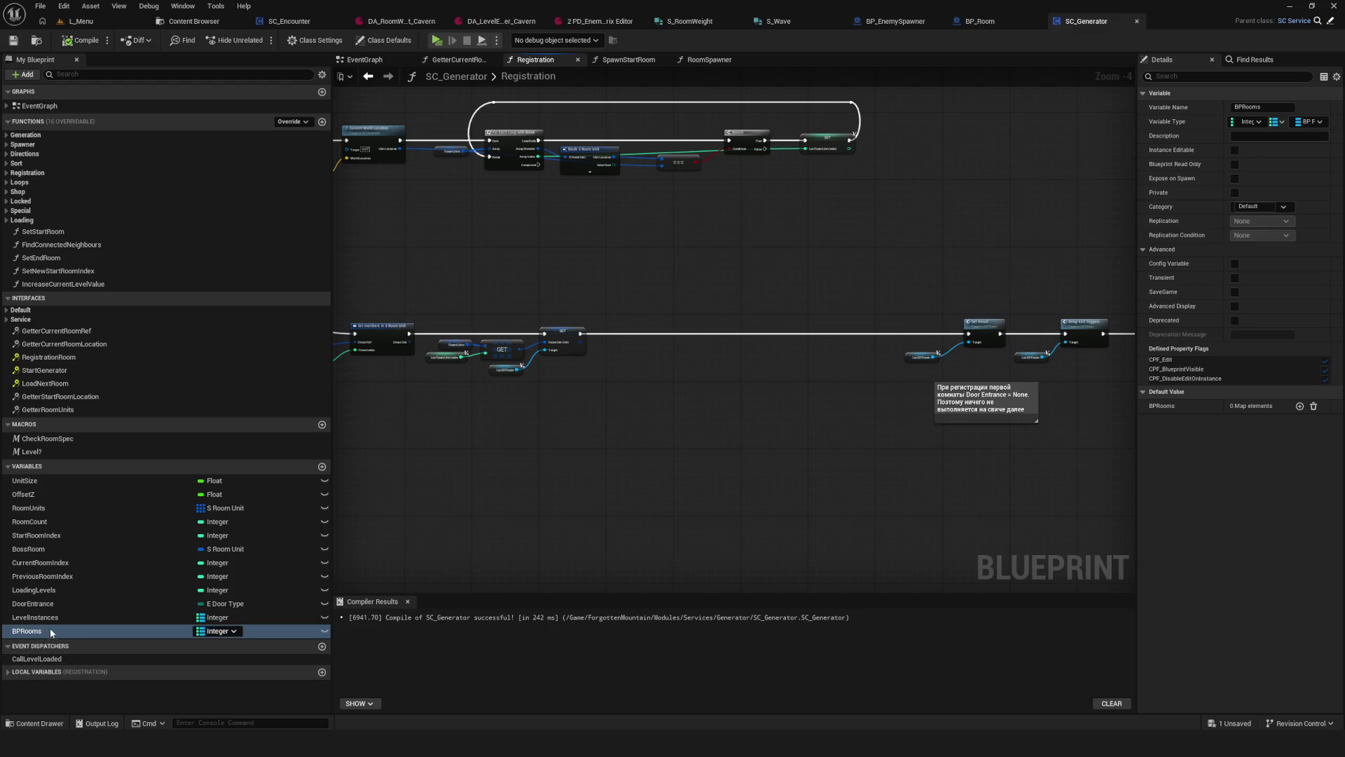
{"action": "mouse_move", "coordinate": [49, 628]}
{"action": "left_mouse_down"}
{"action": "mouse_move", "coordinate": [599, 441]}
{"action": "mouse_move", "coordinate": [658, 404]}
{"action": "mouse_move", "coordinate": [751, 230]}
{"action": "mouse_move", "coordinate": [746, 246]}
{"action": "left_mouse_up"}
{"action": "scroll", "coordinate": [668, 431], "scroll_direction": "up", "scroll_amount": 4}
{"action": "type", "text": "add"}
{"action": "left_click", "coordinate": [708, 480]}
{"action": "left_click_drag", "start_coordinate": [498, 224], "coordinate": [716, 224]}
{"action": "mouse_move", "coordinate": [767, 224]}
{"action": "left_mouse_down"}
{"action": "mouse_move", "coordinate": [788, 240]}
{"action": "mouse_move", "coordinate": [1113, 223]}
{"action": "left_mouse_up"}
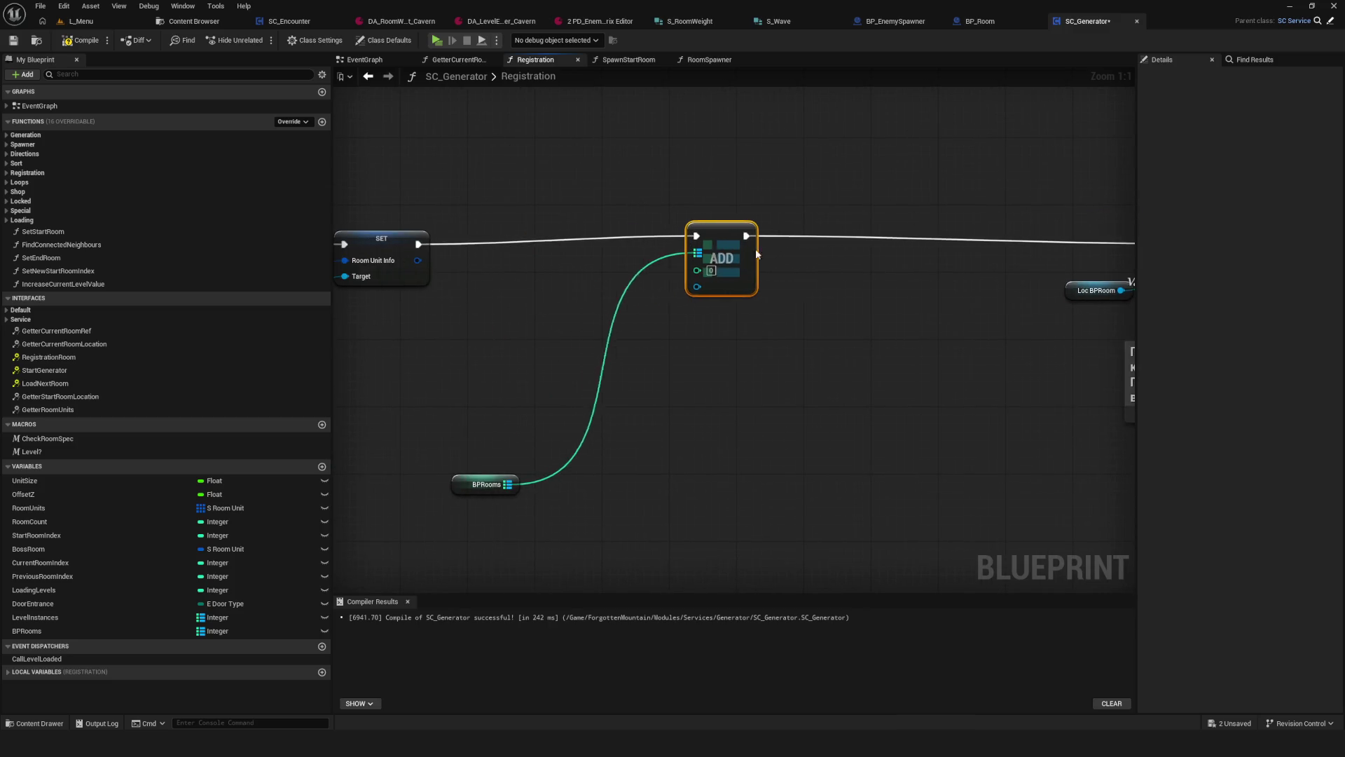
{"action": "left_click_drag", "start_coordinate": [484, 510], "coordinate": [711, 317]}
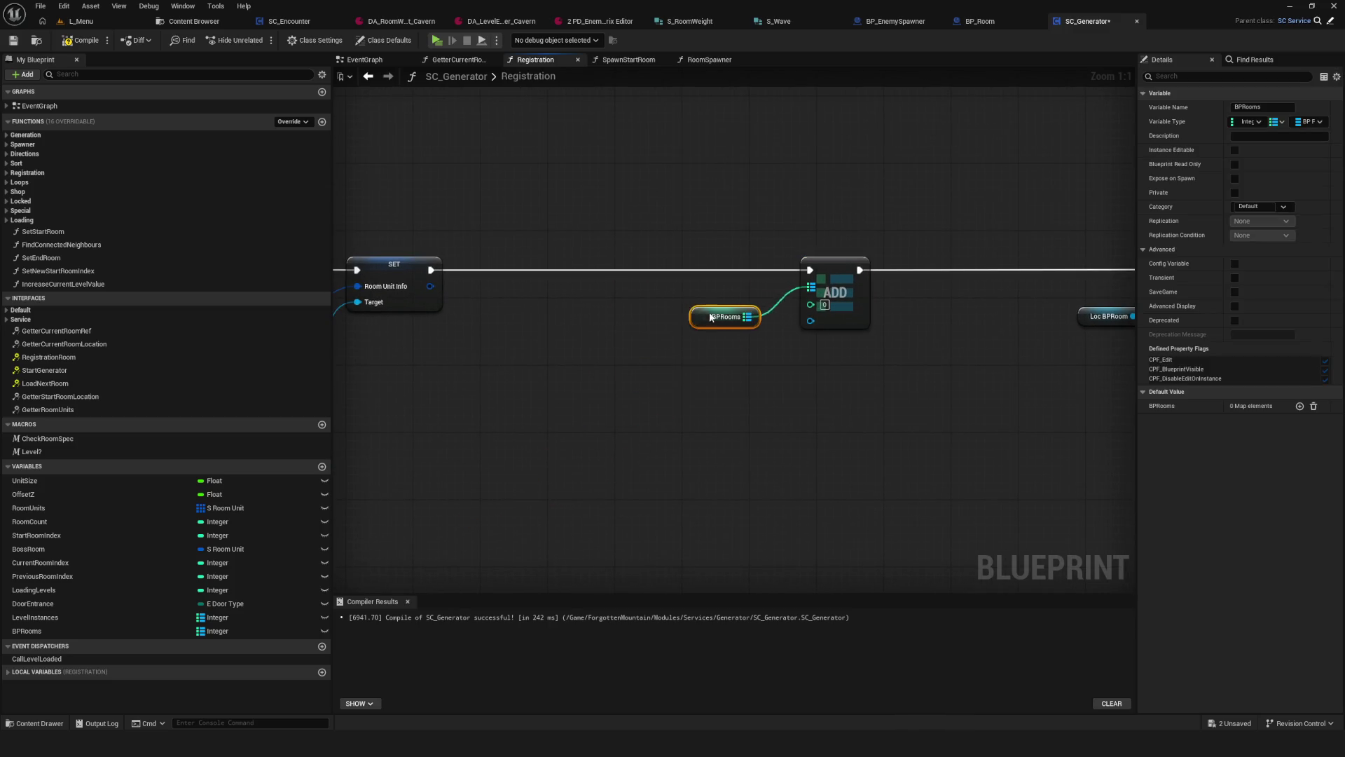
Step: Frame the SET and Add nodes, then save and compile SC_Generator
{"action": "scroll", "coordinate": [726, 297], "scroll_direction": "down", "scroll_amount": 5}
{"action": "scroll", "coordinate": [628, 324], "scroll_direction": "up", "scroll_amount": 5}
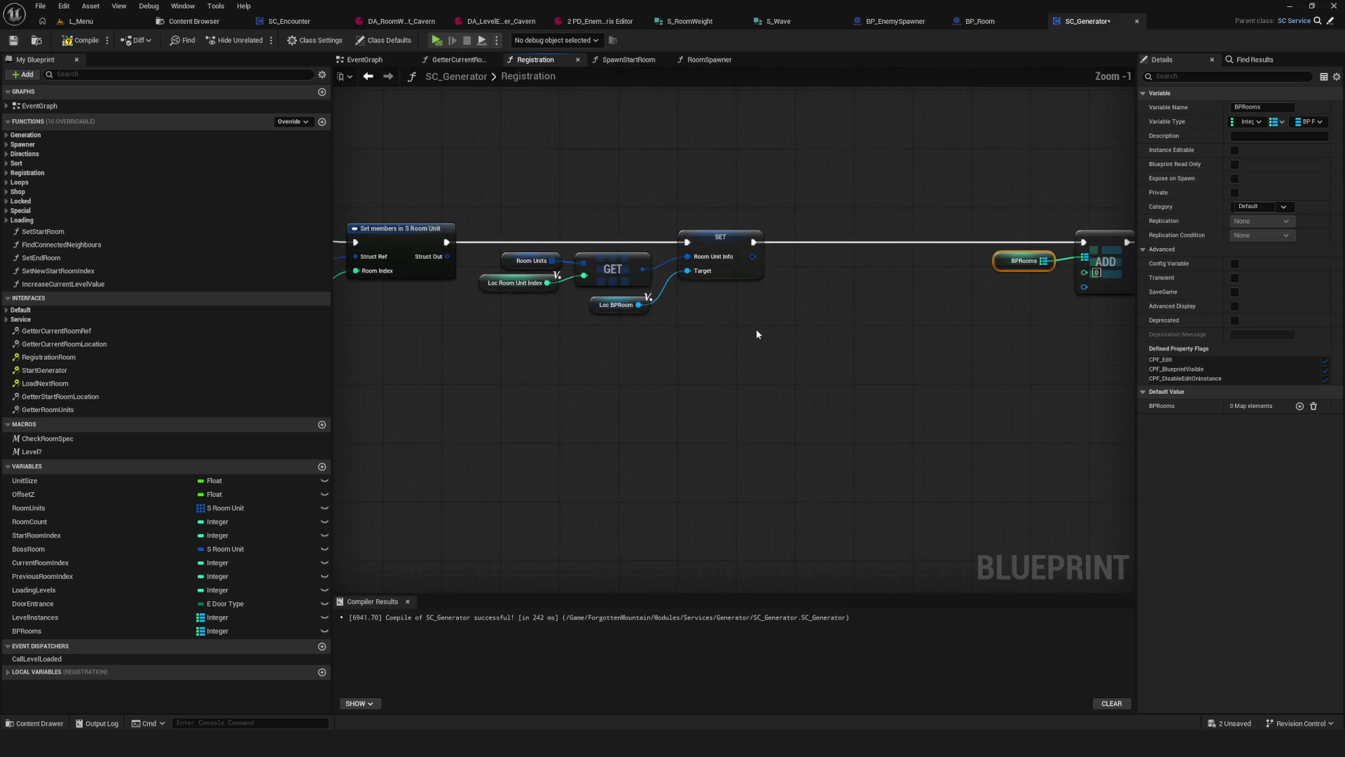
{"action": "left_click_drag", "start_coordinate": [822, 343], "coordinate": [693, 381]}
{"action": "key", "text": "ctrl+s"}
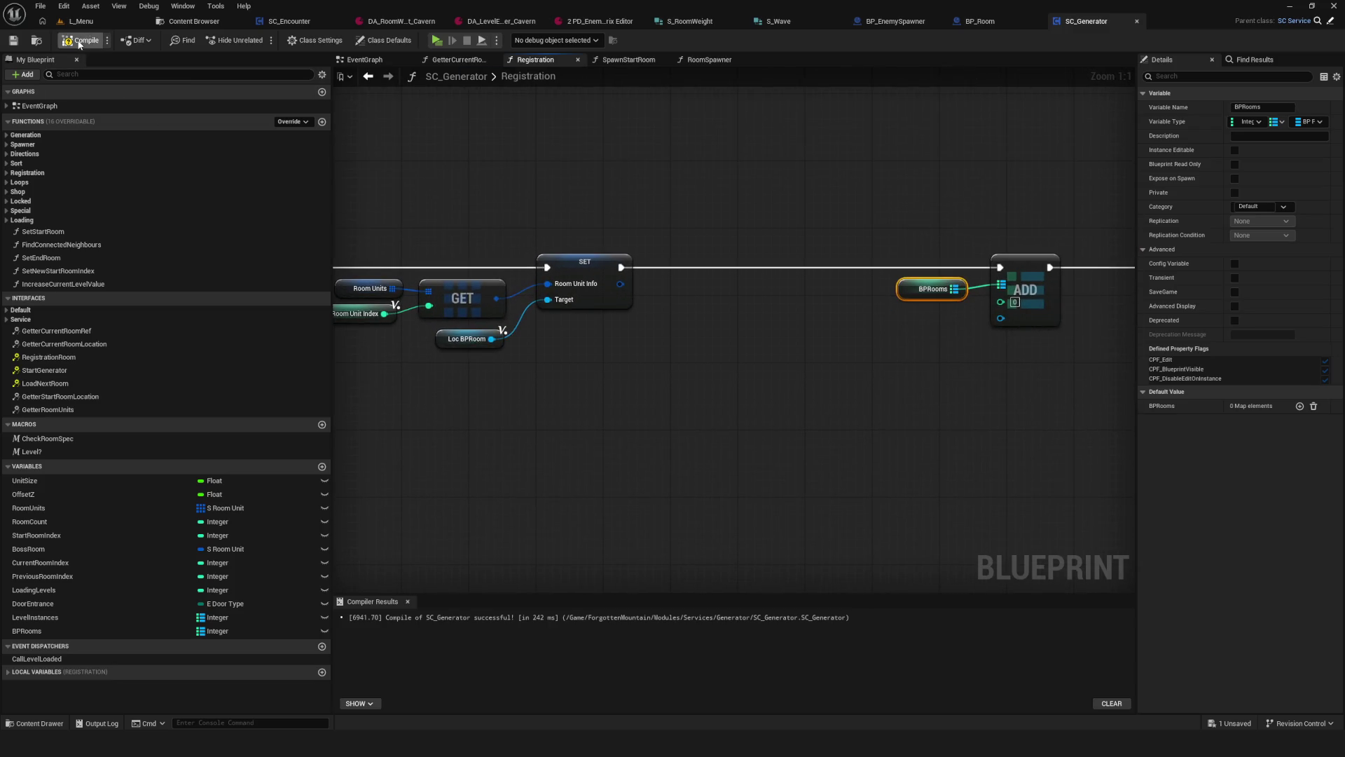
{"action": "left_click", "coordinate": [81, 40]}
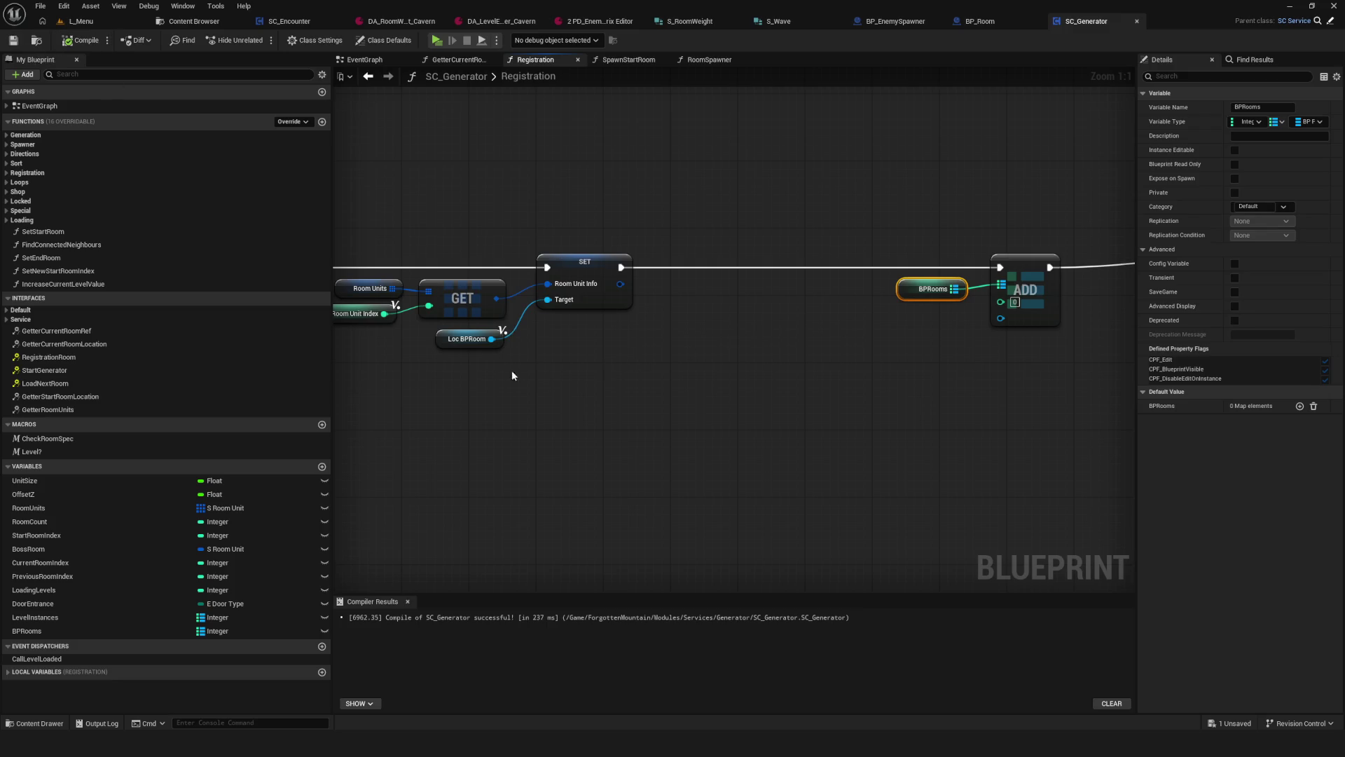
Step: Paste a copy of the Loc BPRoom getter and wire it into the Add node
{"action": "left_click", "coordinate": [467, 338]}
{"action": "key", "text": "ctrl+c"}
{"action": "key", "text": "ctrl+v"}
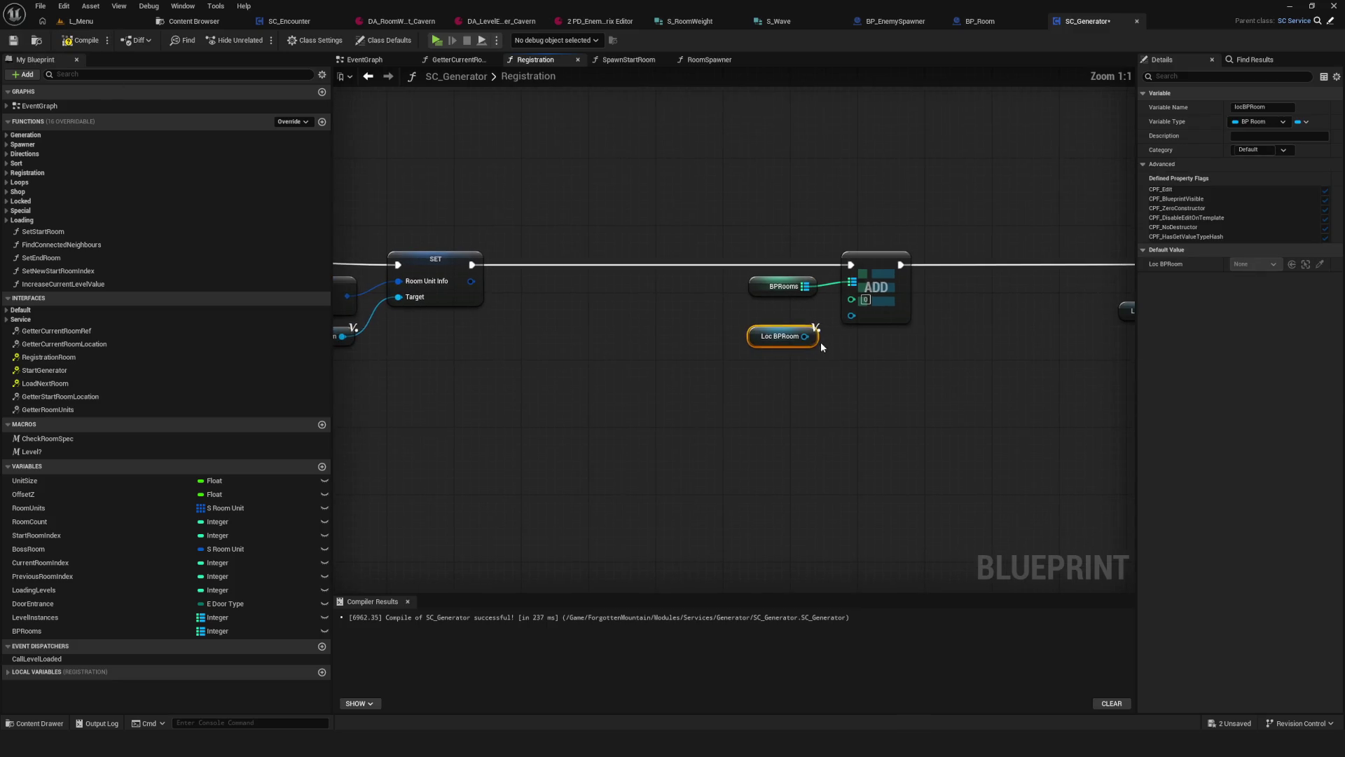
{"action": "left_click_drag", "start_coordinate": [813, 336], "coordinate": [850, 314]}
{"action": "scroll", "coordinate": [851, 313], "scroll_direction": "down", "scroll_amount": 3}
Step: Wire a Loc Room Unit Index copy into the Add key, arrange the getters, and save
{"action": "left_click", "coordinate": [778, 325]}
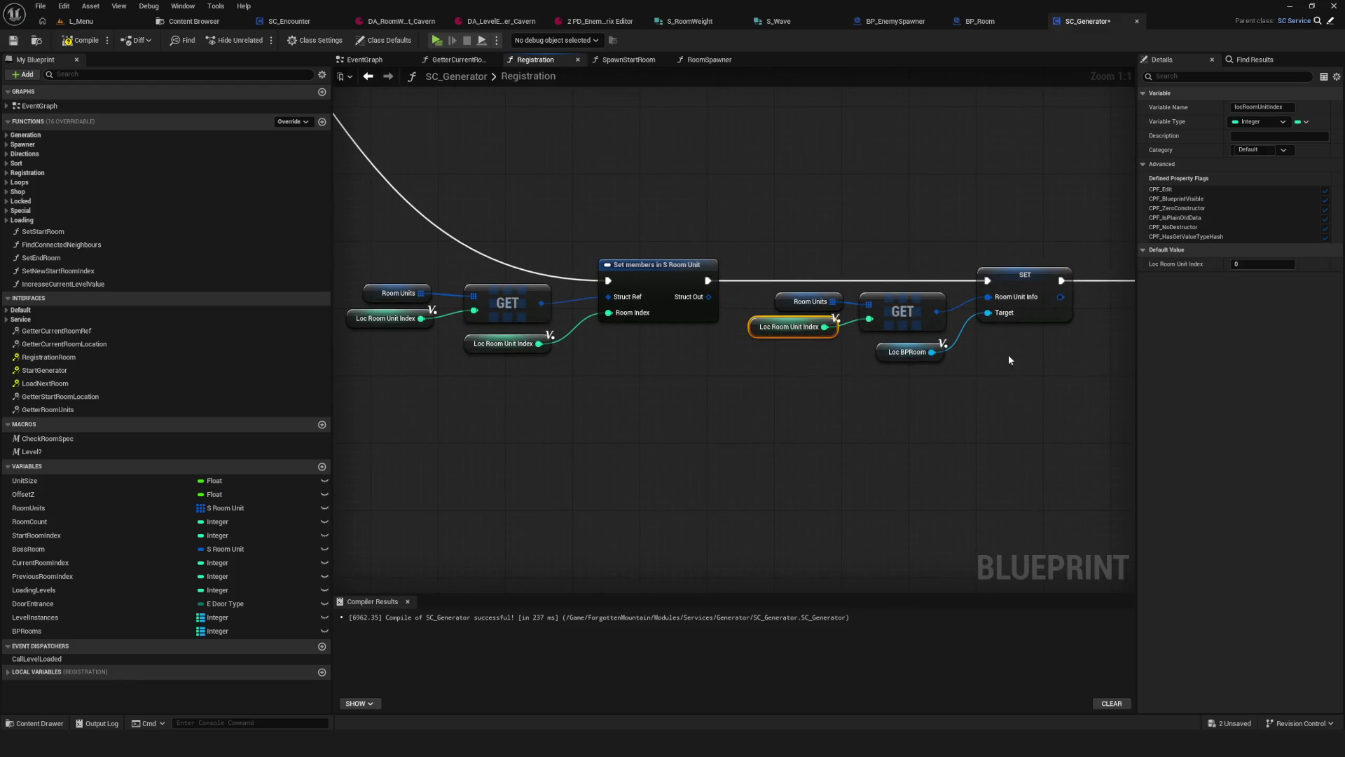
{"action": "scroll", "coordinate": [646, 346], "scroll_direction": "up", "scroll_amount": 3}
{"action": "key", "text": "ctrl+v"}
{"action": "left_click_drag", "start_coordinate": [744, 346], "coordinate": [822, 326]}
{"action": "left_click_drag", "start_coordinate": [745, 370], "coordinate": [745, 395]}
{"action": "left_click_drag", "start_coordinate": [690, 351], "coordinate": [715, 351]}
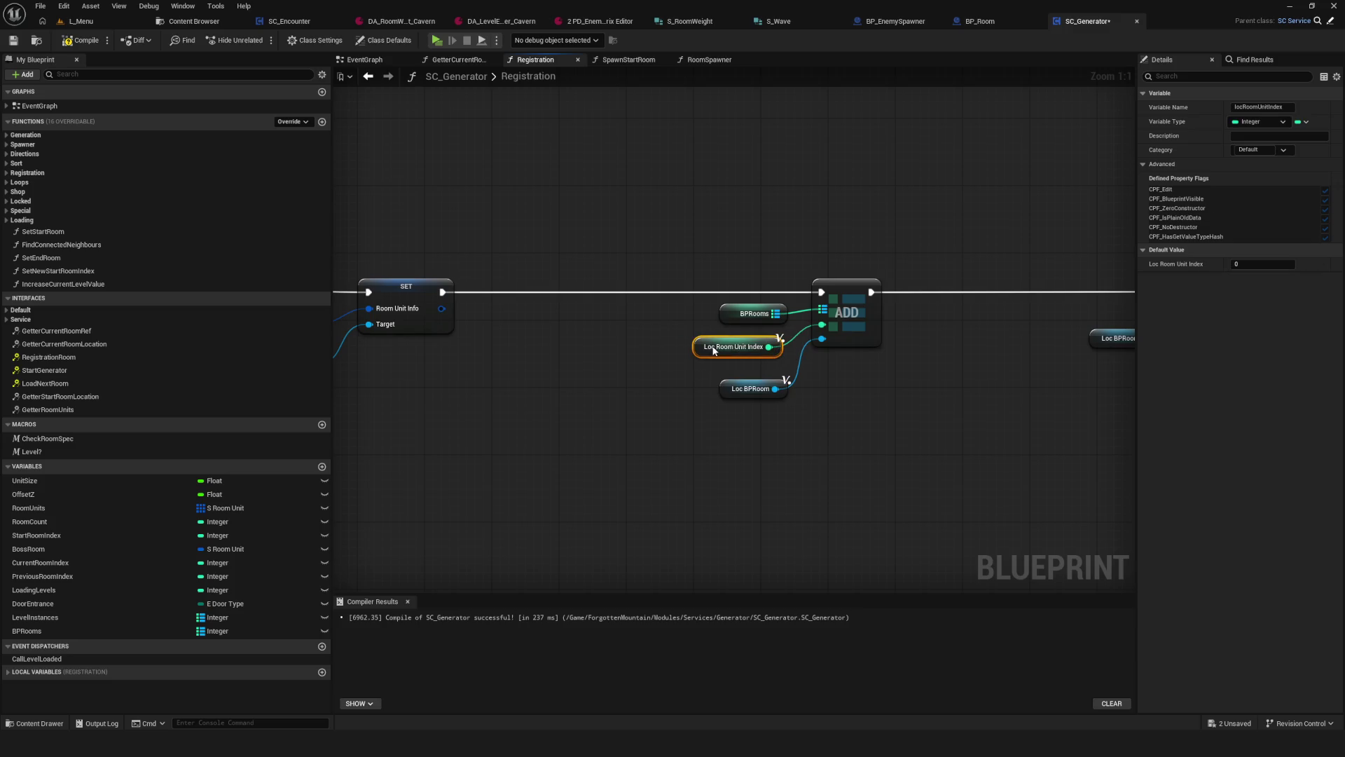
{"action": "left_click", "coordinate": [752, 392]}
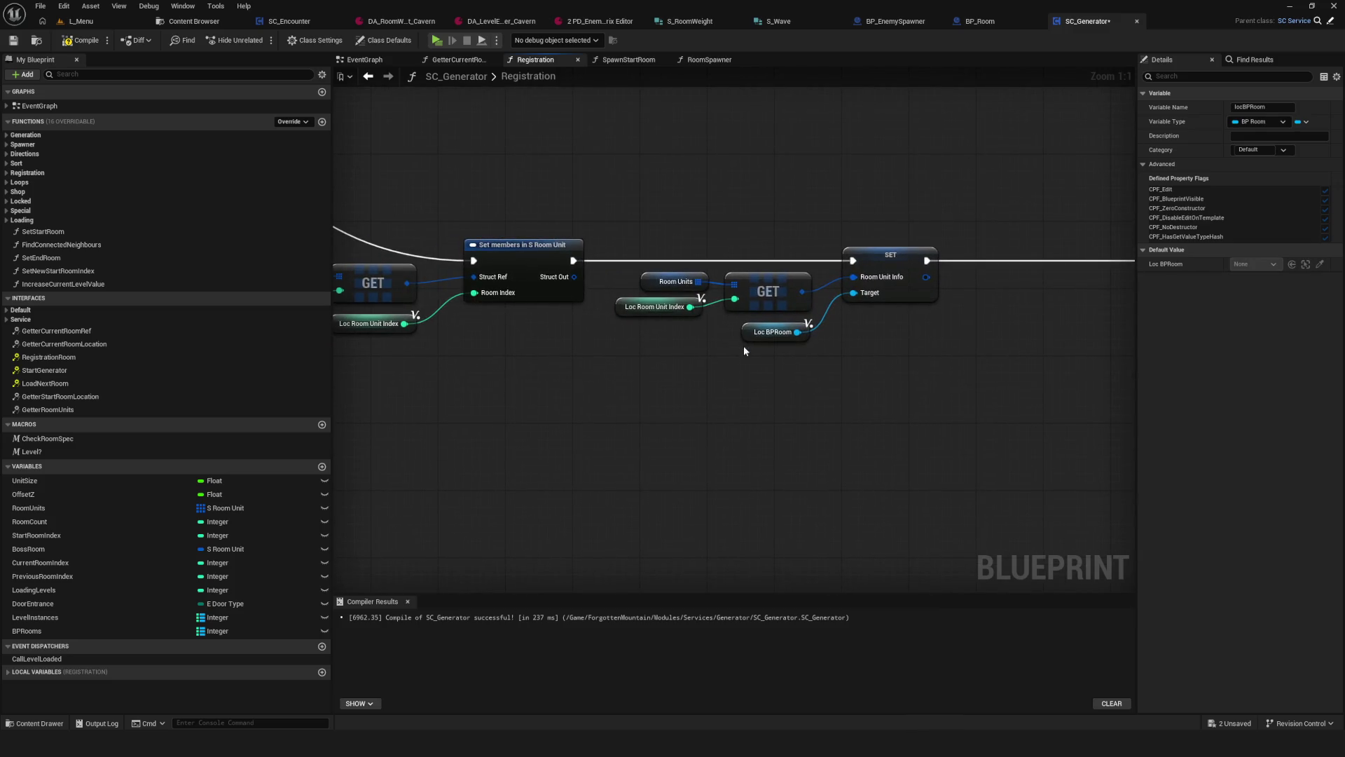
{"action": "key", "text": "ctrl+s"}
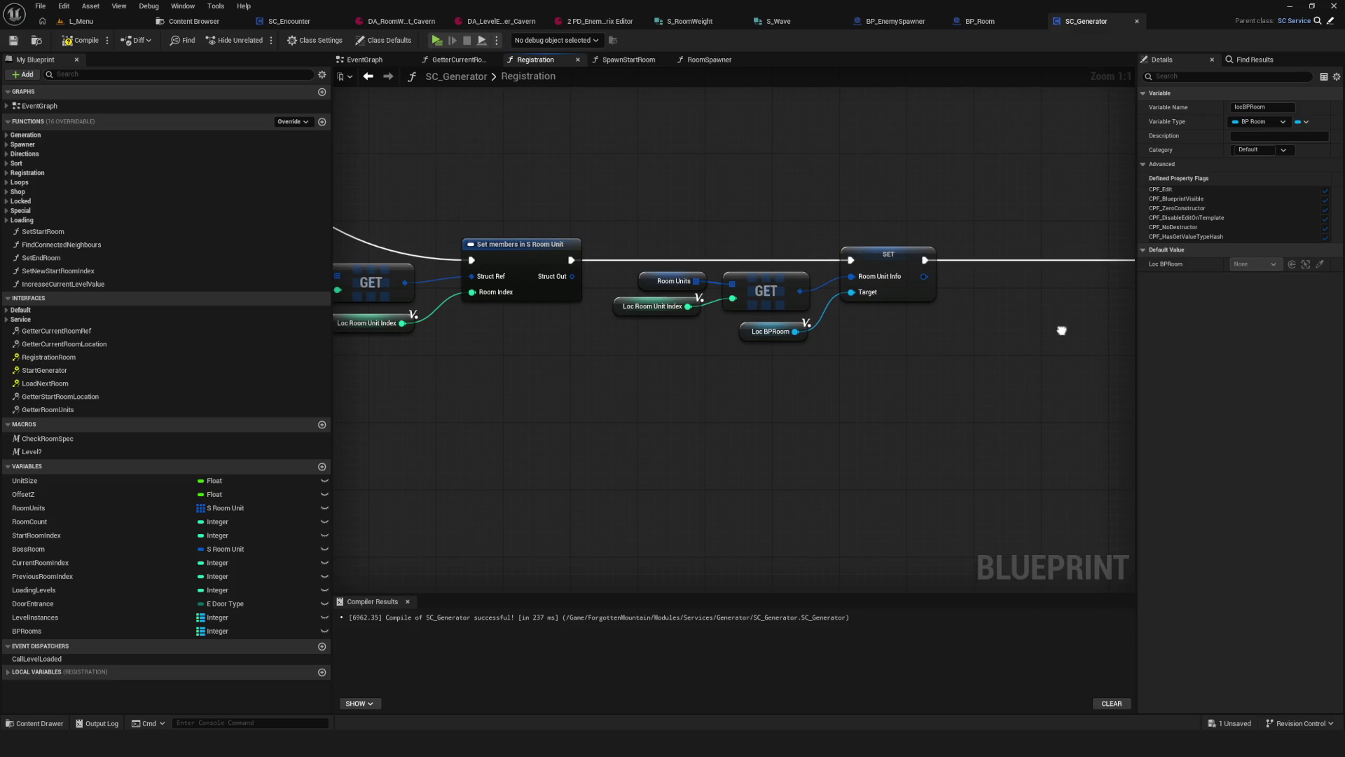
Step: Review the later room-setup nodes, then compile and save SC_Generator
{"action": "mouse_move", "coordinate": [1061, 330]}
{"action": "left_mouse_down"}
{"action": "mouse_move", "coordinate": [337, 329]}
{"action": "mouse_move", "coordinate": [994, 385]}
{"action": "mouse_move", "coordinate": [930, 529]}
{"action": "mouse_move", "coordinate": [954, 526]}
{"action": "mouse_move", "coordinate": [665, 416]}
{"action": "mouse_move", "coordinate": [542, 405]}
{"action": "left_mouse_up"}
{"action": "left_click", "coordinate": [565, 389]}
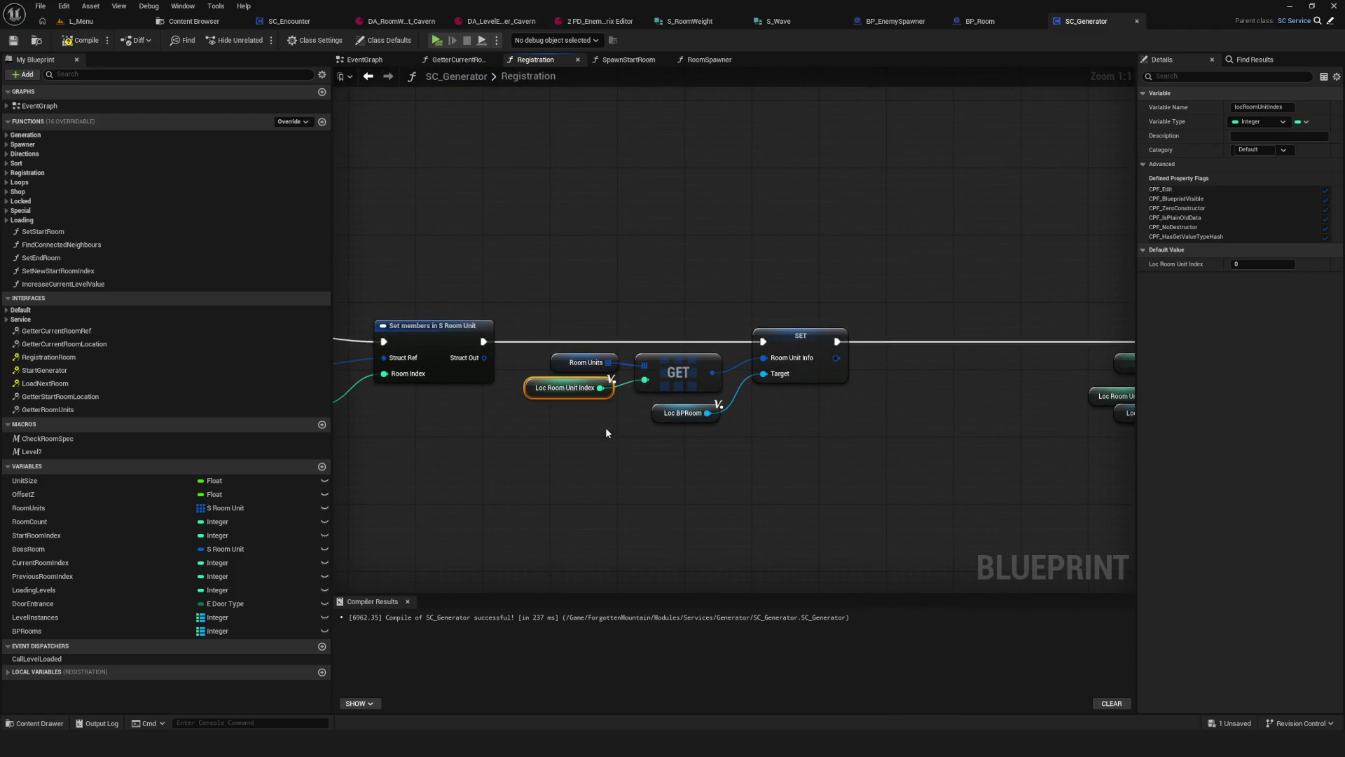
{"action": "left_click_drag", "start_coordinate": [749, 416], "coordinate": [749, 415]}
{"action": "left_click_drag", "start_coordinate": [1085, 426], "coordinate": [630, 393]}
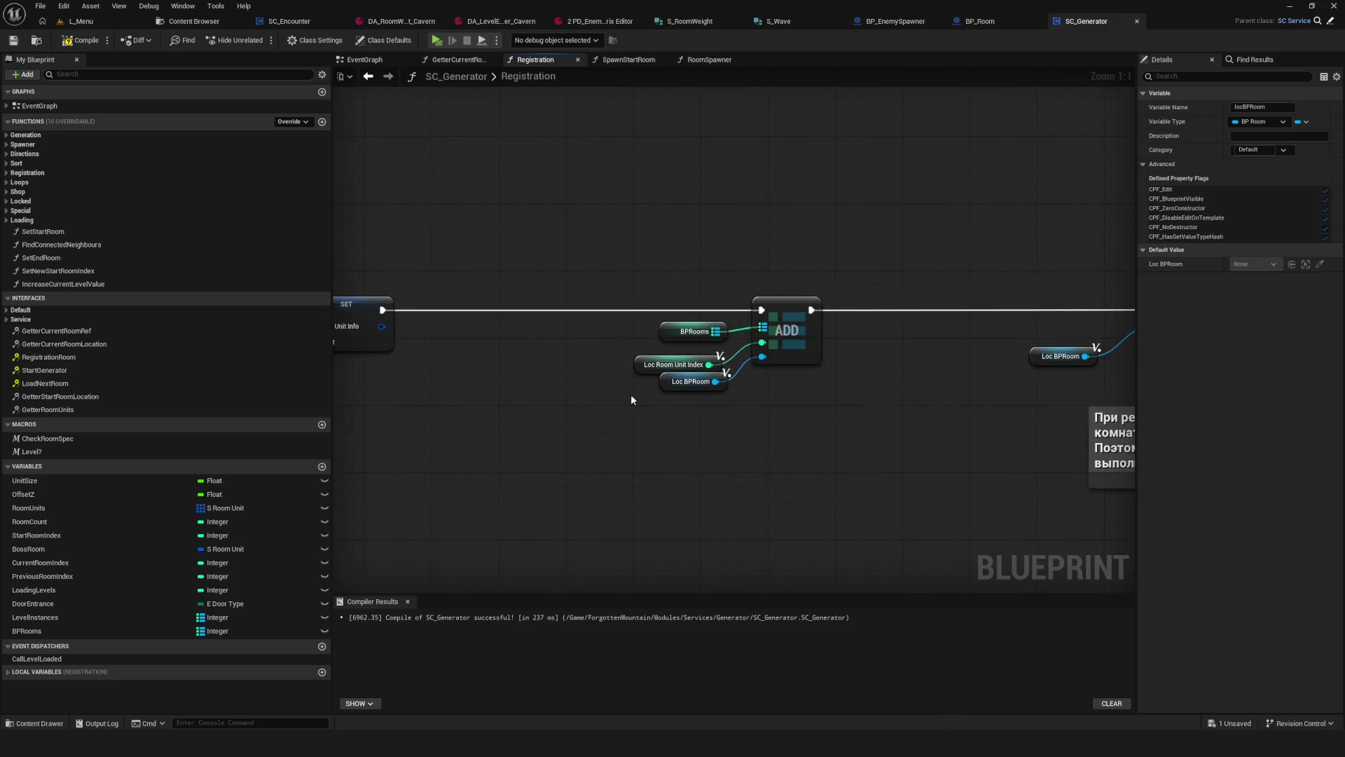
{"action": "mouse_move", "coordinate": [715, 381]}
{"action": "left_mouse_down"}
{"action": "mouse_move", "coordinate": [694, 405]}
{"action": "mouse_move", "coordinate": [667, 393]}
{"action": "left_mouse_up"}
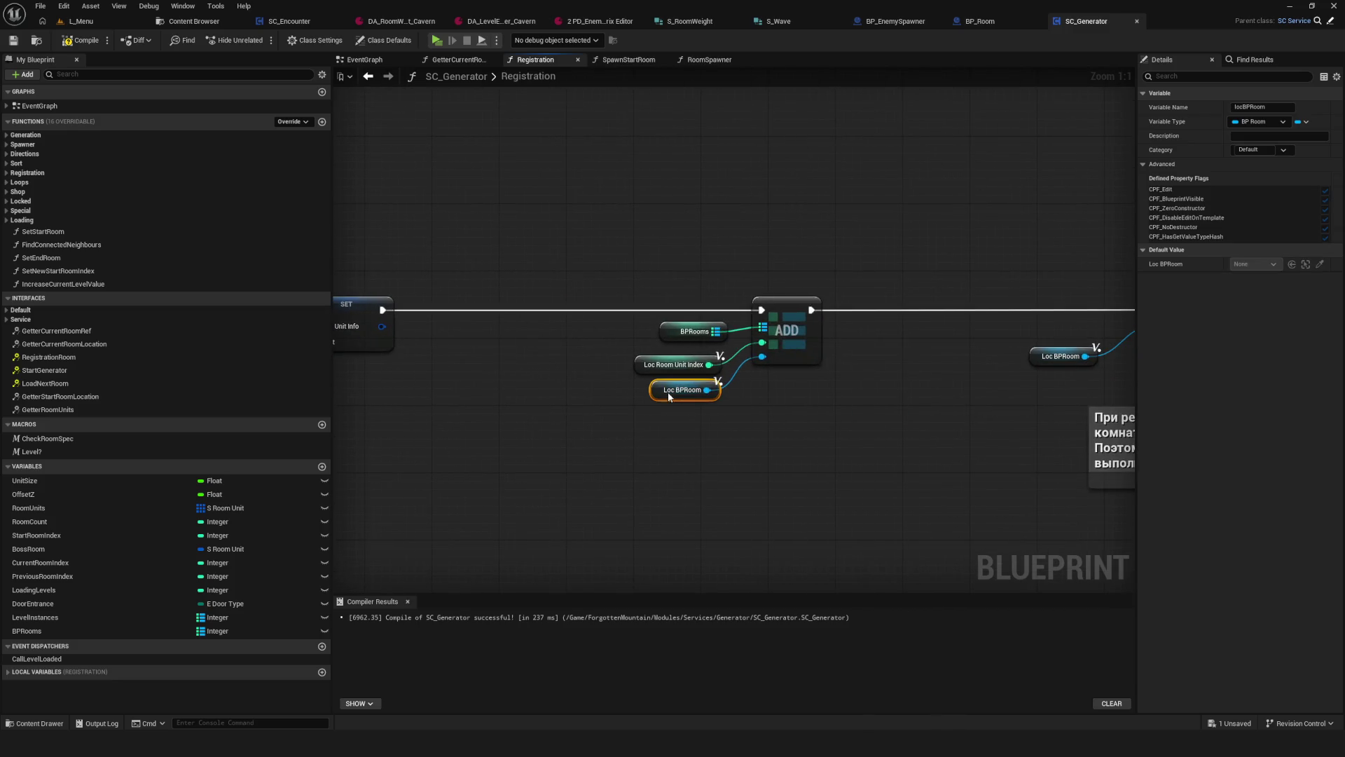
{"action": "left_click", "coordinate": [82, 40]}
{"action": "left_click", "coordinate": [13, 40]}
{"action": "left_click", "coordinate": [364, 60]}
Step: Shift the Level Instances, FIND and unload nodes right in the EventGraph and save
{"action": "scroll", "coordinate": [646, 463], "scroll_direction": "down", "scroll_amount": 8}
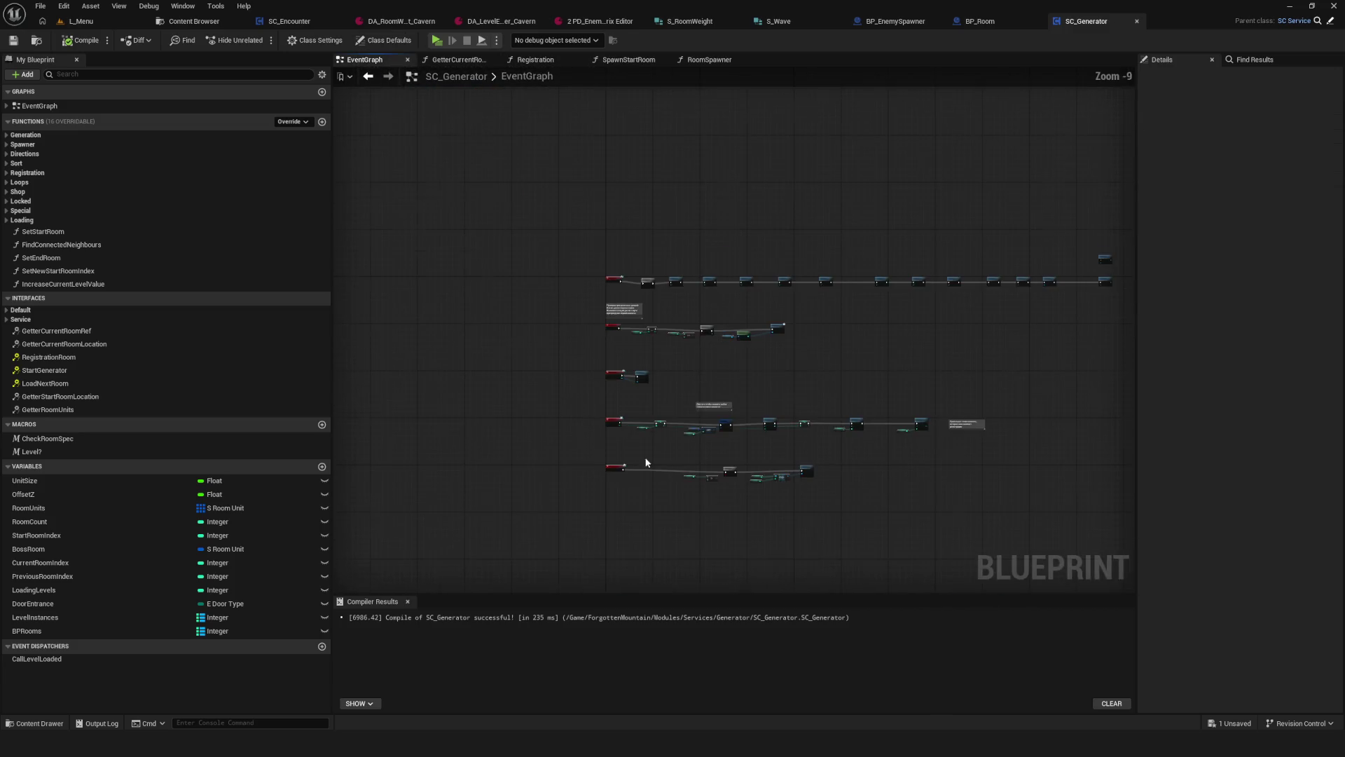
{"action": "scroll", "coordinate": [646, 462], "scroll_direction": "up", "scroll_amount": 6}
{"action": "scroll", "coordinate": [726, 435], "scroll_direction": "up", "scroll_amount": 4}
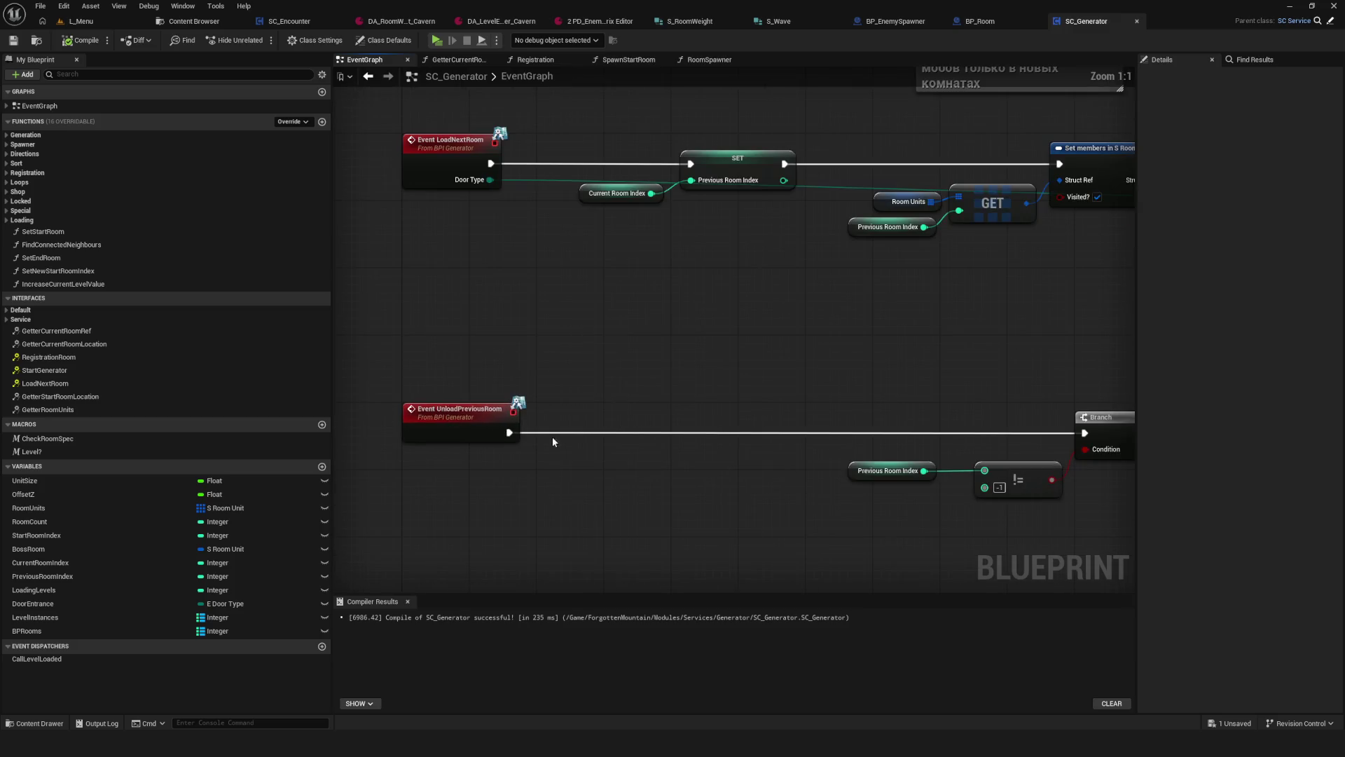
{"action": "left_click_drag", "start_coordinate": [704, 355], "coordinate": [152, 257]}
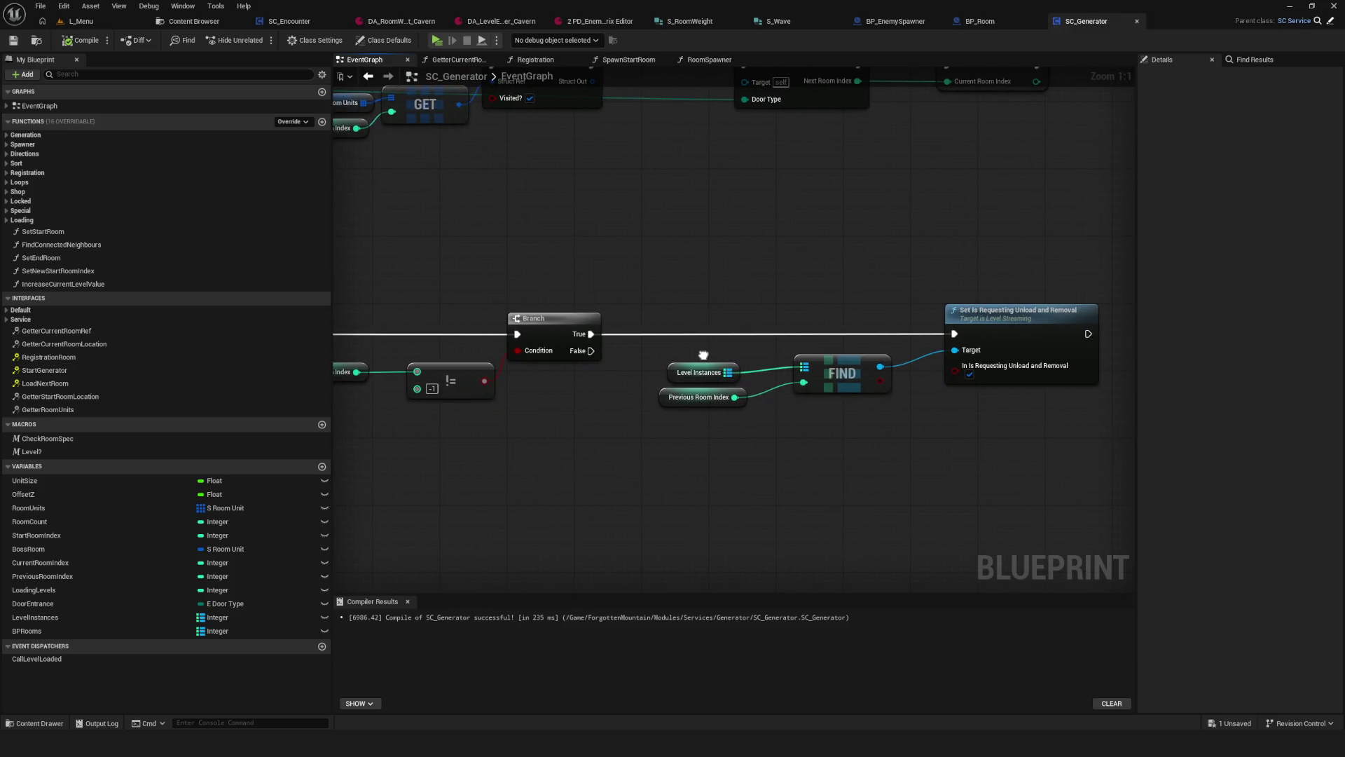
{"action": "left_click_drag", "start_coordinate": [703, 356], "coordinate": [650, 348]}
{"action": "mouse_move", "coordinate": [622, 234]}
{"action": "left_mouse_down"}
{"action": "mouse_move", "coordinate": [957, 457]}
{"action": "mouse_move", "coordinate": [1100, 455]}
{"action": "left_mouse_up"}
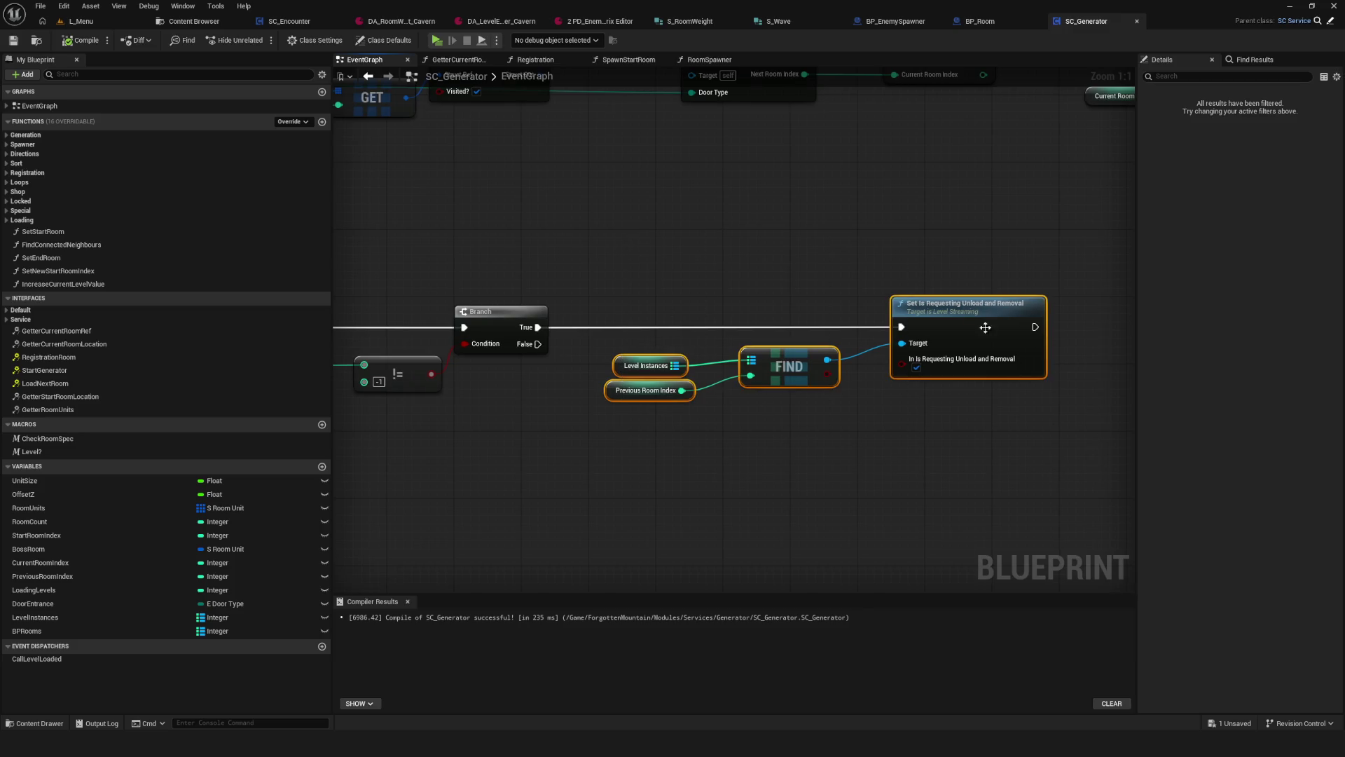
{"action": "left_click_drag", "start_coordinate": [961, 313], "coordinate": [1028, 313]}
{"action": "key", "text": "ctrl+s"}
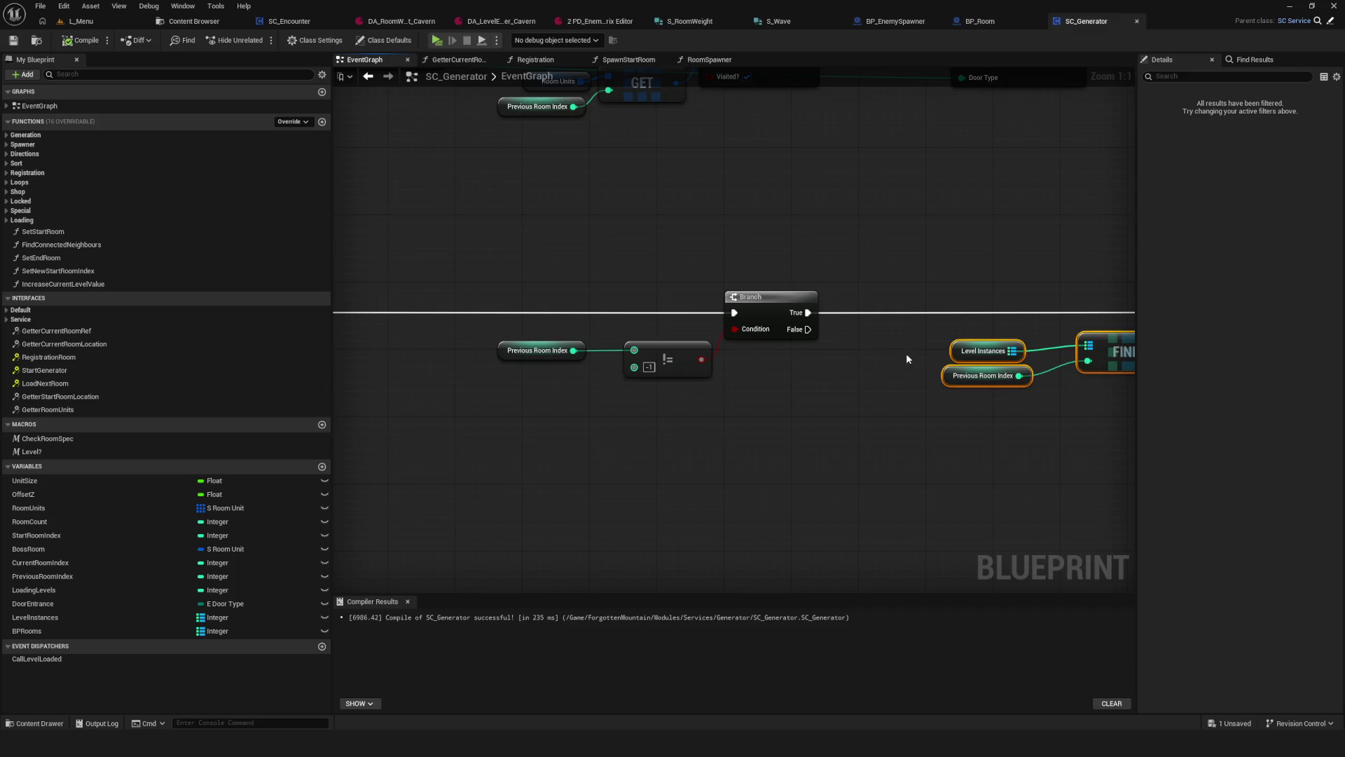
Step: Bring the Branch node back into view and select the Level Instances getter
{"action": "scroll", "coordinate": [906, 353], "scroll_direction": "down", "scroll_amount": 4}
{"action": "scroll", "coordinate": [964, 364], "scroll_direction": "up", "scroll_amount": 4}
{"action": "left_click_drag", "start_coordinate": [954, 370], "coordinate": [882, 377]}
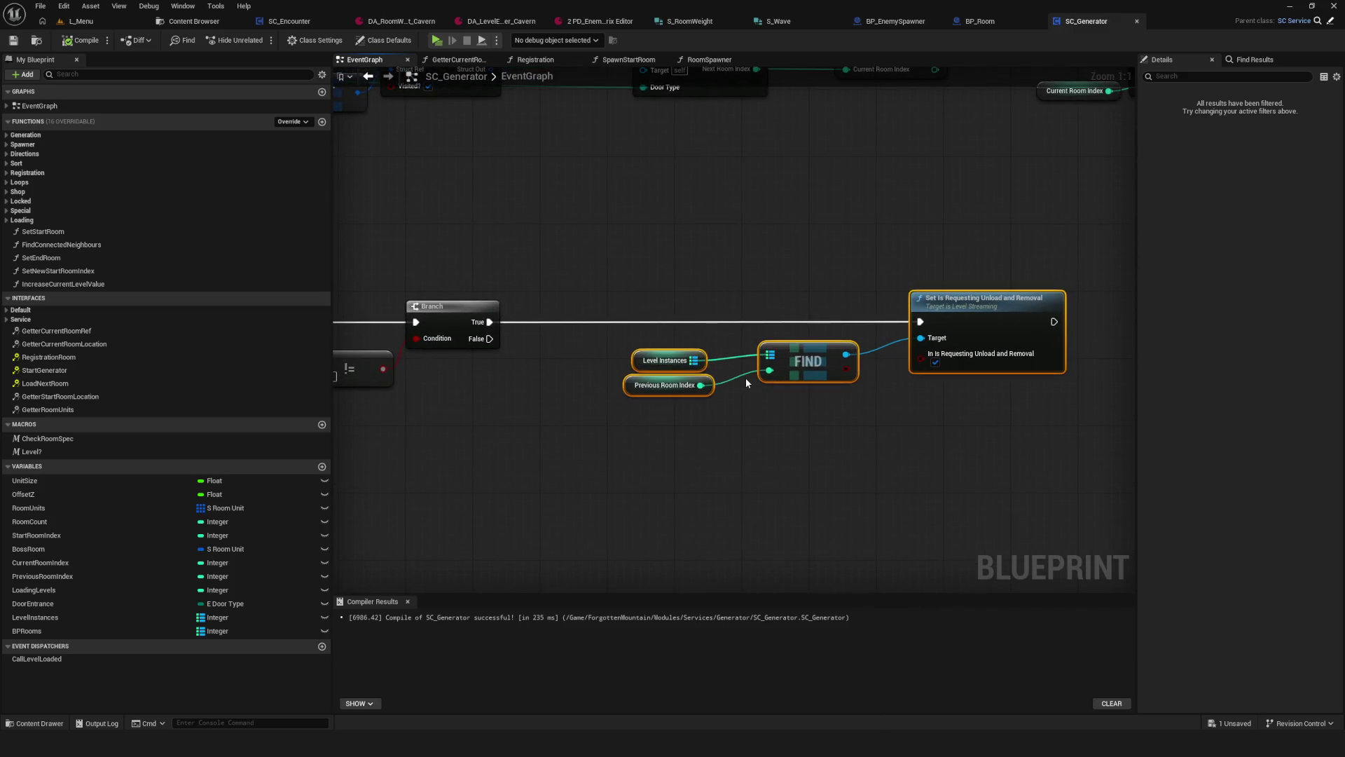
{"action": "mouse_move", "coordinate": [633, 335]}
{"action": "left_mouse_down"}
{"action": "mouse_move", "coordinate": [653, 359]}
{"action": "mouse_move", "coordinate": [725, 369]}
{"action": "mouse_move", "coordinate": [636, 337]}
{"action": "mouse_move", "coordinate": [627, 350]}
{"action": "mouse_move", "coordinate": [635, 327]}
{"action": "mouse_move", "coordinate": [726, 357]}
{"action": "left_mouse_up"}
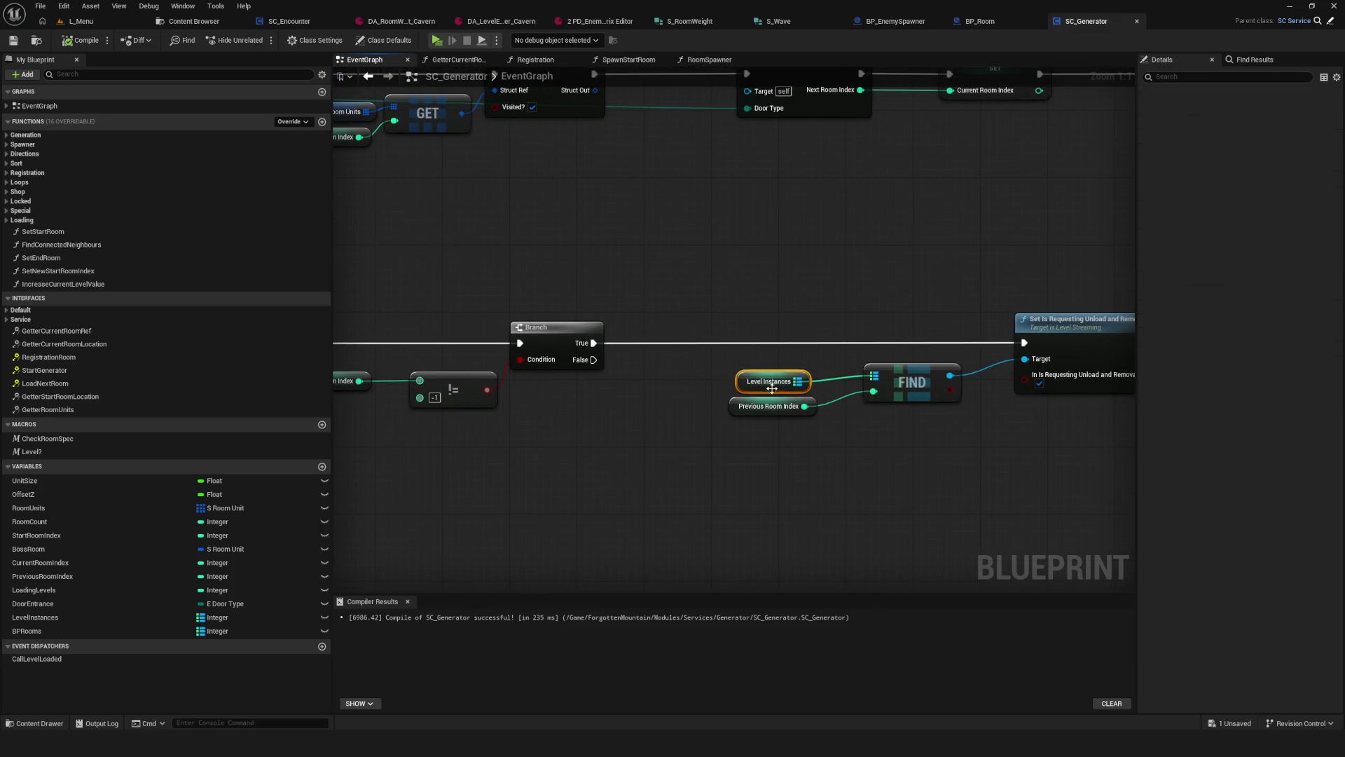
{"action": "scroll", "coordinate": [774, 394], "scroll_direction": "down", "scroll_amount": 5}
{"action": "scroll", "coordinate": [622, 364], "scroll_direction": "up", "scroll_amount": 5}
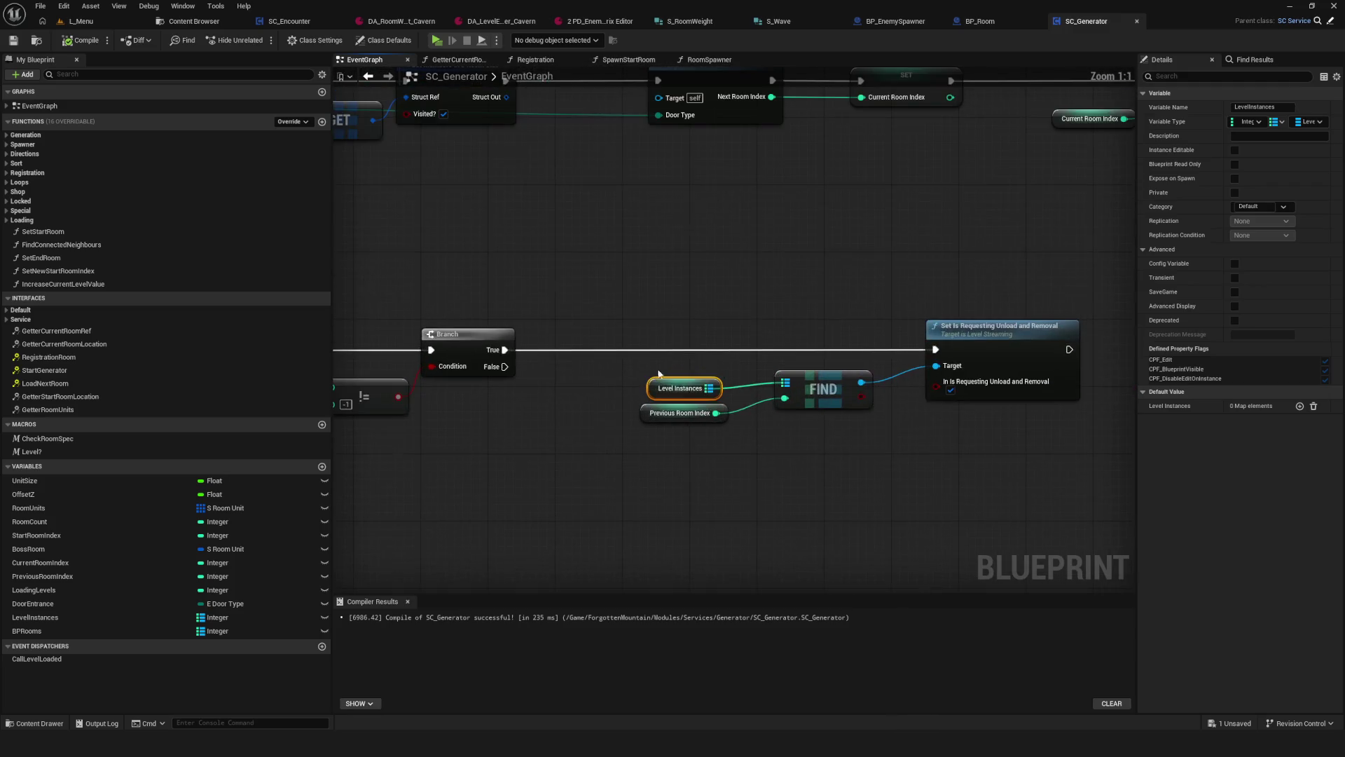
{"action": "mouse_move", "coordinate": [618, 357]}
{"action": "left_mouse_down"}
{"action": "mouse_move", "coordinate": [641, 381]}
{"action": "mouse_move", "coordinate": [731, 388]}
{"action": "left_mouse_up"}
{"action": "left_click_drag", "start_coordinate": [616, 284], "coordinate": [709, 398]}
Step: Review the UnloadPreviousRoom, FIND and Branch rows, then compile SC_Generator
{"action": "scroll", "coordinate": [716, 326], "scroll_direction": "down", "scroll_amount": 5}
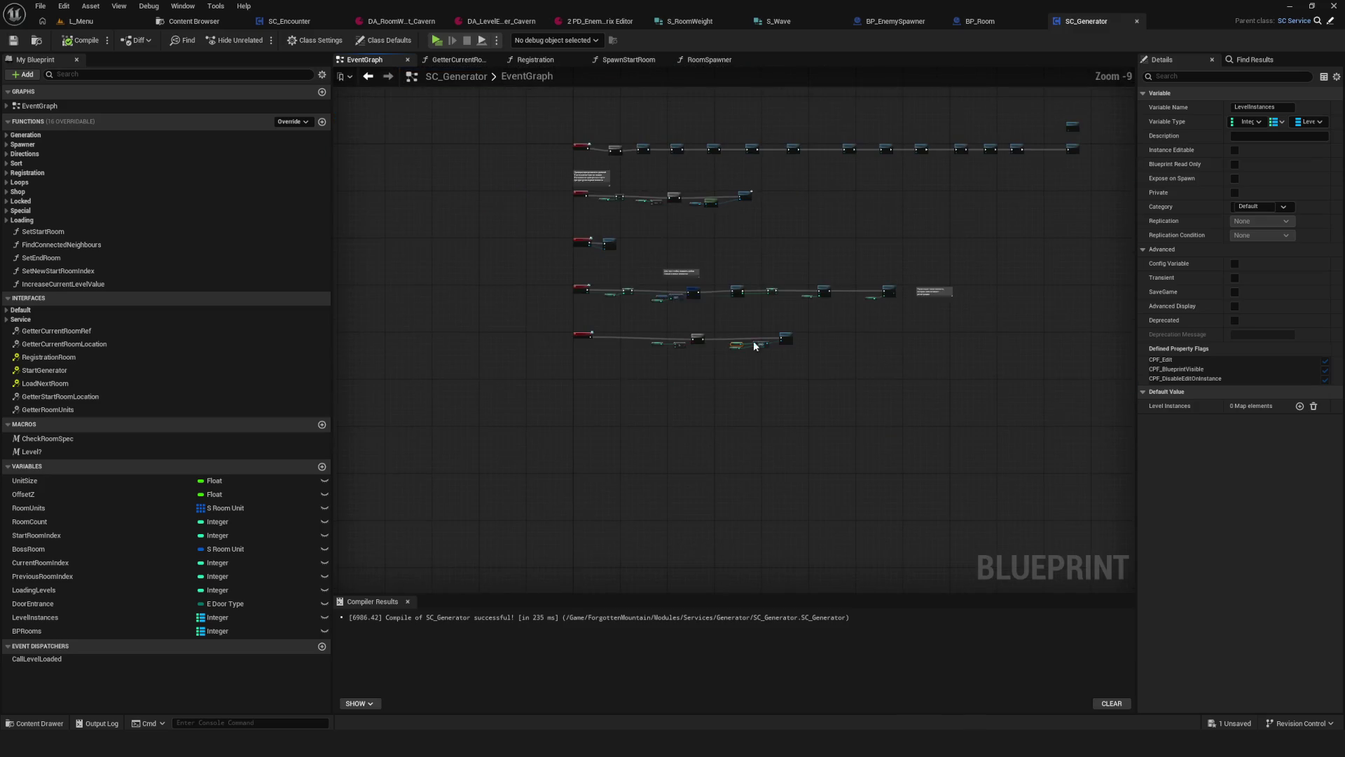
{"action": "left_click_drag", "start_coordinate": [951, 491], "coordinate": [805, 407]}
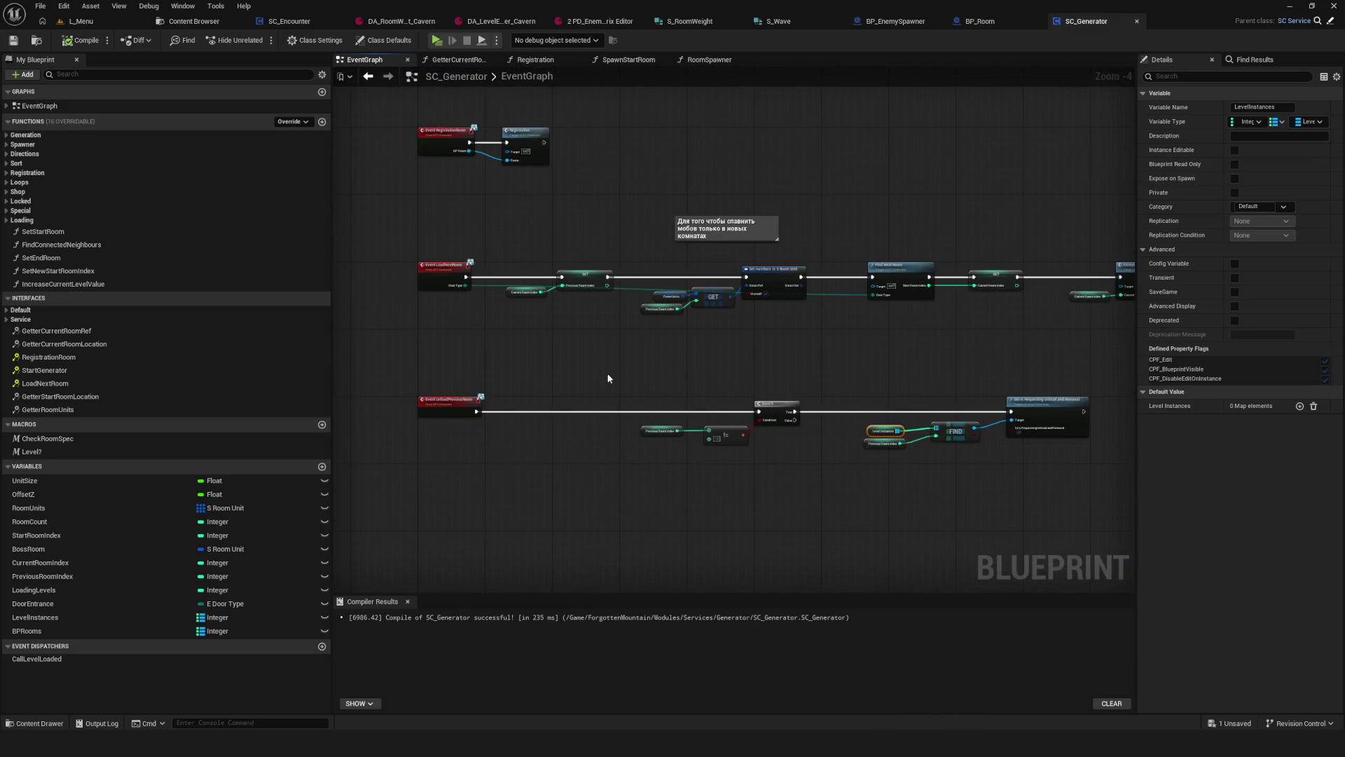
{"action": "scroll", "coordinate": [572, 318], "scroll_direction": "up", "scroll_amount": 5}
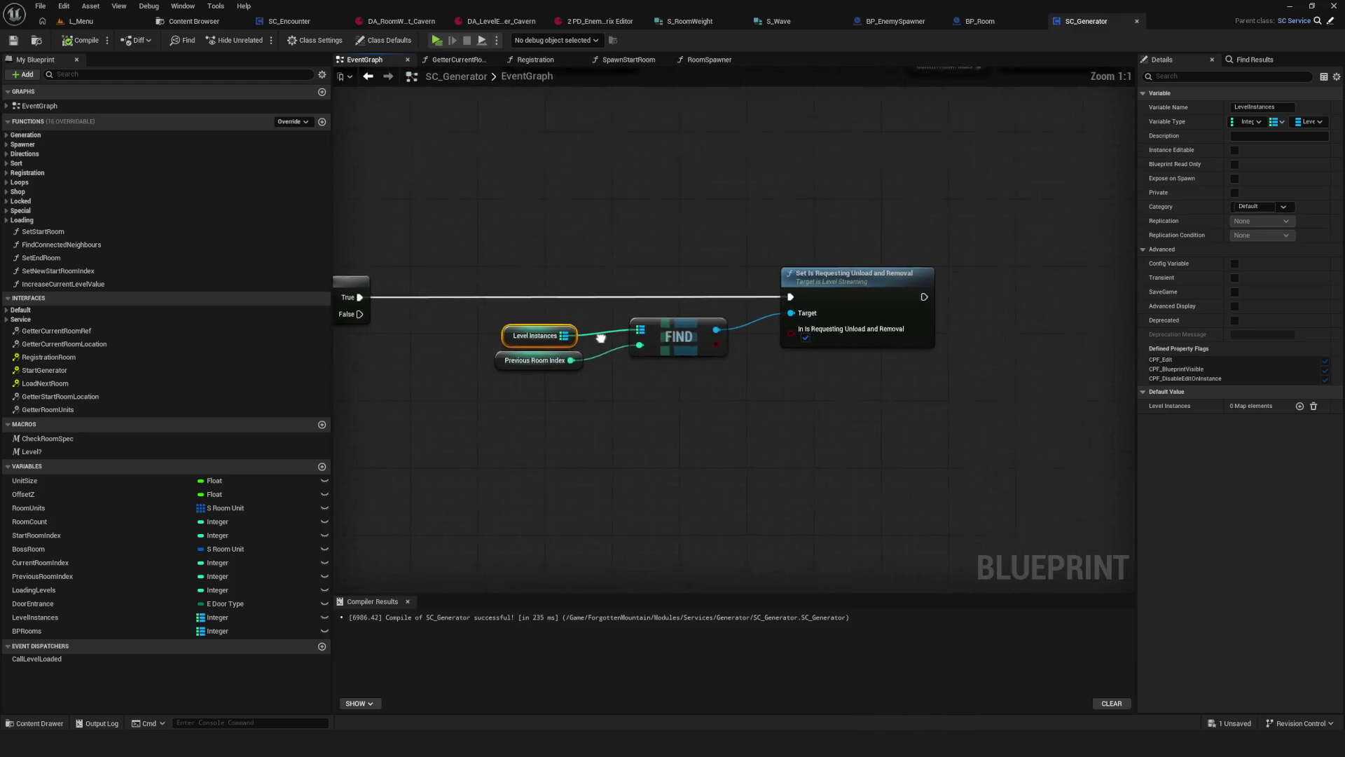
{"action": "left_click_drag", "start_coordinate": [601, 338], "coordinate": [588, 374]}
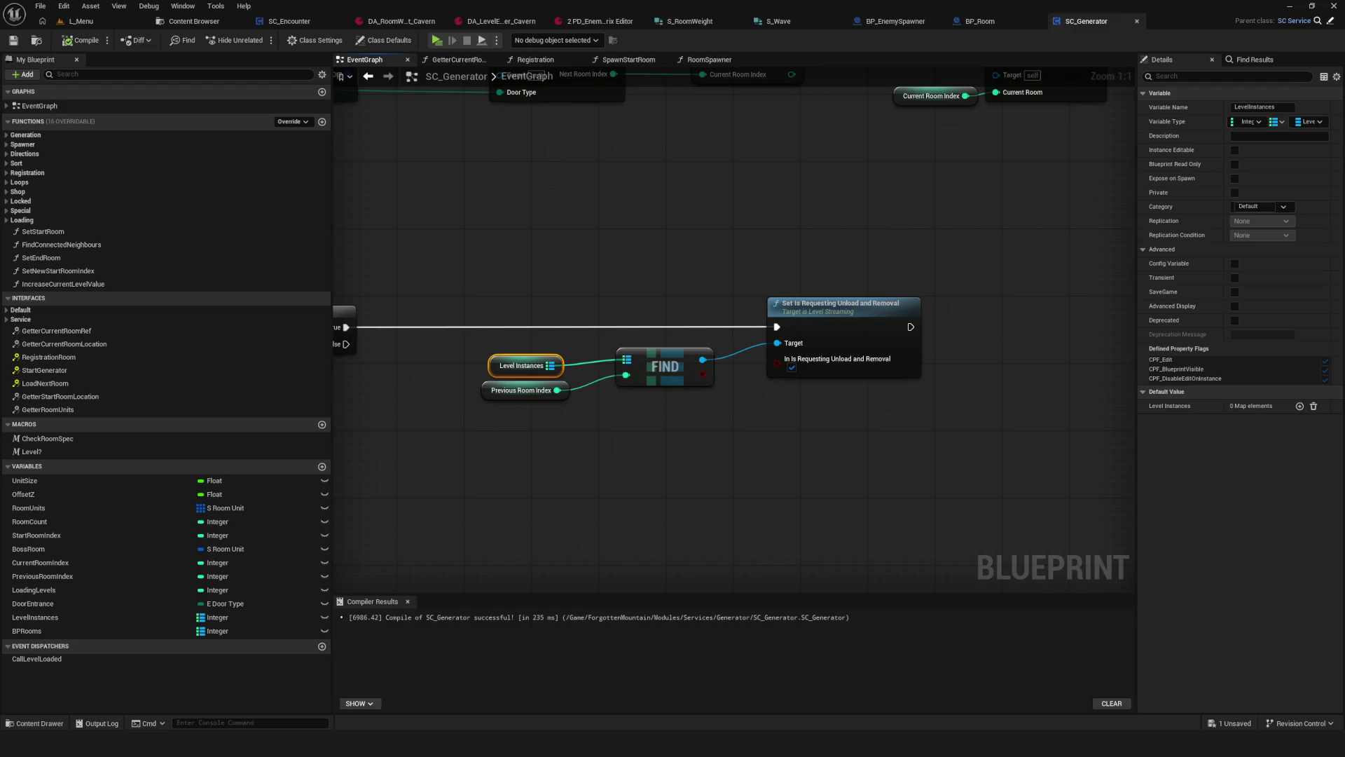
{"action": "scroll", "coordinate": [675, 342], "scroll_direction": "down", "scroll_amount": 6}
{"action": "scroll", "coordinate": [654, 364], "scroll_direction": "up", "scroll_amount": 5}
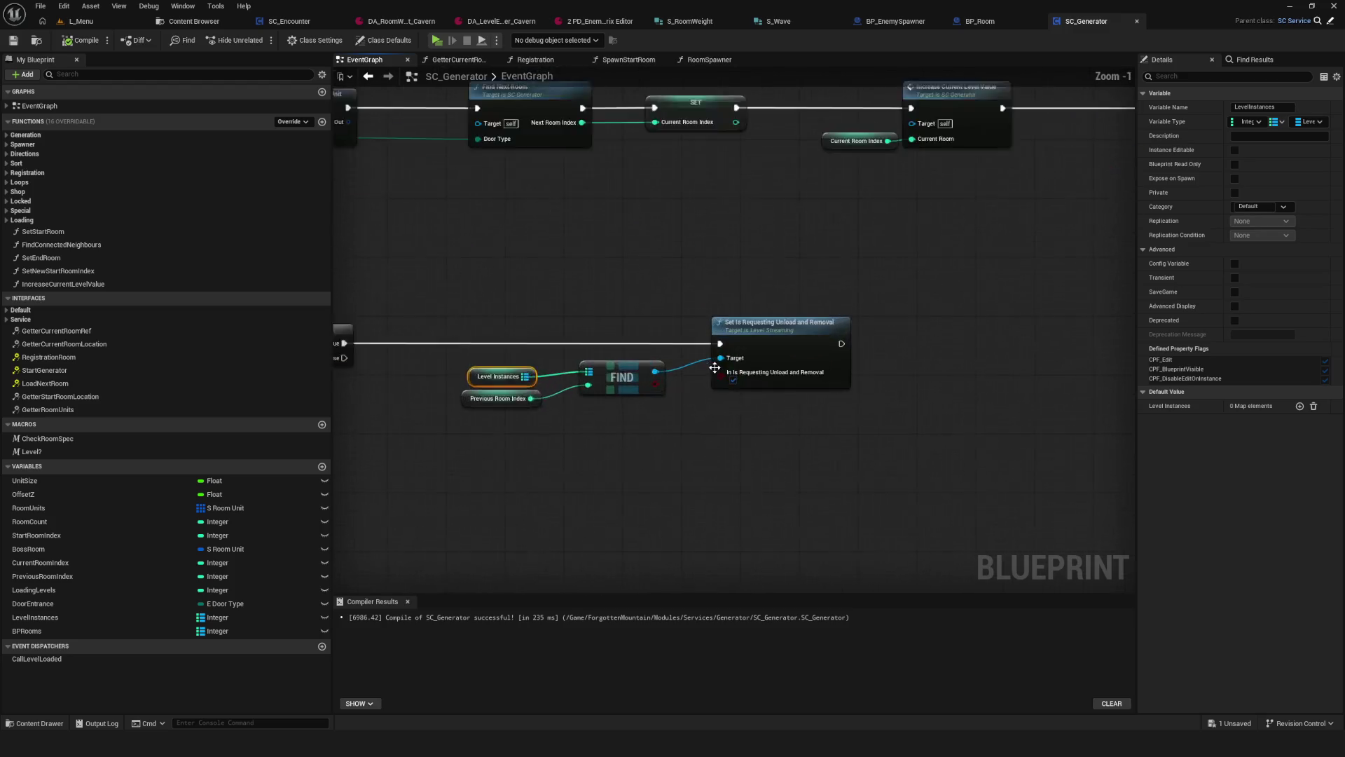
{"action": "scroll", "coordinate": [714, 367], "scroll_direction": "up", "scroll_amount": 1}
{"action": "mouse_move", "coordinate": [714, 367]}
{"action": "left_mouse_down"}
{"action": "mouse_move", "coordinate": [1076, 362]}
{"action": "mouse_move", "coordinate": [665, 352]}
{"action": "left_mouse_up"}
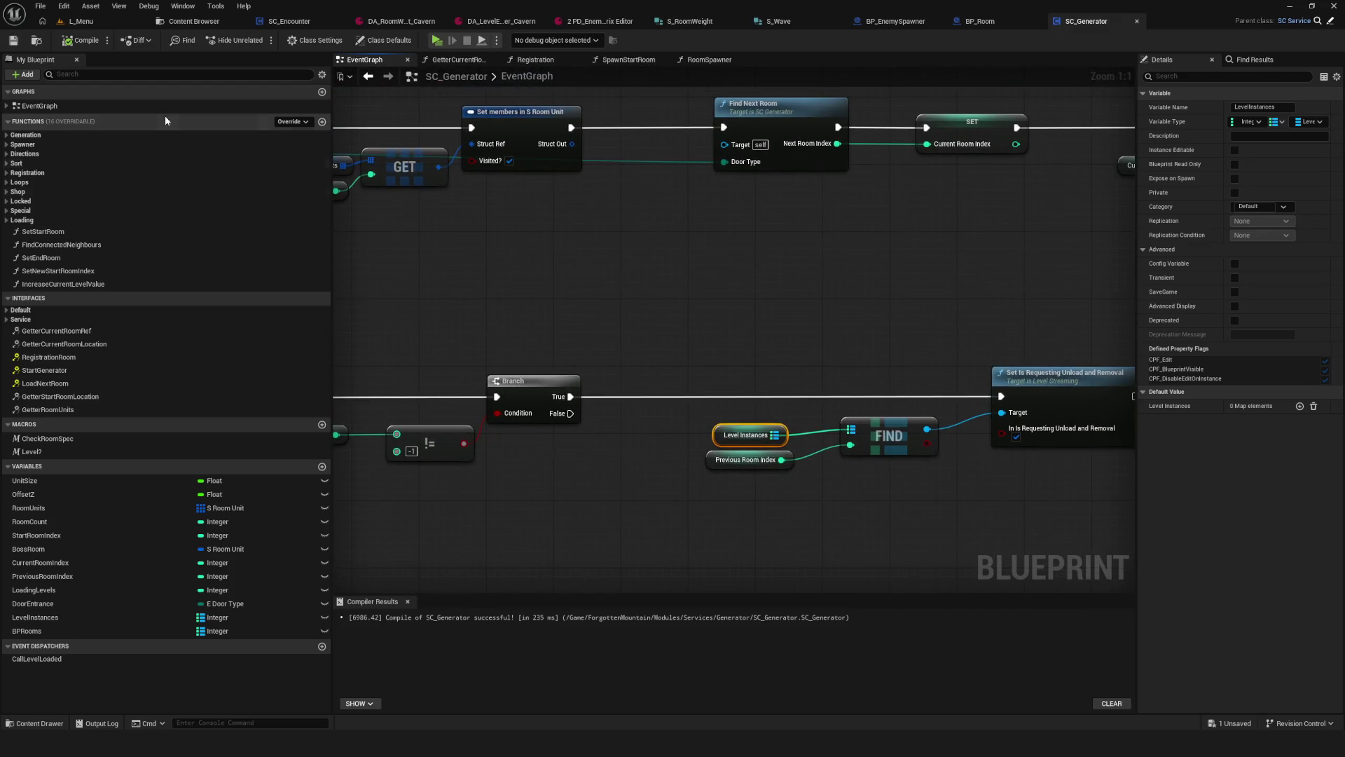
{"action": "left_click", "coordinate": [12, 41]}
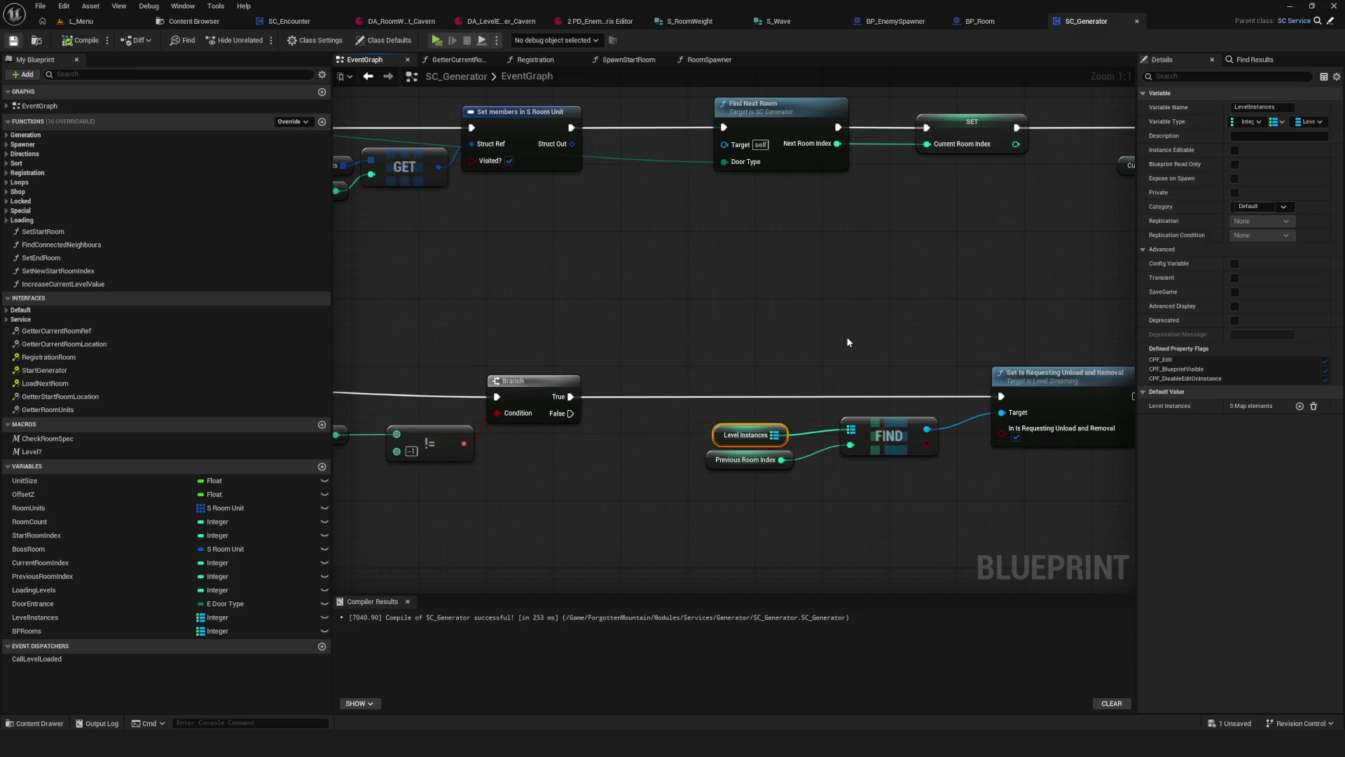
{"action": "scroll", "coordinate": [709, 390], "scroll_direction": "down", "scroll_amount": 5}
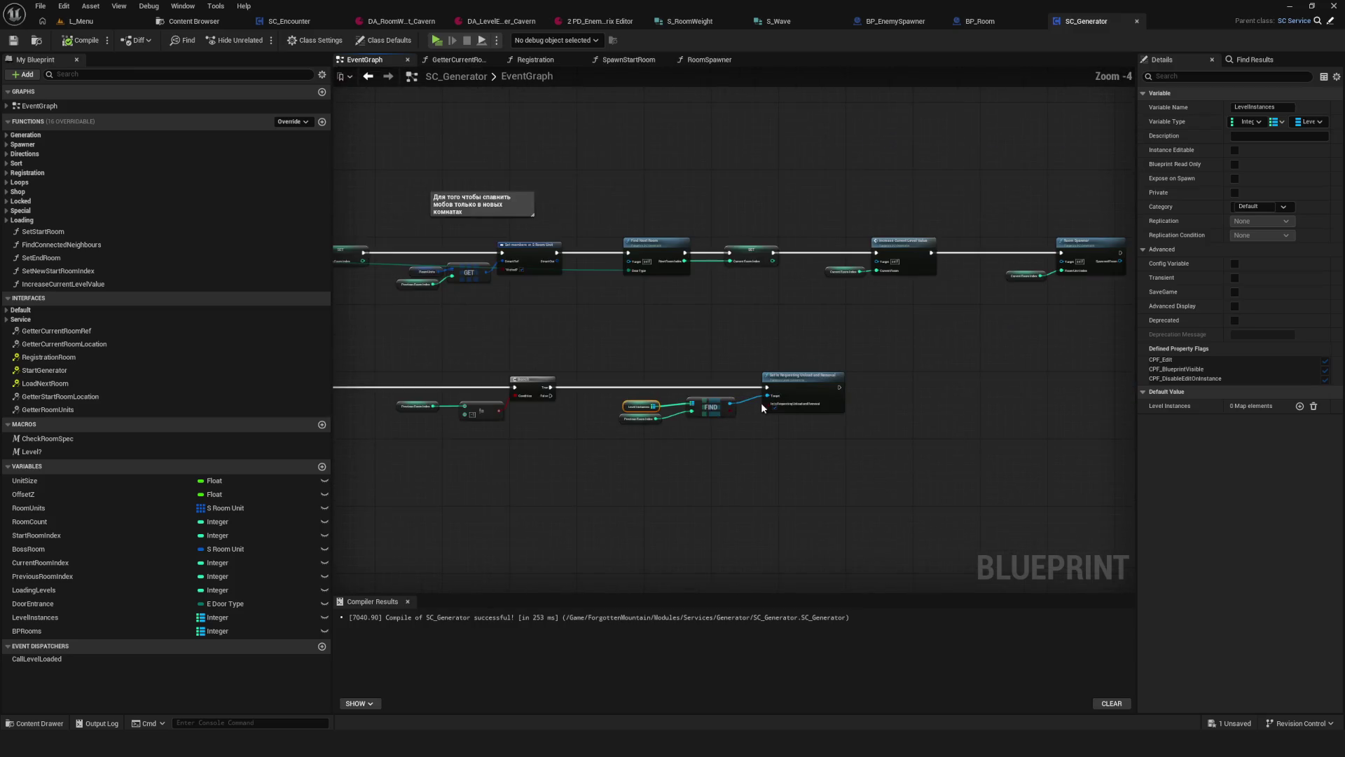
{"action": "mouse_move", "coordinate": [688, 419]}
{"action": "left_mouse_down"}
{"action": "mouse_move", "coordinate": [982, 537]}
{"action": "mouse_move", "coordinate": [1012, 536]}
{"action": "left_mouse_up"}
Step: Check the Add node in Registration and save the blueprint
{"action": "left_click", "coordinate": [616, 256]}
{"action": "double_click", "coordinate": [615, 256]}
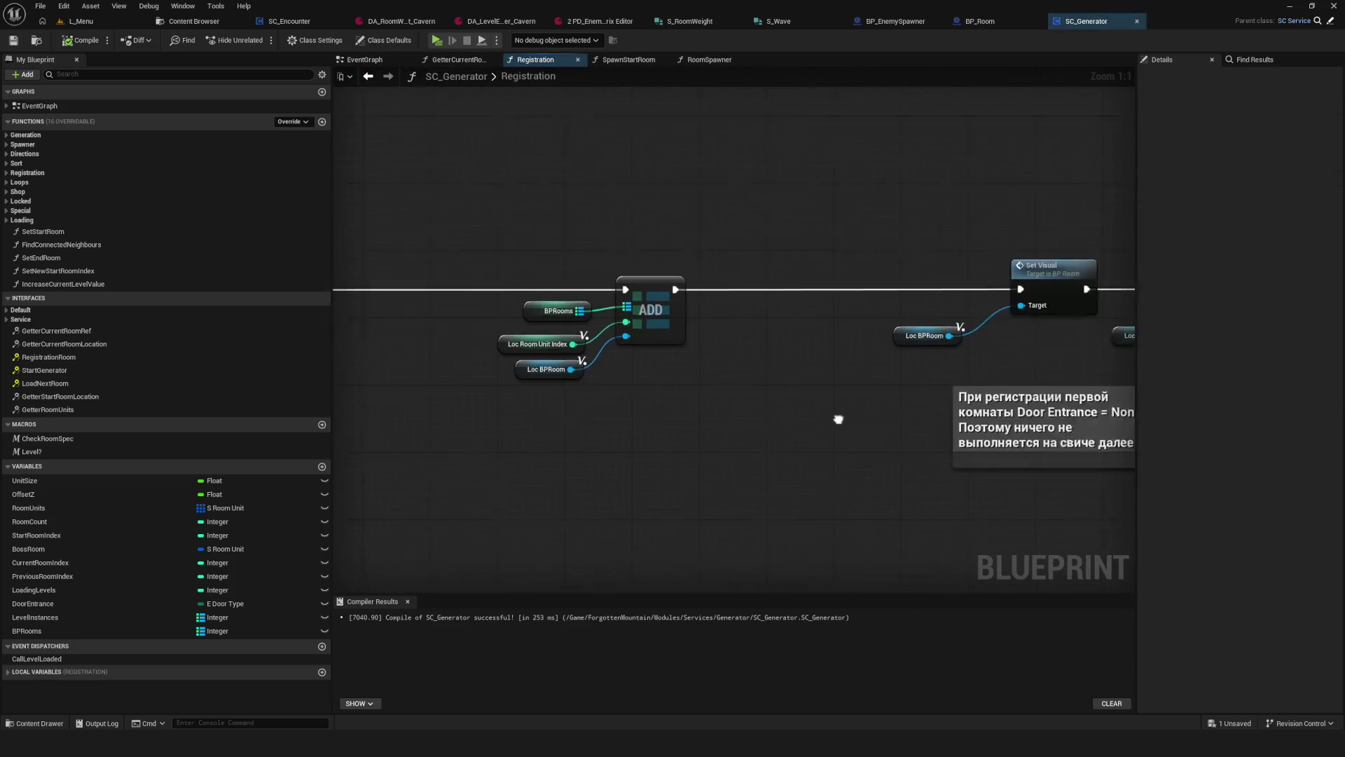
{"action": "left_click_drag", "start_coordinate": [599, 205], "coordinate": [806, 467]}
{"action": "left_click", "coordinate": [12, 40]}
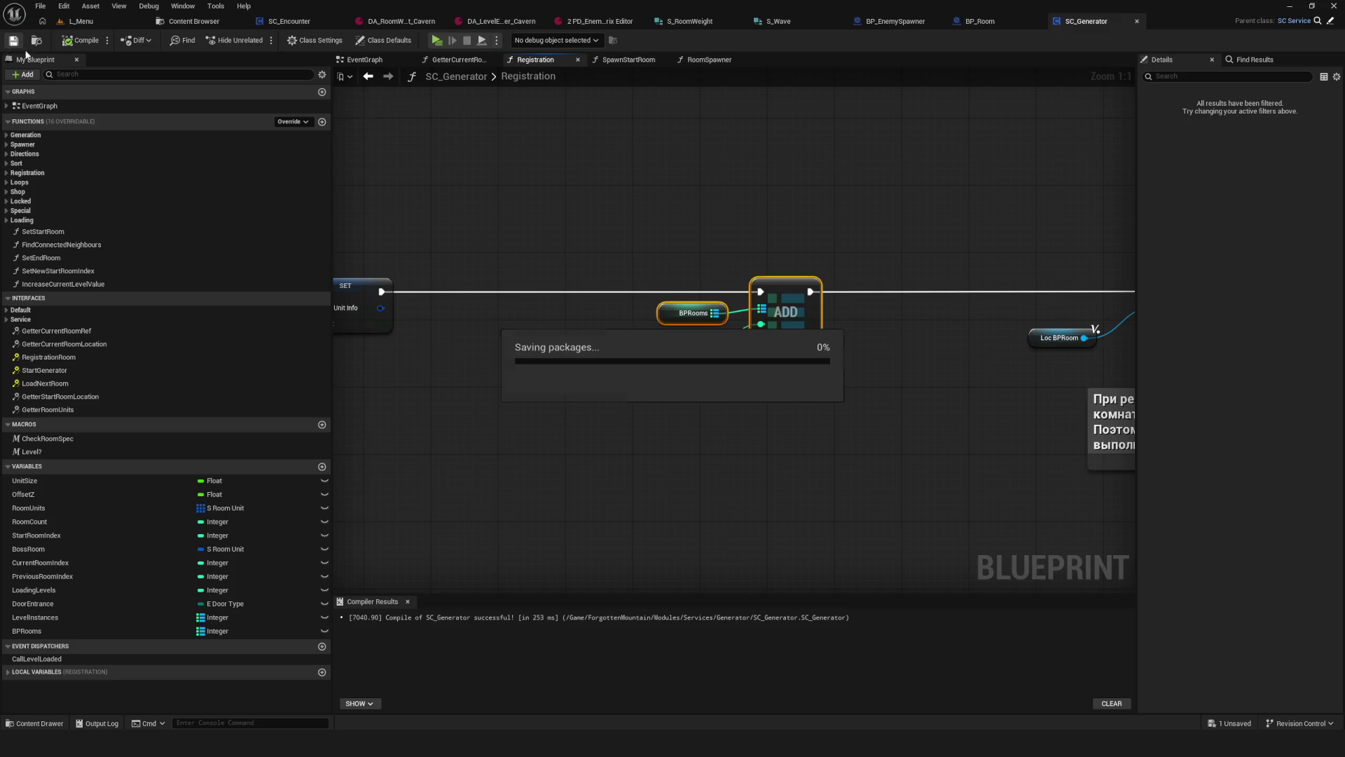
{"action": "left_click", "coordinate": [364, 59]}
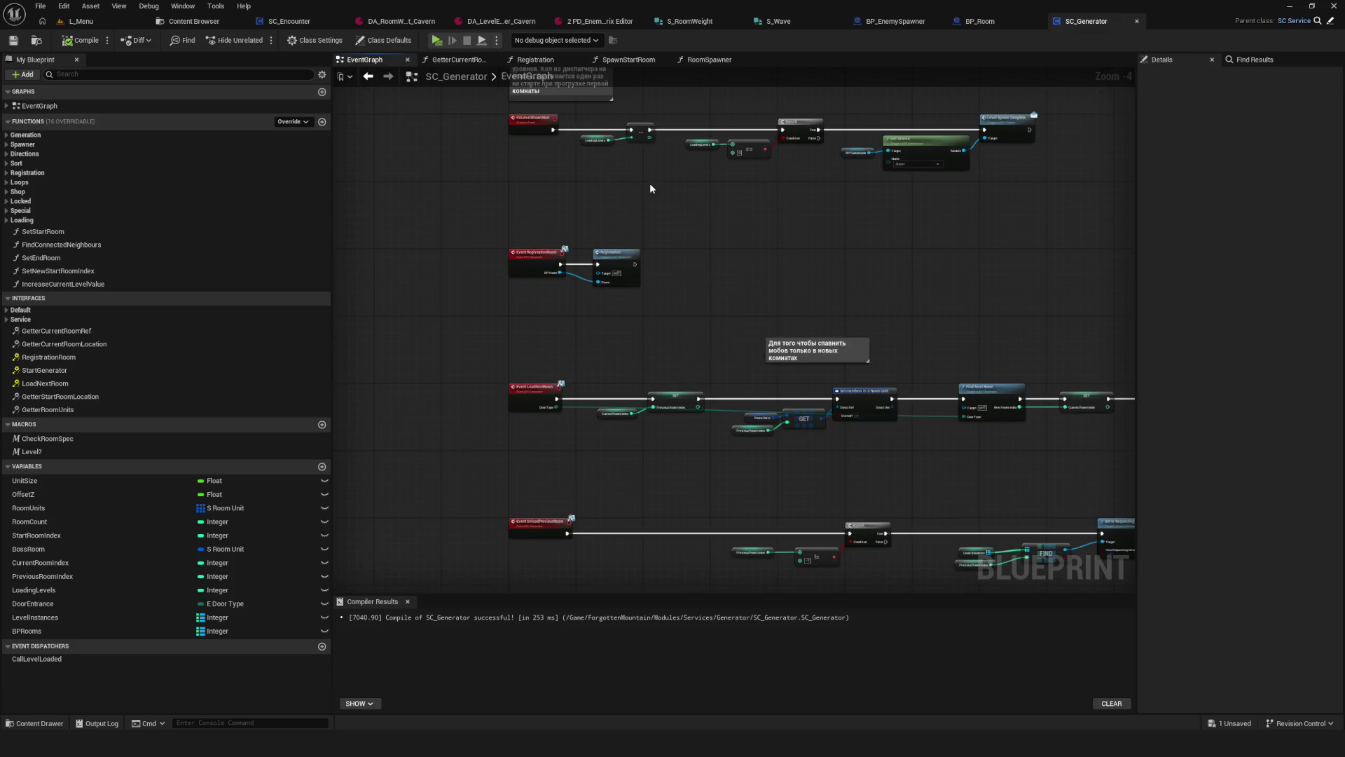
Step: Open GetterCurrentRoomRef and delete its Room Units GET and Break nodes
{"action": "scroll", "coordinate": [628, 255], "scroll_direction": "up", "scroll_amount": 4}
{"action": "left_click", "coordinate": [56, 330]}
{"action": "double_click", "coordinate": [56, 334]}
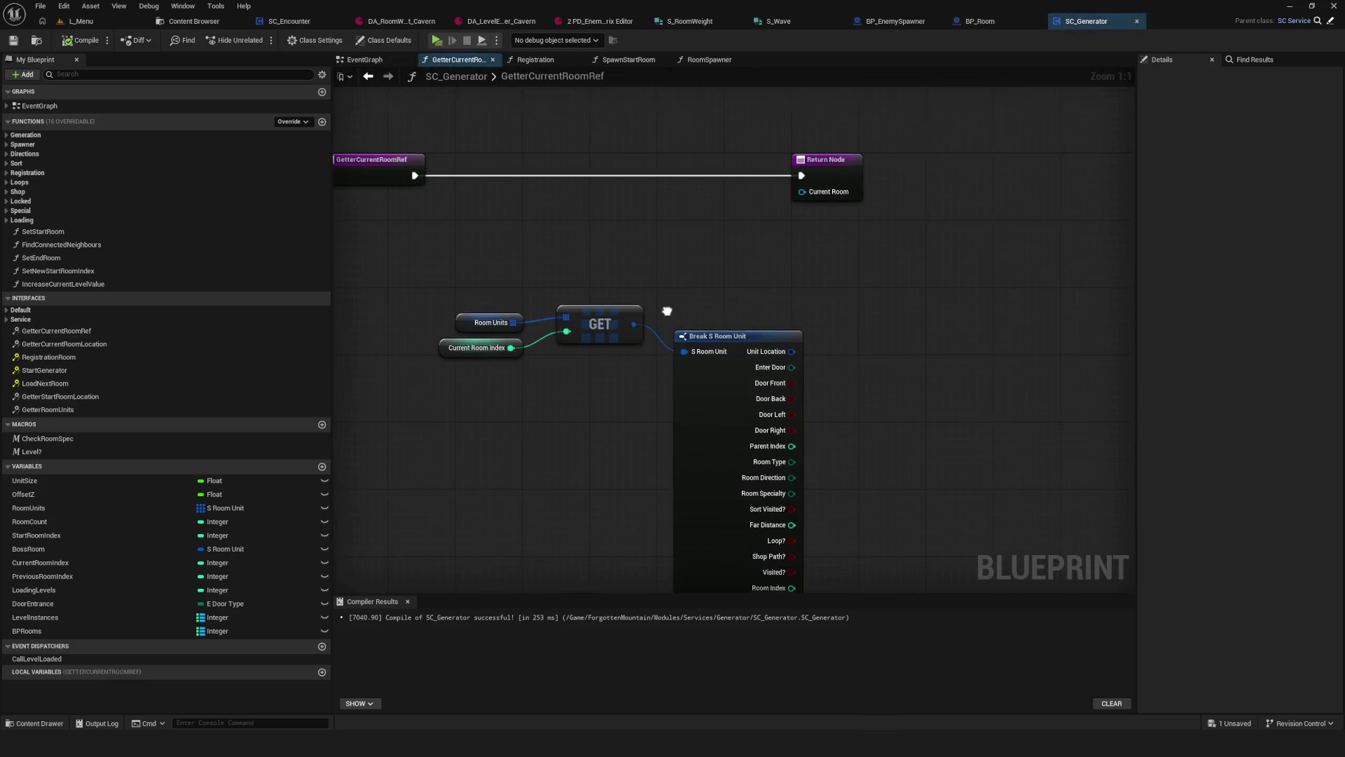
{"action": "mouse_move", "coordinate": [440, 258]}
{"action": "left_mouse_down"}
{"action": "mouse_move", "coordinate": [631, 379]}
{"action": "mouse_move", "coordinate": [834, 406]}
{"action": "left_mouse_up"}
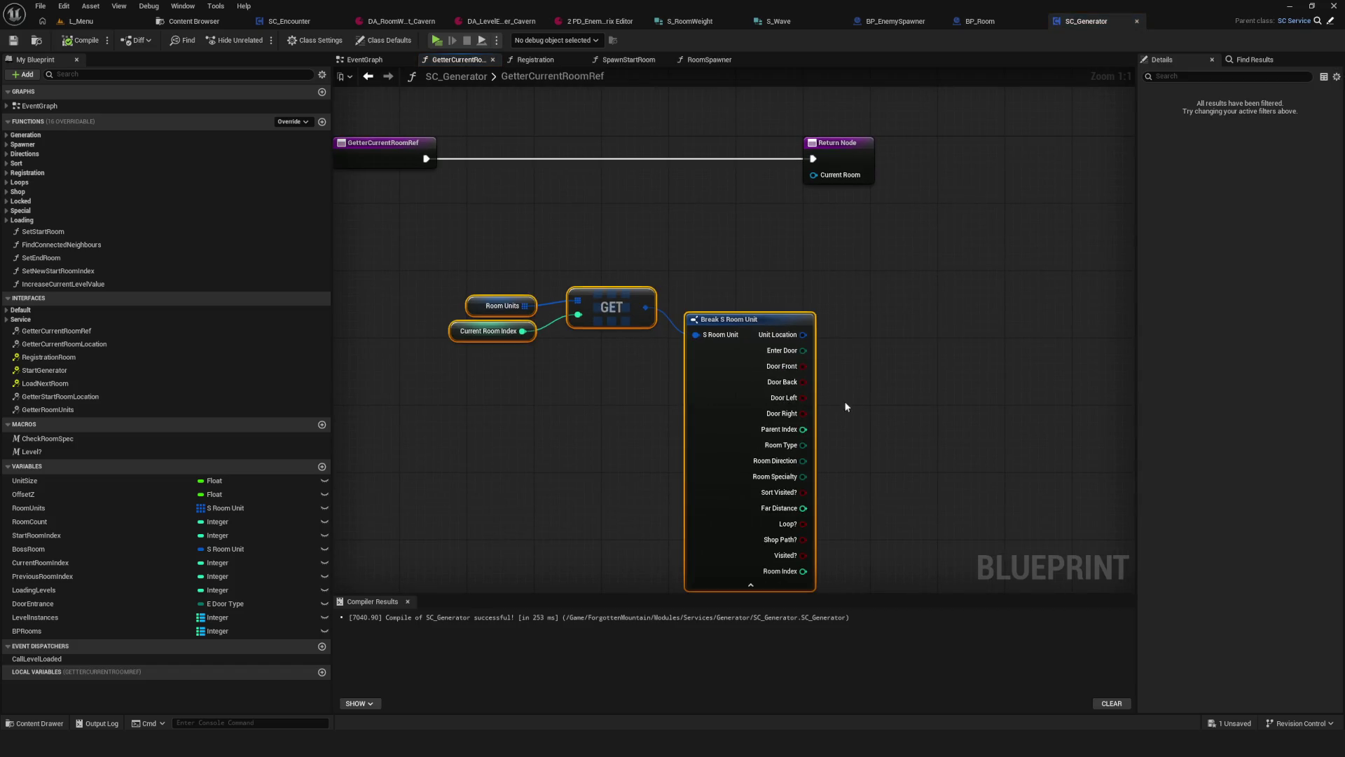
{"action": "mouse_move", "coordinate": [464, 255]}
{"action": "left_mouse_down"}
{"action": "mouse_move", "coordinate": [561, 292]}
{"action": "mouse_move", "coordinate": [713, 297]}
{"action": "mouse_move", "coordinate": [722, 316]}
{"action": "left_mouse_up"}
{"action": "key", "text": "Delete"}
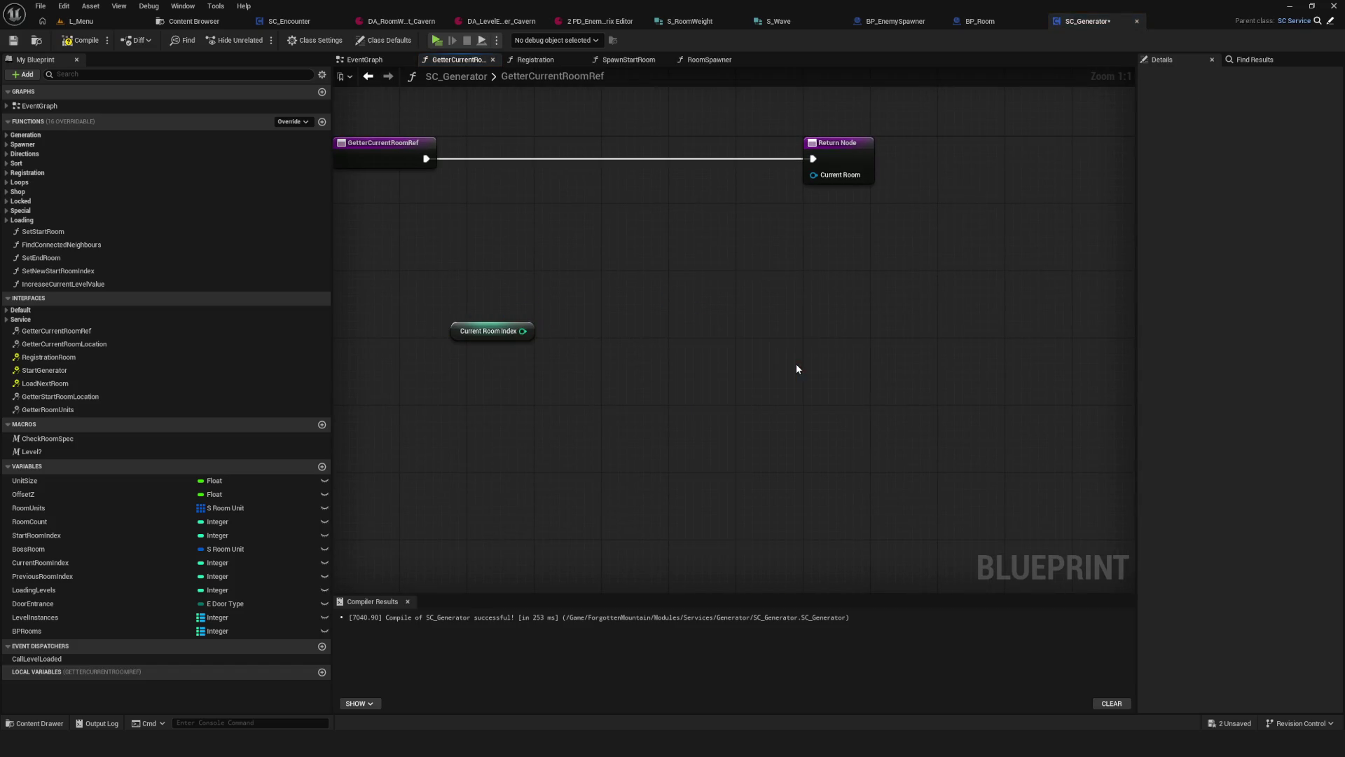
Step: Add a BPRooms Find node keyed by Current Room Index
{"action": "mouse_move", "coordinate": [27, 631]}
{"action": "left_mouse_down"}
{"action": "mouse_move", "coordinate": [604, 410]}
{"action": "mouse_move", "coordinate": [650, 356]}
{"action": "mouse_move", "coordinate": [702, 354]}
{"action": "left_mouse_up"}
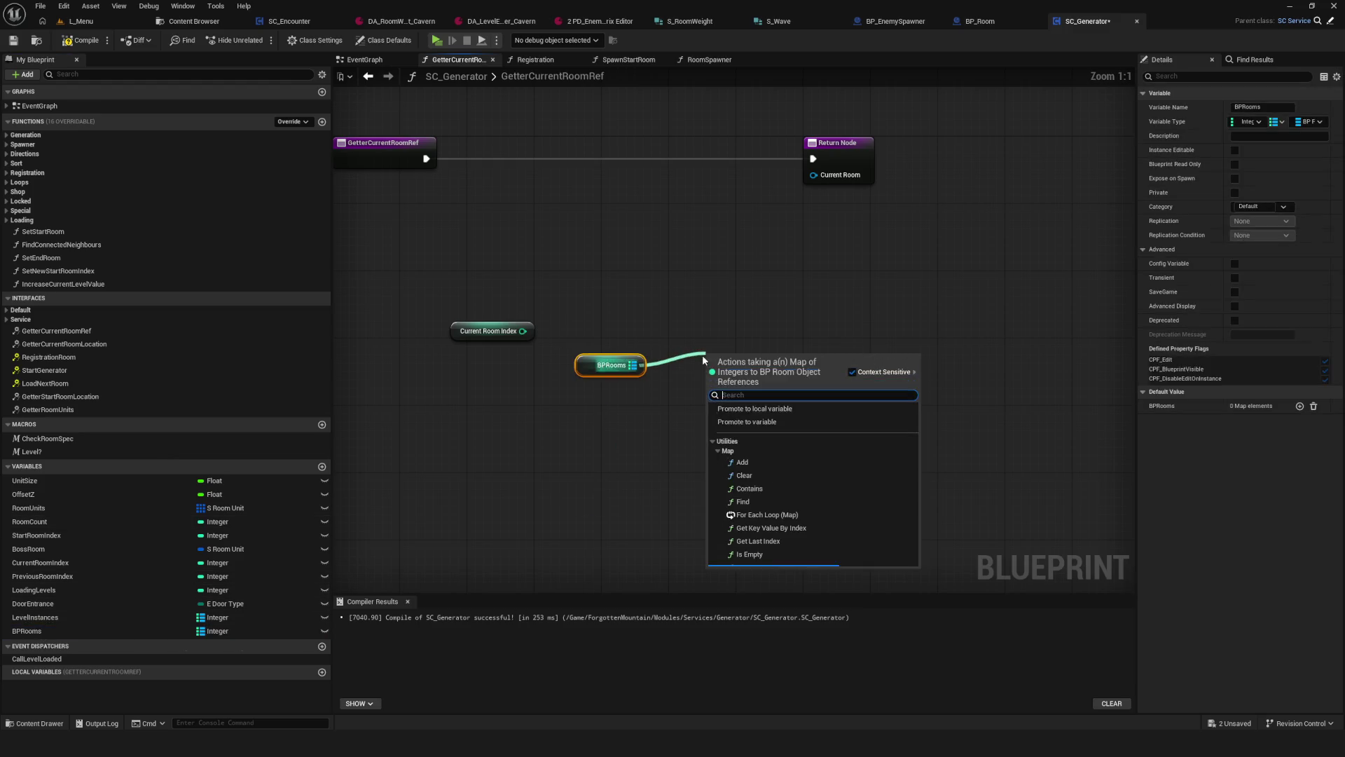
{"action": "type", "text": "find"}
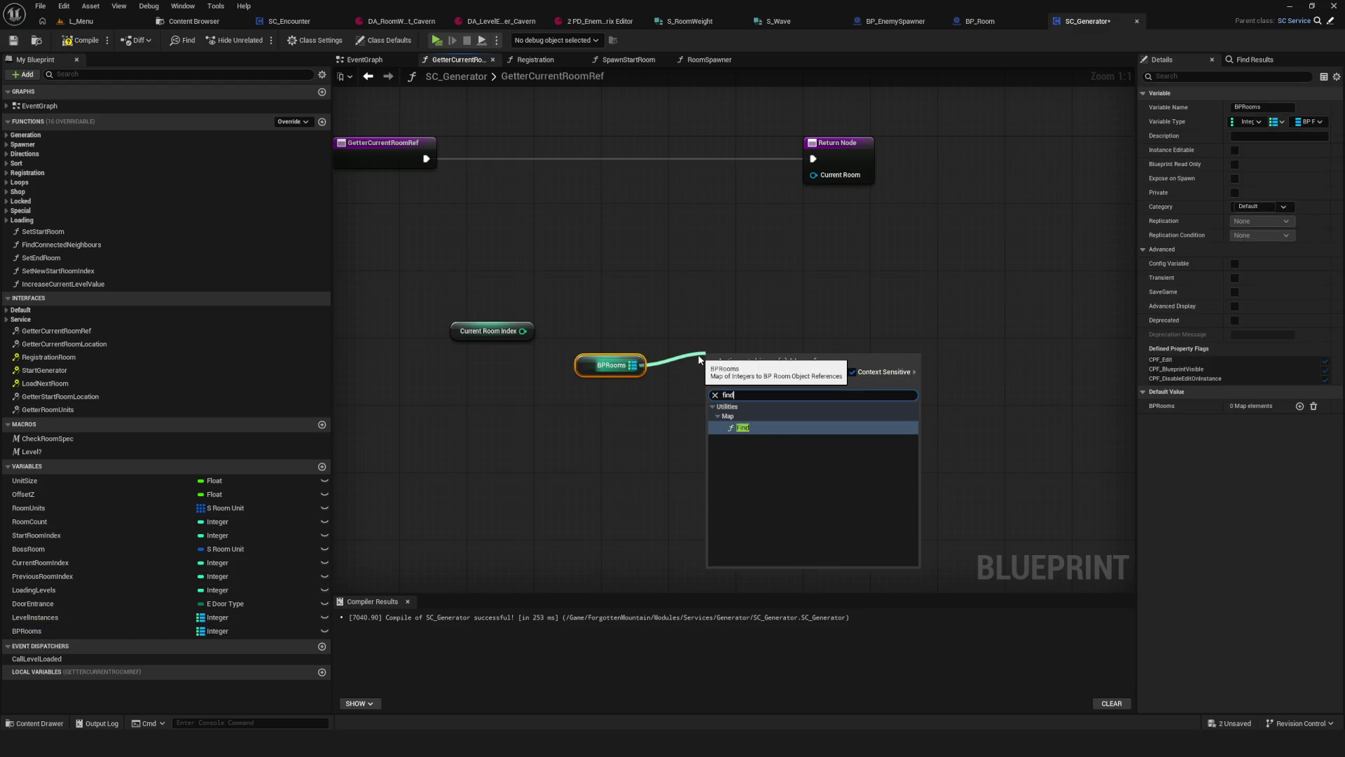
{"action": "left_click", "coordinate": [717, 426]}
{"action": "mouse_move", "coordinate": [477, 337]}
{"action": "left_mouse_down"}
{"action": "mouse_move", "coordinate": [582, 379]}
{"action": "mouse_move", "coordinate": [712, 375]}
{"action": "left_mouse_up"}
{"action": "mouse_move", "coordinate": [490, 288]}
{"action": "left_mouse_down"}
{"action": "mouse_move", "coordinate": [672, 438]}
{"action": "mouse_move", "coordinate": [816, 420]}
{"action": "left_mouse_up"}
{"action": "left_click_drag", "start_coordinate": [561, 396], "coordinate": [460, 317]}
{"action": "left_click", "coordinate": [515, 307]}
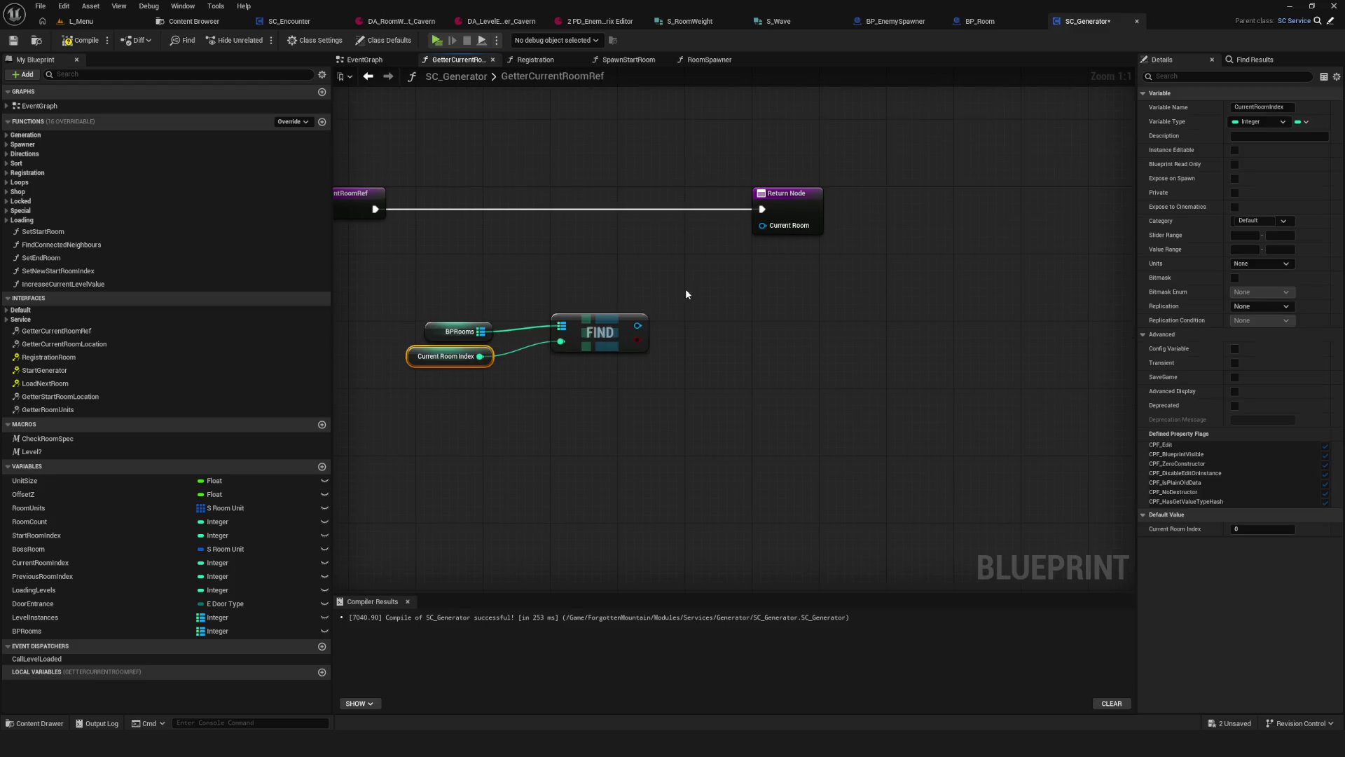
{"action": "left_click_drag", "start_coordinate": [632, 326], "coordinate": [616, 327]}
Step: Wire the Find result straight to the Return Node as Current Room, then compile and save
{"action": "left_click", "coordinate": [643, 257]}
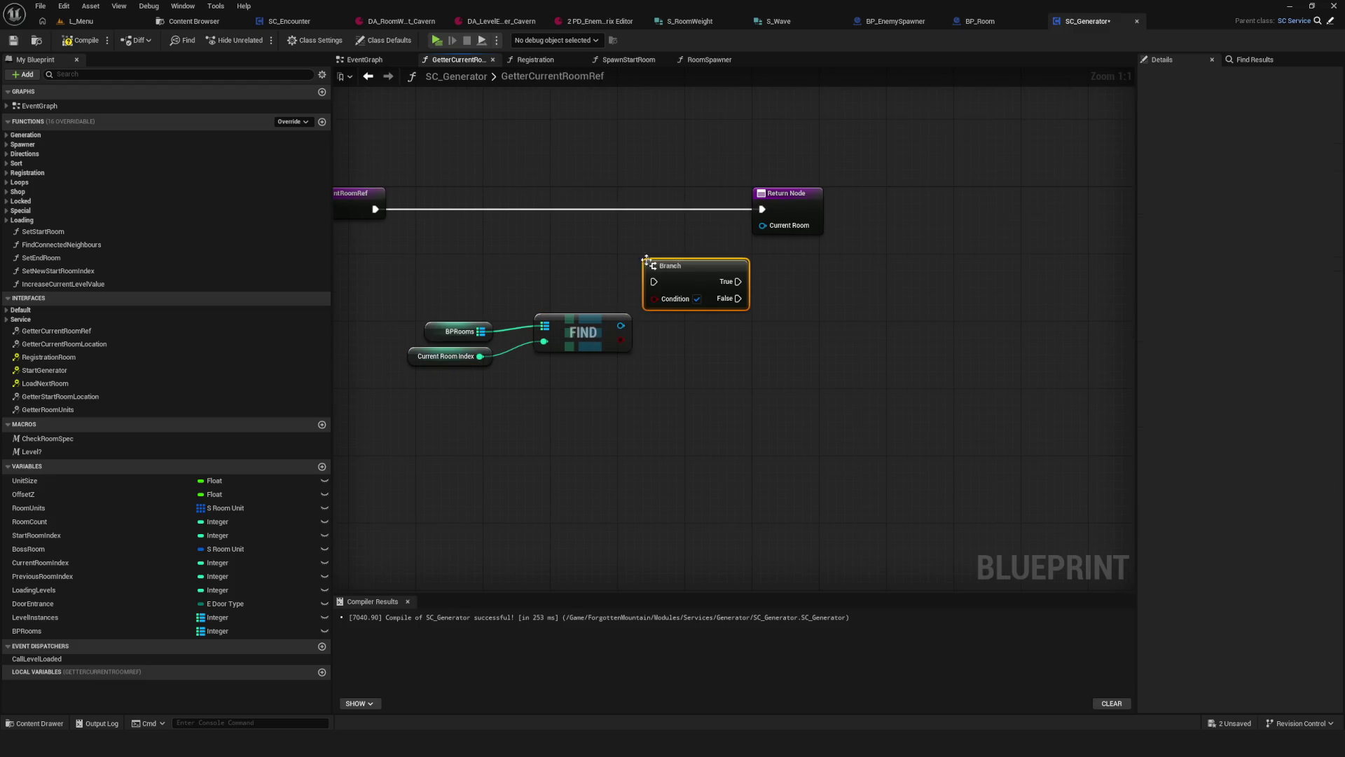
{"action": "left_click_drag", "start_coordinate": [694, 265], "coordinate": [662, 196]}
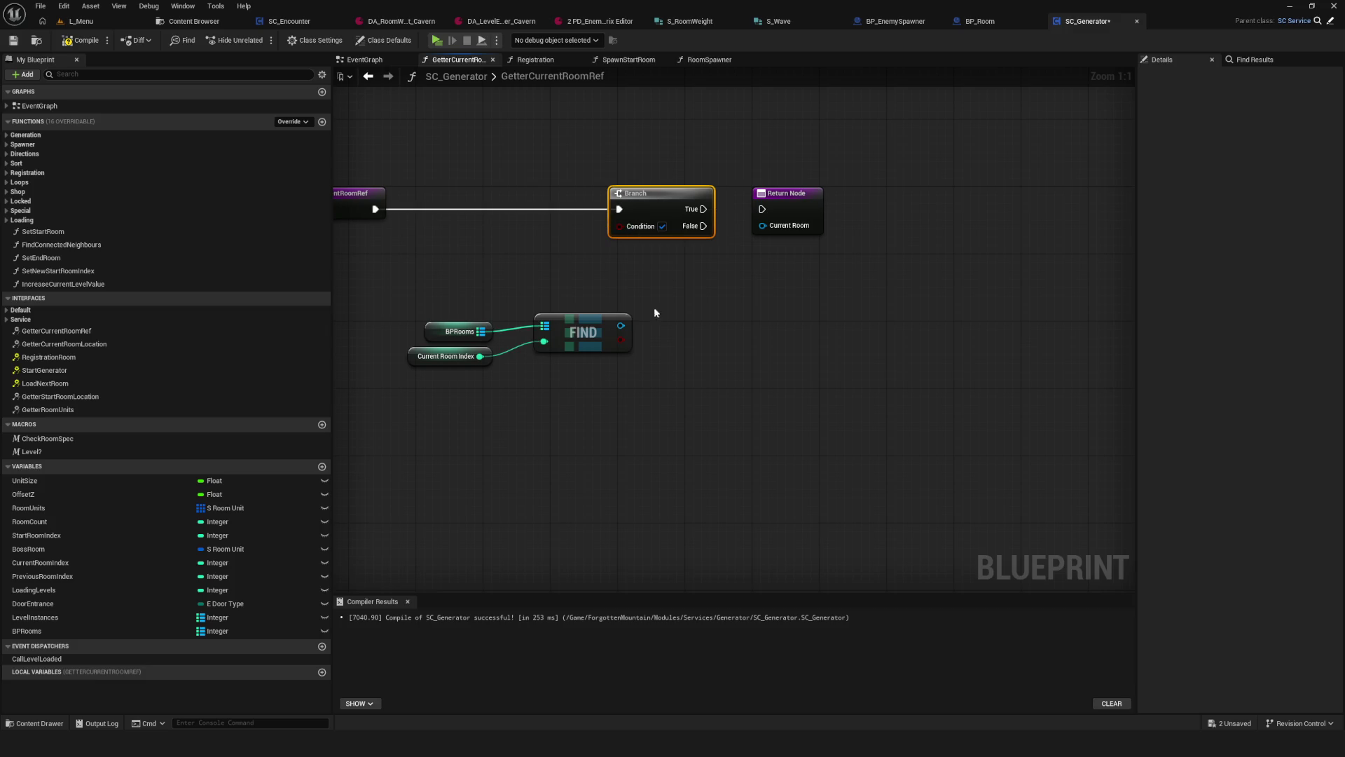
{"action": "mouse_move", "coordinate": [617, 339]}
{"action": "left_mouse_down"}
{"action": "mouse_move", "coordinate": [620, 226]}
{"action": "mouse_move", "coordinate": [789, 229]}
{"action": "mouse_move", "coordinate": [763, 224]}
{"action": "left_mouse_up"}
{"action": "key", "text": "Delete"}
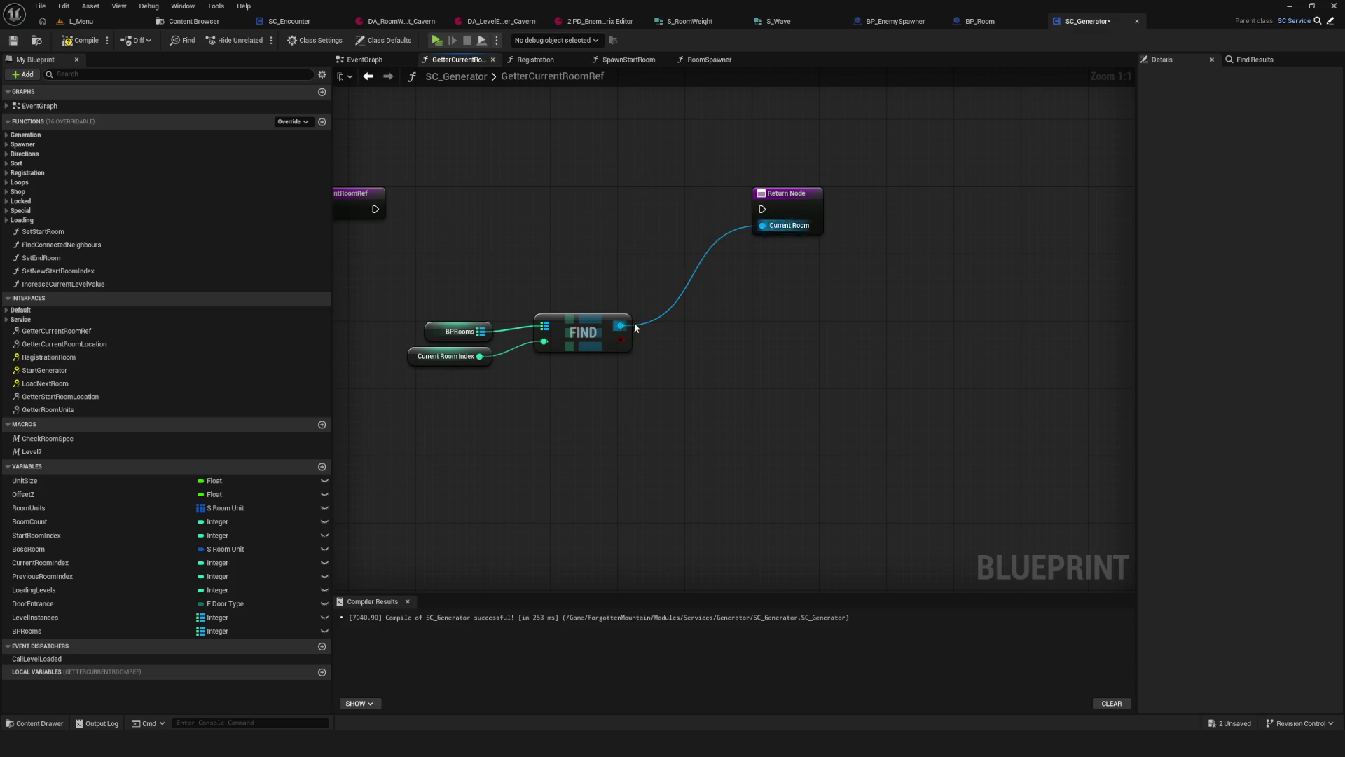
{"action": "left_click_drag", "start_coordinate": [619, 326], "coordinate": [763, 225]}
{"action": "mouse_move", "coordinate": [476, 230]}
{"action": "left_mouse_down"}
{"action": "mouse_move", "coordinate": [559, 354]}
{"action": "mouse_move", "coordinate": [641, 286]}
{"action": "left_mouse_up"}
{"action": "left_click_drag", "start_coordinate": [376, 209], "coordinate": [742, 228]}
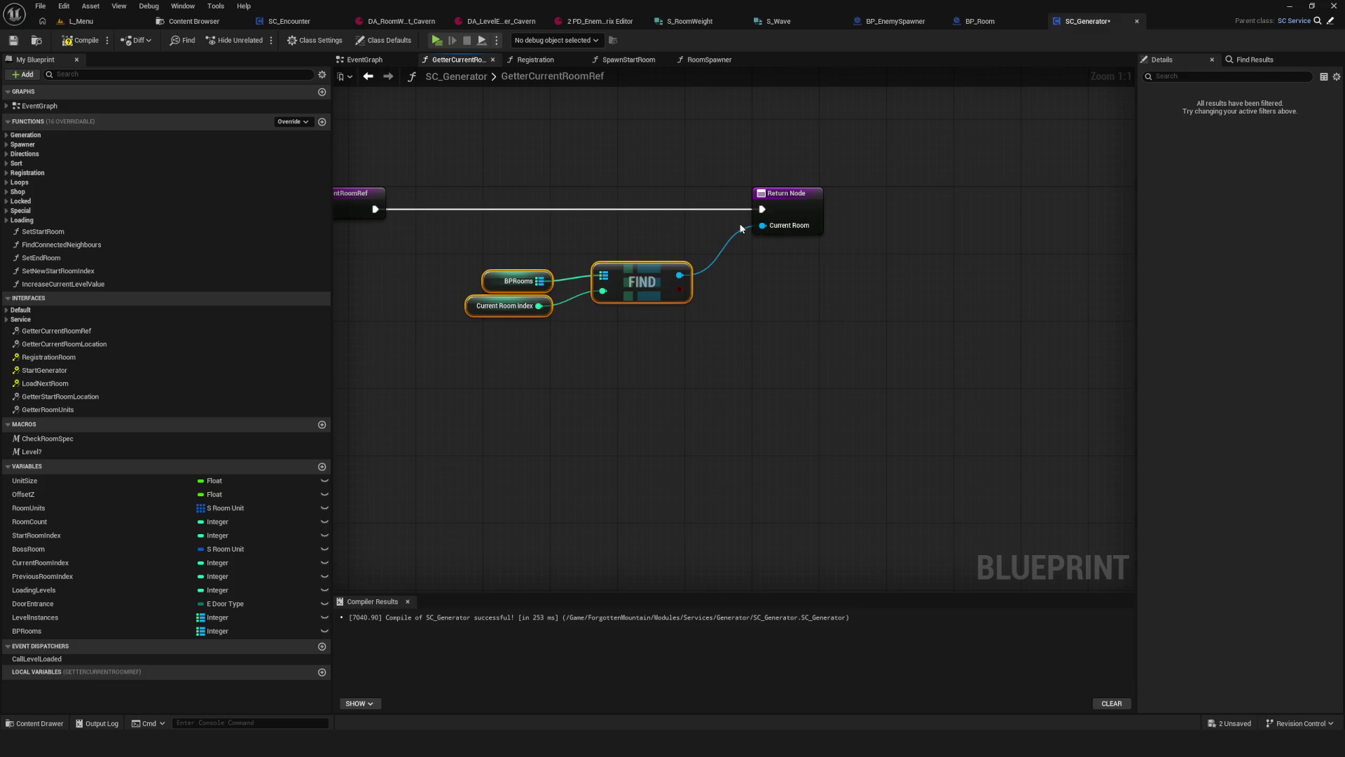
{"action": "left_click", "coordinate": [80, 40]}
{"action": "left_click", "coordinate": [13, 39]}
Step: Move the BPRooms, Current Room Index and Find nodes slightly down and save
{"action": "left_click_drag", "start_coordinate": [448, 243], "coordinate": [515, 282]}
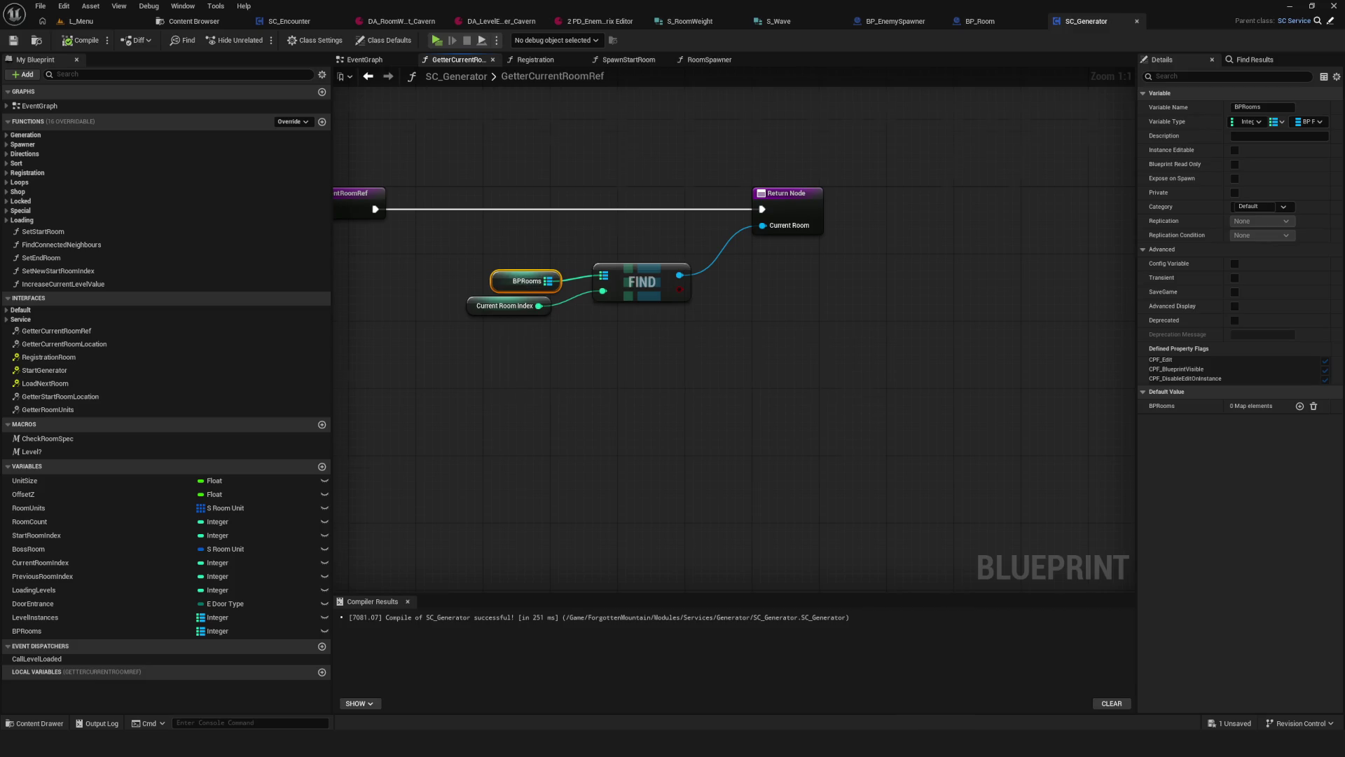
{"action": "scroll", "coordinate": [717, 360], "scroll_direction": "down", "scroll_amount": 10}
{"action": "scroll", "coordinate": [717, 360], "scroll_direction": "up", "scroll_amount": 7}
{"action": "left_click", "coordinate": [631, 343]}
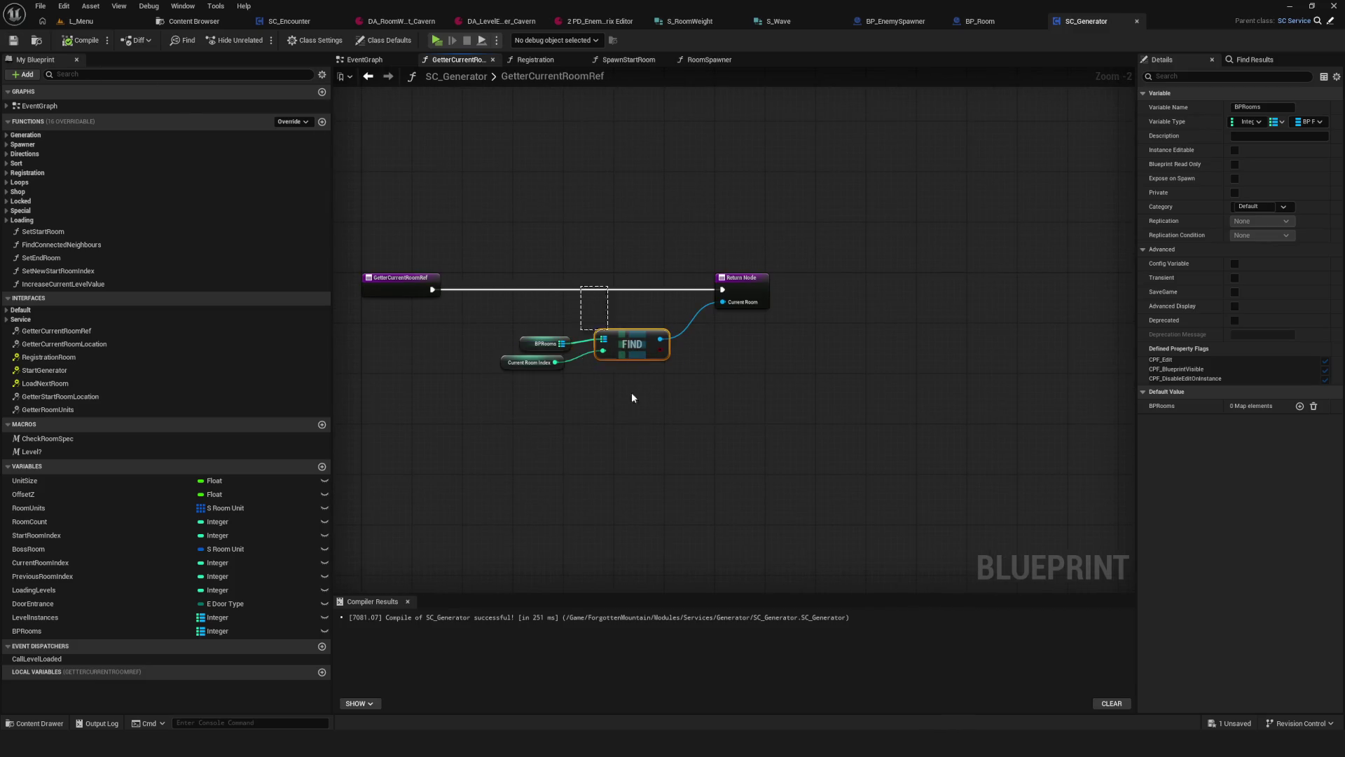
{"action": "scroll", "coordinate": [773, 373], "scroll_direction": "up", "scroll_amount": 2}
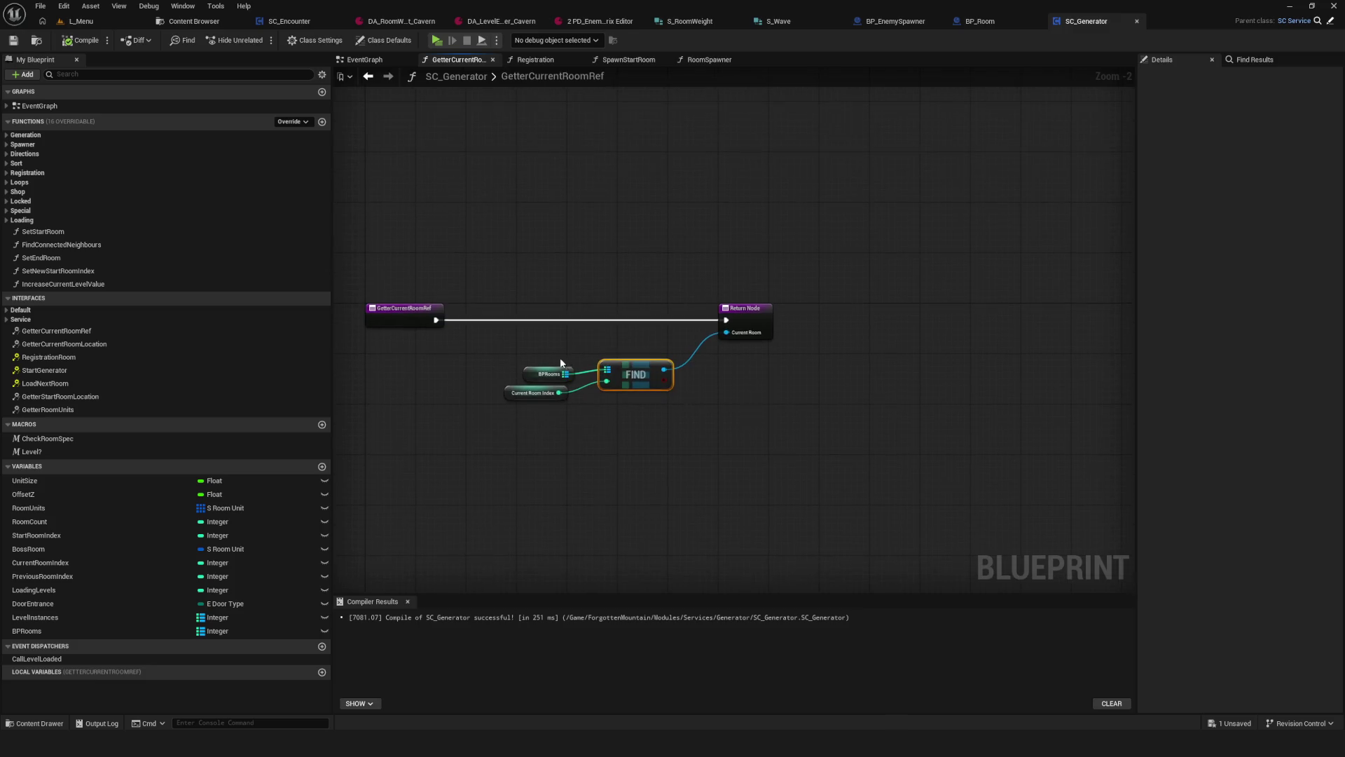
{"action": "left_click_drag", "start_coordinate": [491, 324], "coordinate": [620, 433]}
{"action": "left_click_drag", "start_coordinate": [713, 345], "coordinate": [713, 353]}
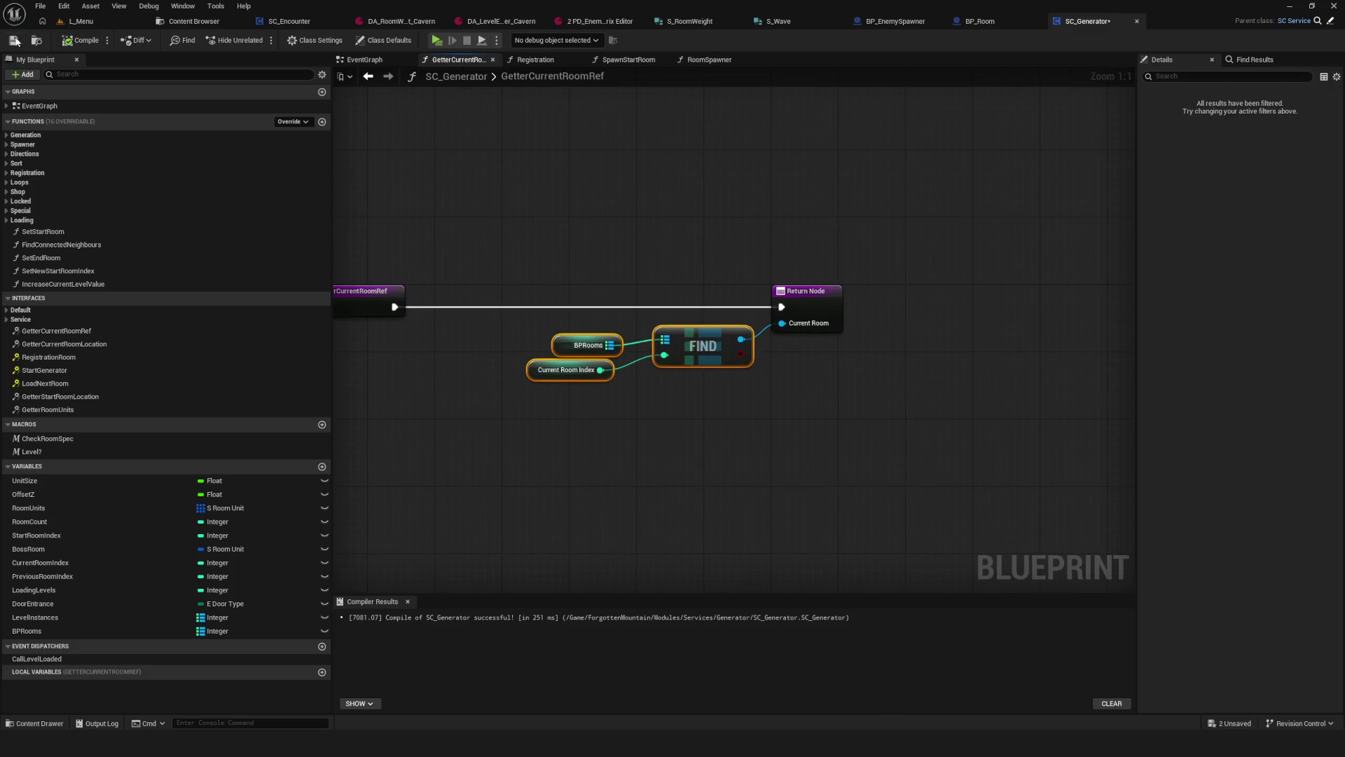
{"action": "left_click", "coordinate": [14, 40]}
{"action": "mouse_move", "coordinate": [773, 285]}
{"action": "left_mouse_down"}
{"action": "mouse_move", "coordinate": [631, 294]}
{"action": "mouse_move", "coordinate": [850, 278]}
{"action": "mouse_move", "coordinate": [926, 302]}
{"action": "left_mouse_up"}
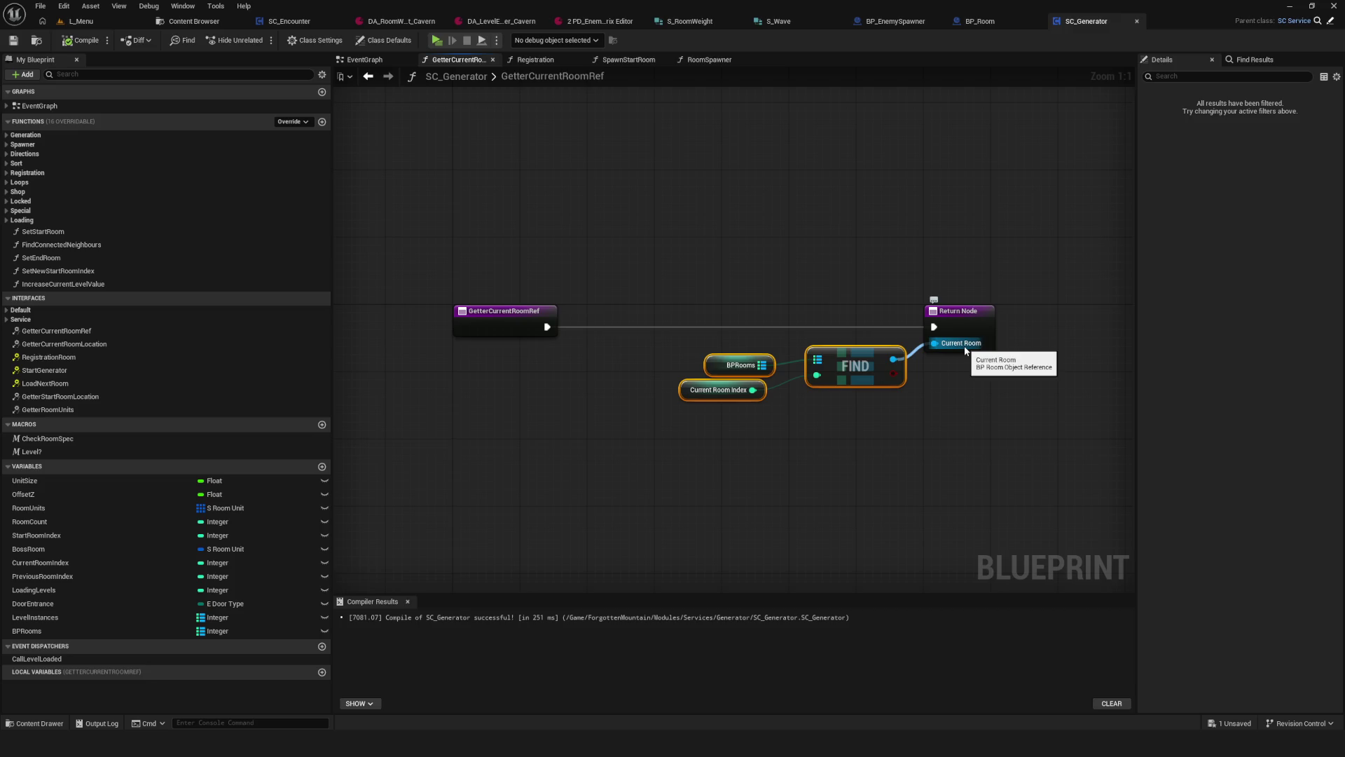
{"action": "left_click", "coordinate": [277, 21]}
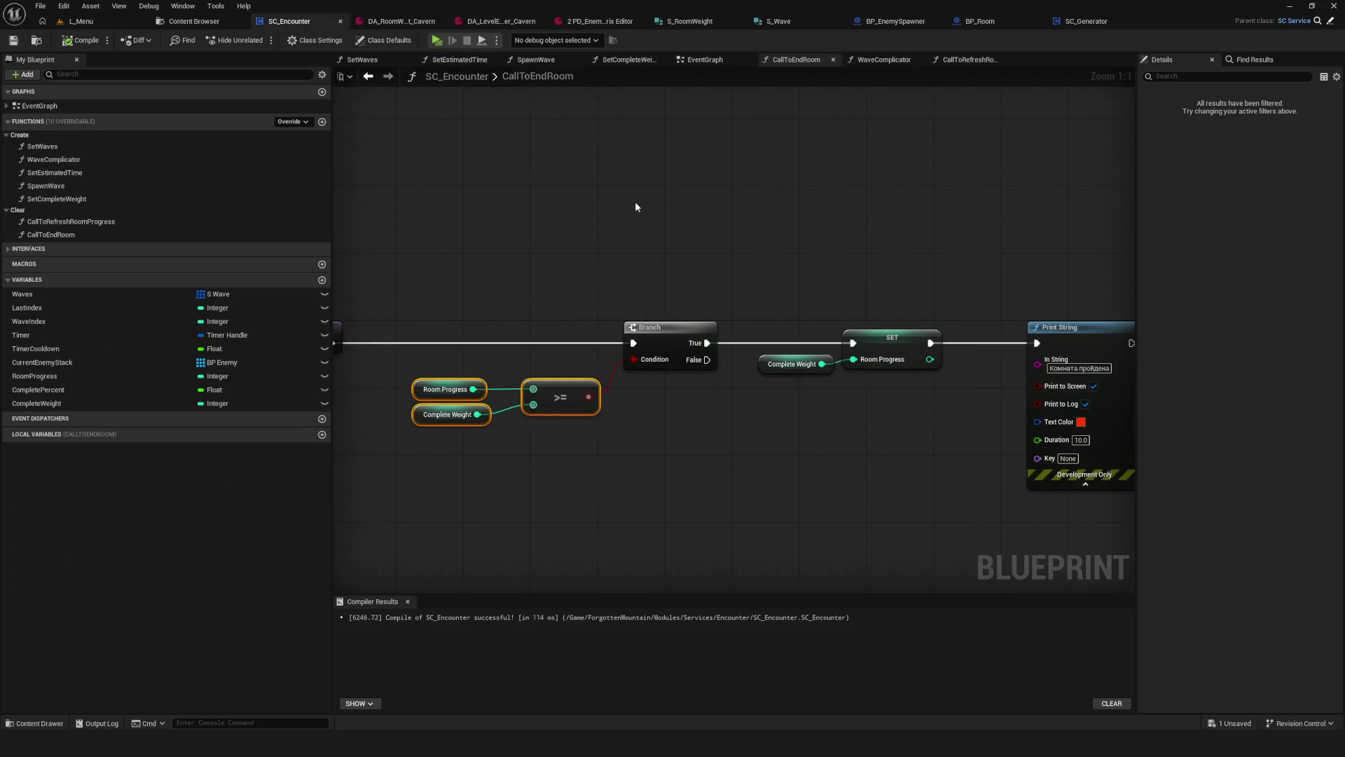
Step: Place a Get BP Gamemode node in the CallToEndRoom graph
{"action": "left_click", "coordinate": [607, 264]}
{"action": "right_click", "coordinate": [673, 473]}
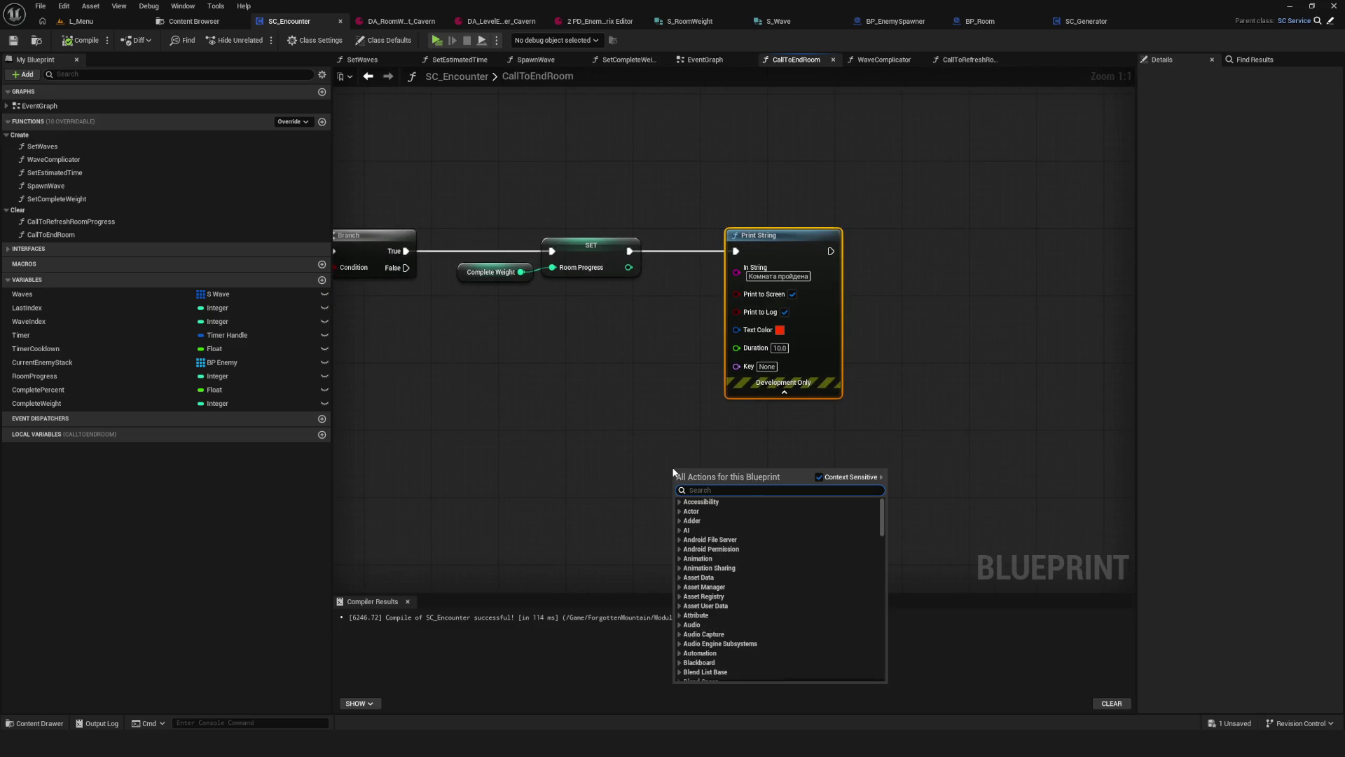
{"action": "type", "text": "bp"}
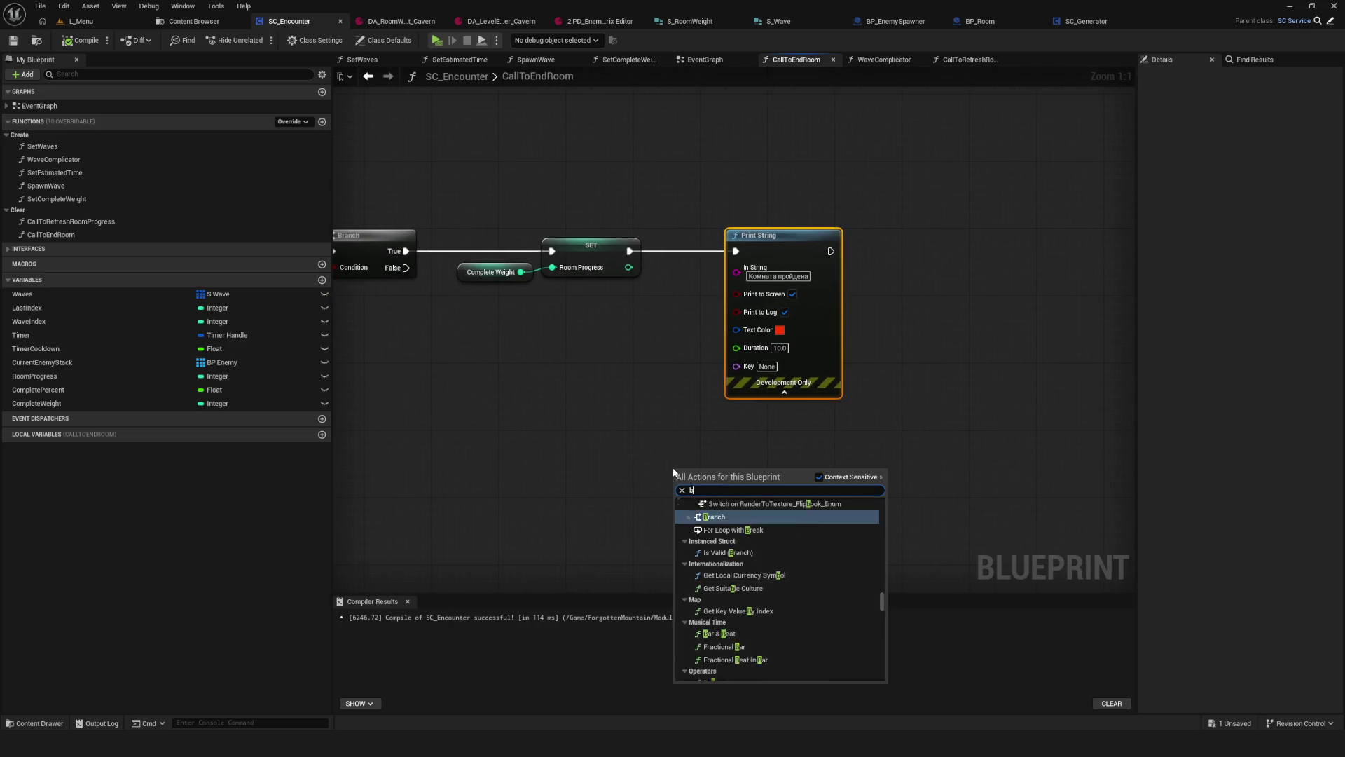
{"action": "key", "text": "BackSpace"}
{"action": "key", "text": "BackSpace"}
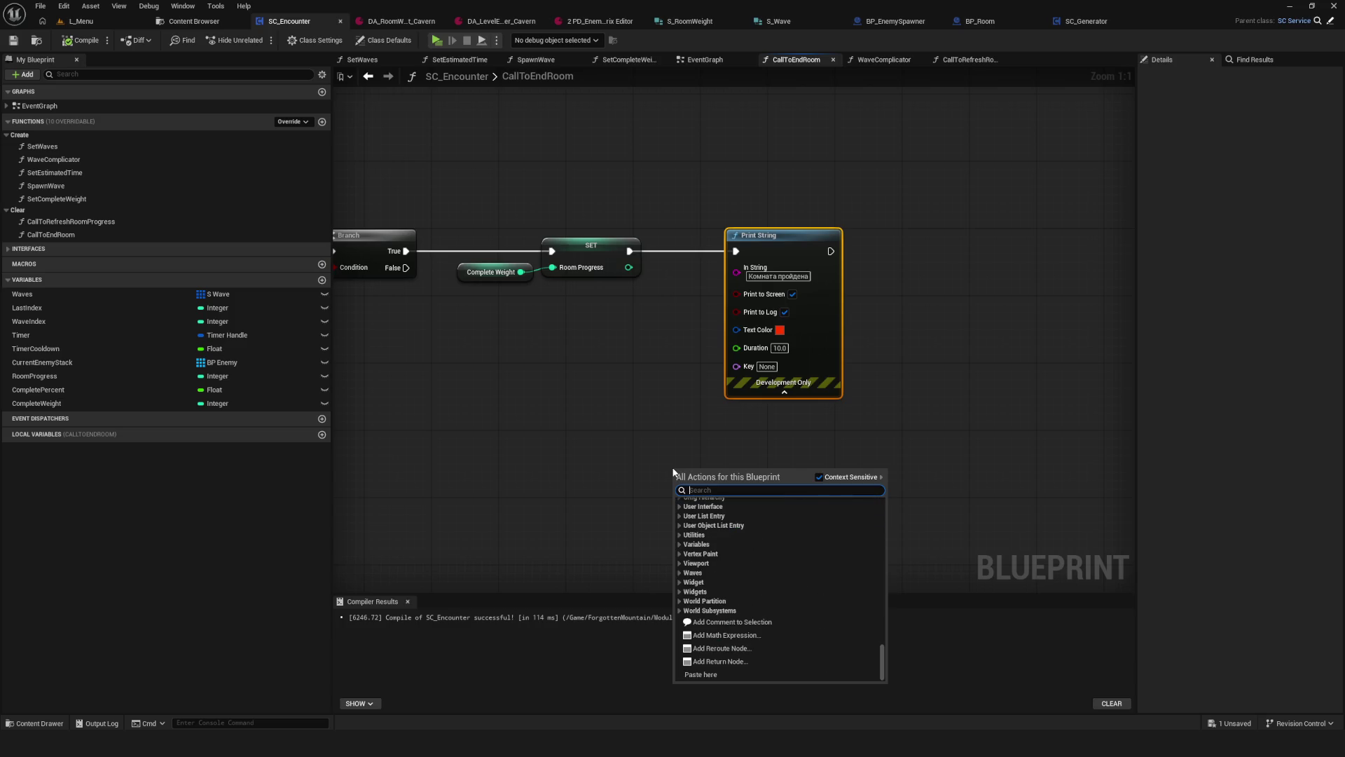
{"action": "type", "text": "gamemode"}
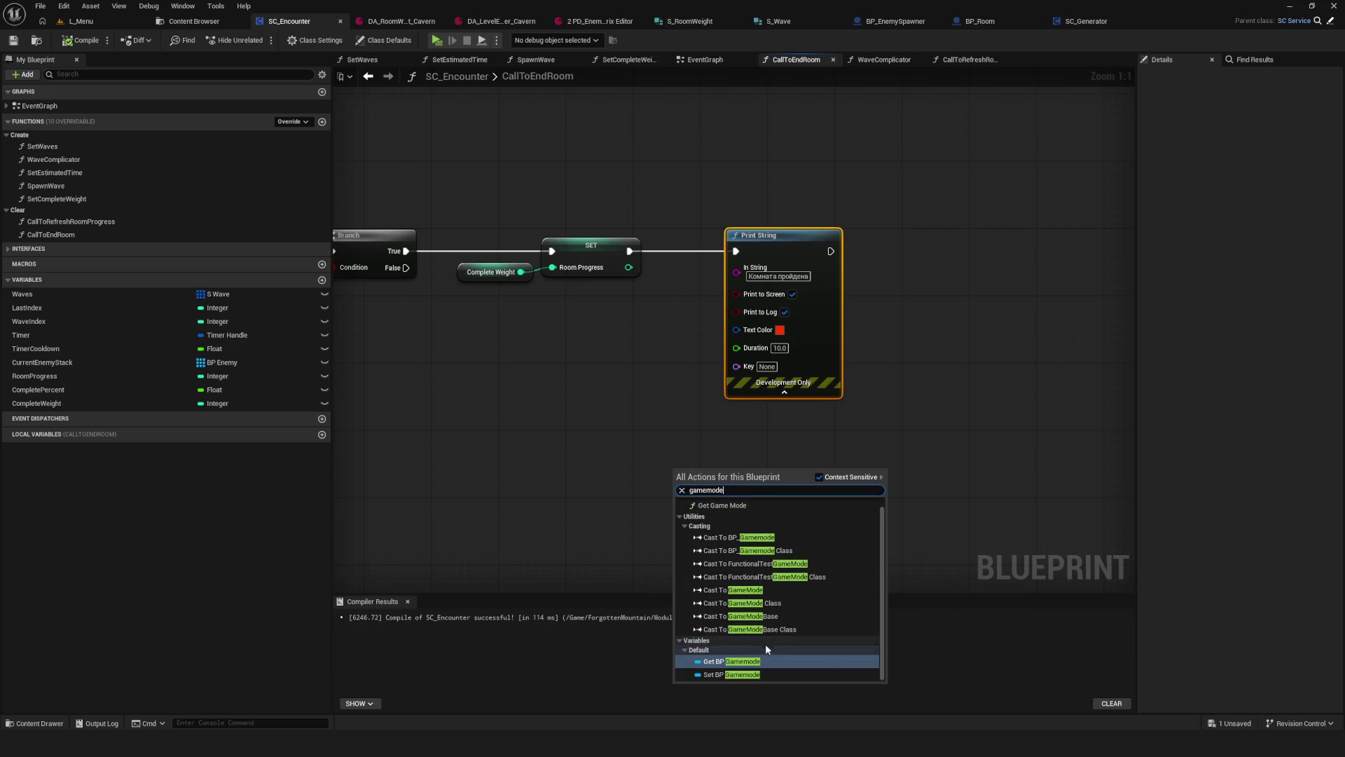
{"action": "key", "text": "Return"}
Step: Add a Get Service node from BP Gamemode with its Name set to Generator
{"action": "left_click_drag", "start_coordinate": [726, 474], "coordinate": [771, 456]}
{"action": "type", "text": "service"}
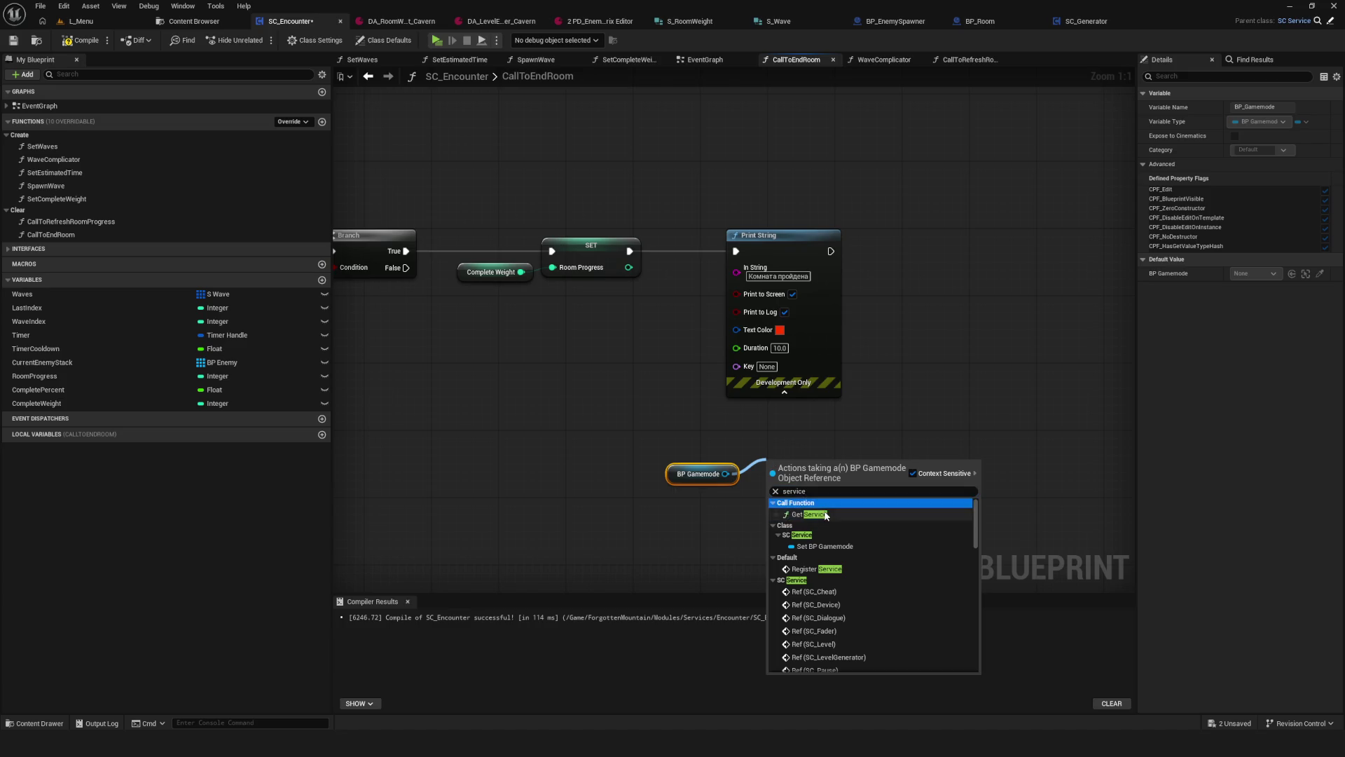
{"action": "left_click", "coordinate": [828, 512]}
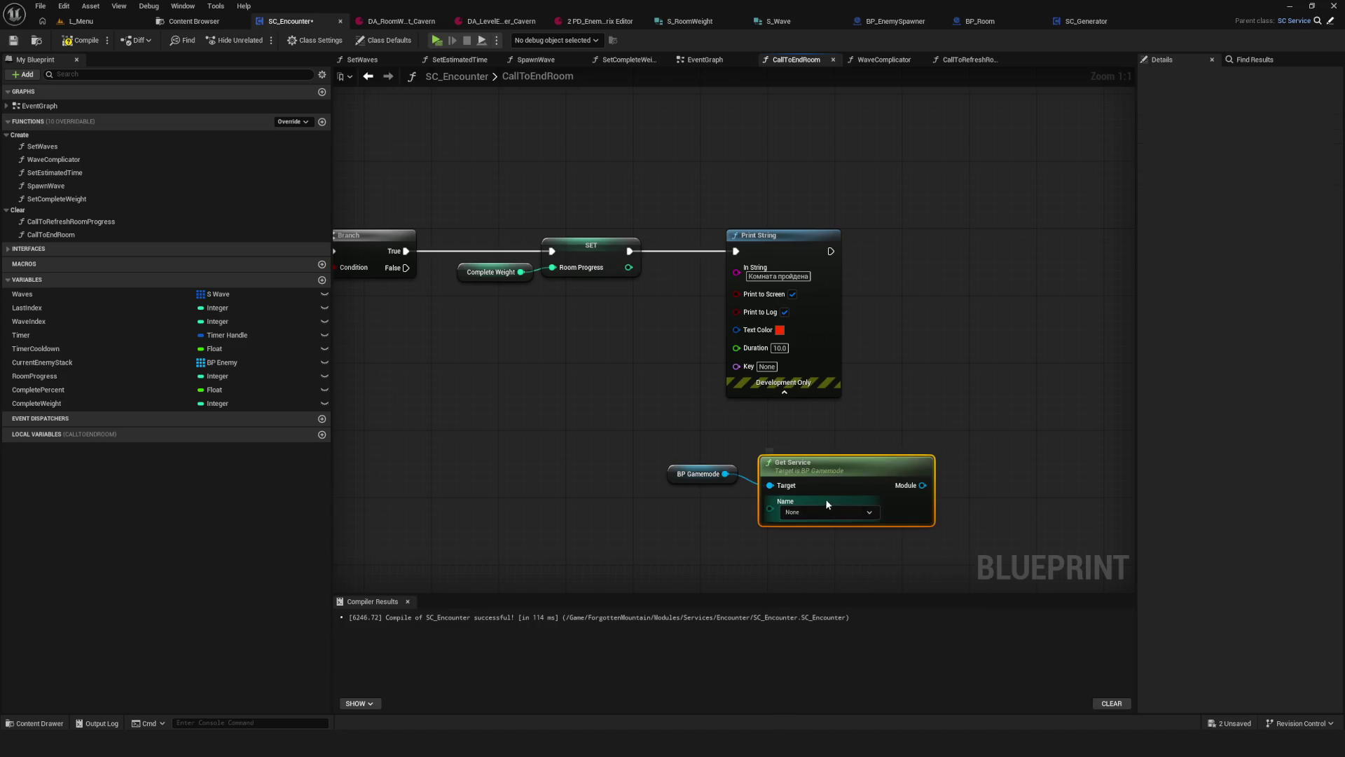
{"action": "left_click", "coordinate": [838, 512]}
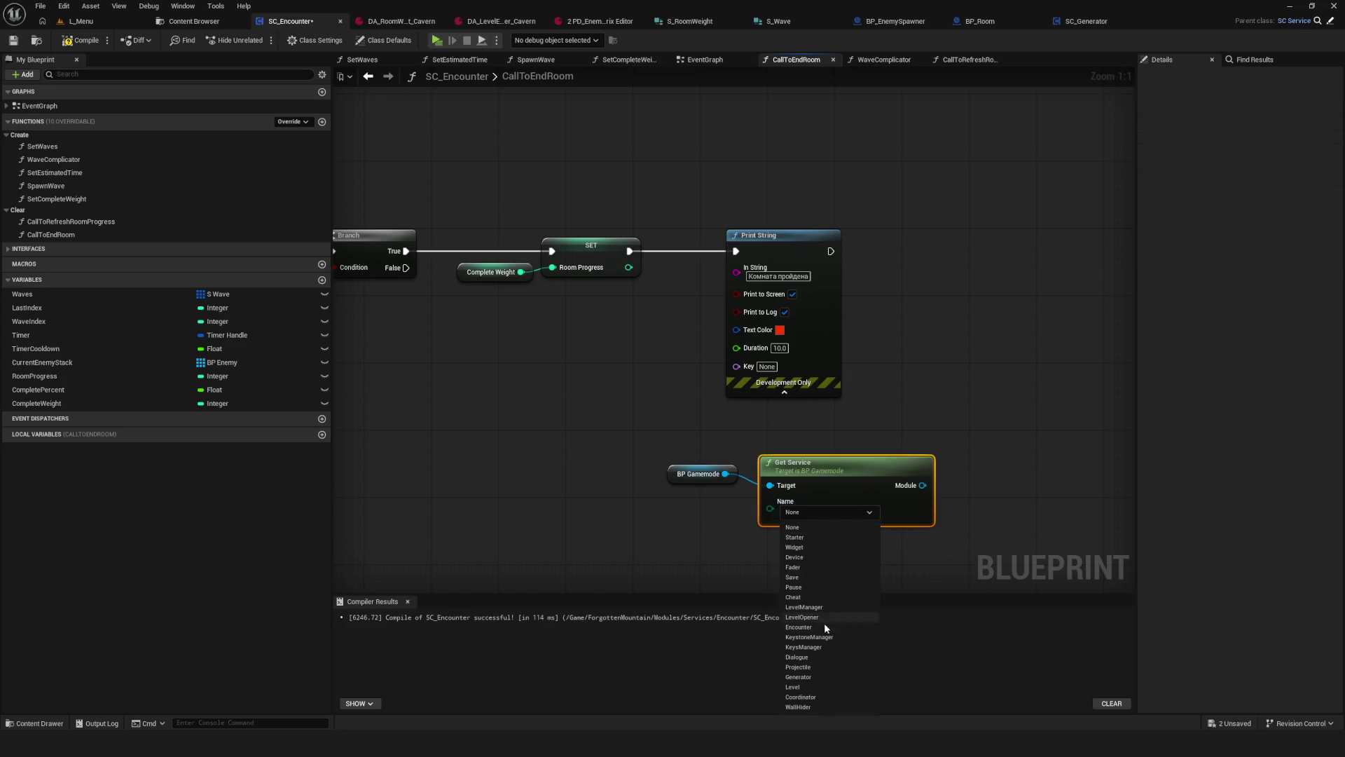
{"action": "left_click", "coordinate": [825, 677]}
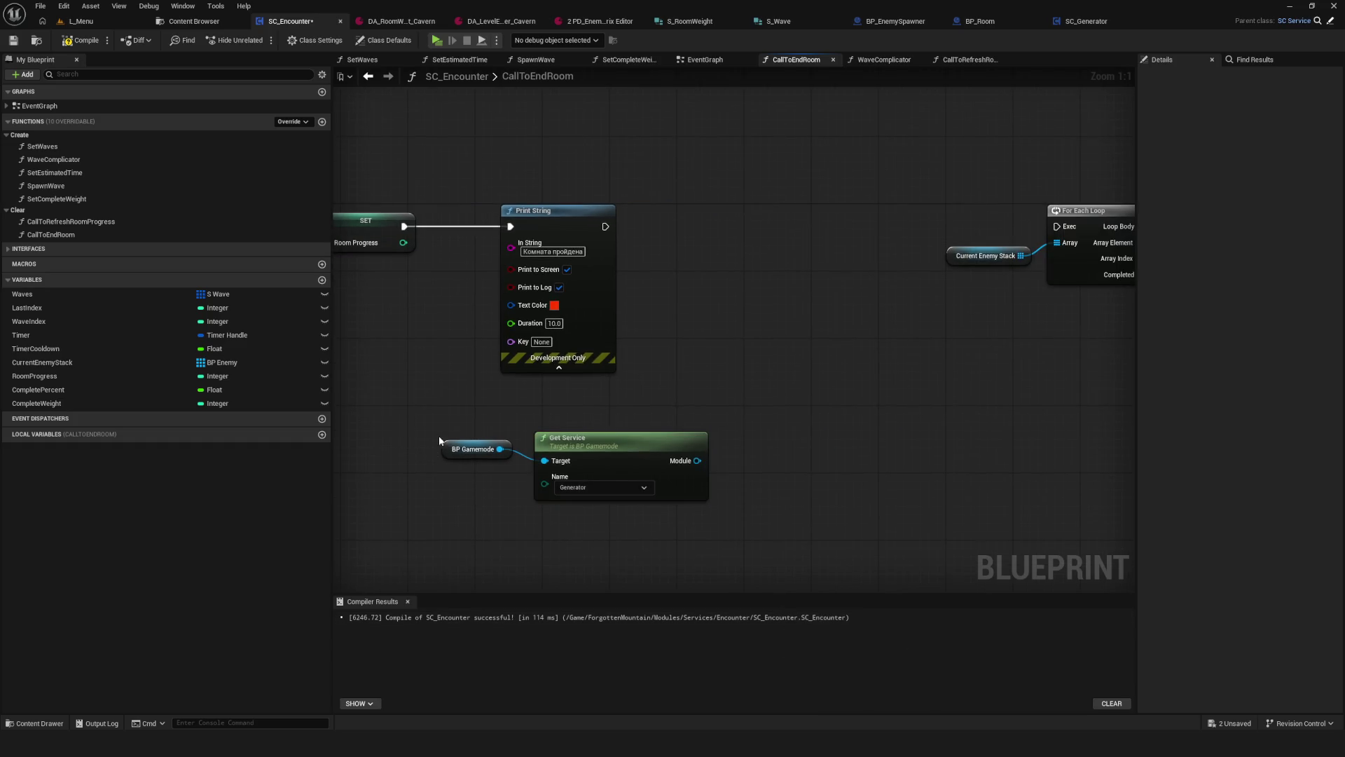
Step: Lower the BP Gamemode getter and remove a wrongly added Getter Current Room node
{"action": "left_click", "coordinate": [468, 456]}
{"action": "left_click_drag", "start_coordinate": [468, 456], "coordinate": [460, 473]}
{"action": "scroll", "coordinate": [610, 466], "scroll_direction": "down", "scroll_amount": 2}
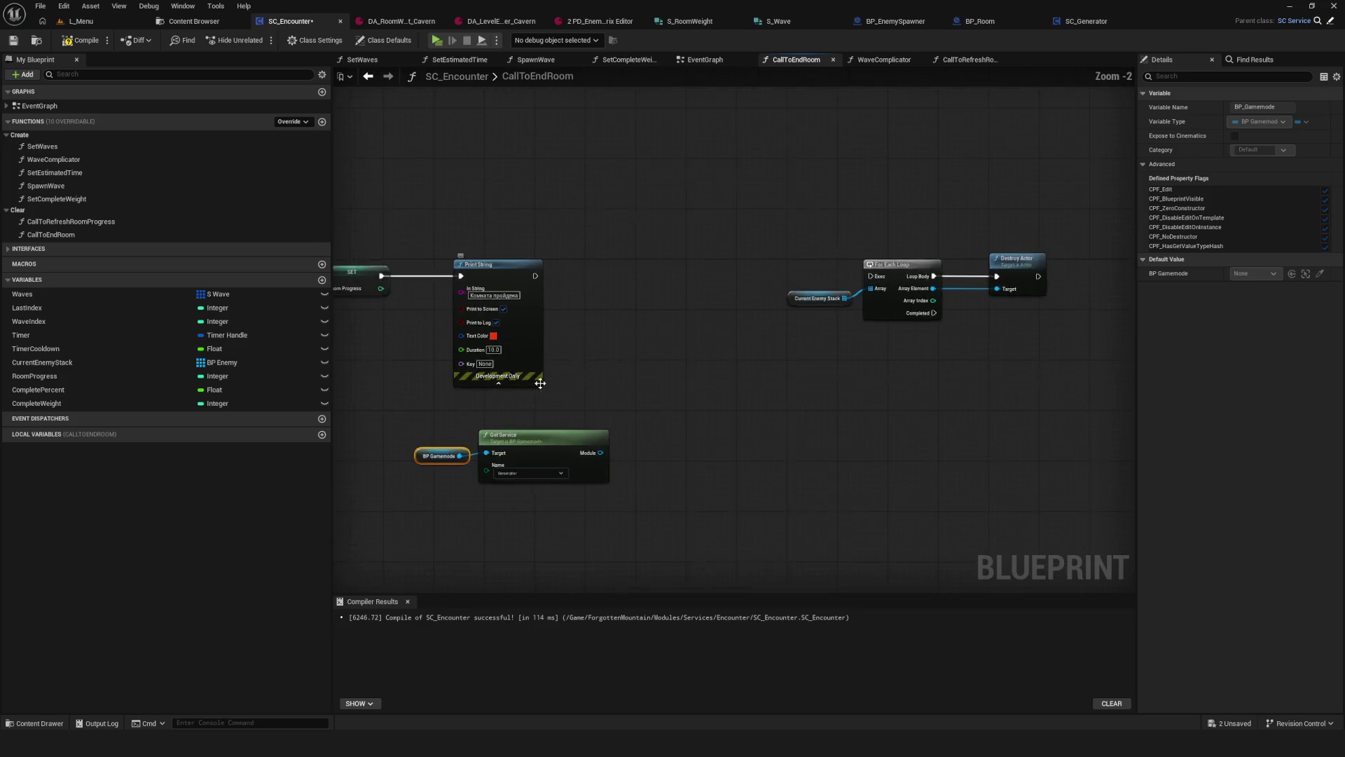
{"action": "scroll", "coordinate": [609, 466], "scroll_direction": "up", "scroll_amount": 2}
{"action": "left_click_drag", "start_coordinate": [599, 463], "coordinate": [645, 410]}
{"action": "type", "text": "gette"}
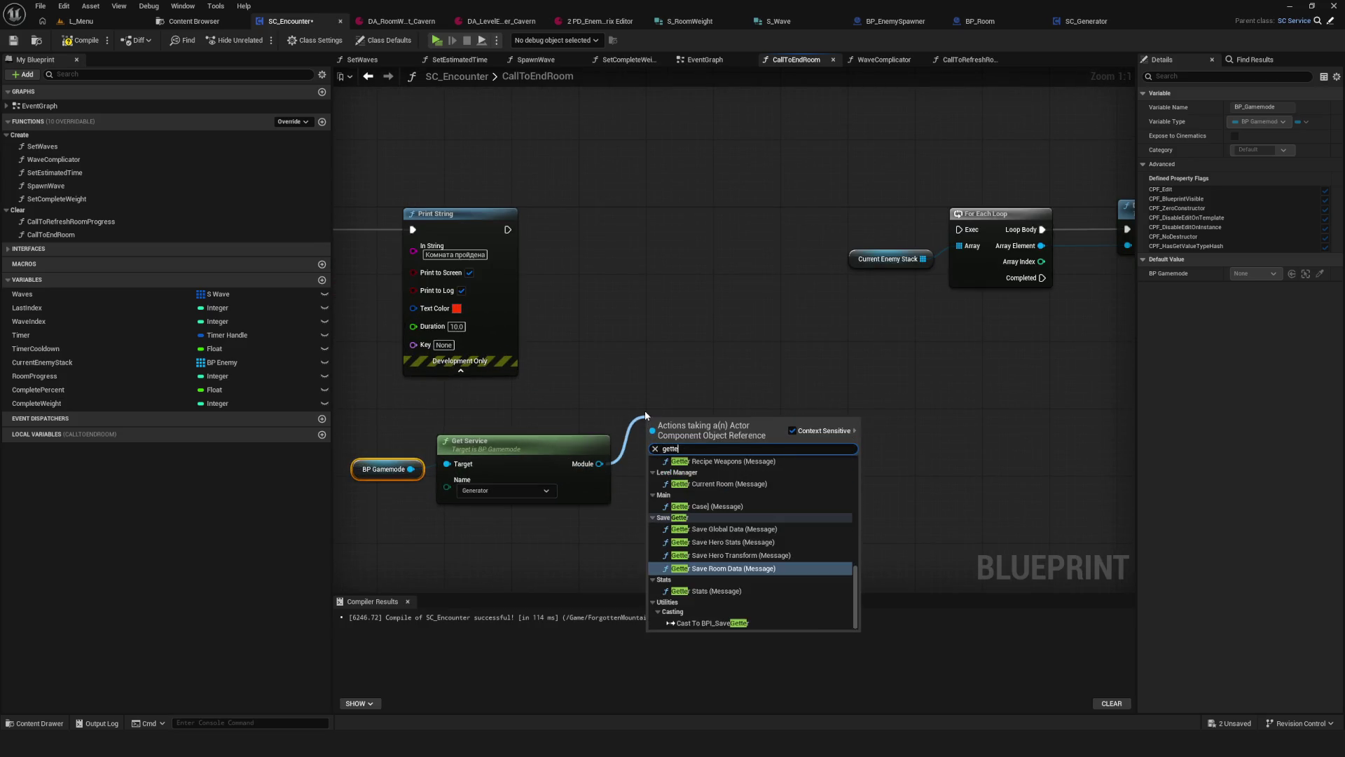
{"action": "type", "text": "rcurer"}
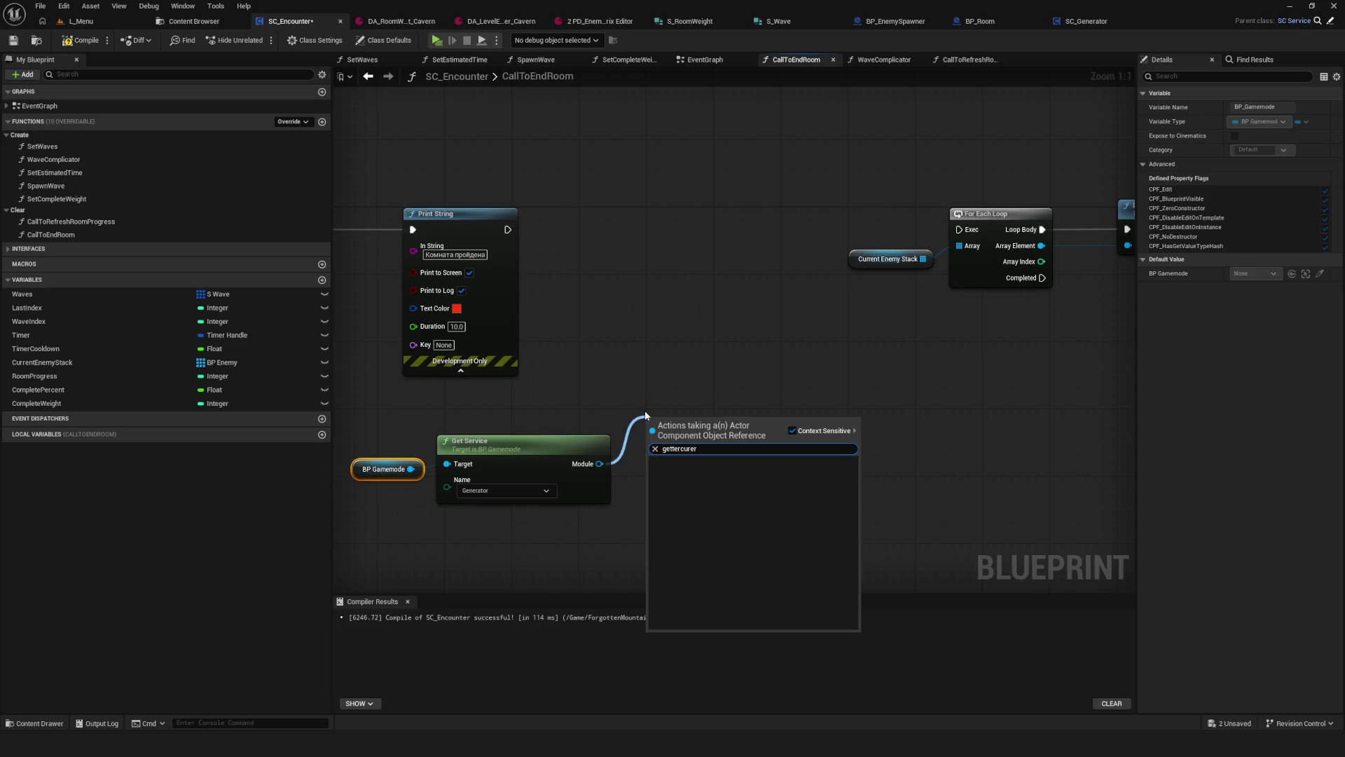
{"action": "key", "text": "BackSpace"}
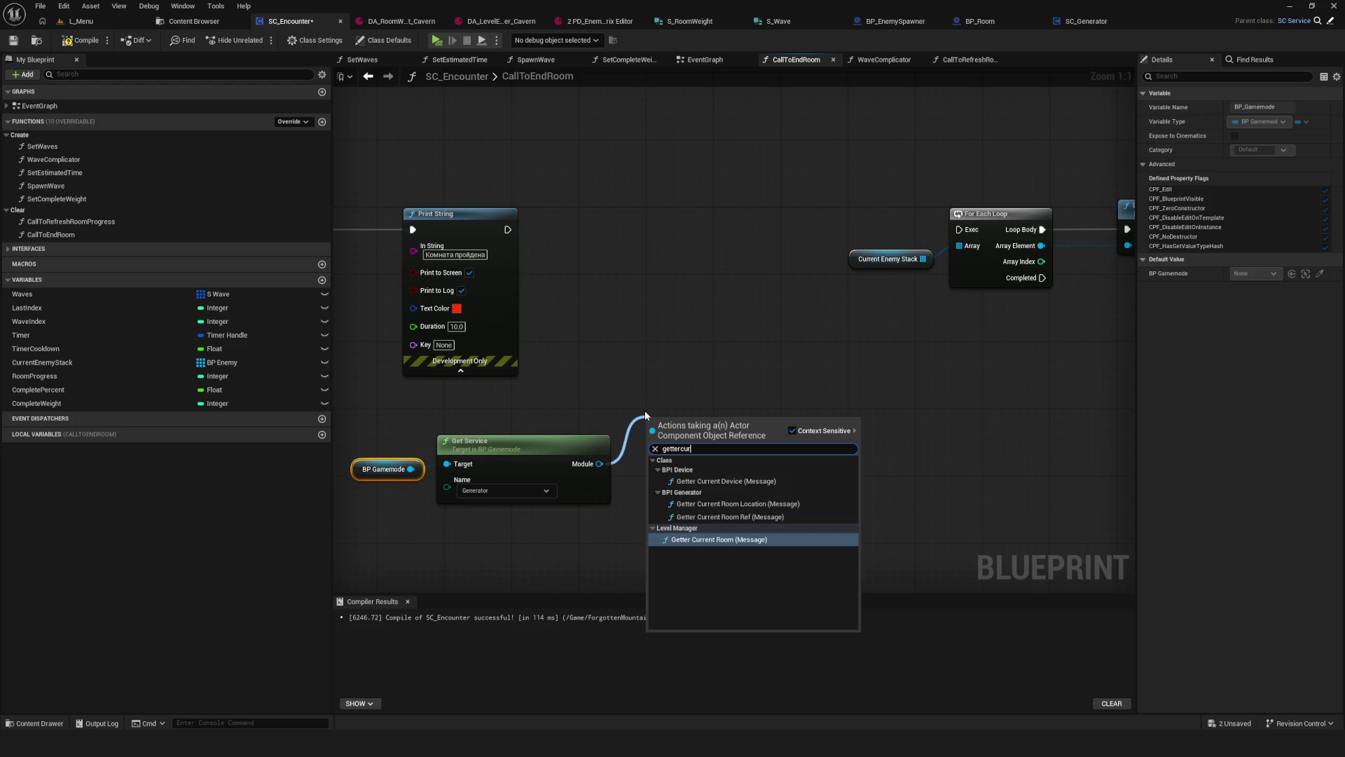
{"action": "type", "text": "rent"}
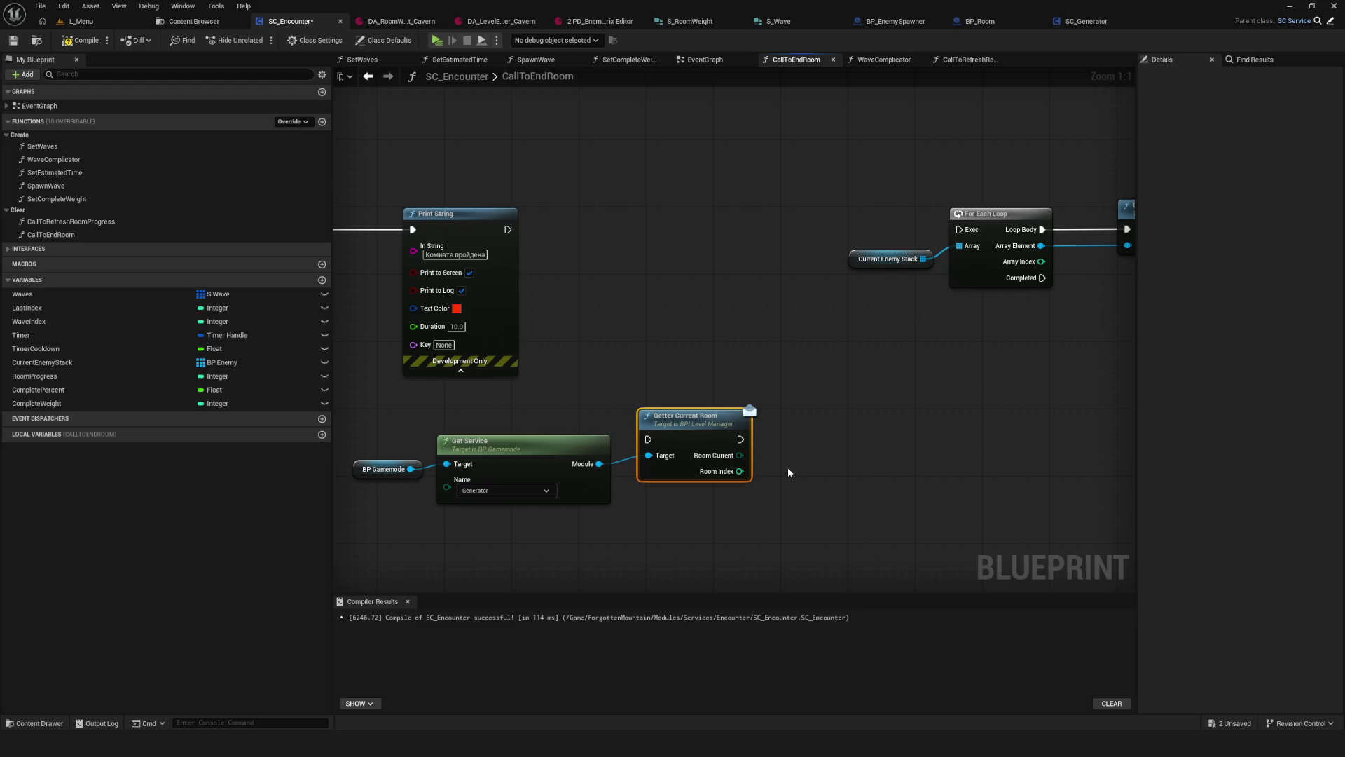
{"action": "key", "text": "Delete"}
Step: Add a Getter Current Room Ref (BPI Generator) node fed by Get Service's Module output
{"action": "left_click_drag", "start_coordinate": [600, 464], "coordinate": [686, 405]}
{"action": "type", "text": "ge"}
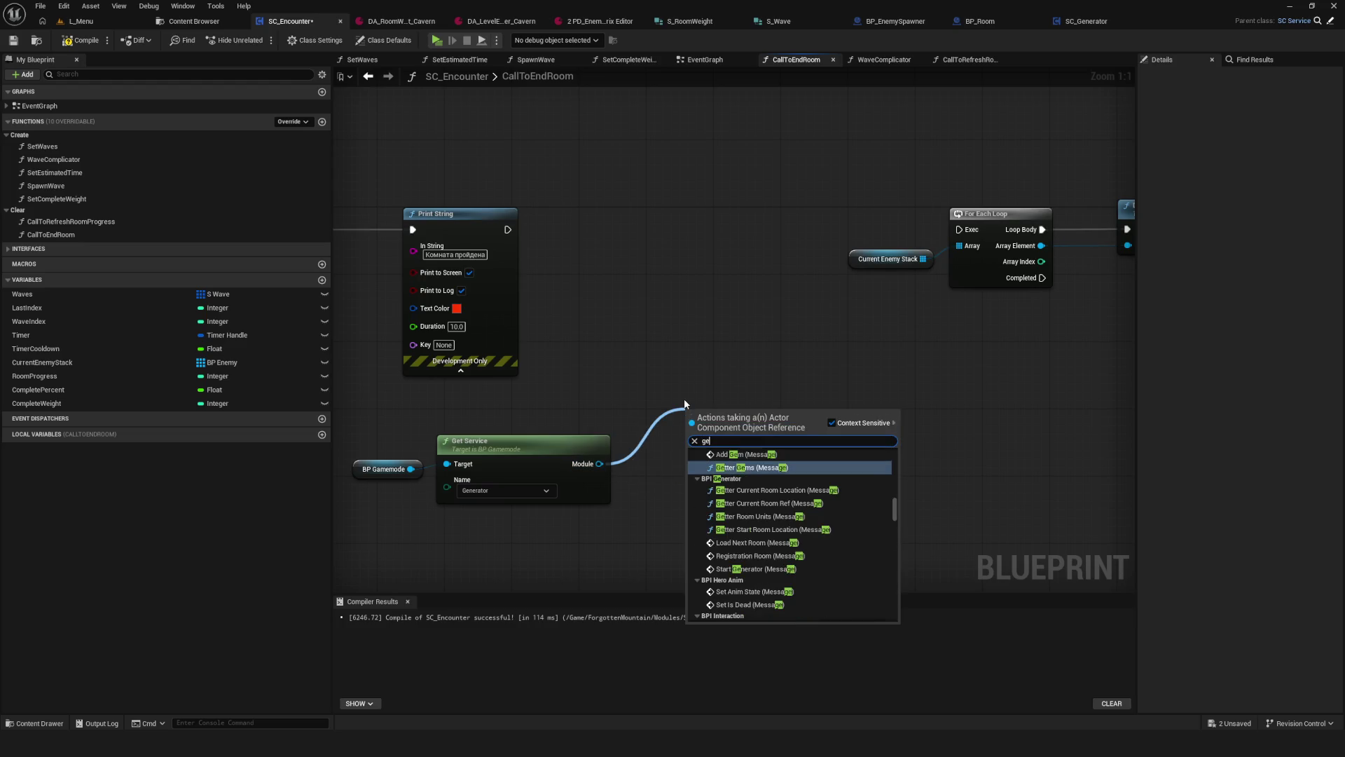
{"action": "type", "text": "tter cu"}
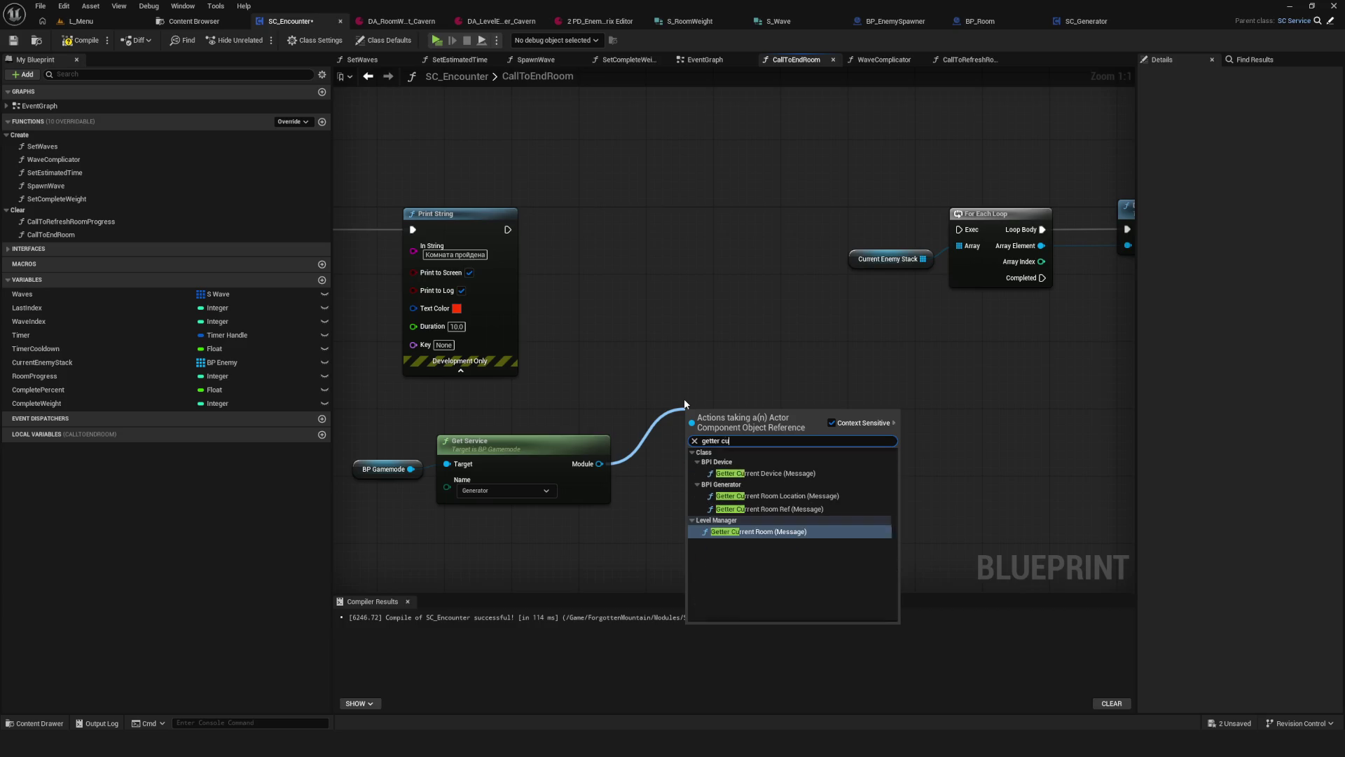
{"action": "type", "text": "rrent"}
{"action": "left_click", "coordinate": [744, 509]}
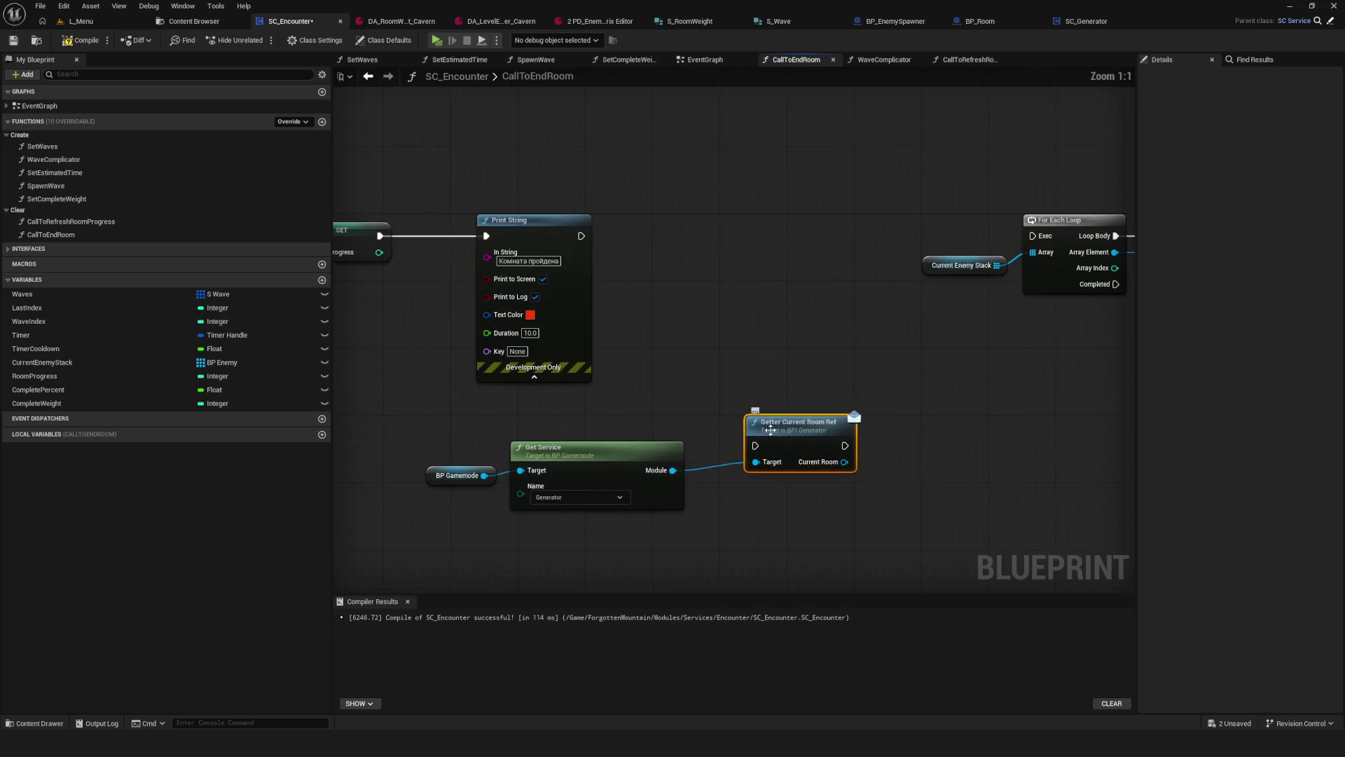
{"action": "left_click_drag", "start_coordinate": [484, 160], "coordinate": [597, 392]}
{"action": "left_click", "coordinate": [800, 434]}
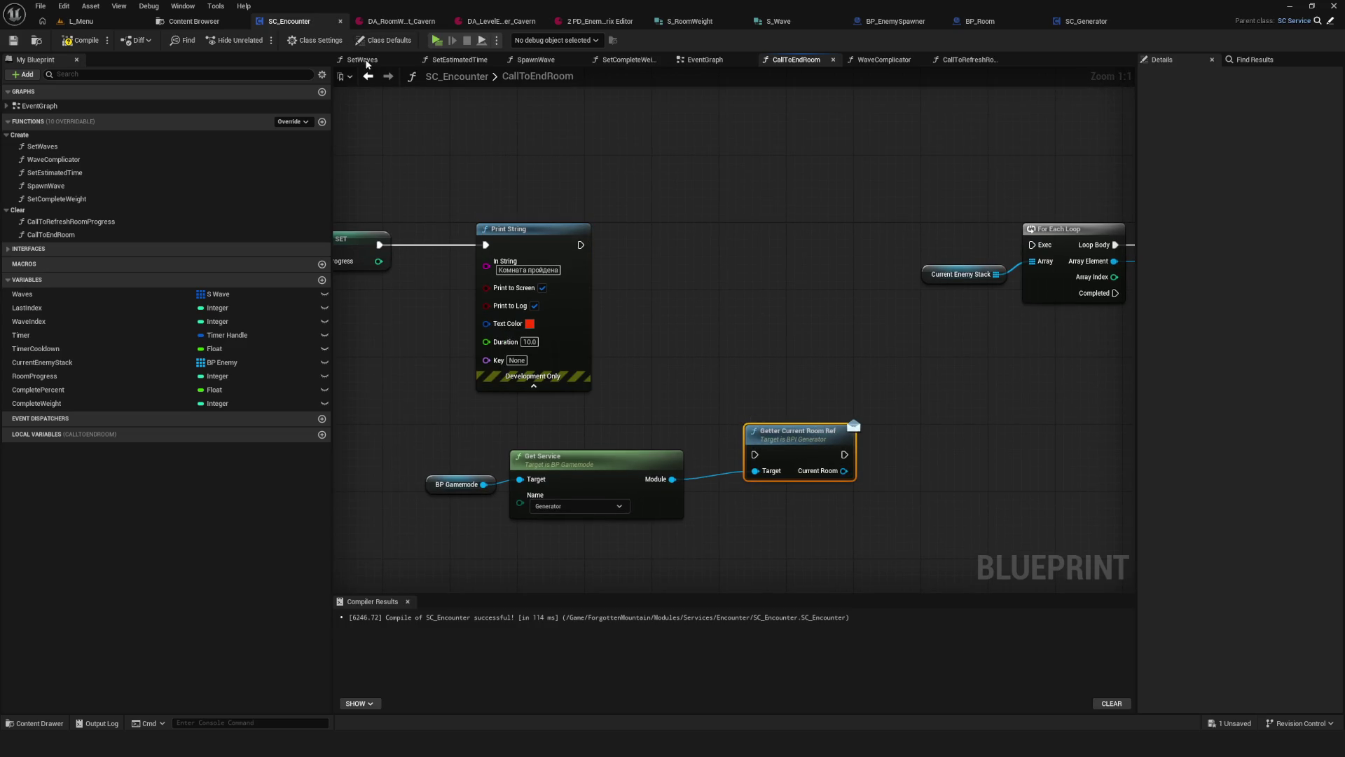
{"action": "left_click", "coordinate": [1096, 23]}
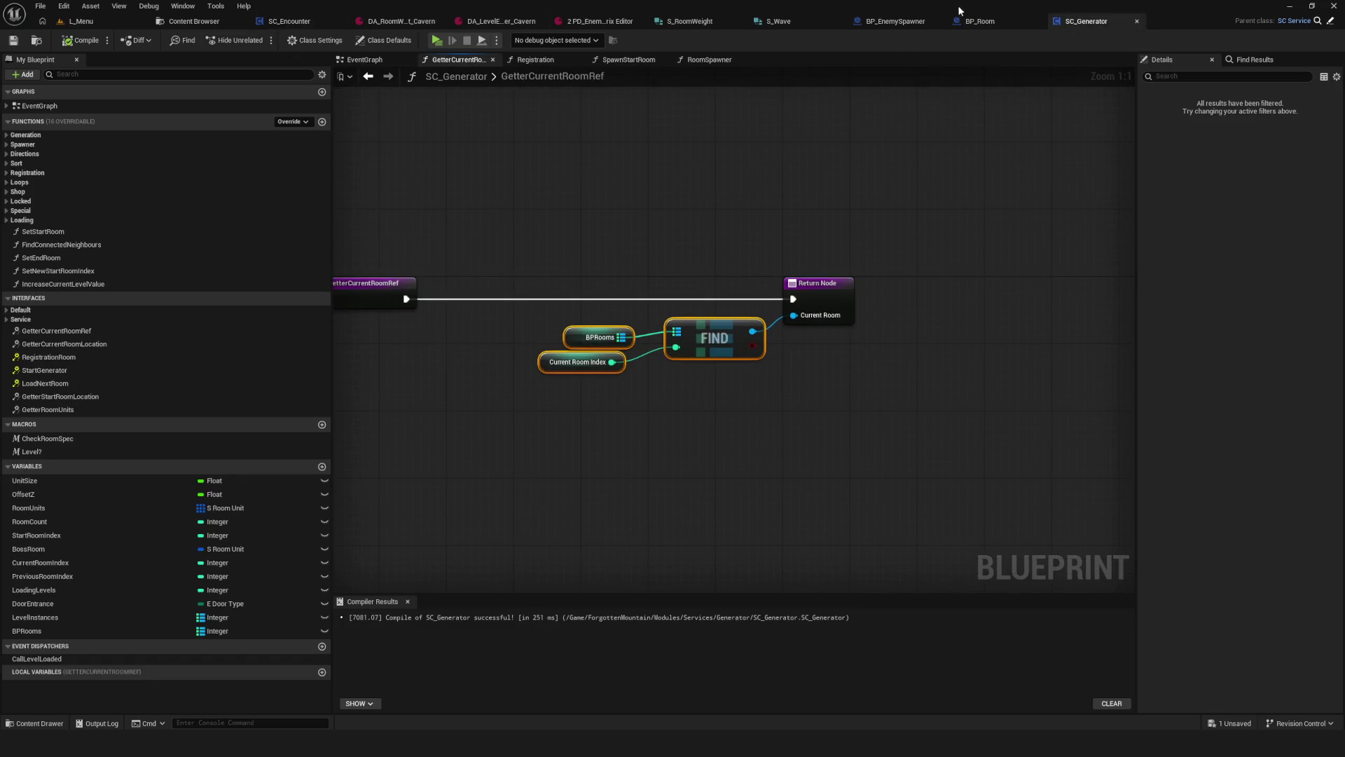
Step: In BPI_Generator, rename GetterCurrentRoomRef's CurrentRoom output to BP_Room and compile
{"action": "left_click", "coordinate": [880, 24]}
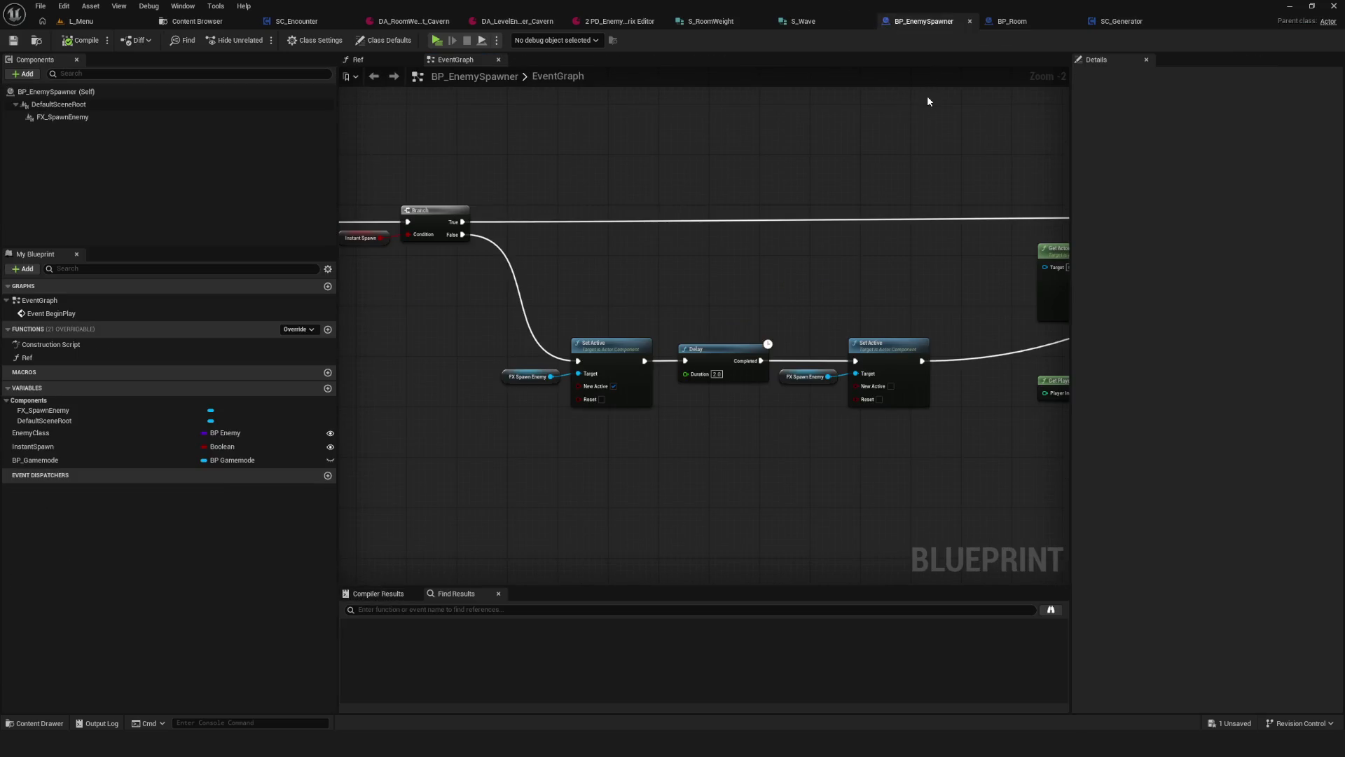
{"action": "left_click", "coordinate": [197, 21]}
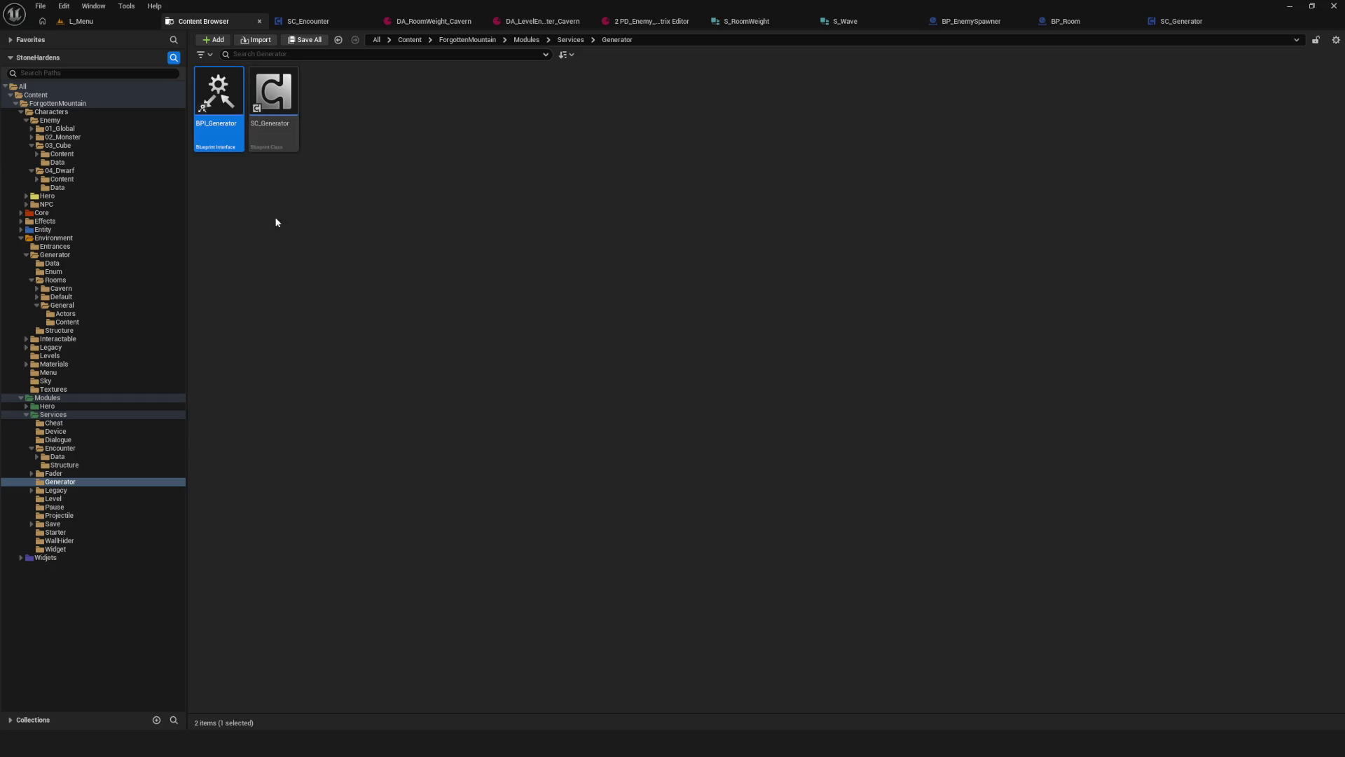
{"action": "double_click", "coordinate": [238, 107]}
{"action": "left_click", "coordinate": [652, 106]}
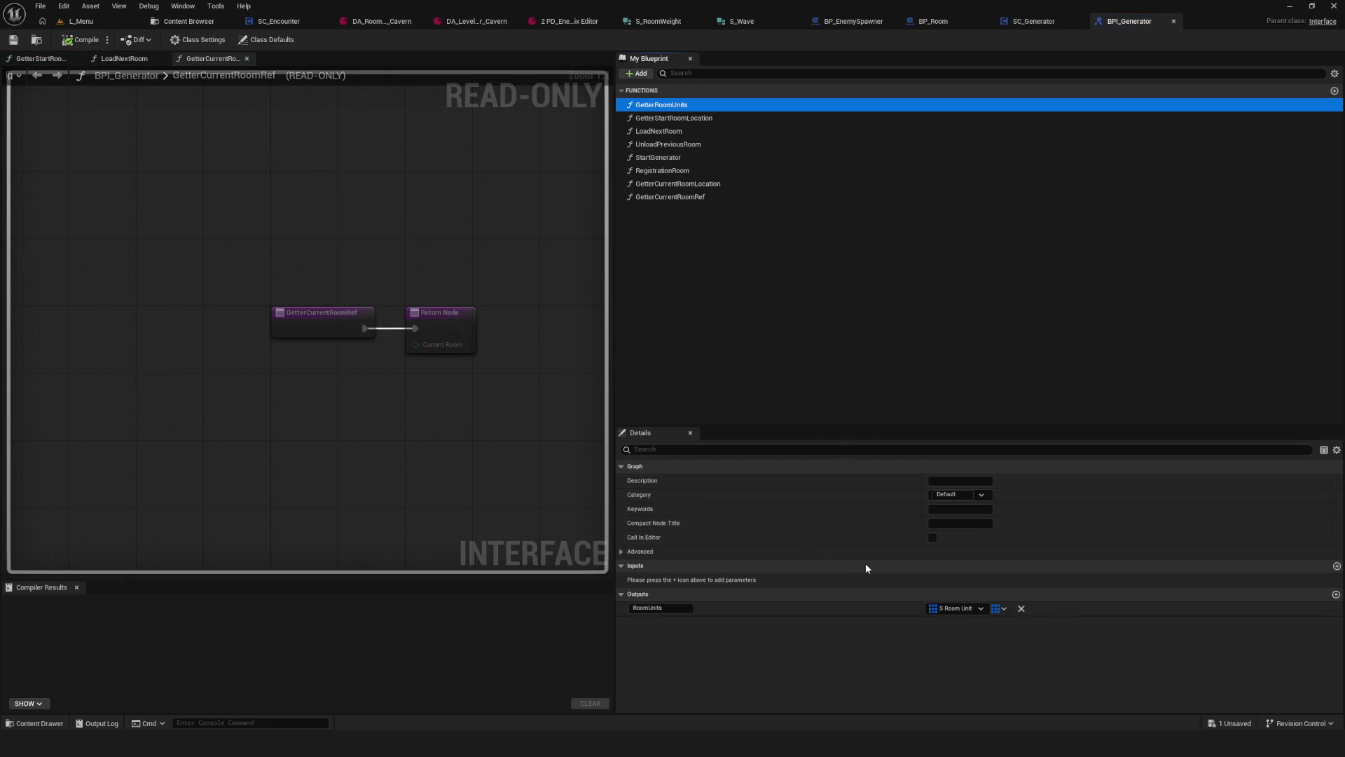
{"action": "left_click", "coordinate": [679, 198]}
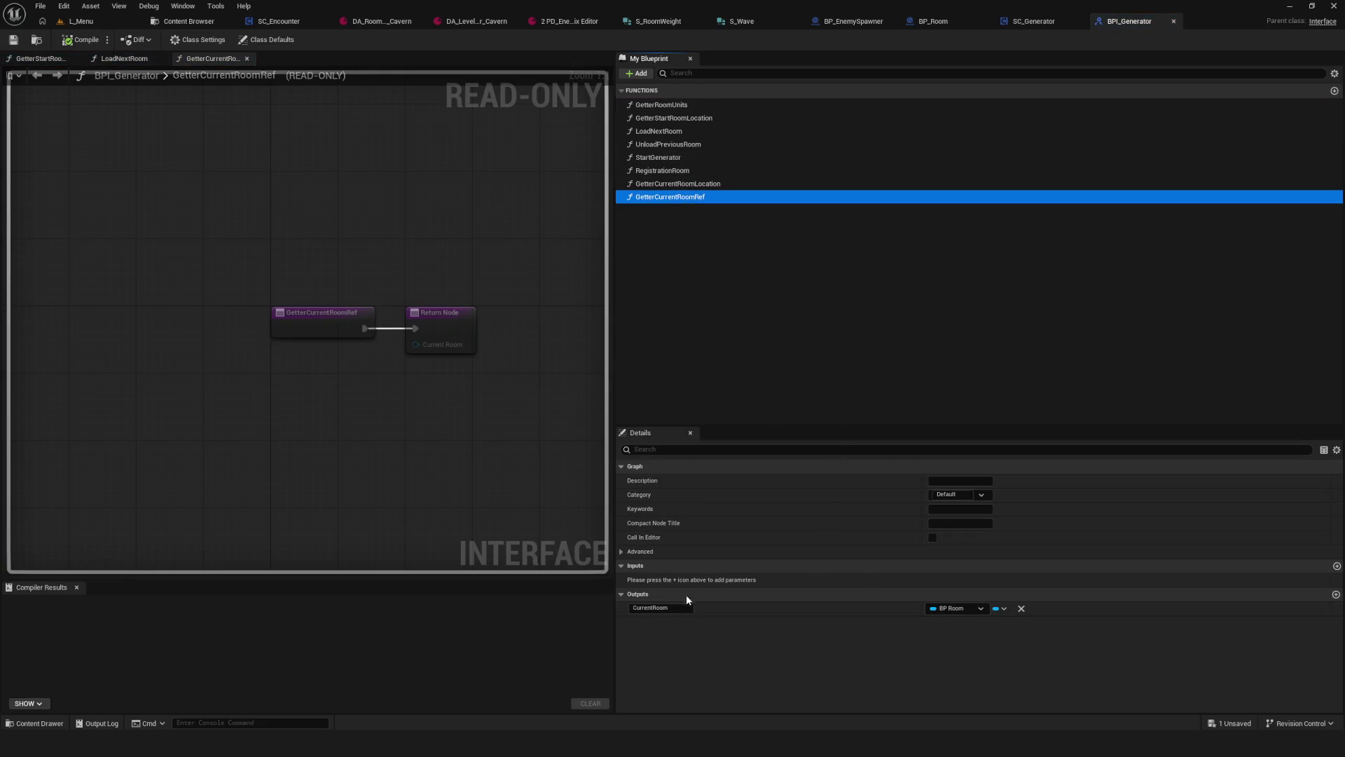
{"action": "left_click", "coordinate": [659, 608]}
{"action": "type", "text": "BP"}
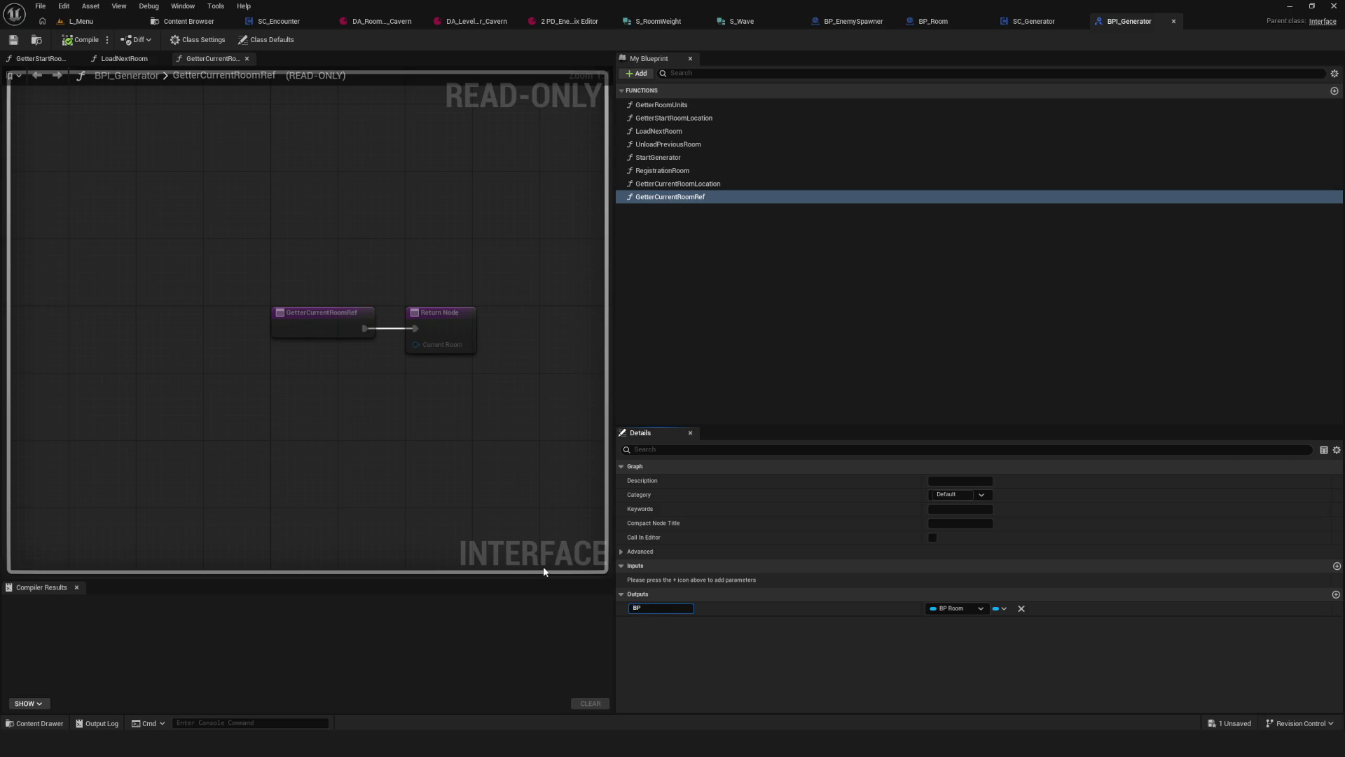
{"action": "type", "text": "_Room"}
{"action": "key", "text": "Return"}
{"action": "left_click", "coordinate": [82, 39]}
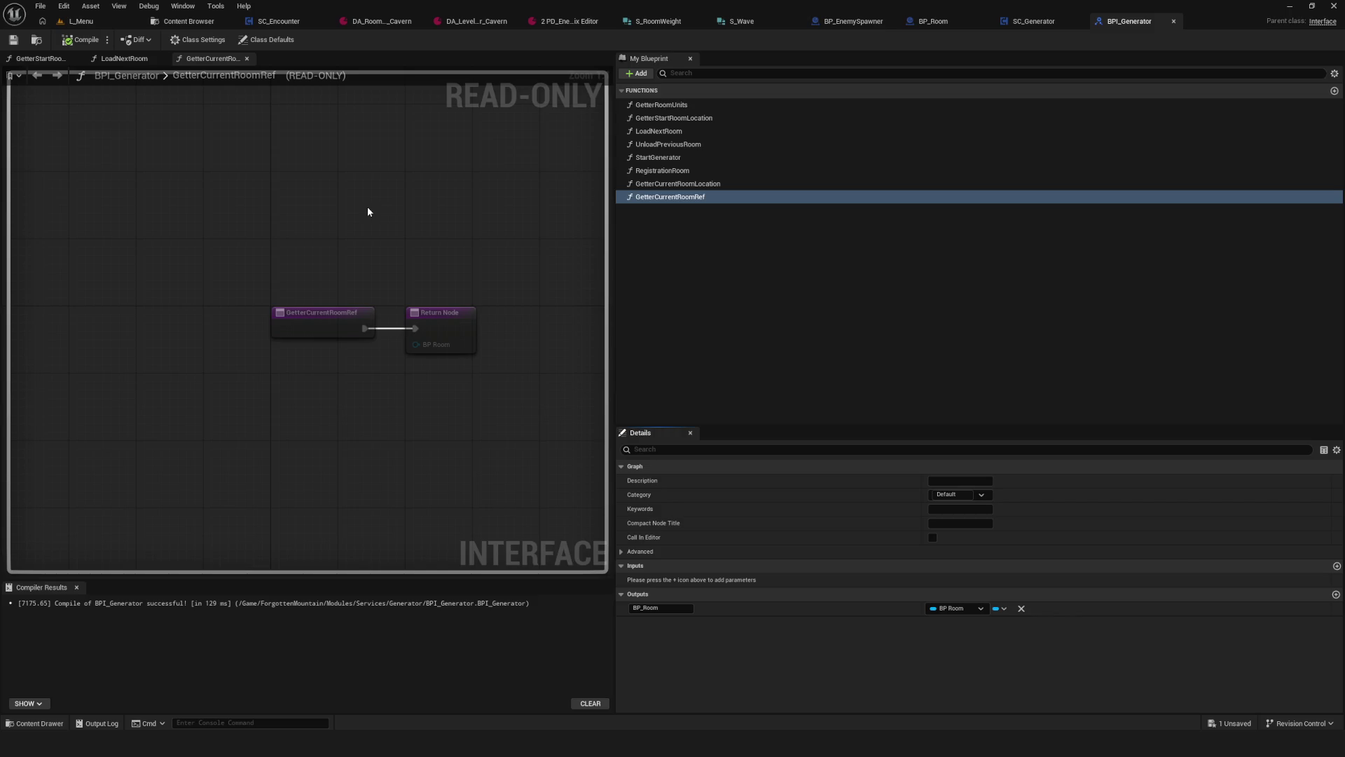
{"action": "left_click", "coordinate": [193, 23]}
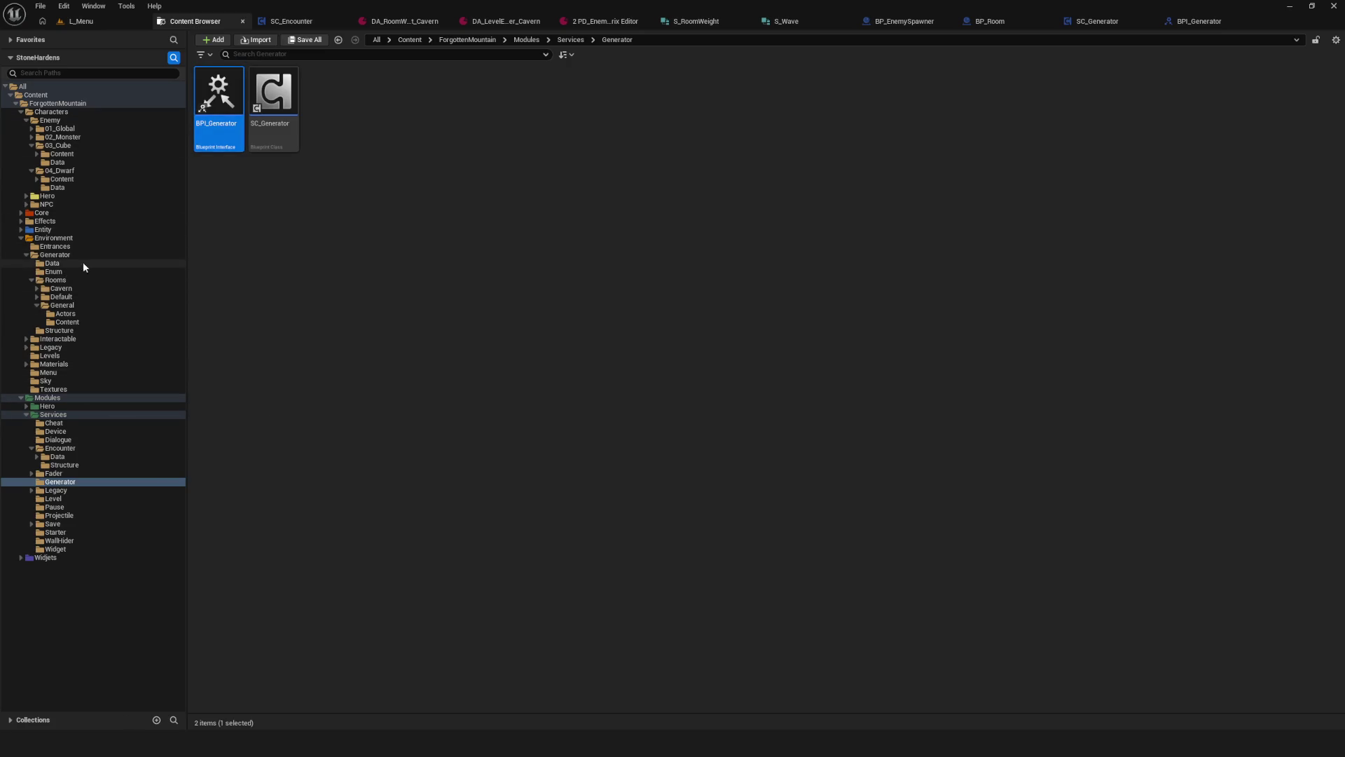
Step: Open the T_Close texture from Widjets > Content > Images > General in the texture editor
{"action": "left_click", "coordinate": [21, 558]}
{"action": "left_click", "coordinate": [26, 591]}
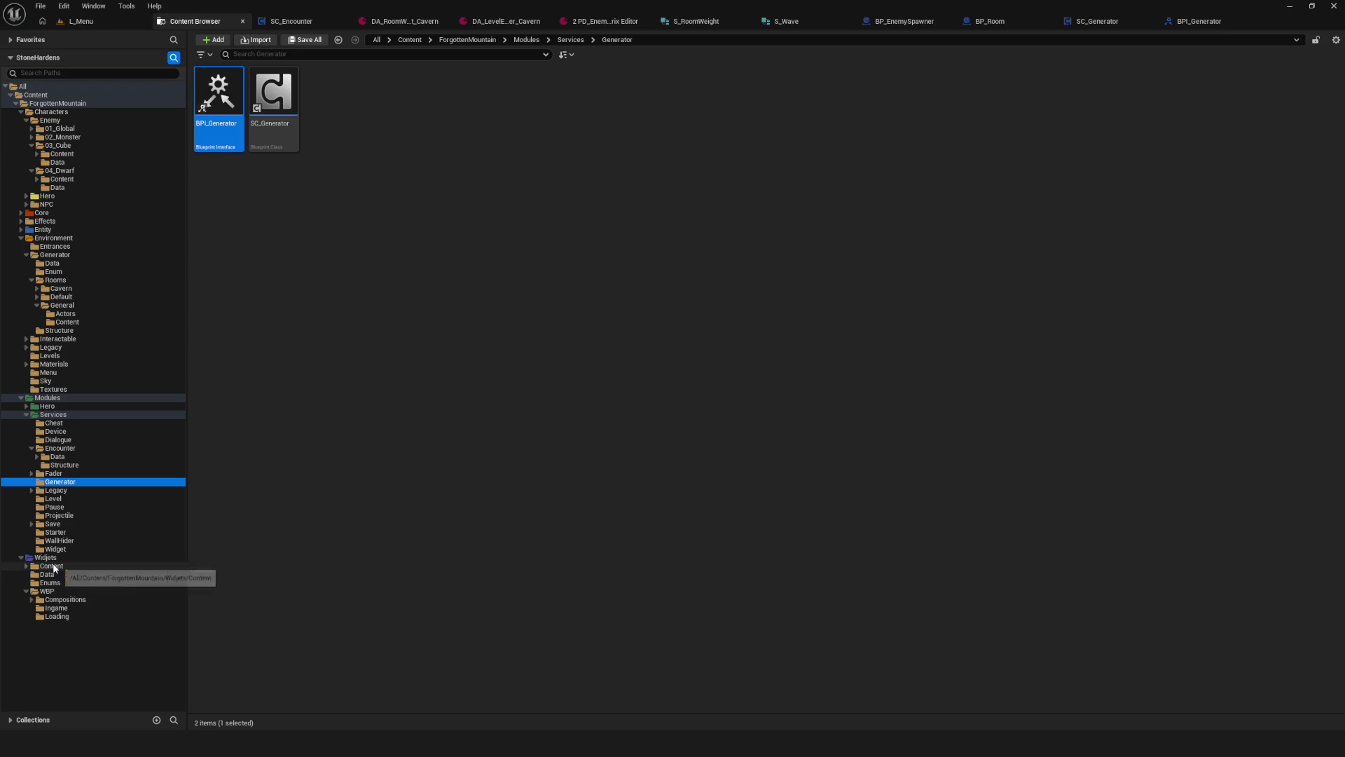
{"action": "left_click", "coordinate": [62, 609]}
{"action": "left_click", "coordinate": [26, 566]}
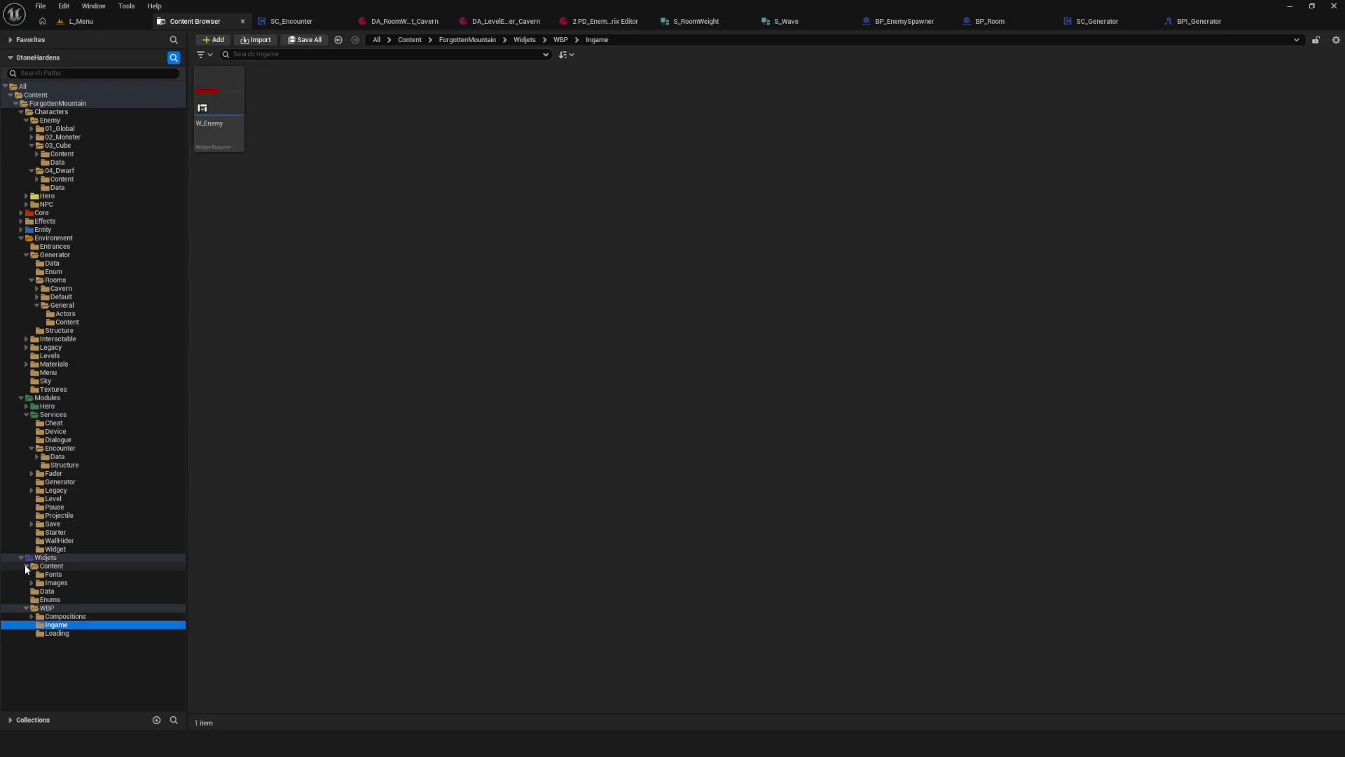
{"action": "left_click", "coordinate": [84, 583]}
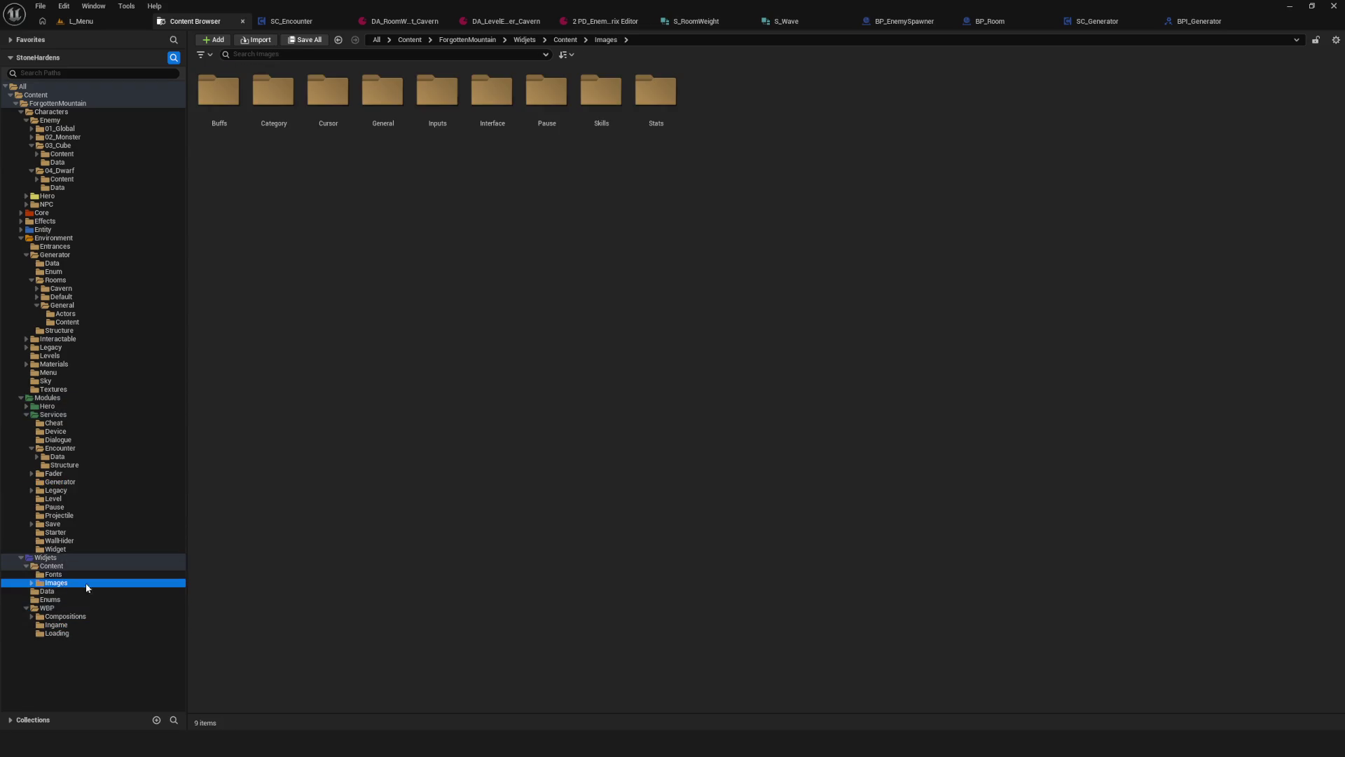
{"action": "double_click", "coordinate": [389, 113]}
{"action": "left_click", "coordinate": [337, 104]}
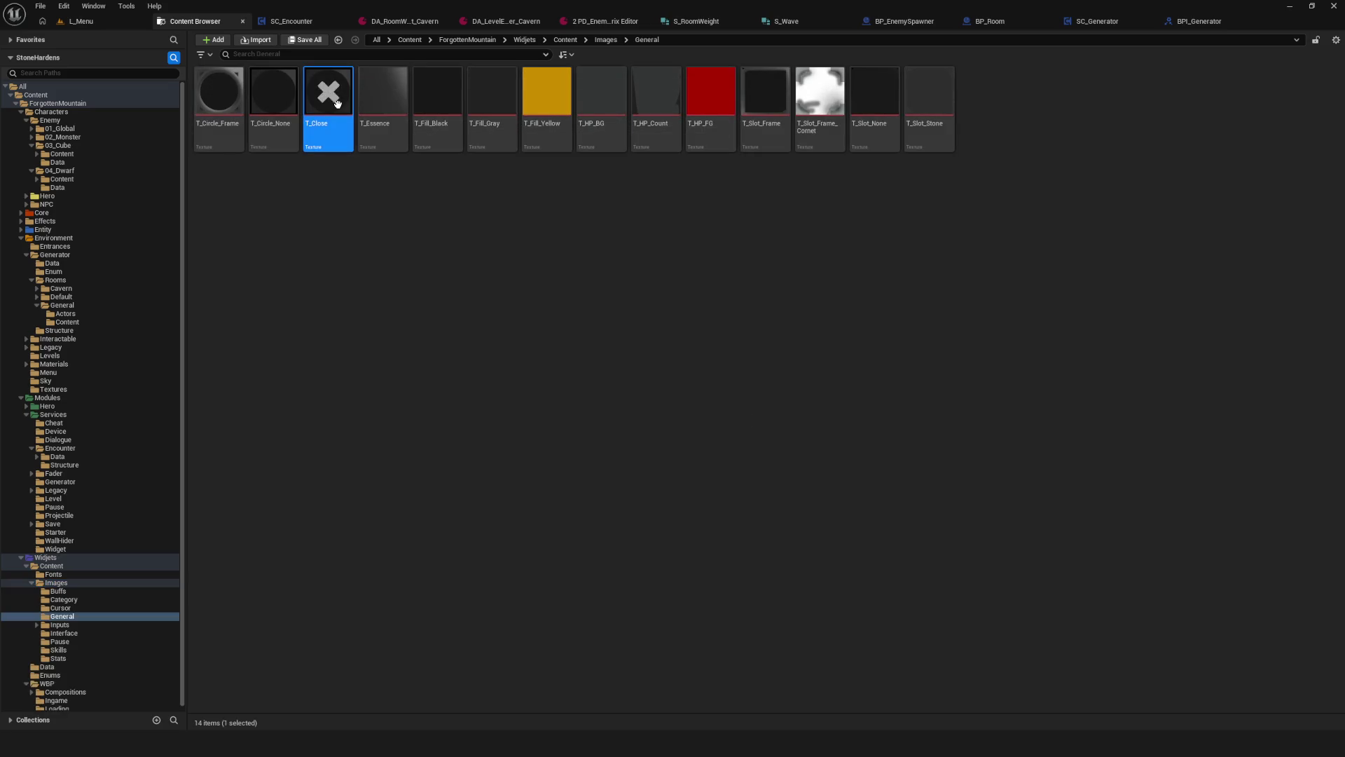
{"action": "key", "text": "Return"}
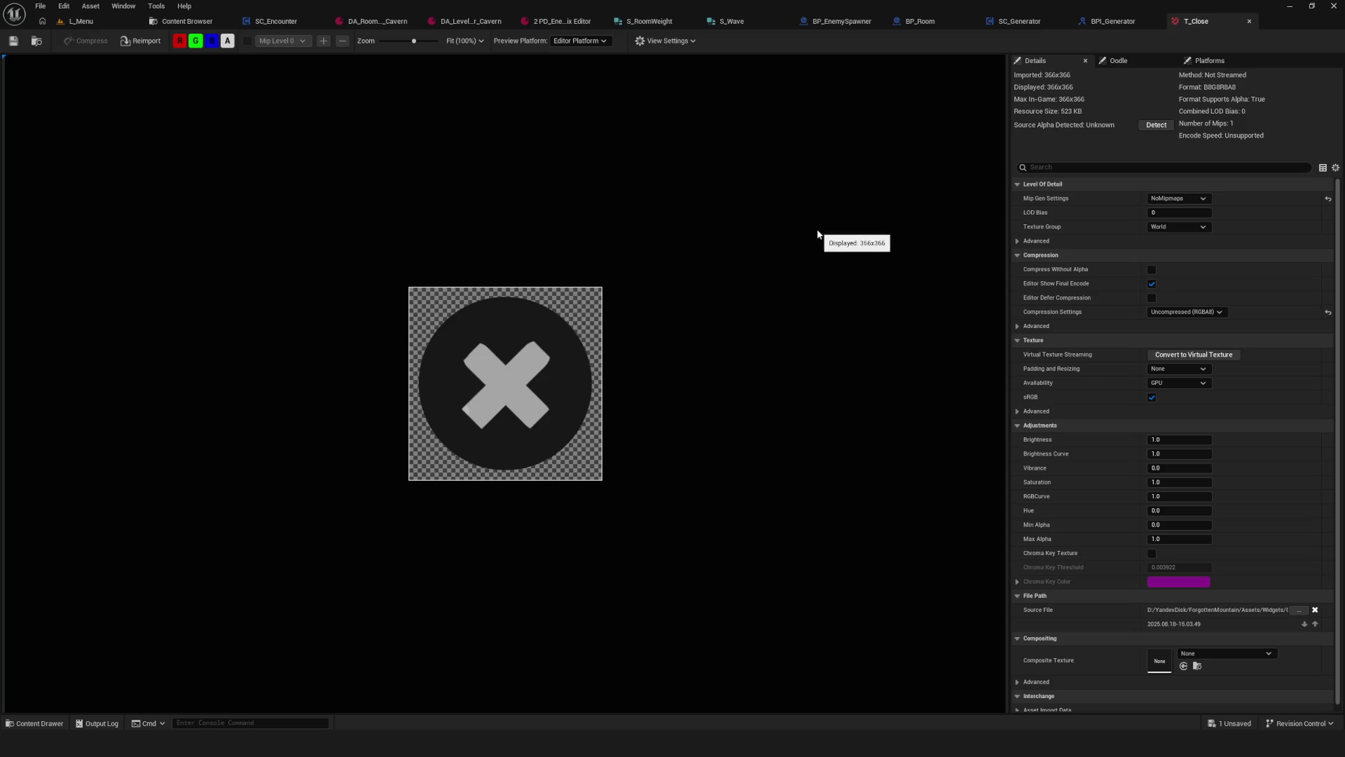
Step: Search T_Close's settings for 'flip' and toggle Flip Green Channel on, then back off
{"action": "scroll", "coordinate": [675, 441], "scroll_direction": "down", "scroll_amount": 3}
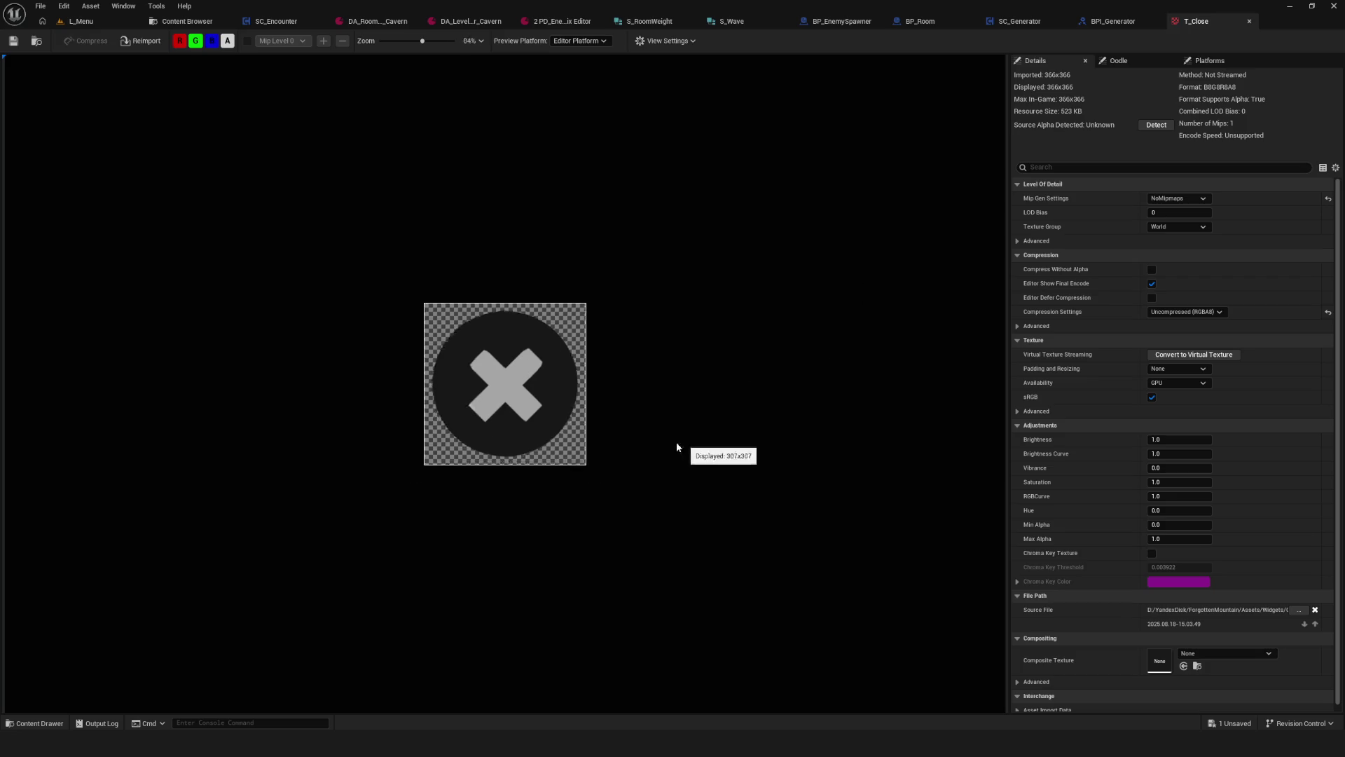
{"action": "scroll", "coordinate": [561, 405], "scroll_direction": "up", "scroll_amount": 5}
{"action": "scroll", "coordinate": [547, 409], "scroll_direction": "up", "scroll_amount": 2}
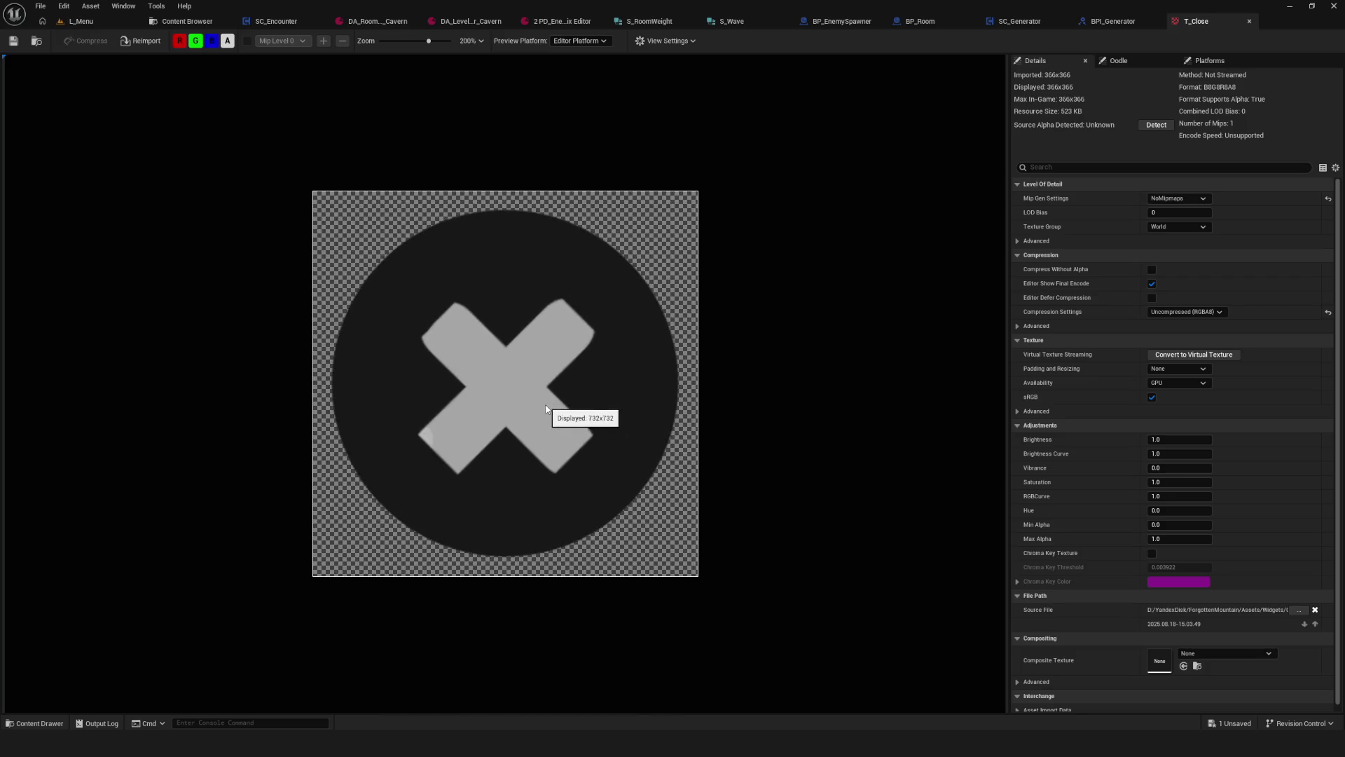
{"action": "scroll", "coordinate": [1328, 313], "scroll_direction": "down", "scroll_amount": 1}
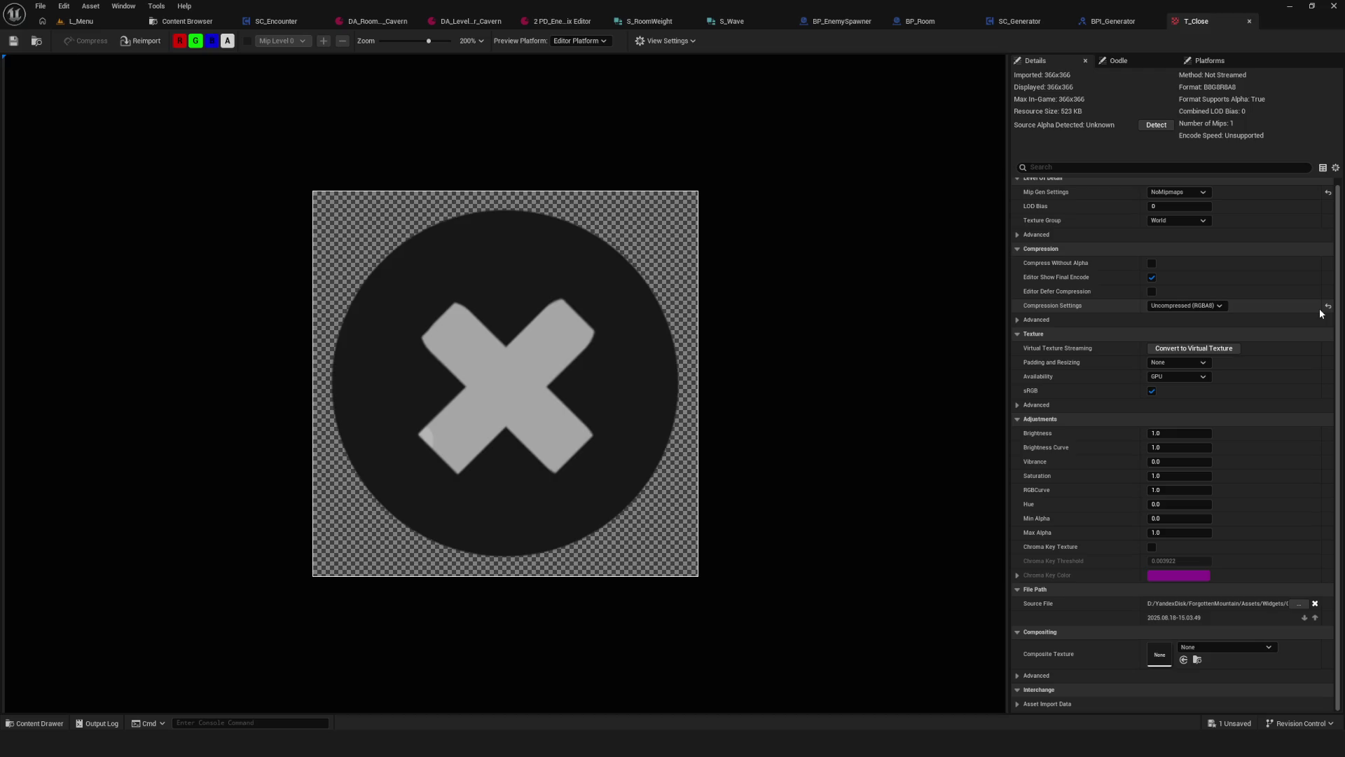
{"action": "left_click", "coordinate": [1082, 168]}
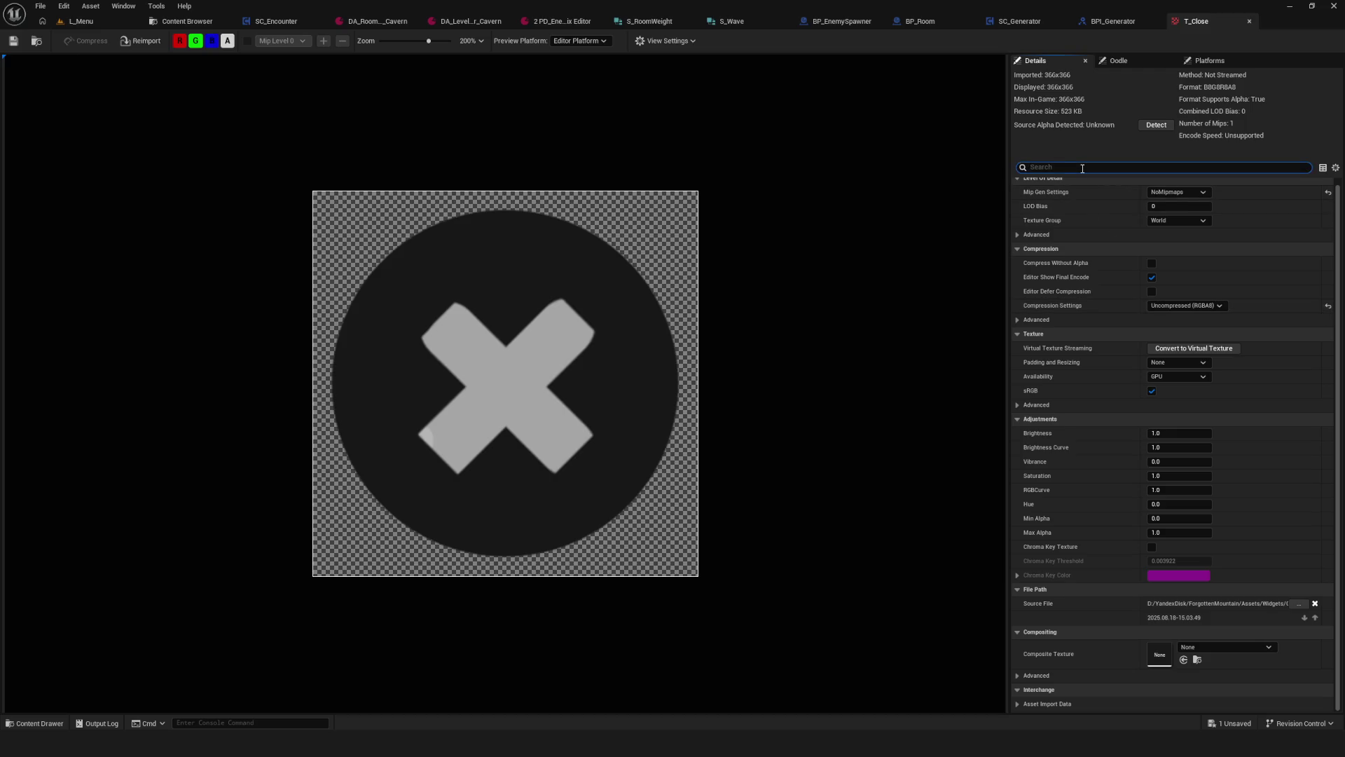
{"action": "type", "text": "flip"}
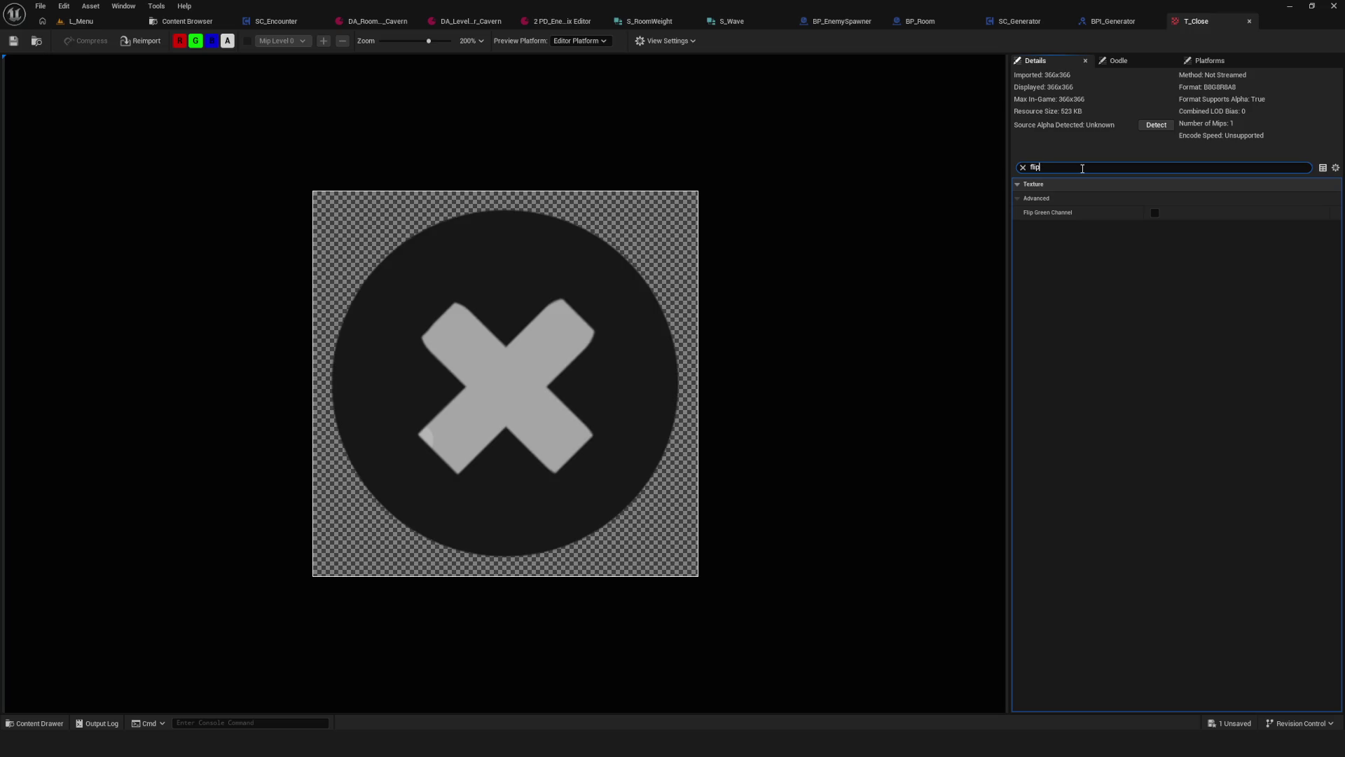
{"action": "left_click", "coordinate": [1155, 212]}
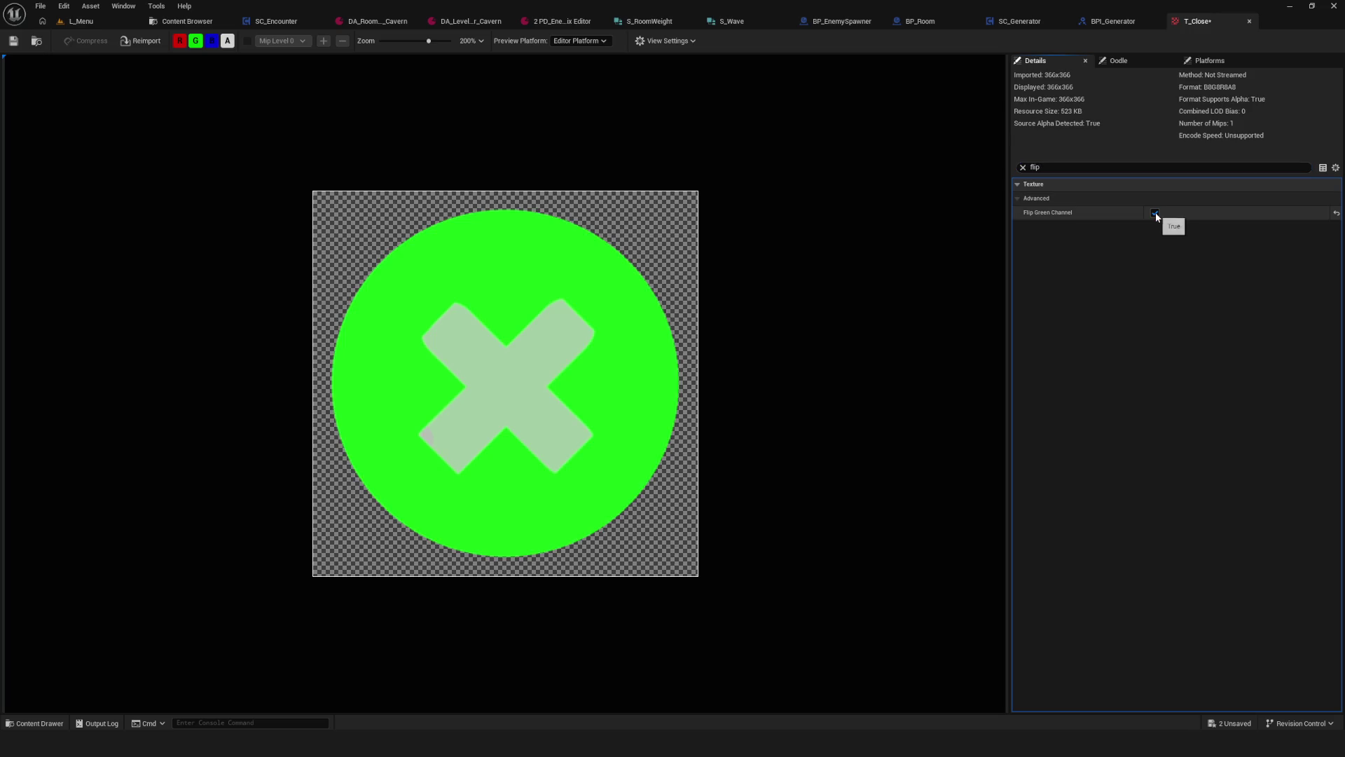
{"action": "left_click", "coordinate": [1154, 212]}
Step: Search the properties for a mirror option, clear the search, and close the T_Close editor
{"action": "key", "text": "ctrl+a"}
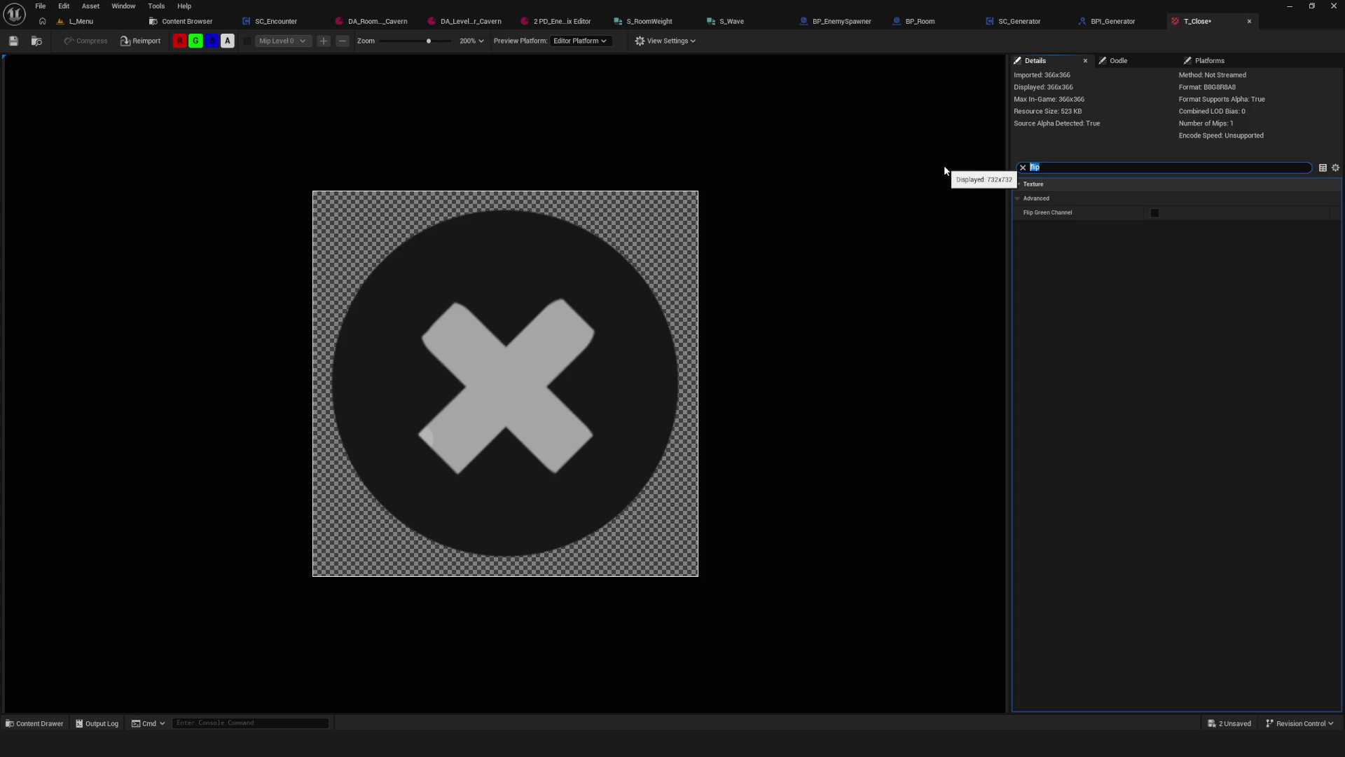
{"action": "type", "text": "mirtr"}
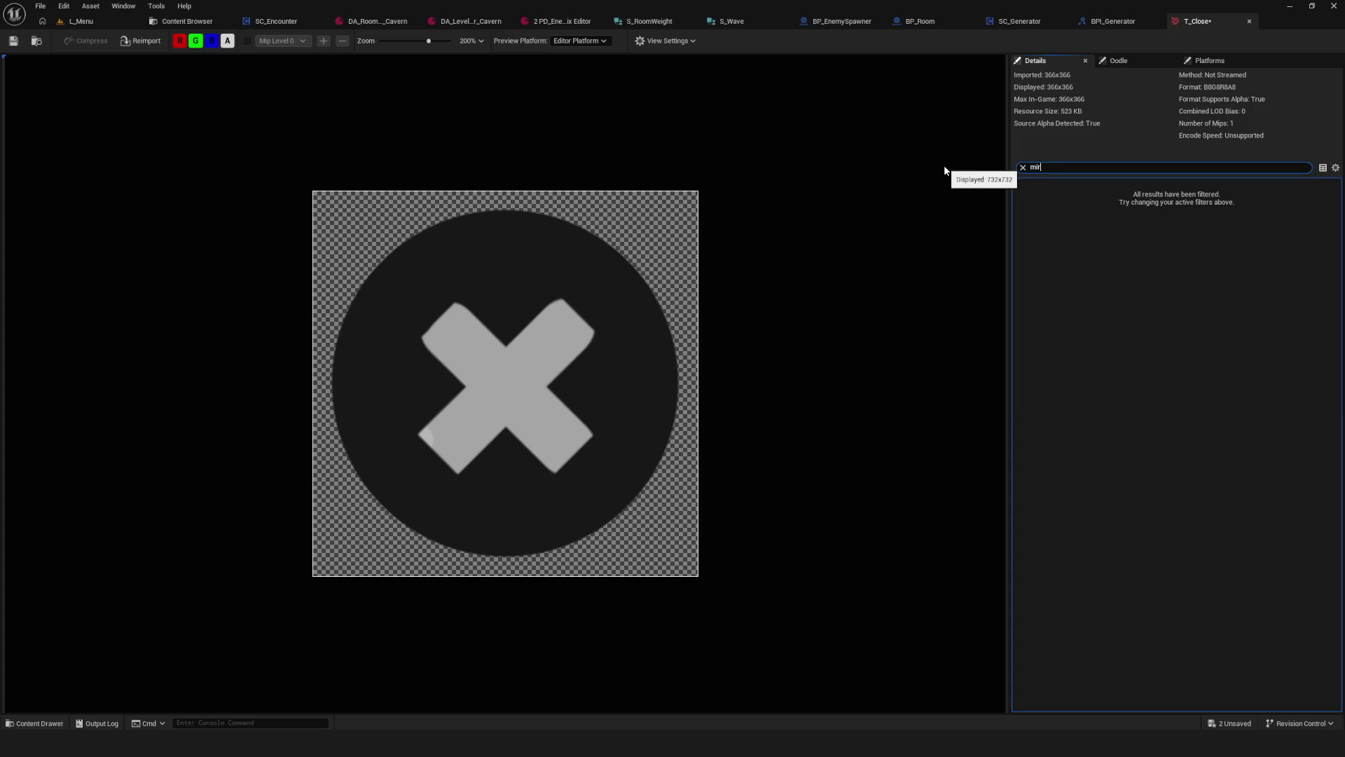
{"action": "key", "text": "BackSpace"}
{"action": "key", "text": "BackSpace"}
{"action": "key", "text": "BackSpace"}
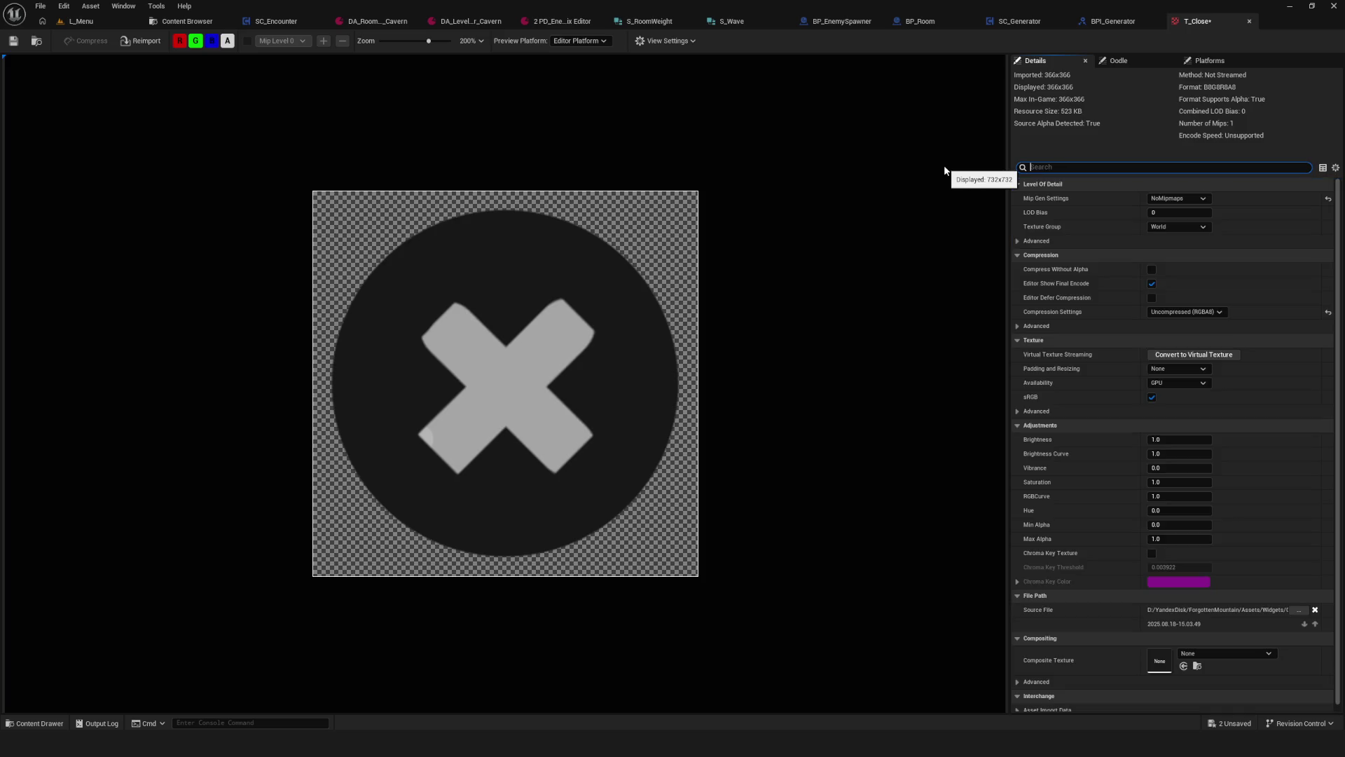
{"action": "left_click", "coordinate": [1252, 20]}
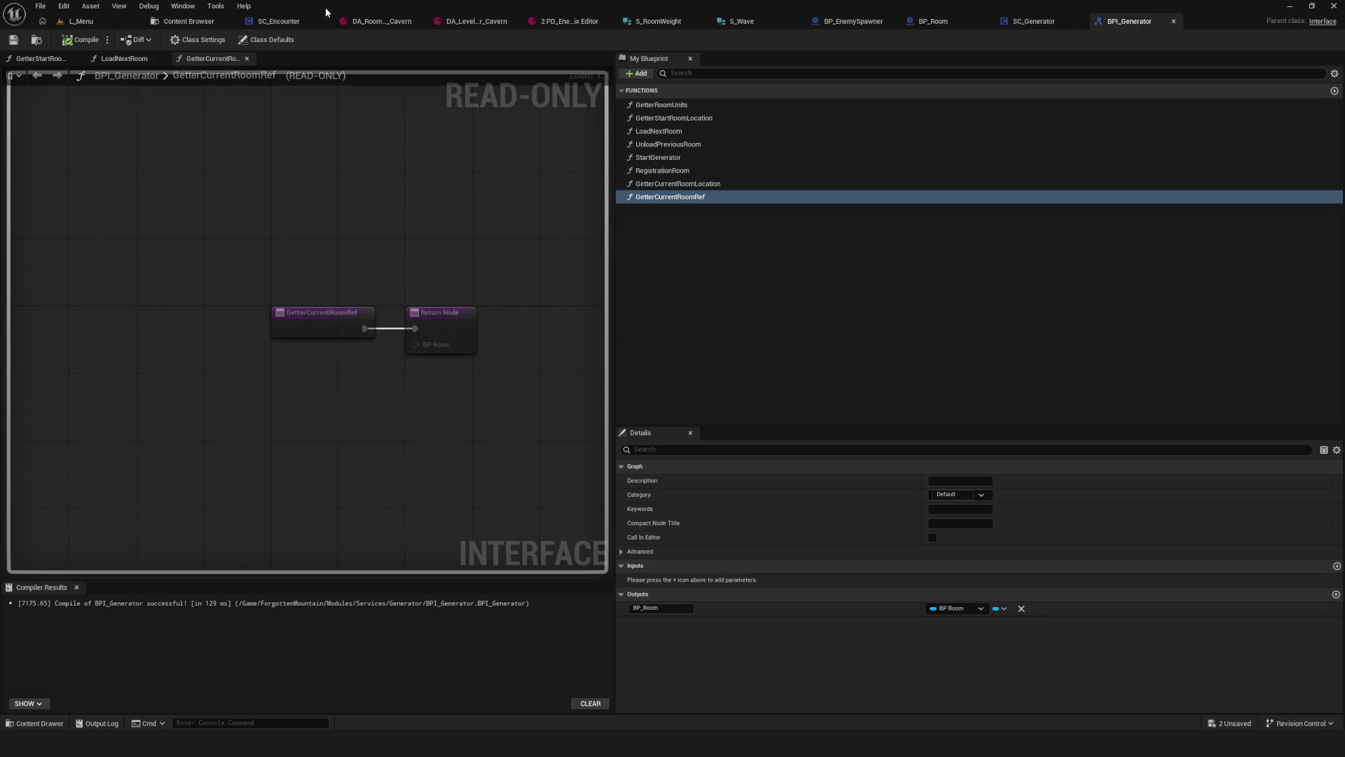
Step: Save the T_Close texture from the Content Browser and return to SC_Encounter's CallToEndRoom graph
{"action": "left_click", "coordinate": [187, 21]}
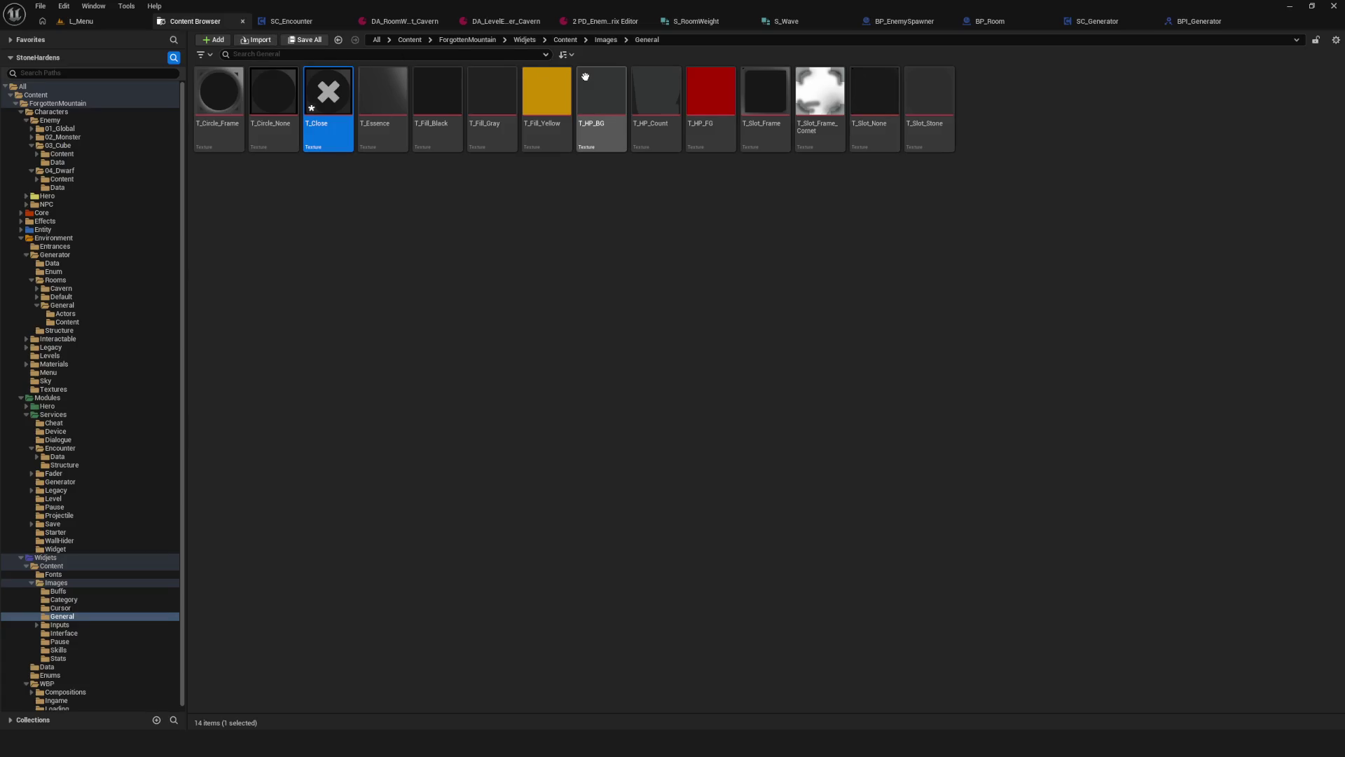
{"action": "right_click", "coordinate": [320, 91]}
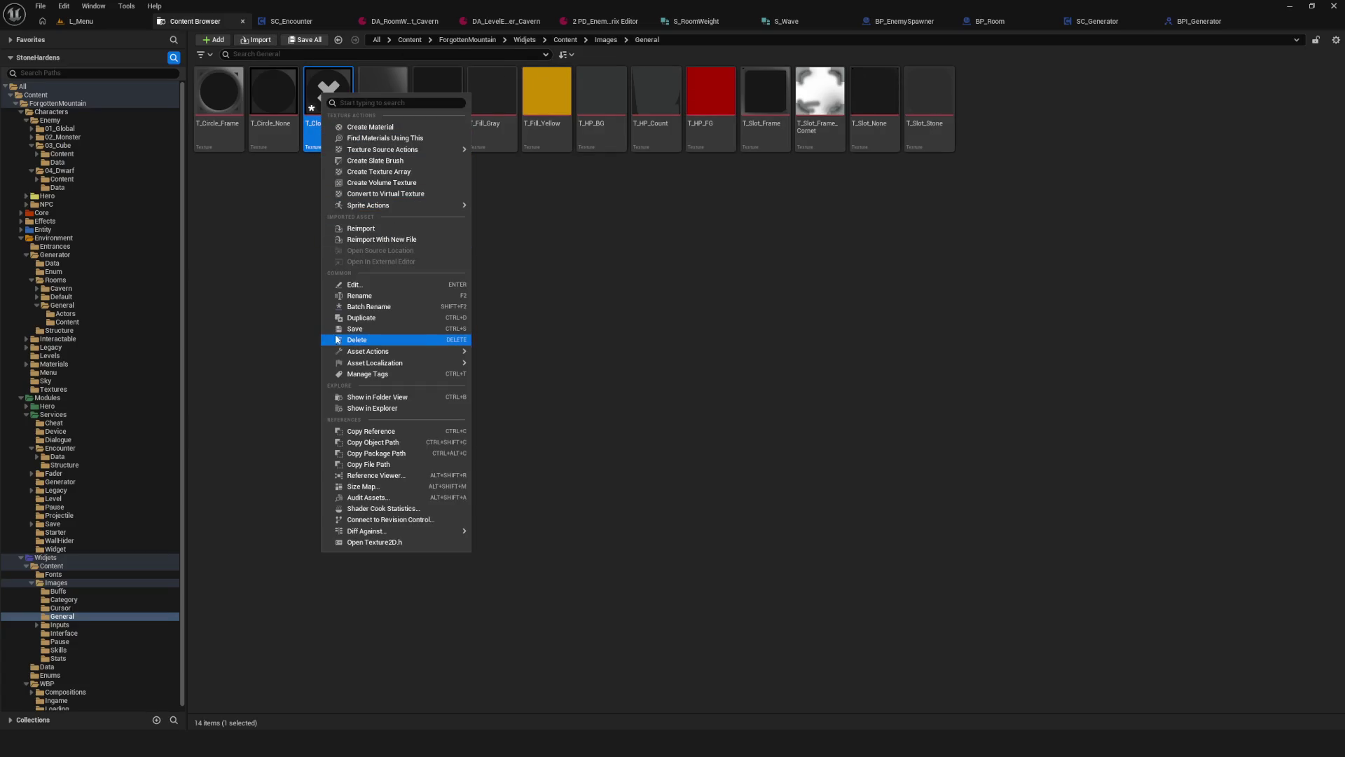
{"action": "left_click", "coordinate": [370, 325]}
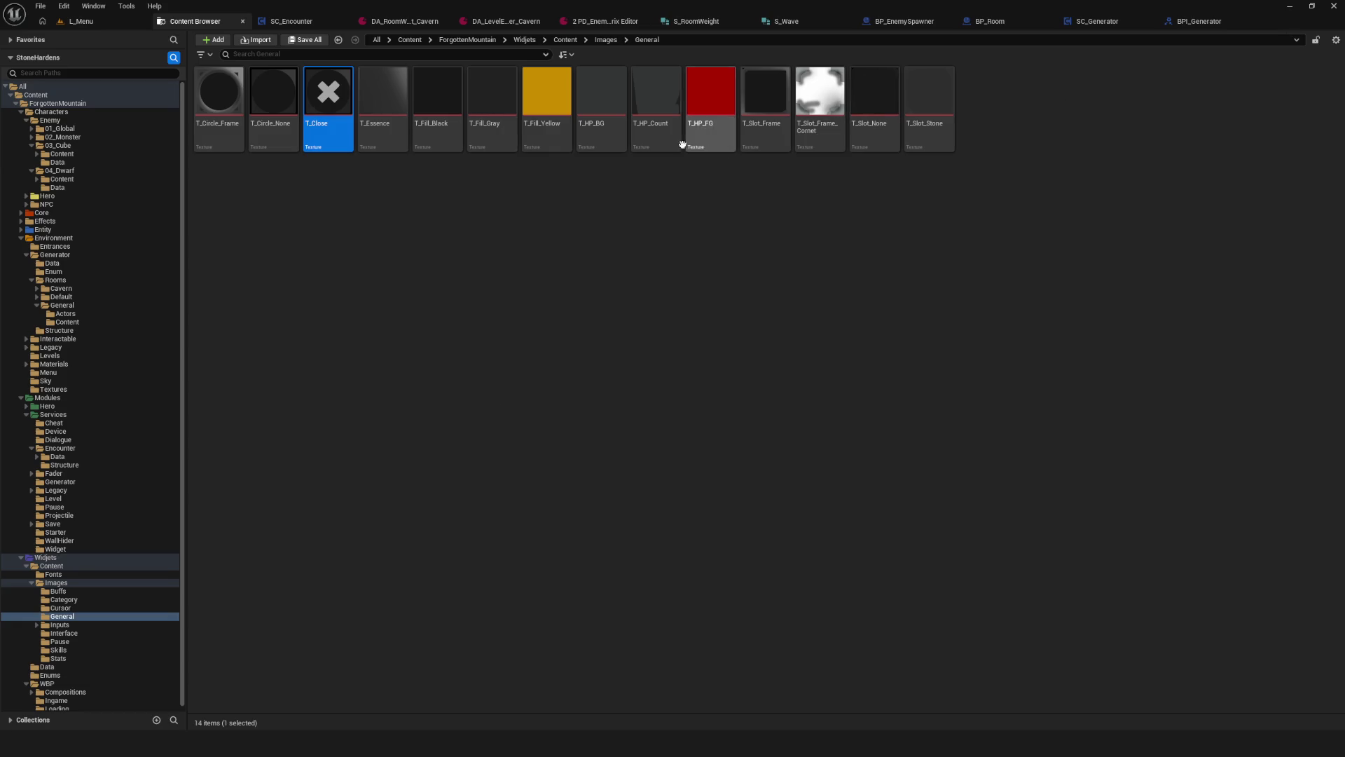
{"action": "left_click", "coordinate": [1190, 24]}
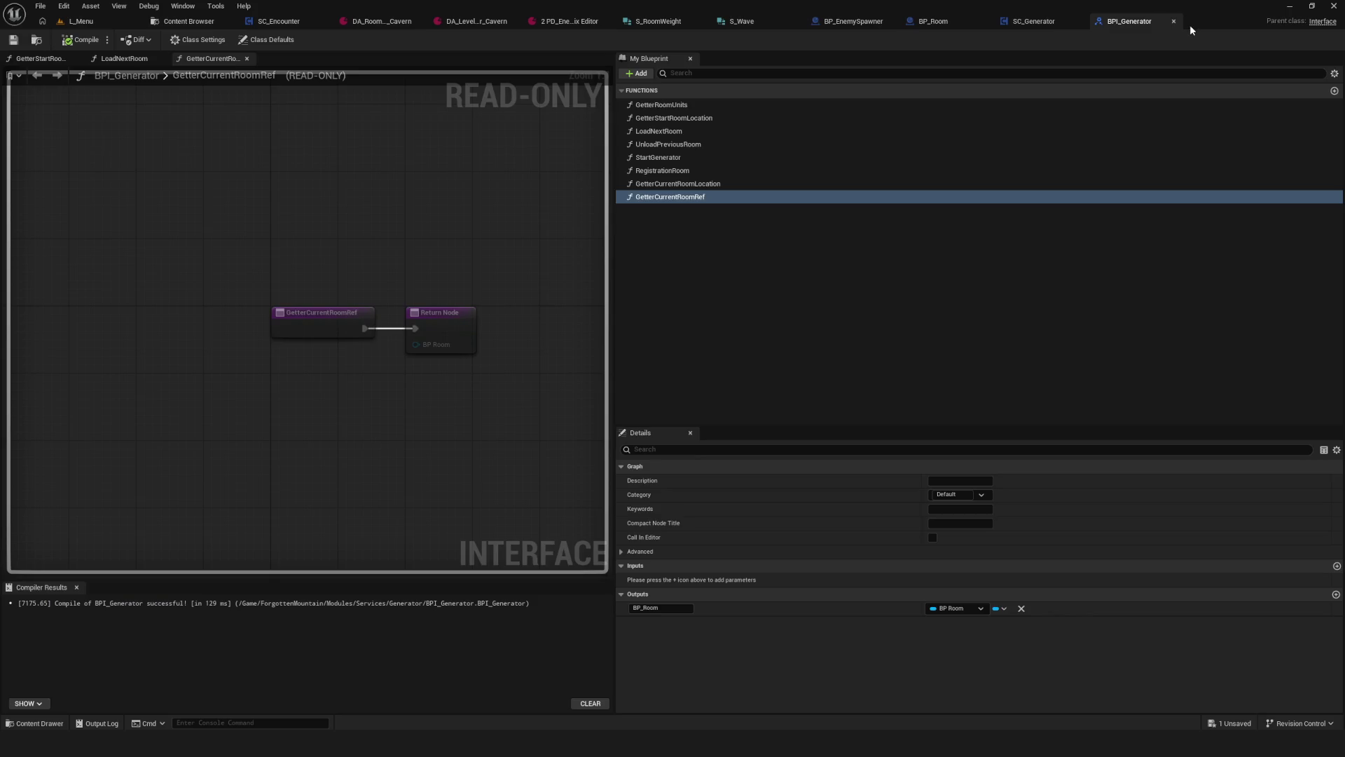
{"action": "left_click", "coordinate": [293, 23]}
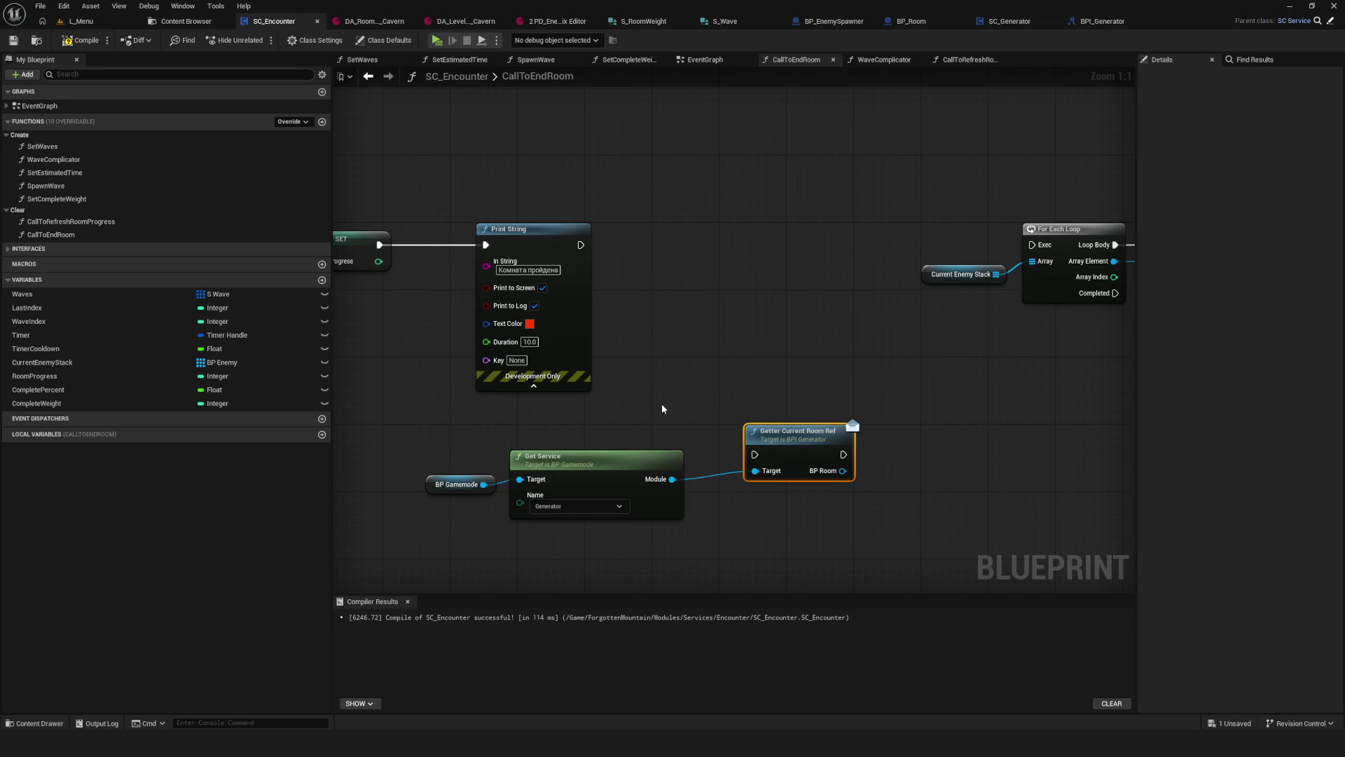
Step: Wire Print String's execution output into Getter Current Room Ref
{"action": "left_click_drag", "start_coordinate": [734, 478], "coordinate": [1036, 456]}
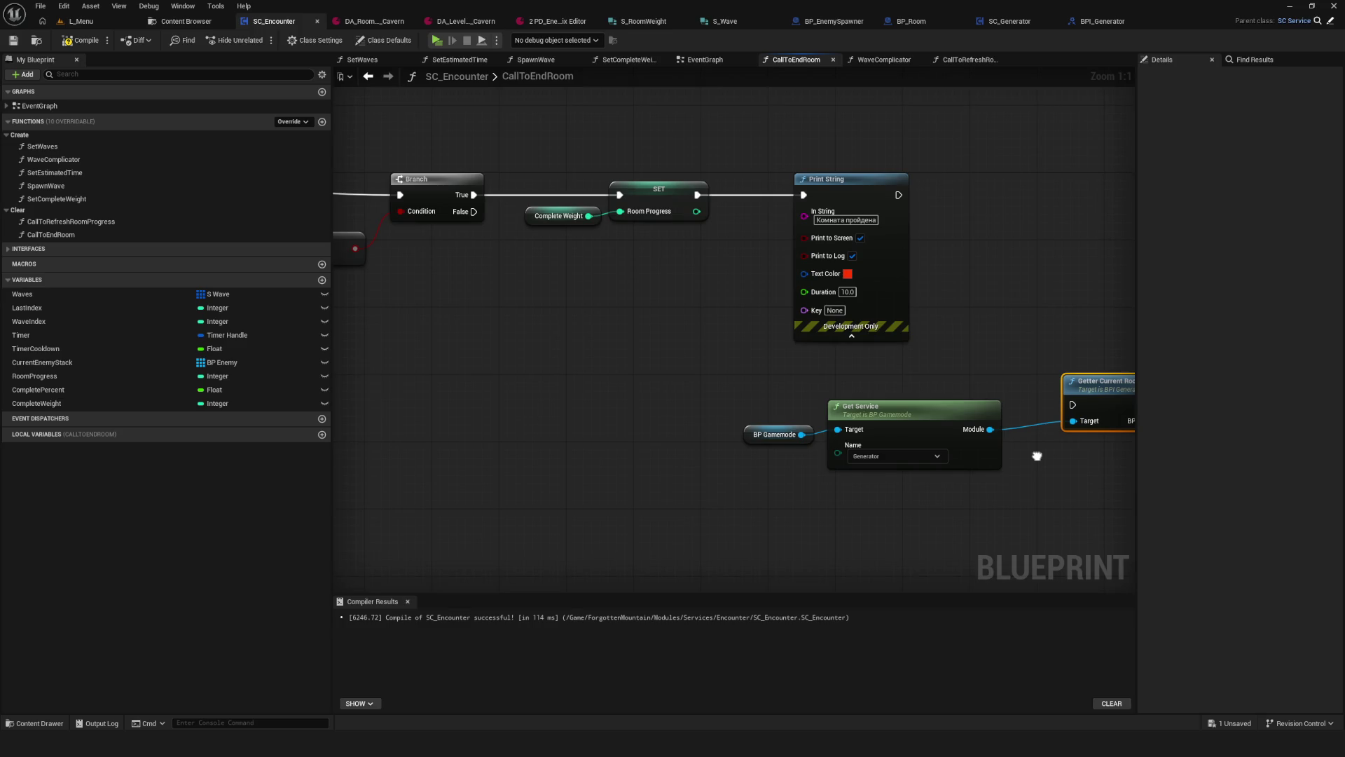
{"action": "mouse_move", "coordinate": [1037, 456]}
{"action": "left_mouse_down"}
{"action": "mouse_move", "coordinate": [561, 390]}
{"action": "mouse_move", "coordinate": [687, 456]}
{"action": "left_mouse_up"}
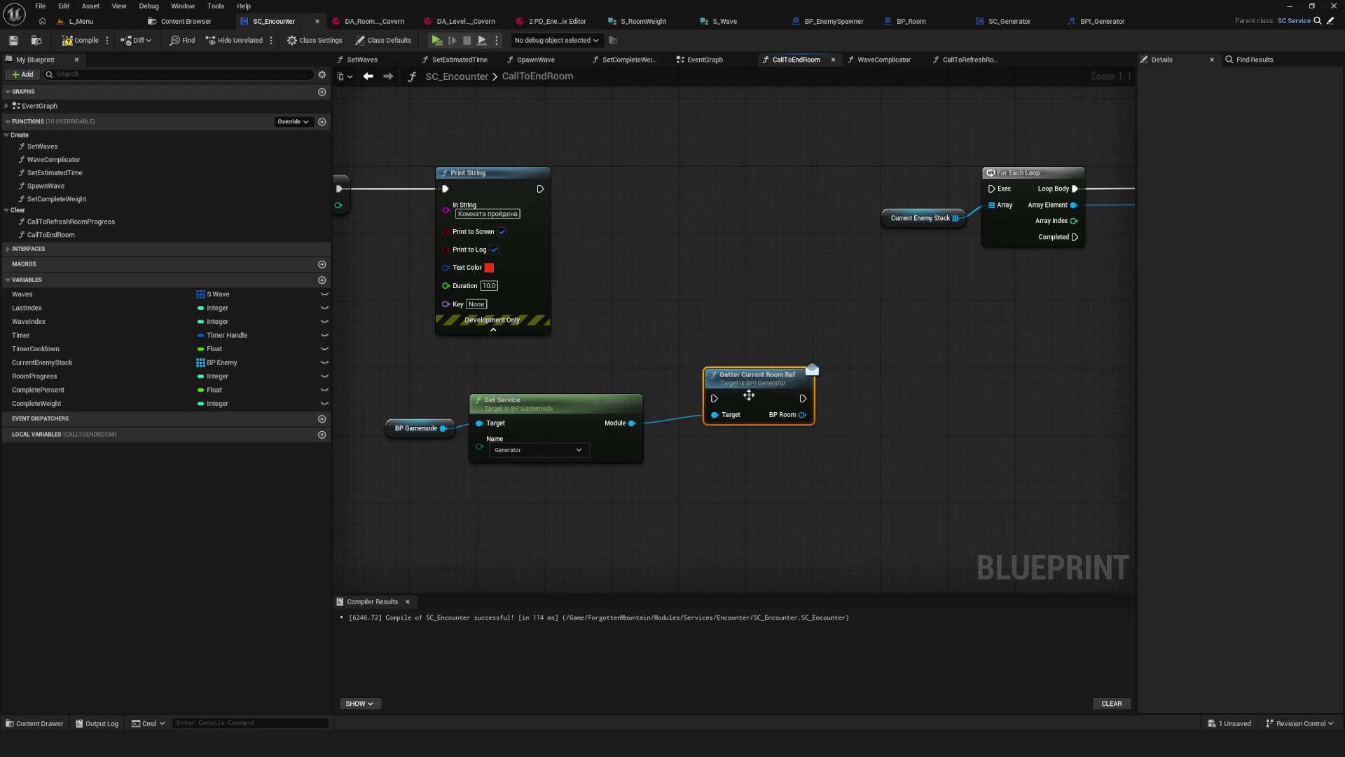
{"action": "mouse_move", "coordinate": [750, 401]}
{"action": "left_mouse_down"}
{"action": "mouse_move", "coordinate": [700, 166]}
{"action": "mouse_move", "coordinate": [709, 199]}
{"action": "left_mouse_up"}
{"action": "left_click_drag", "start_coordinate": [540, 189], "coordinate": [673, 196]}
{"action": "left_click", "coordinate": [708, 177]}
Step: Move the For Each Loop group up, and shift BP Gamemode, Get Service and the getter right and up
{"action": "scroll", "coordinate": [560, 393], "scroll_direction": "down", "scroll_amount": 6}
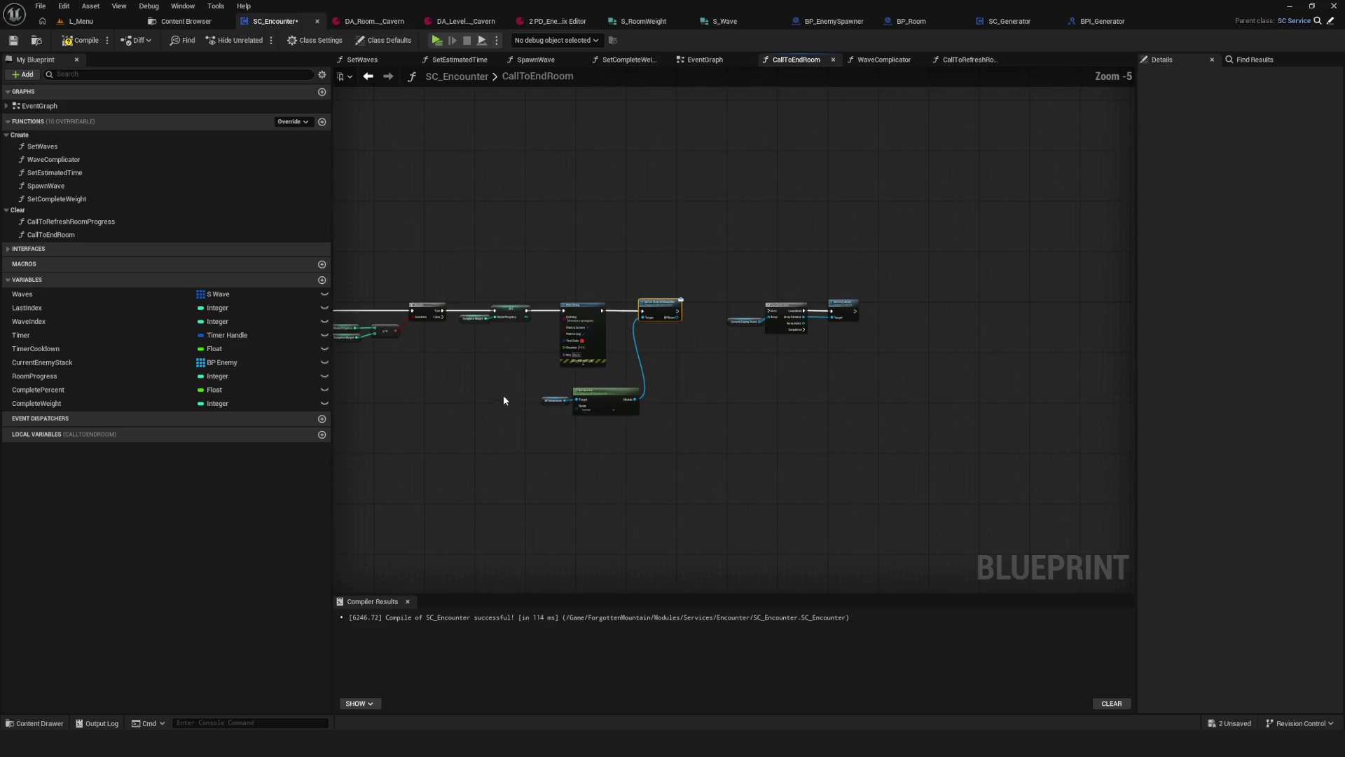
{"action": "left_click", "coordinate": [596, 396]}
{"action": "scroll", "coordinate": [735, 342], "scroll_direction": "up", "scroll_amount": 5}
{"action": "left_click_drag", "start_coordinate": [585, 207], "coordinate": [861, 345]}
{"action": "scroll", "coordinate": [728, 282], "scroll_direction": "down", "scroll_amount": 1}
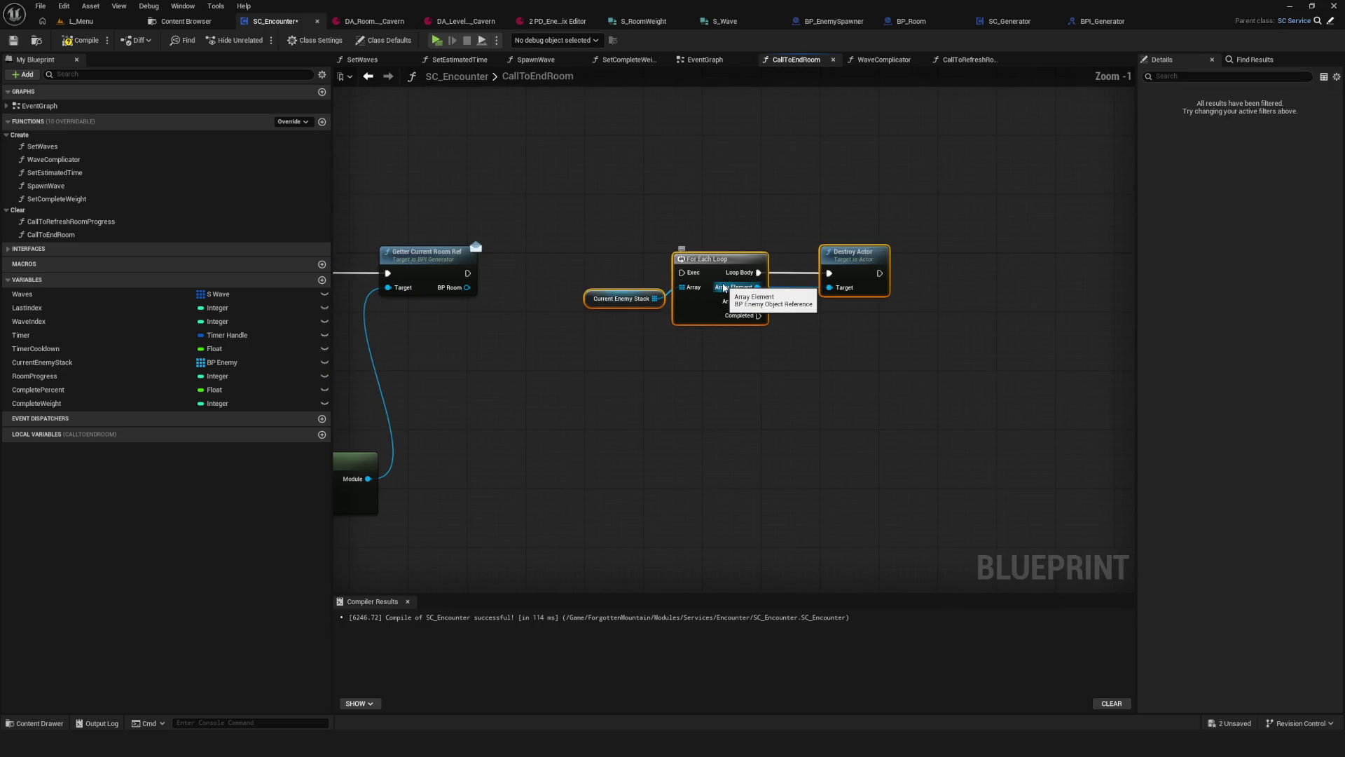
{"action": "mouse_move", "coordinate": [727, 282]}
{"action": "left_mouse_down"}
{"action": "mouse_move", "coordinate": [553, 87]}
{"action": "mouse_move", "coordinate": [691, 134]}
{"action": "left_mouse_up"}
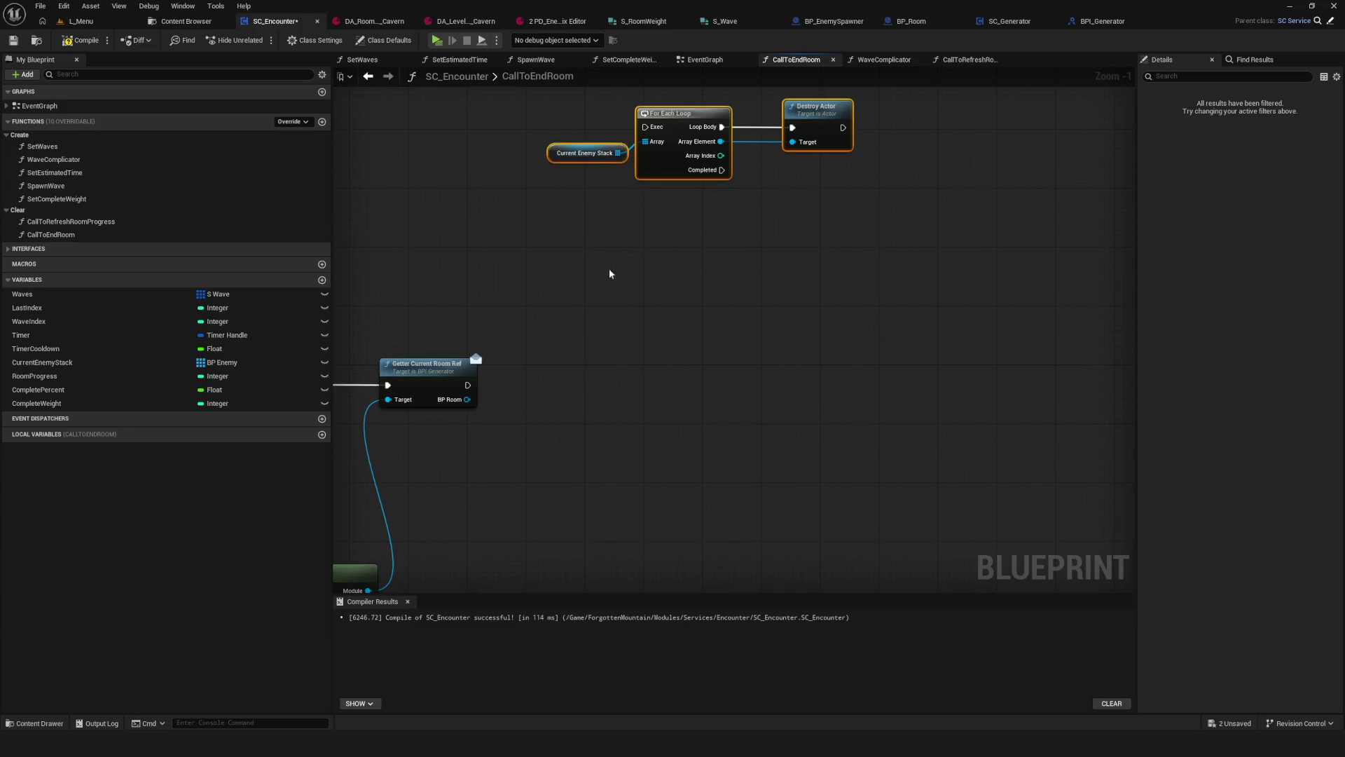
{"action": "left_click_drag", "start_coordinate": [405, 441], "coordinate": [673, 498]}
{"action": "left_click", "coordinate": [701, 225], "text": "ctrl"}
{"action": "left_click_drag", "start_coordinate": [701, 224], "coordinate": [951, 237]}
{"action": "left_click_drag", "start_coordinate": [687, 386], "coordinate": [917, 494]}
{"action": "mouse_move", "coordinate": [701, 458]}
{"action": "left_mouse_down"}
{"action": "mouse_move", "coordinate": [679, 296]}
{"action": "mouse_move", "coordinate": [660, 329]}
{"action": "mouse_move", "coordinate": [669, 309]}
{"action": "left_mouse_up"}
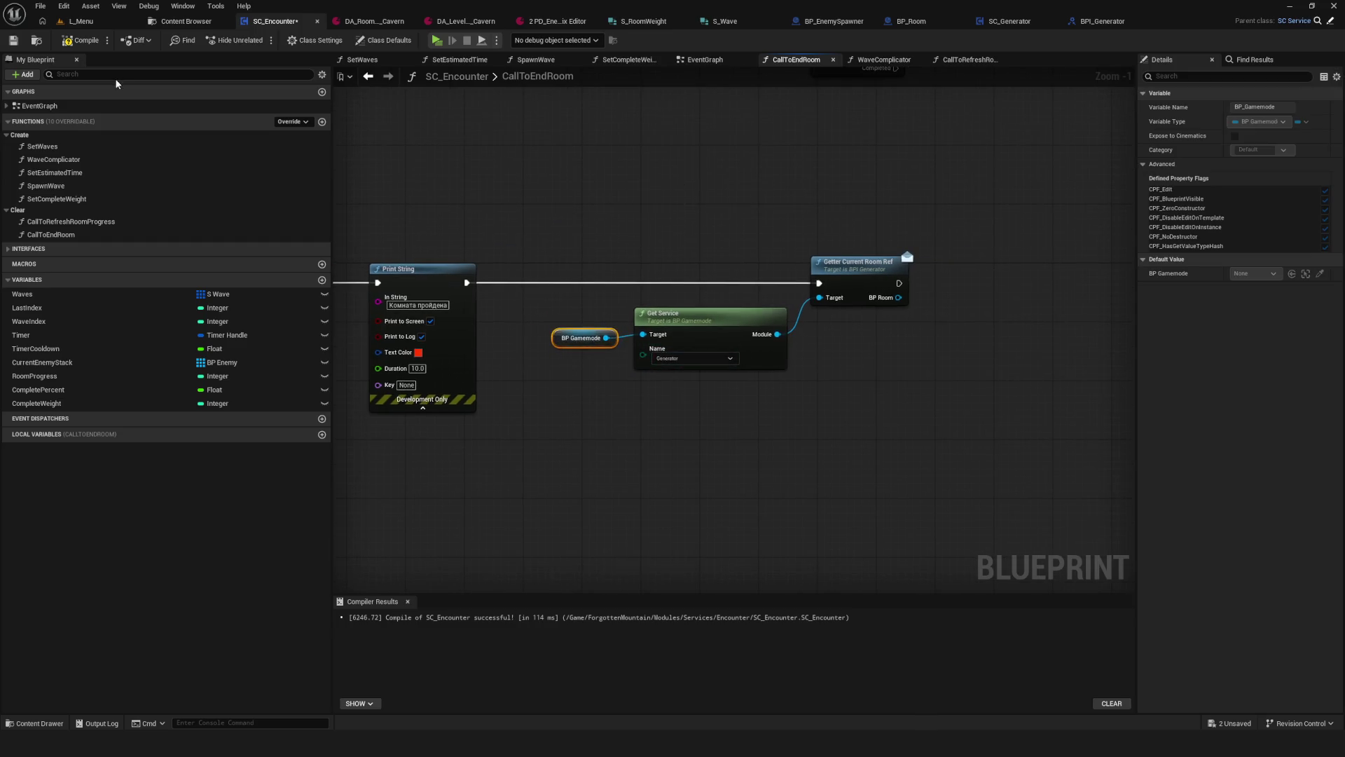
Step: Compile and save SC_Encounter and look over the rearranged graph
{"action": "left_click", "coordinate": [14, 40]}
{"action": "left_click_drag", "start_coordinate": [995, 417], "coordinate": [841, 451]}
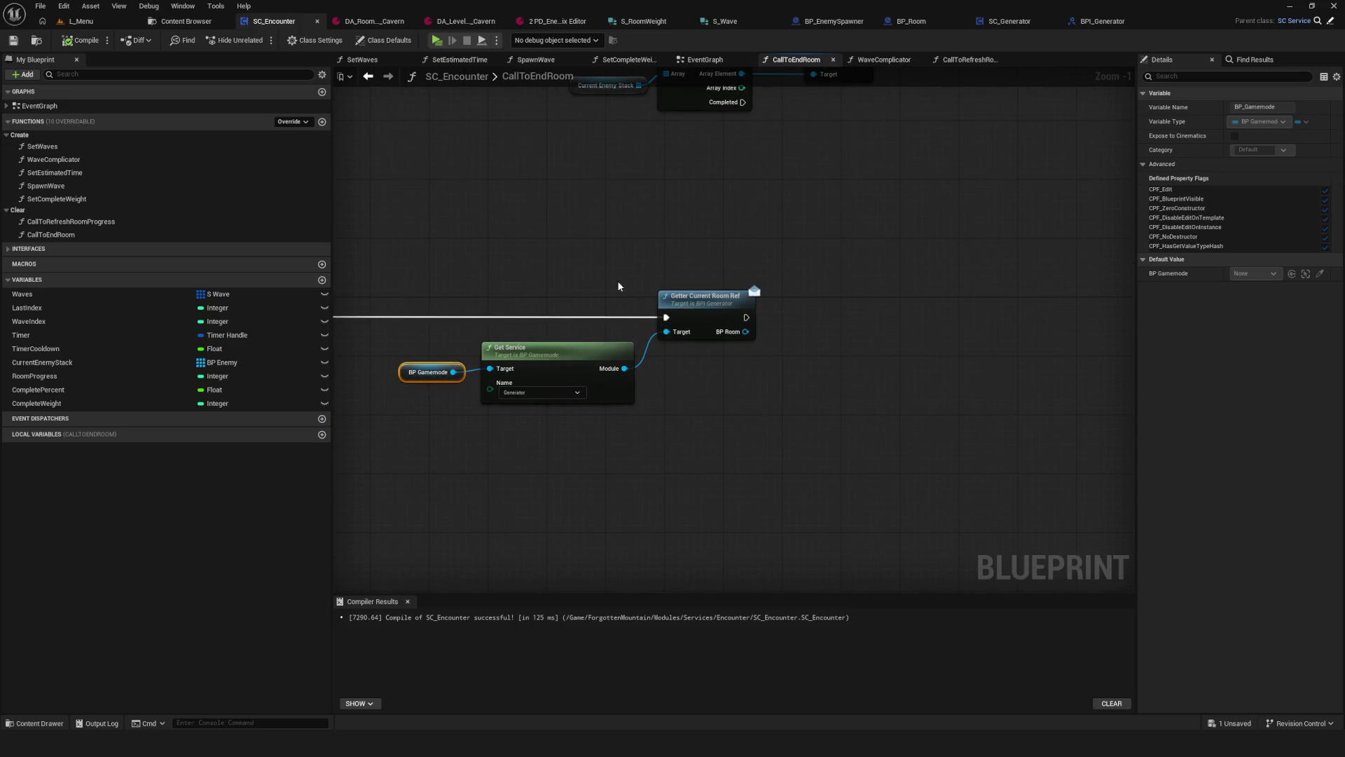
{"action": "mouse_move", "coordinate": [619, 286]}
{"action": "left_mouse_down"}
{"action": "mouse_move", "coordinate": [766, 294]}
{"action": "mouse_move", "coordinate": [663, 303]}
{"action": "left_mouse_up"}
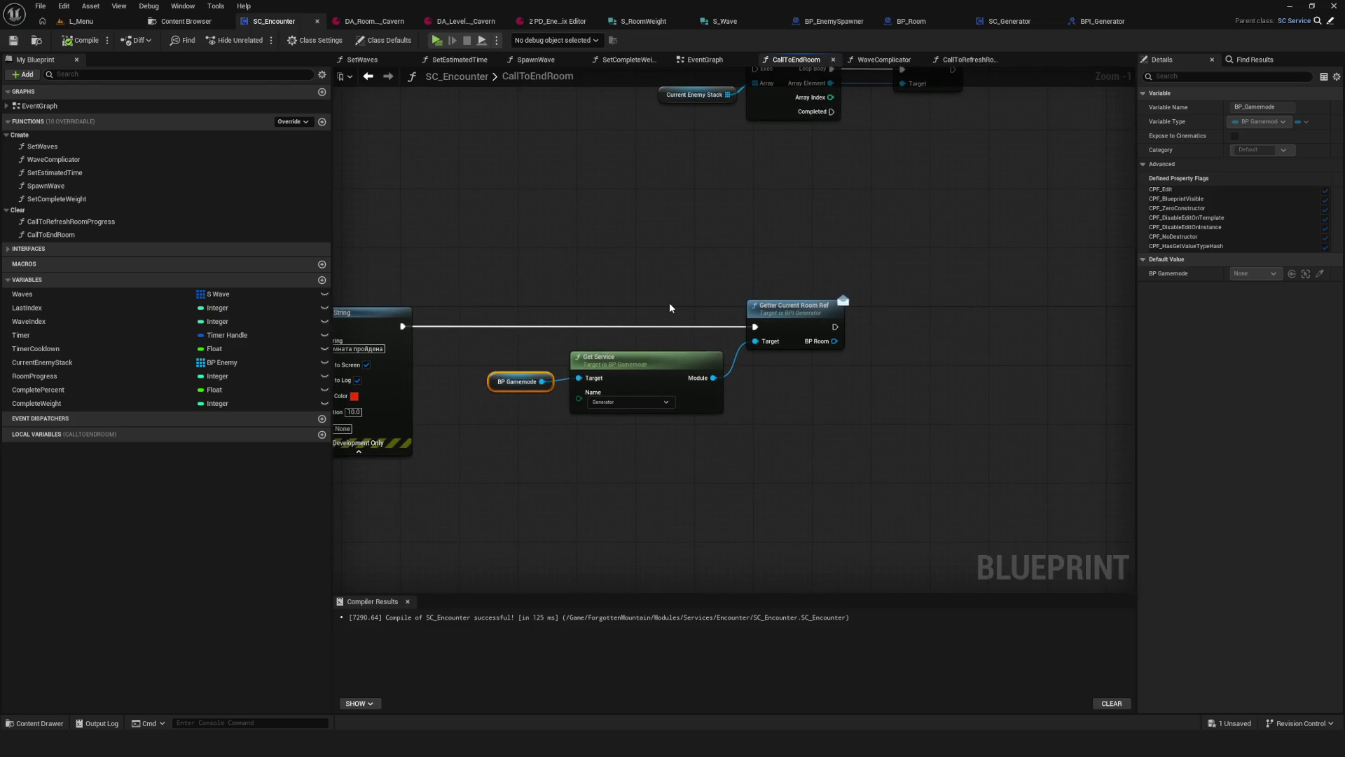
{"action": "left_click_drag", "start_coordinate": [670, 303], "coordinate": [681, 303]}
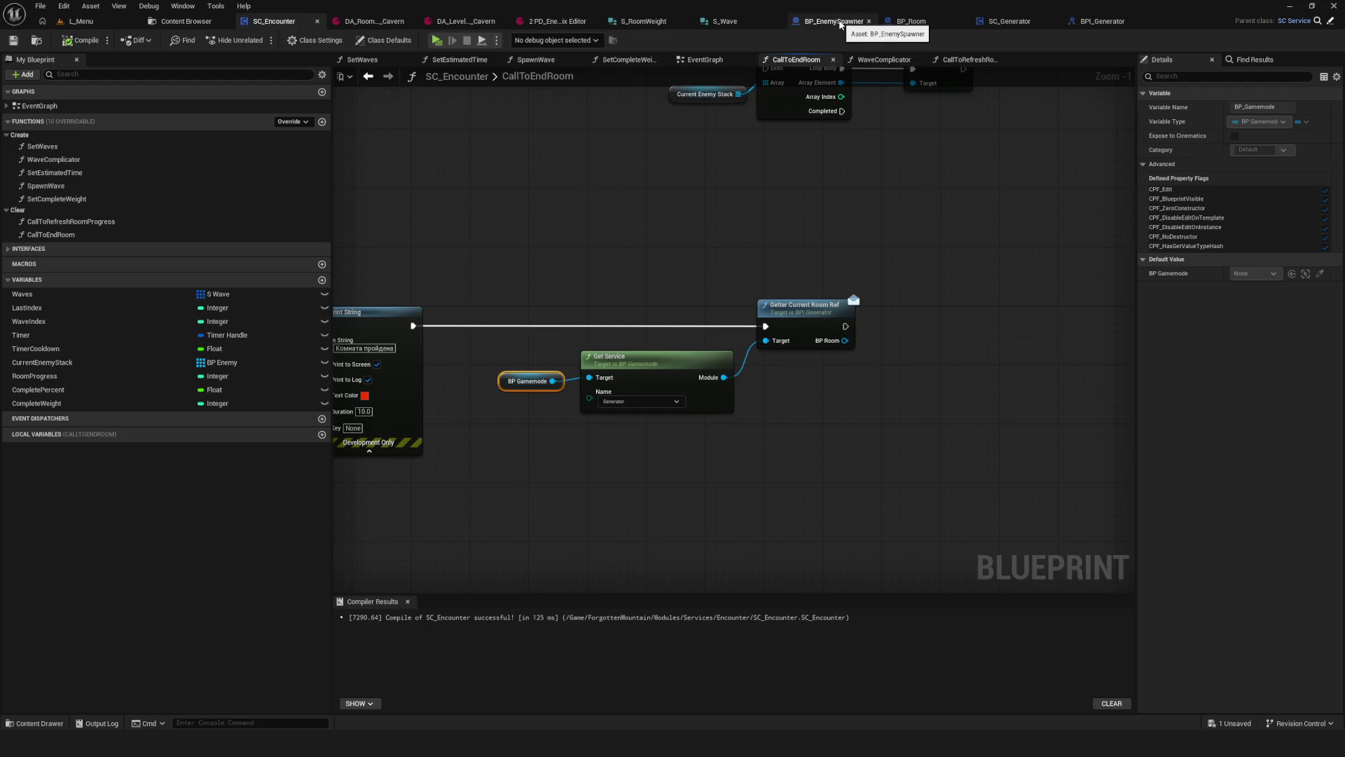
{"action": "left_click", "coordinate": [911, 21]}
Step: Save all assets and center the SetVisual and SetupExitTriggers events in view
{"action": "mouse_move", "coordinate": [480, 269]}
{"action": "left_mouse_down"}
{"action": "mouse_move", "coordinate": [484, 342]}
{"action": "mouse_move", "coordinate": [561, 423]}
{"action": "mouse_move", "coordinate": [596, 433]}
{"action": "mouse_move", "coordinate": [631, 355]}
{"action": "left_mouse_up"}
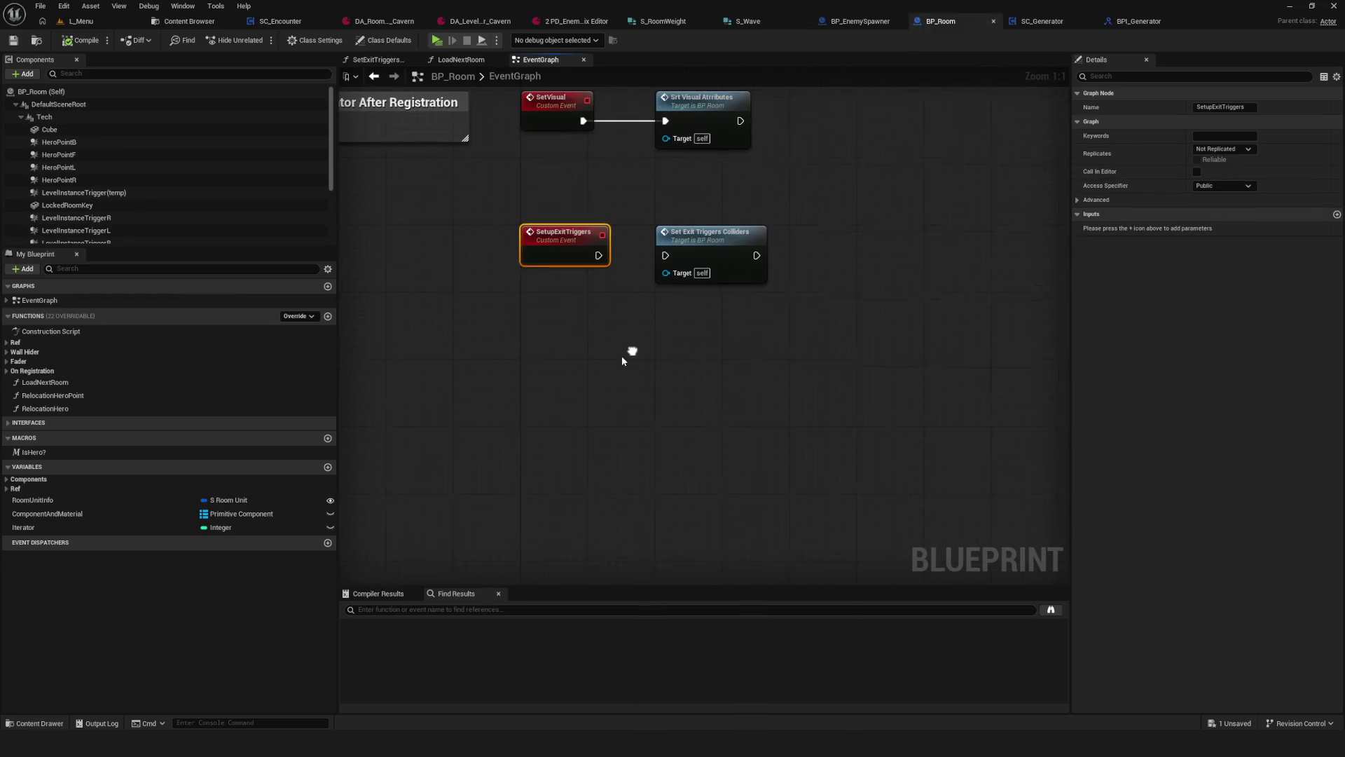
{"action": "left_click", "coordinate": [543, 351]}
{"action": "mouse_move", "coordinate": [540, 345]}
{"action": "left_mouse_down"}
{"action": "mouse_move", "coordinate": [540, 305]}
{"action": "mouse_move", "coordinate": [545, 346]}
{"action": "left_mouse_up"}
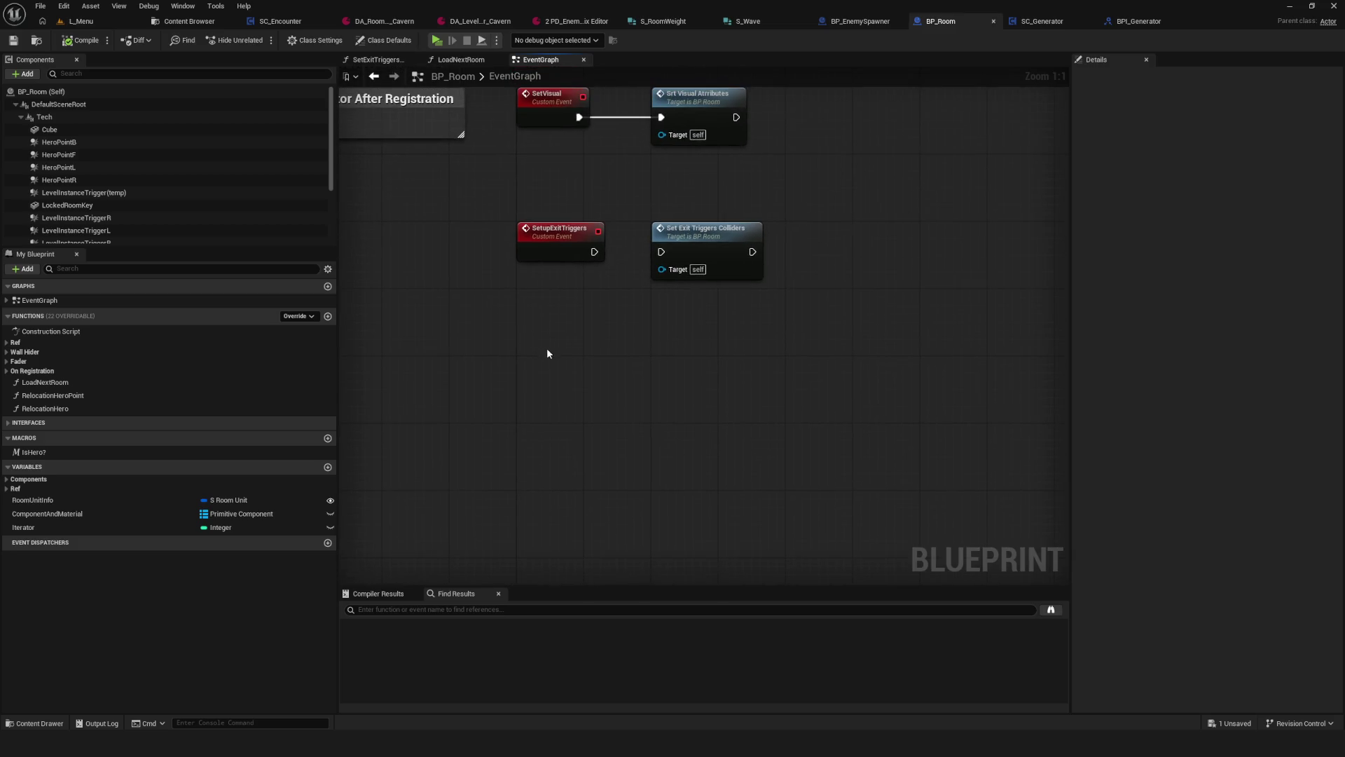
{"action": "key", "text": "ctrl+s"}
{"action": "mouse_move", "coordinate": [623, 302]}
{"action": "left_mouse_down"}
{"action": "mouse_move", "coordinate": [607, 330]}
{"action": "mouse_move", "coordinate": [625, 321]}
{"action": "left_mouse_up"}
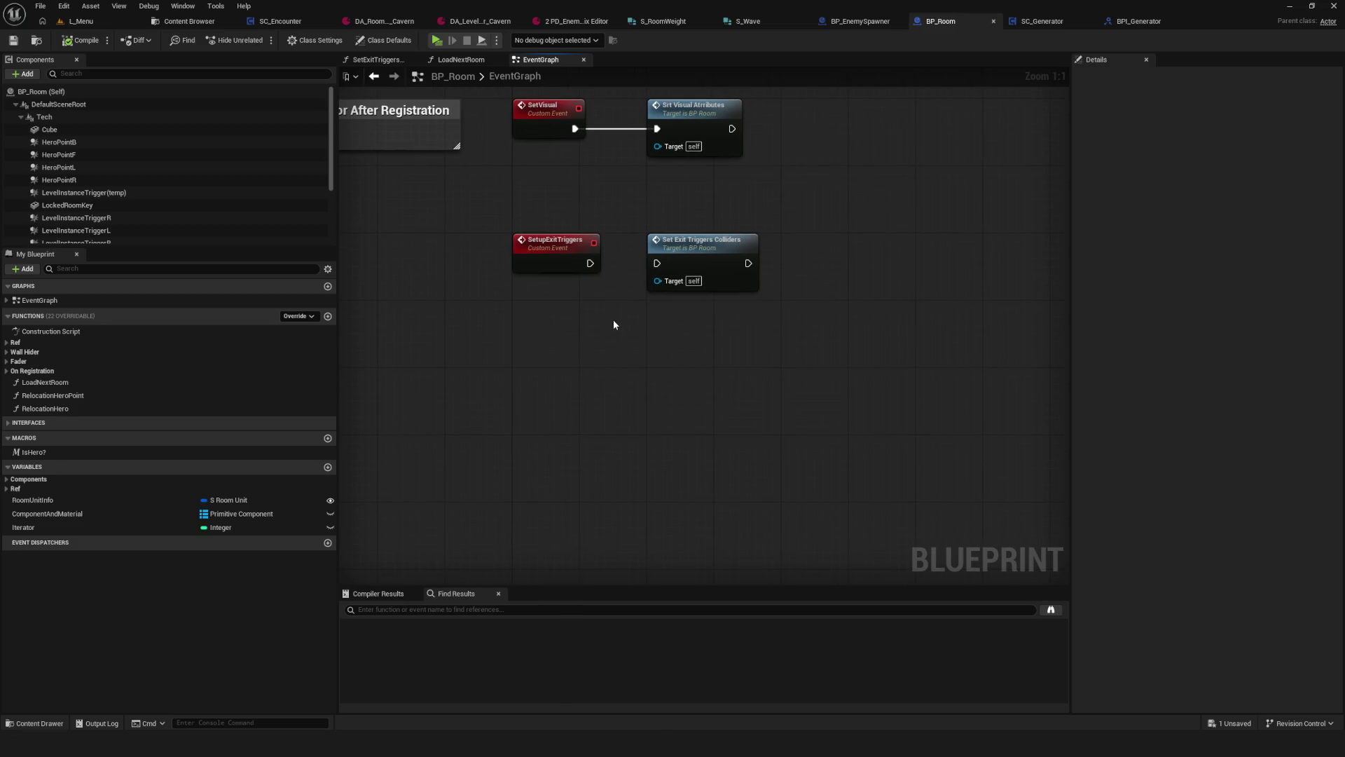
Step: Rename the SetupExitTriggers custom event to ExitsEnable
{"action": "left_click", "coordinate": [557, 259]}
{"action": "left_click", "coordinate": [533, 376]}
{"action": "left_click", "coordinate": [553, 245]}
{"action": "key", "text": "F2"}
{"action": "type", "text": "ExitsE"}
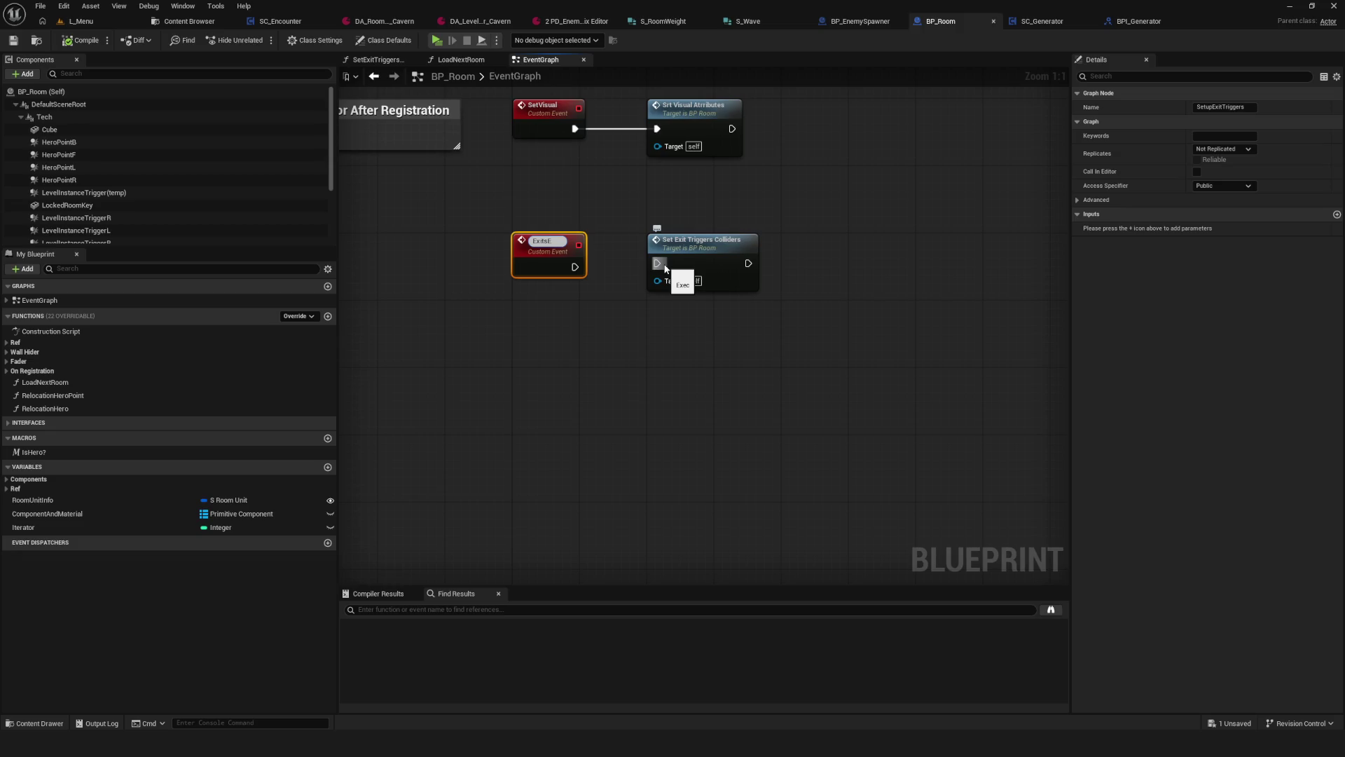
{"action": "type", "text": "nable"}
{"action": "key", "text": "Return"}
Step: Move Set Exit Triggers Colliders aside and add a Print String node after ExitsEnable
{"action": "left_click", "coordinate": [662, 227]}
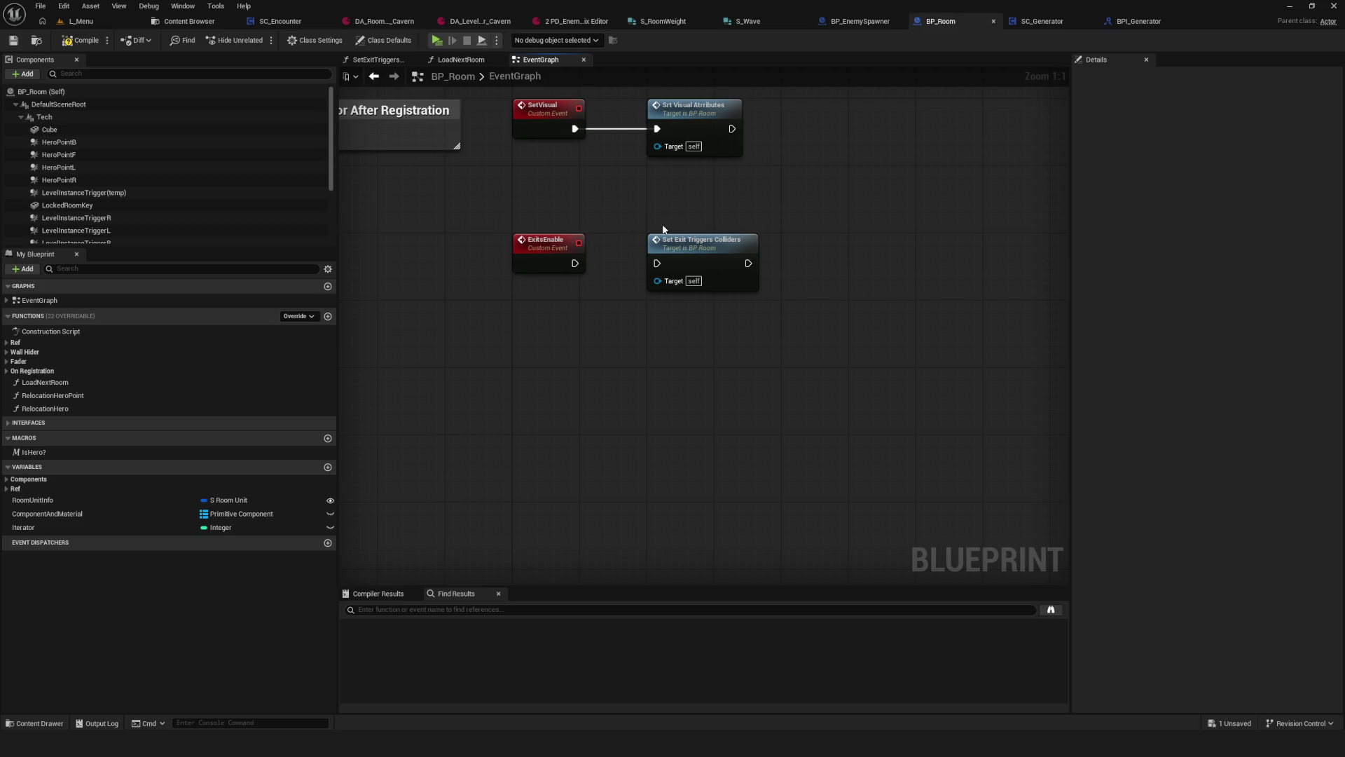
{"action": "left_click", "coordinate": [666, 239]}
{"action": "left_click_drag", "start_coordinate": [666, 240], "coordinate": [817, 281]}
{"action": "left_click_drag", "start_coordinate": [575, 263], "coordinate": [674, 257]}
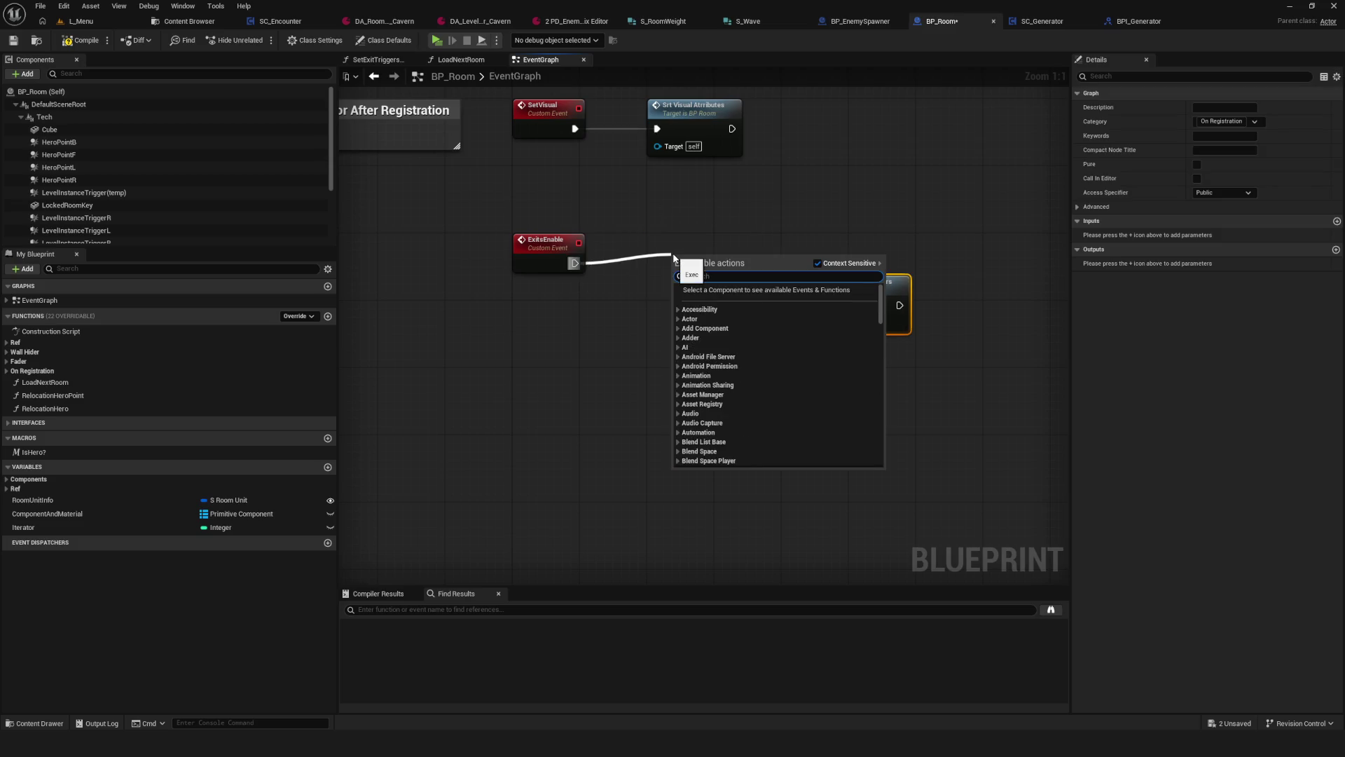
{"action": "type", "text": "print"}
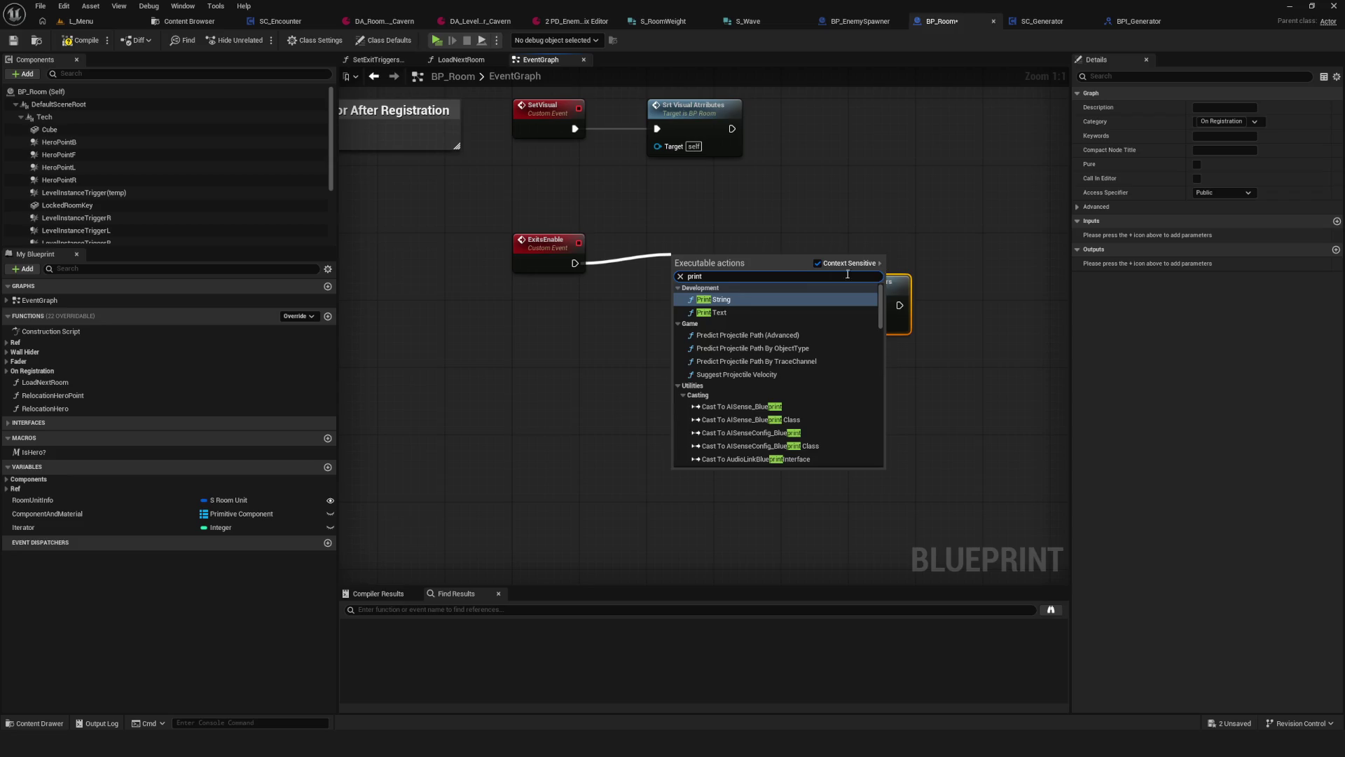
{"action": "left_click", "coordinate": [713, 299]}
{"action": "mouse_move", "coordinate": [712, 290]}
{"action": "left_mouse_down"}
{"action": "mouse_move", "coordinate": [694, 272]}
{"action": "mouse_move", "coordinate": [703, 282]}
{"action": "left_mouse_up"}
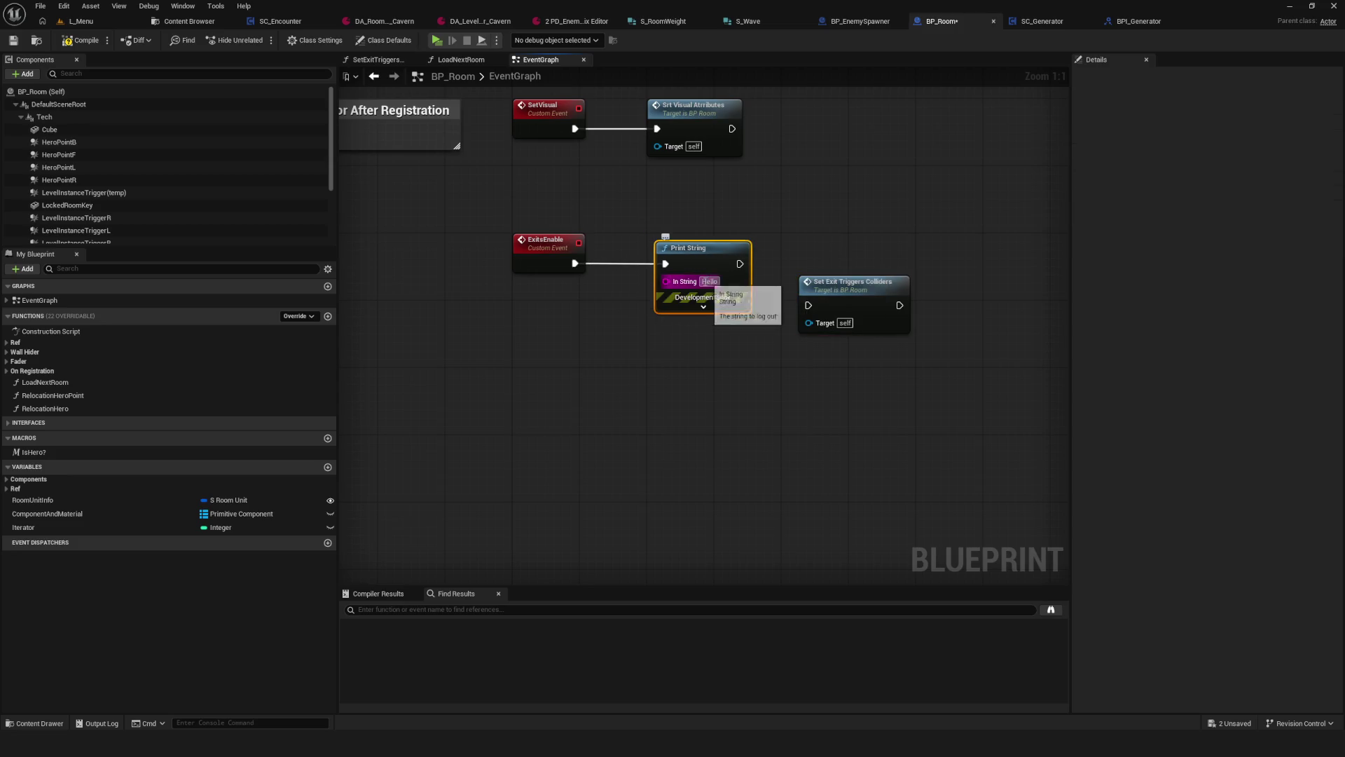
Step: Set the Print String text to 'Выходы открылись' and save BP_Room
{"action": "key", "text": "BackSpace"}
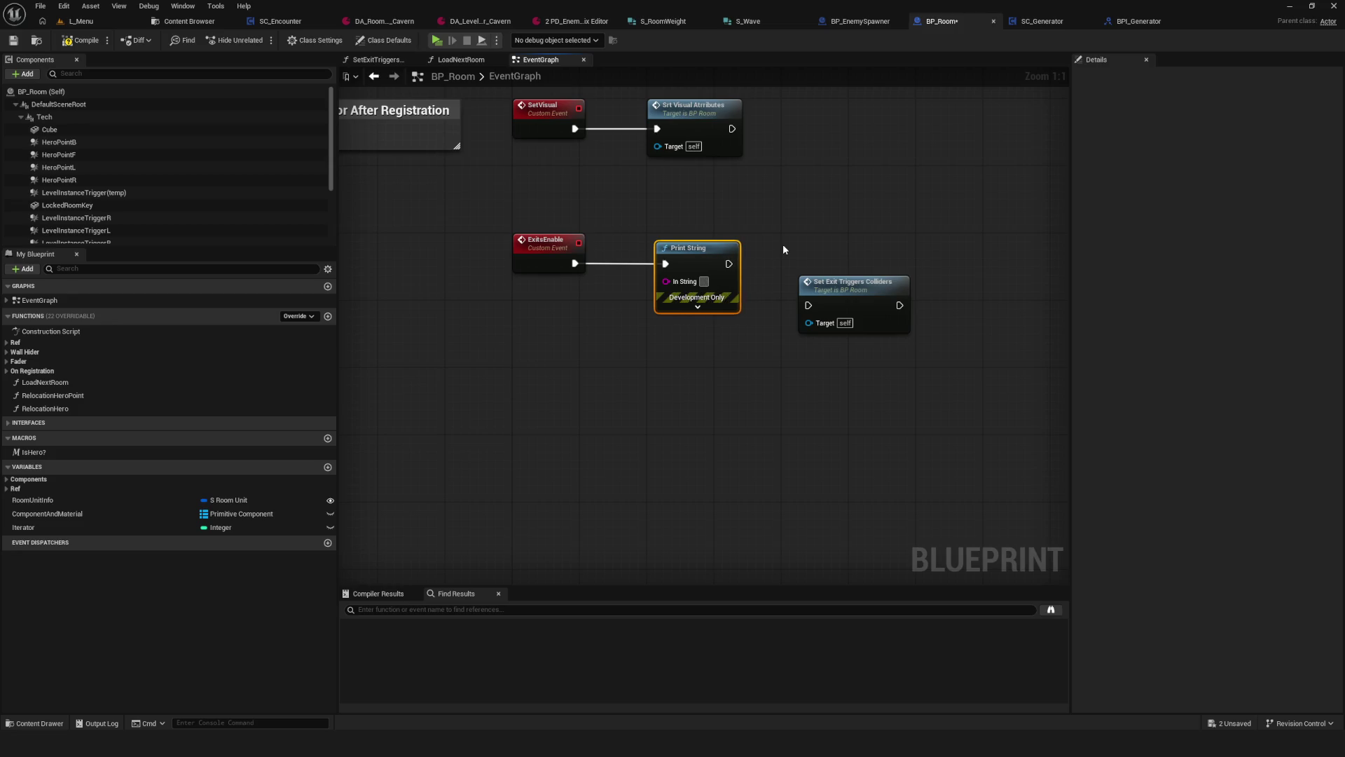
{"action": "type", "text": "Выходы"}
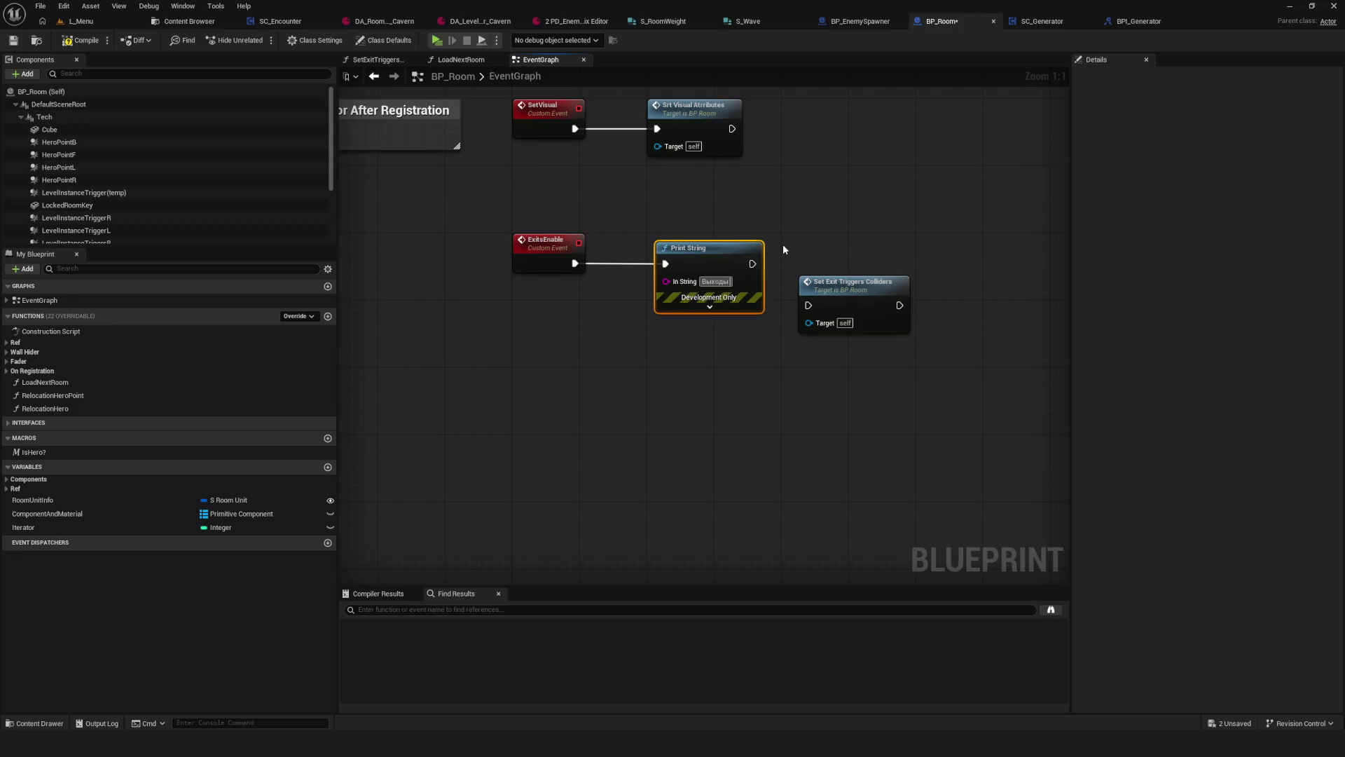
{"action": "type", "text": " открылись"}
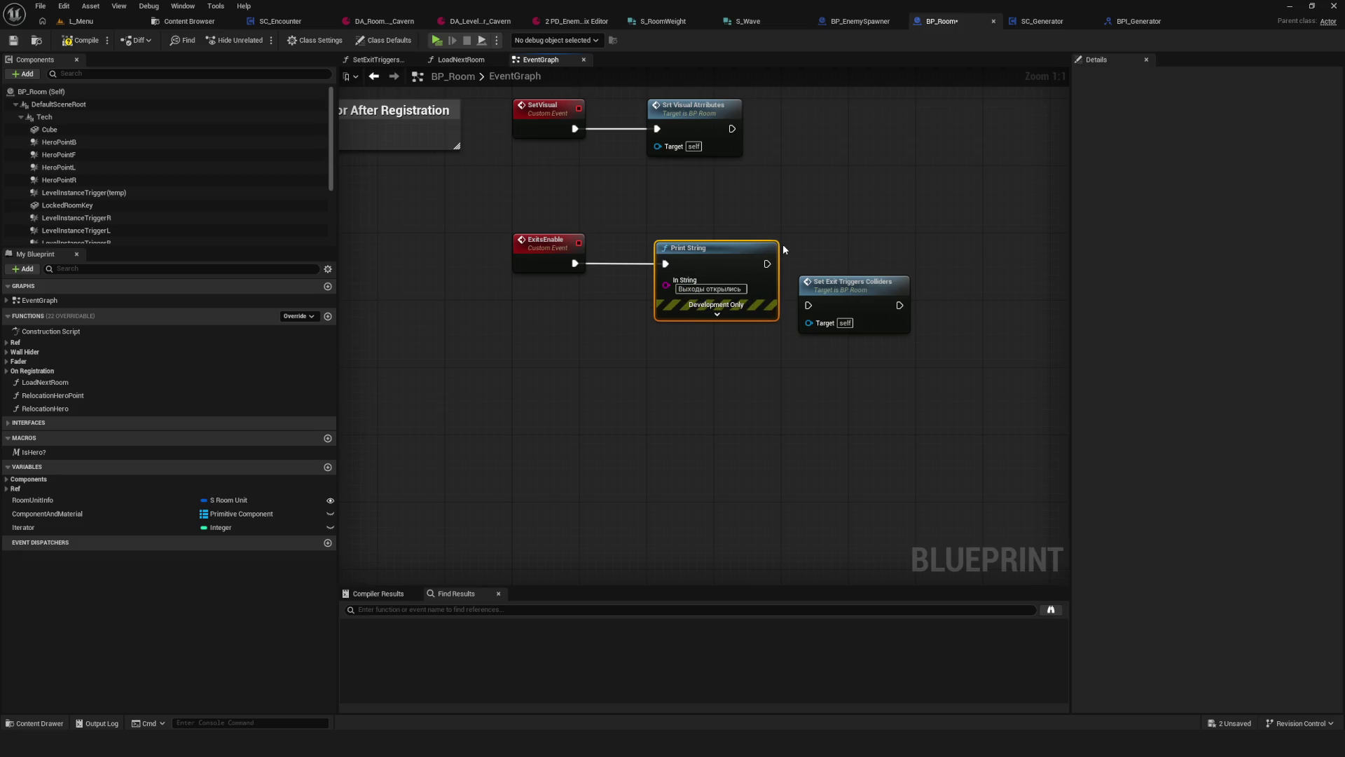
{"action": "left_click", "coordinate": [11, 43]}
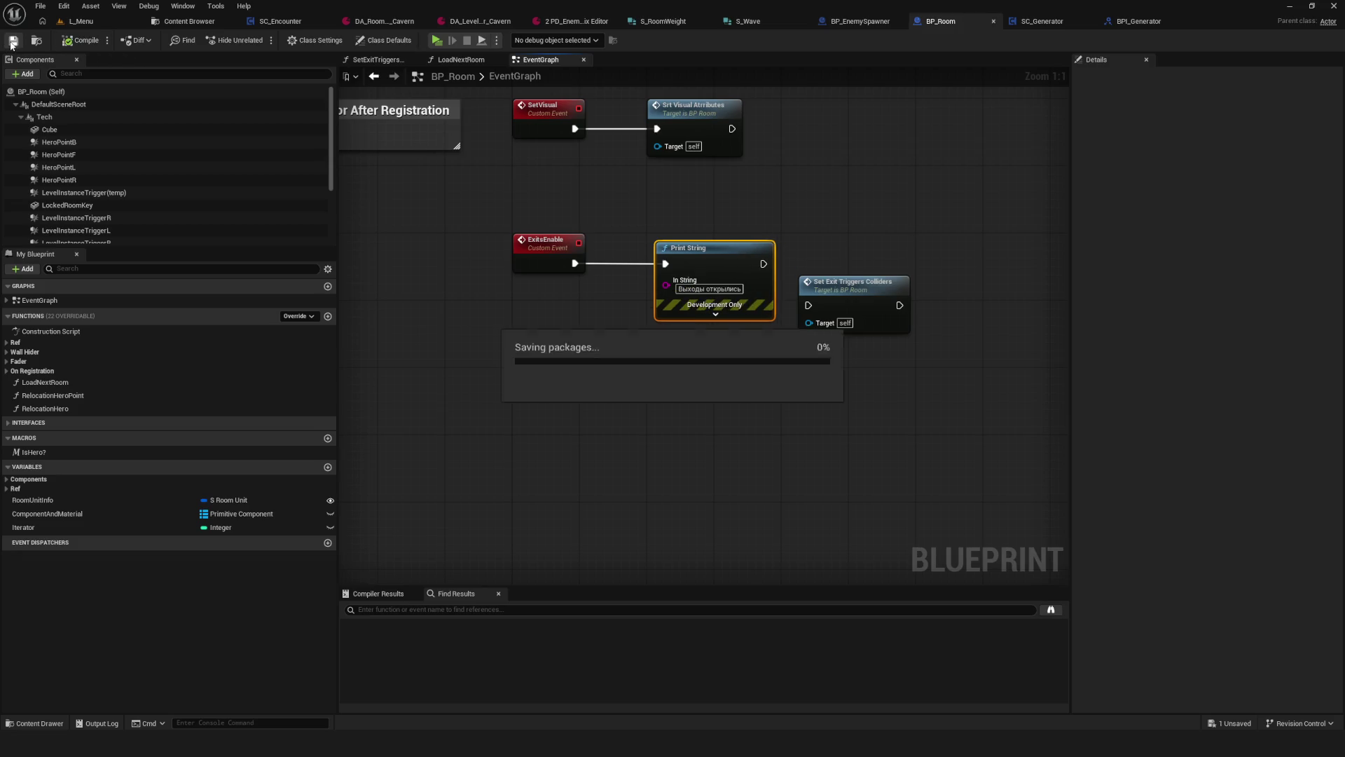
Step: Save the Cavern asset's Index 0 RoomWeight change, then inspect SC_Encounter's TimerCooldown and CompletePercent variables
{"action": "left_click", "coordinate": [384, 21]}
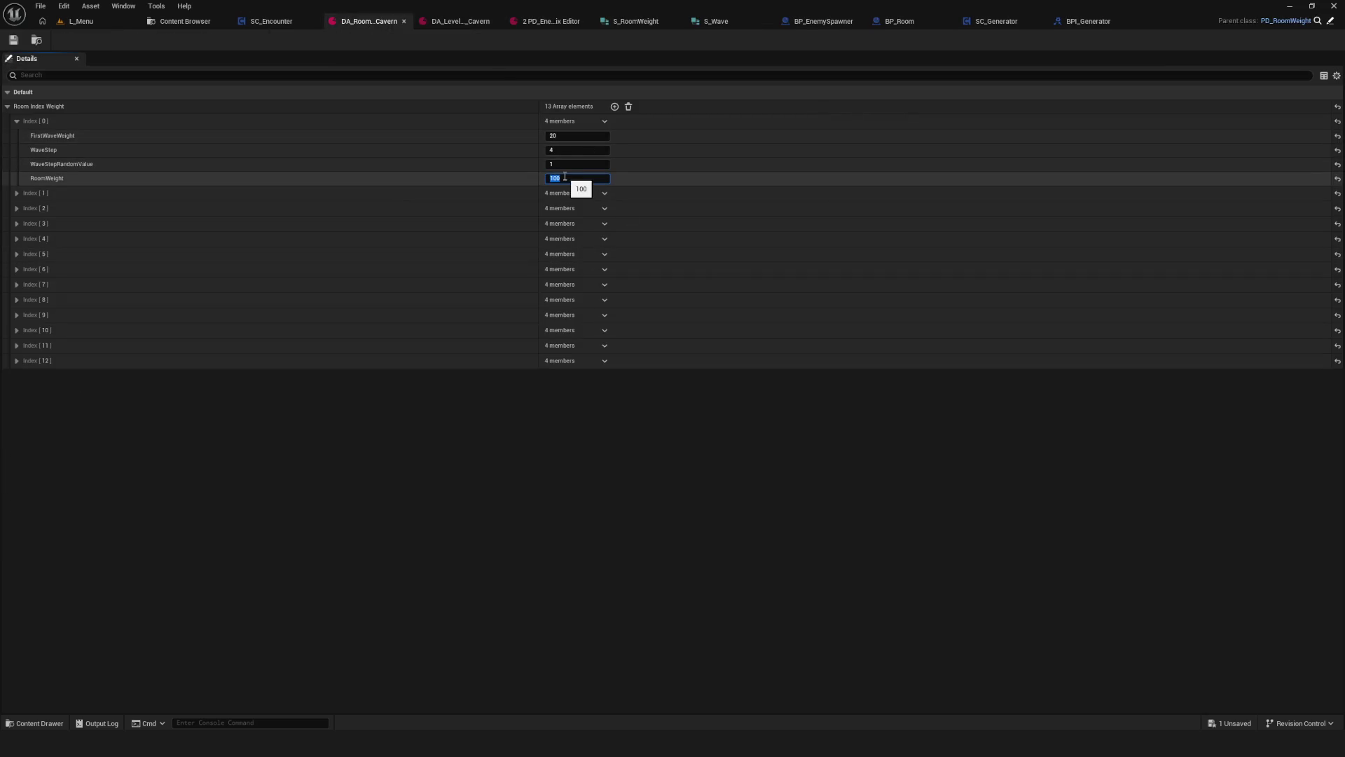
{"action": "type", "text": "25"}
{"action": "left_click", "coordinate": [13, 40]}
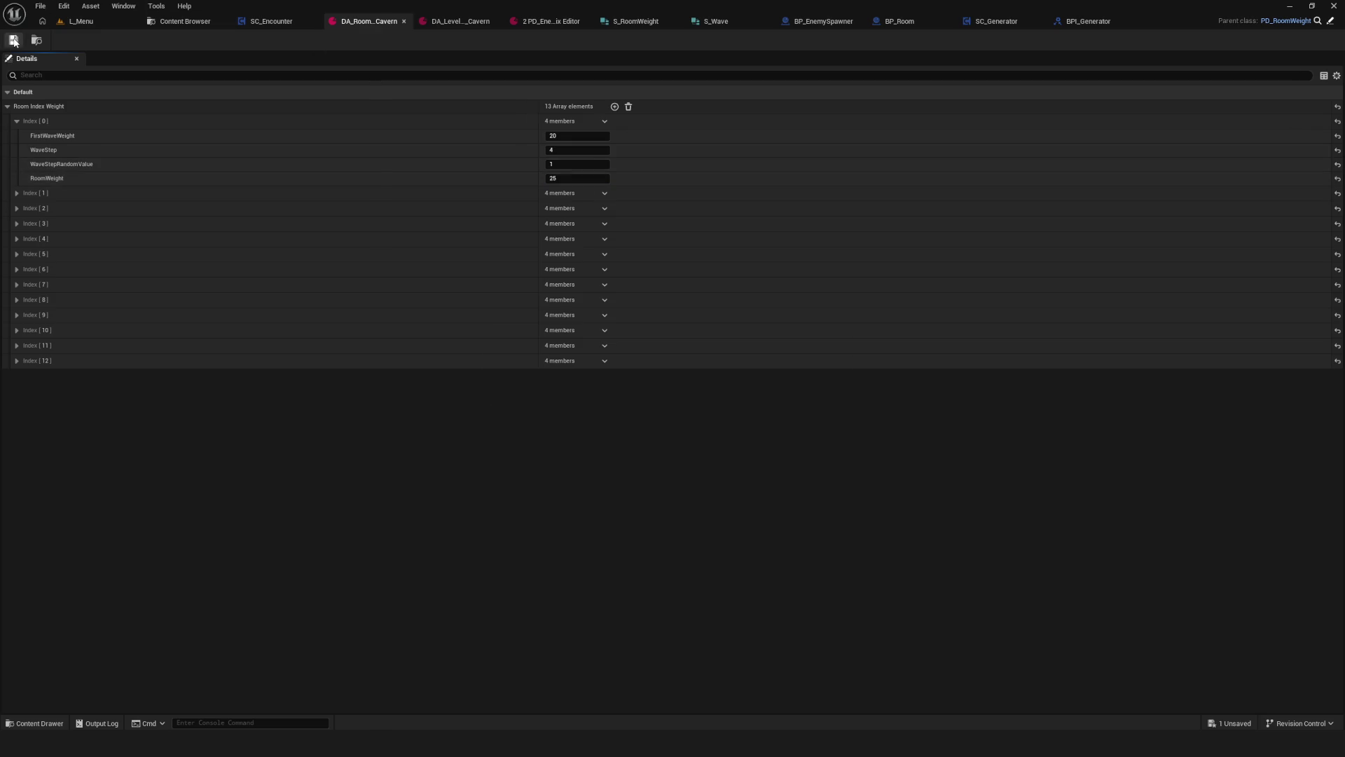
{"action": "left_click", "coordinate": [270, 22]}
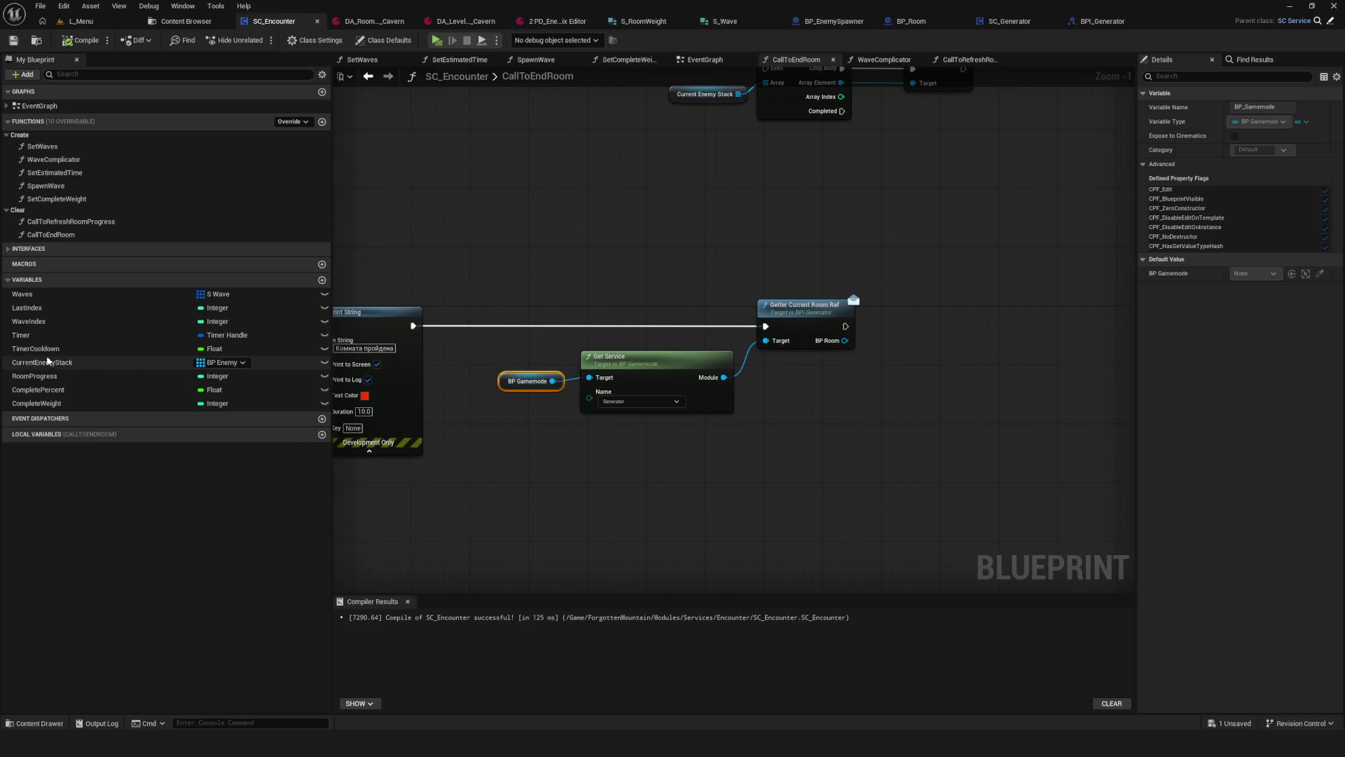
{"action": "left_click", "coordinate": [45, 349]}
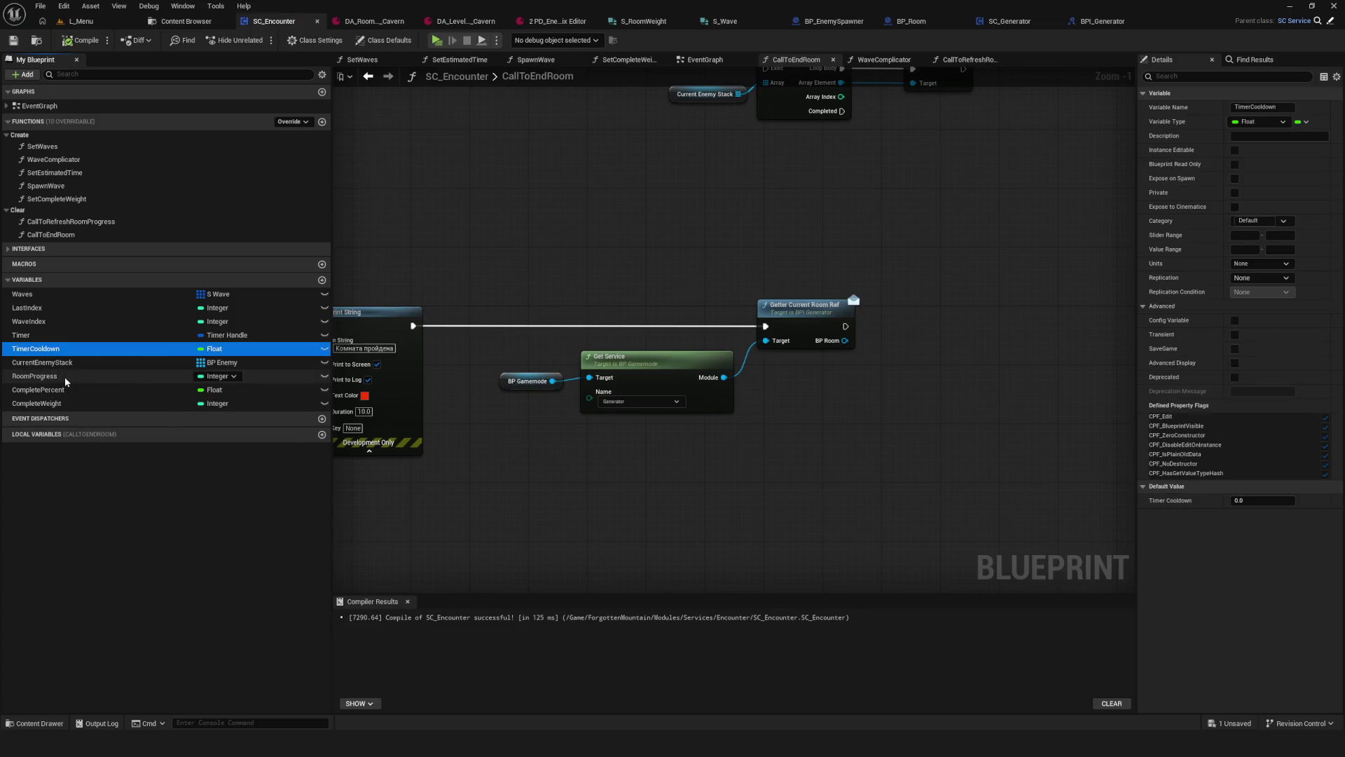
{"action": "left_click", "coordinate": [39, 390]}
{"action": "left_click", "coordinate": [1260, 511]}
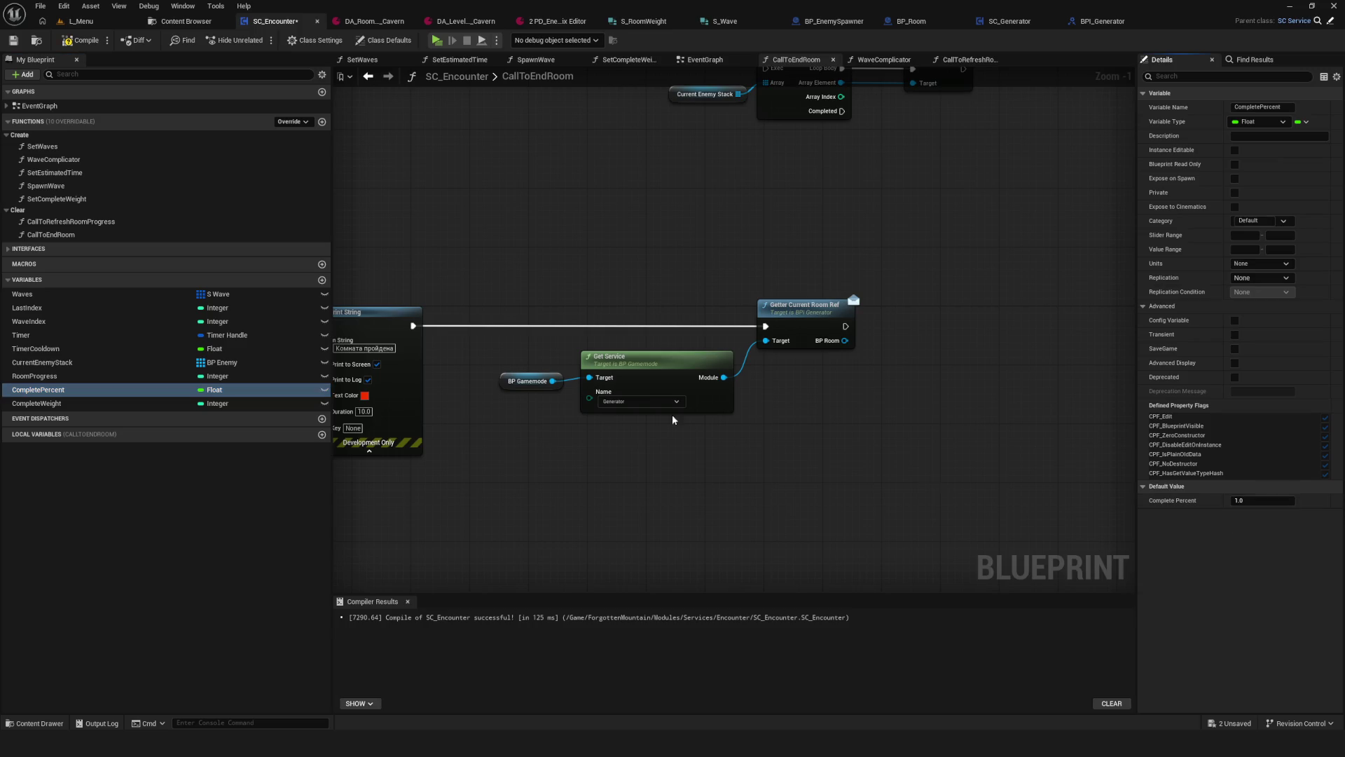
{"action": "left_click", "coordinate": [82, 25]}
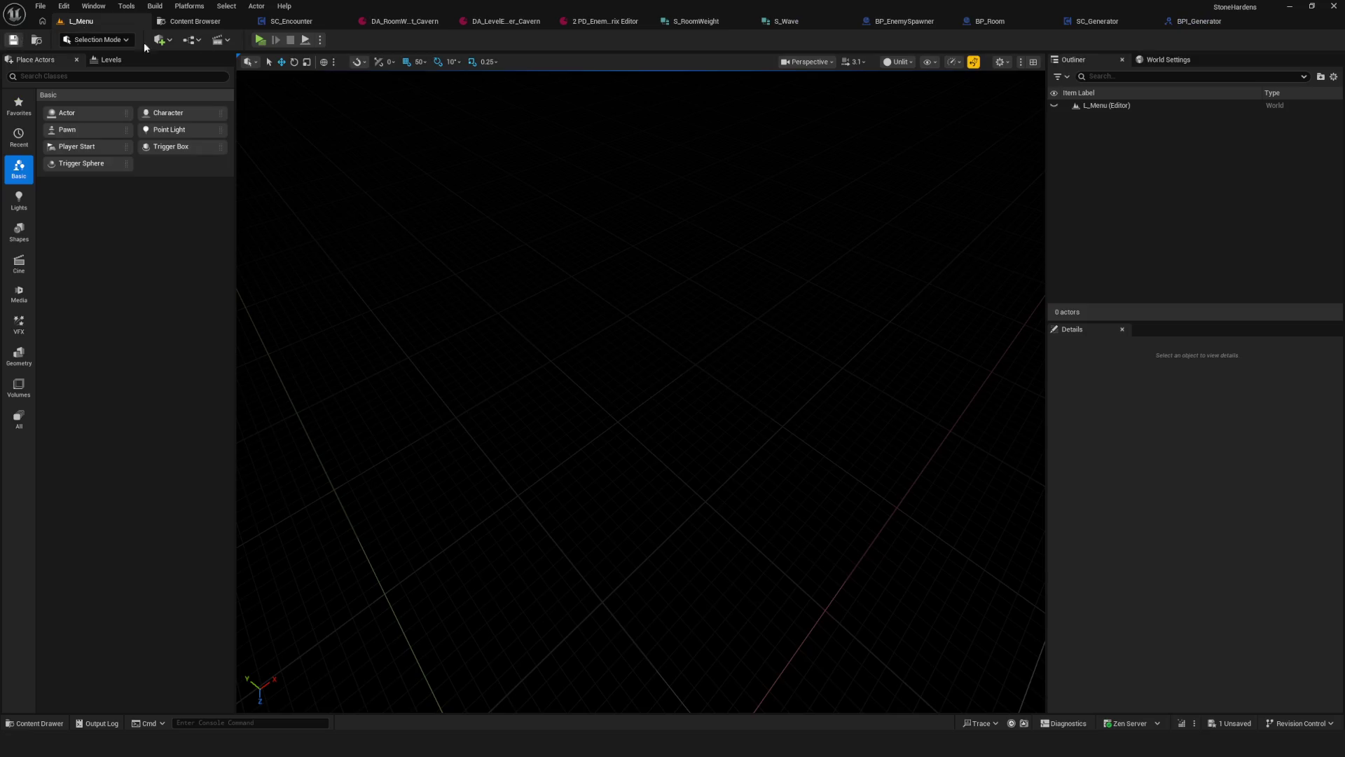
Step: Start a Play-in-Editor test and open the failing SC_Generator blueprint from the compile error
{"action": "key", "text": "alt+p"}
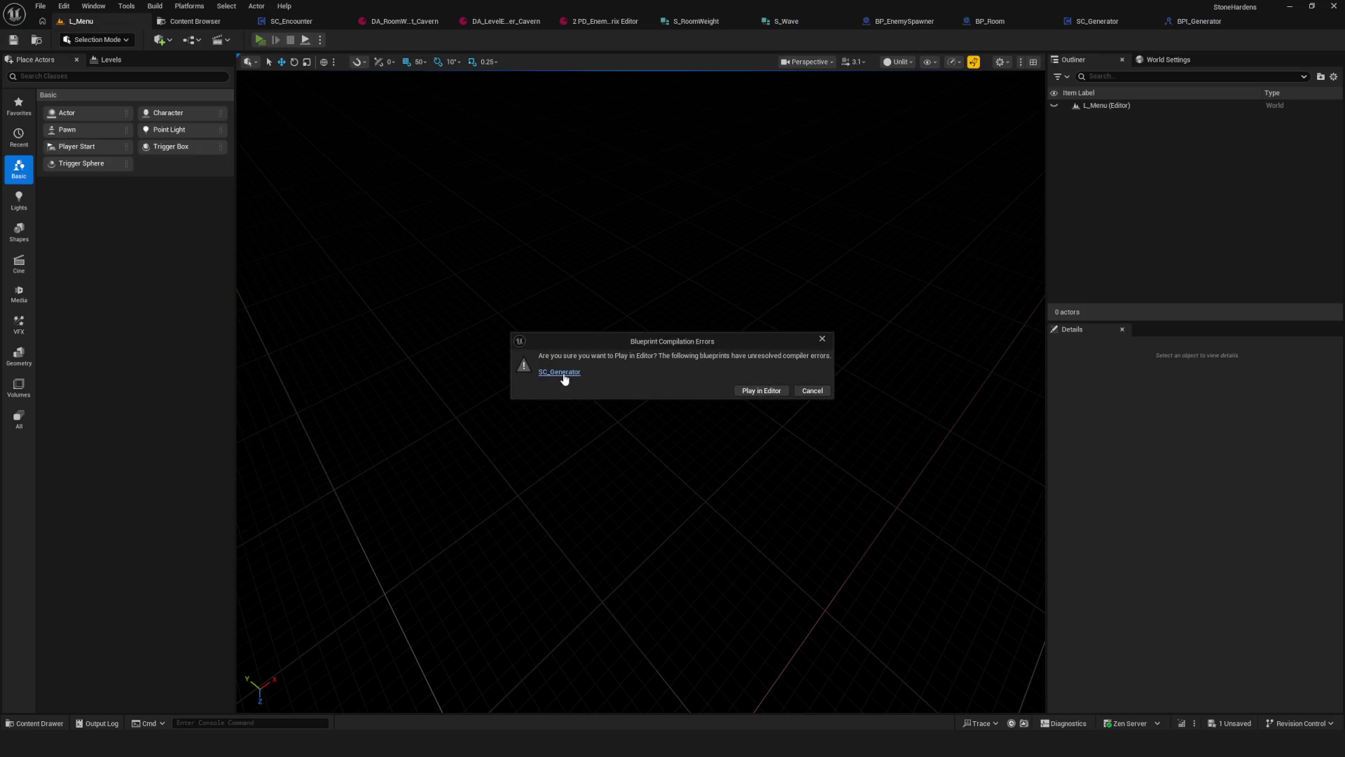
{"action": "left_click", "coordinate": [822, 339]}
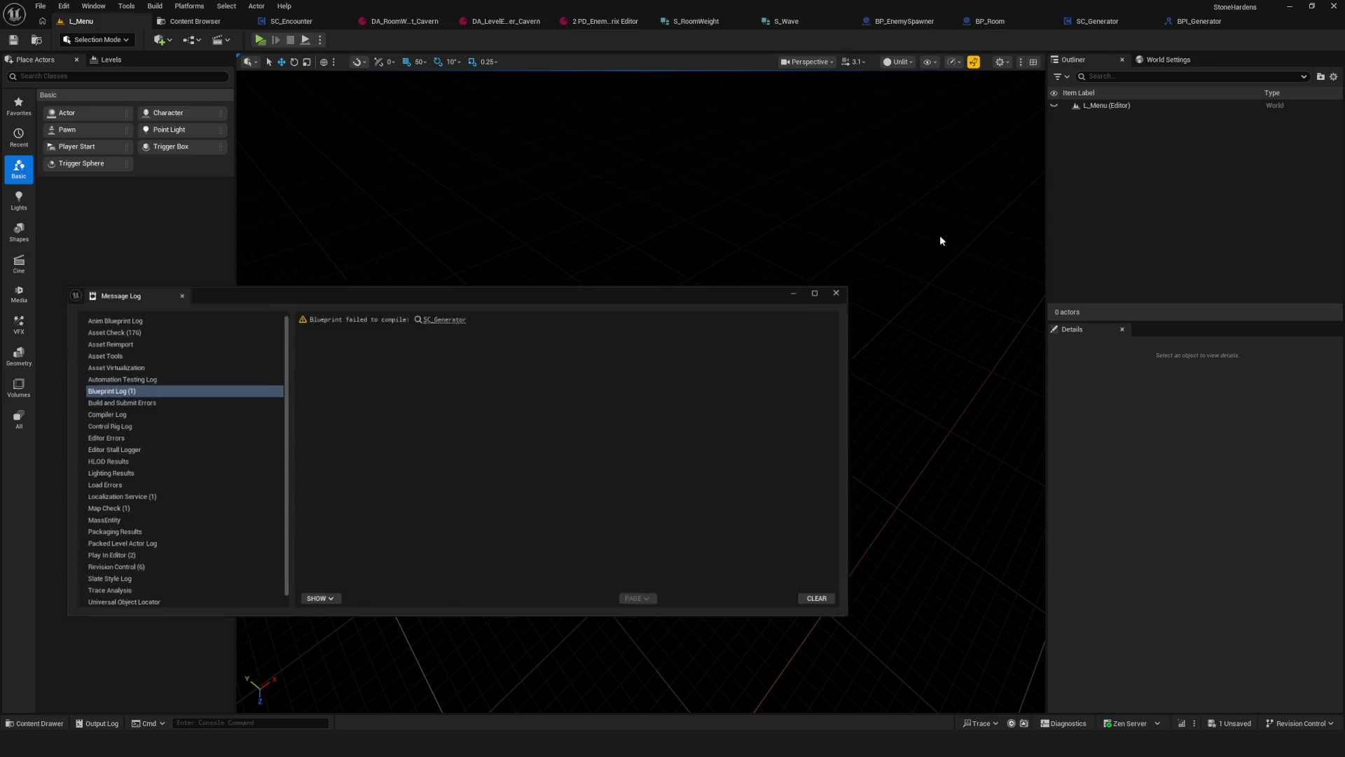
{"action": "left_click", "coordinate": [438, 316]}
{"action": "left_click", "coordinate": [849, 289]}
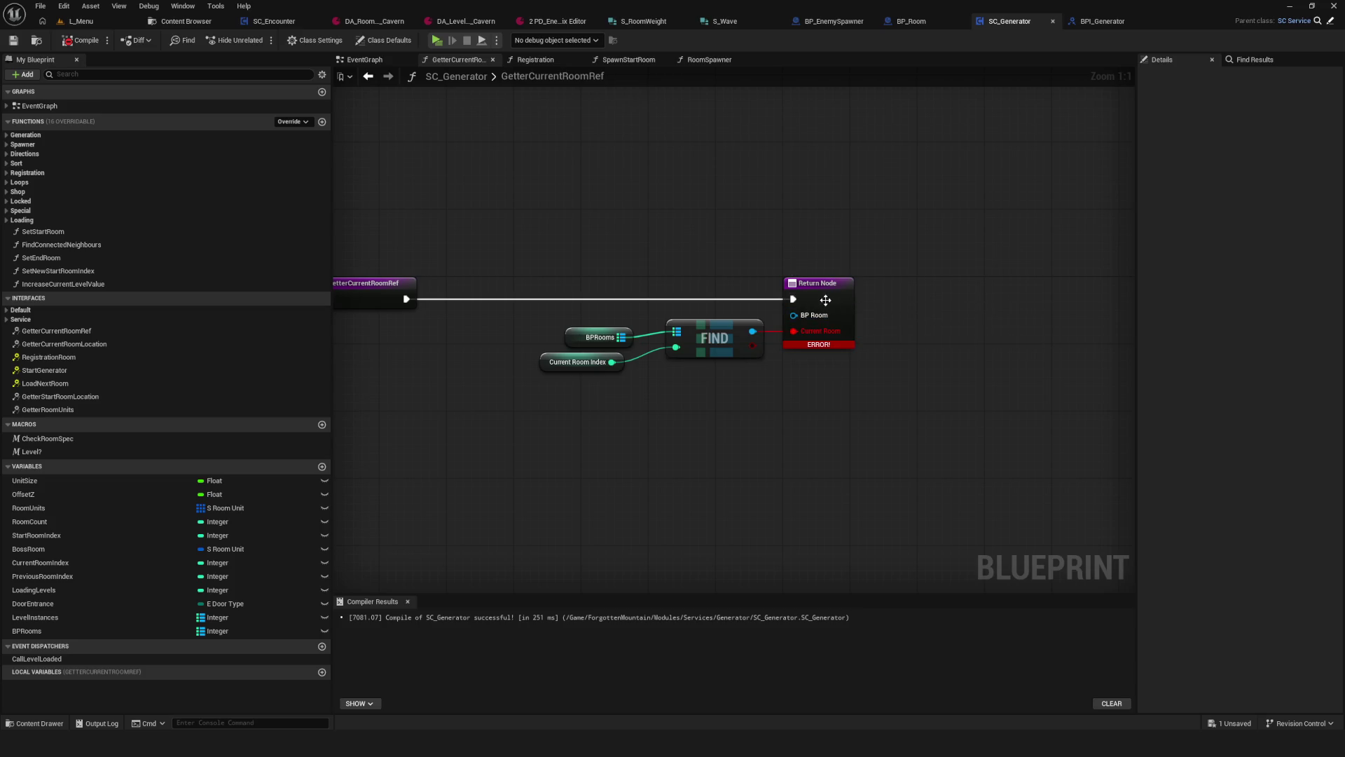
Step: Wire FIND's result into the Return Node's BP Room pin and refresh the Return Node
{"action": "mouse_move", "coordinate": [753, 331]}
{"action": "left_mouse_down"}
{"action": "mouse_move", "coordinate": [806, 319]}
{"action": "mouse_move", "coordinate": [794, 316]}
{"action": "left_mouse_up"}
{"action": "right_click", "coordinate": [814, 285]}
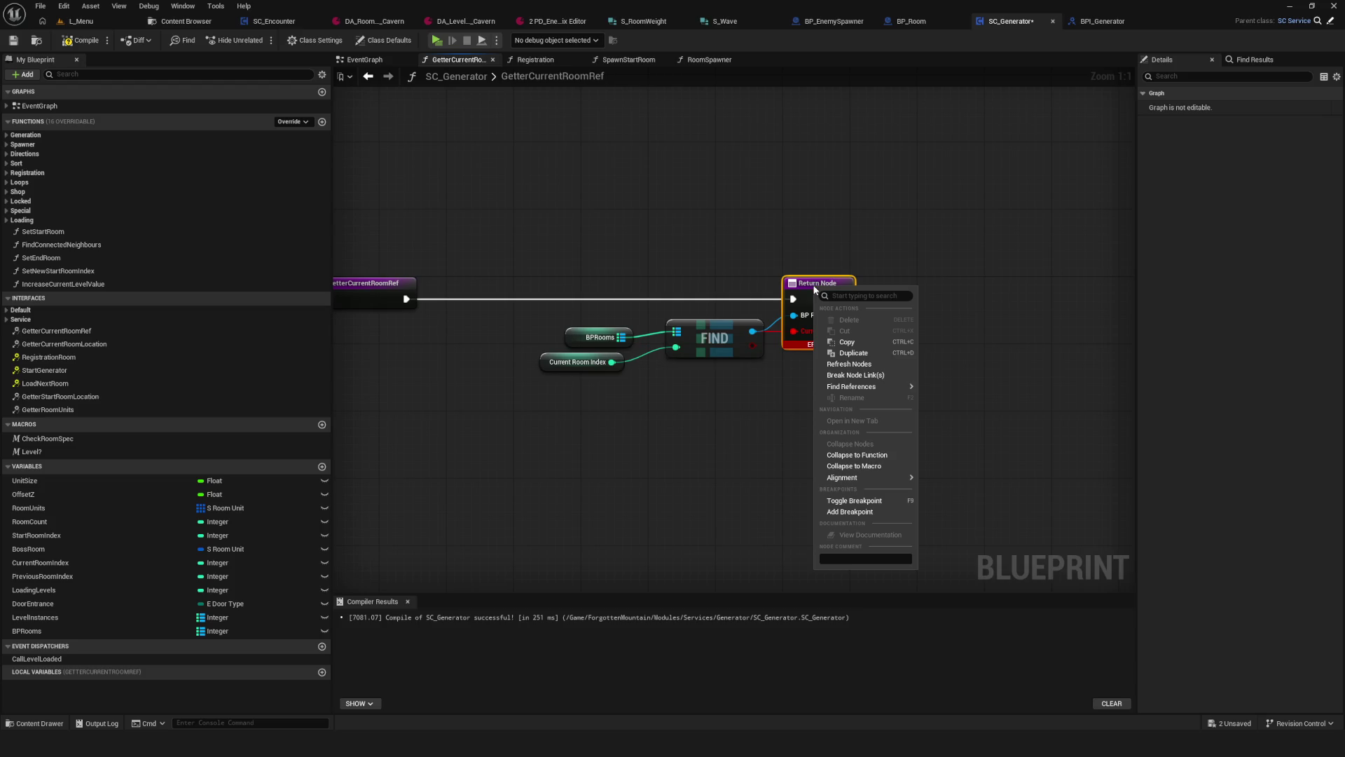
{"action": "left_click", "coordinate": [849, 364]}
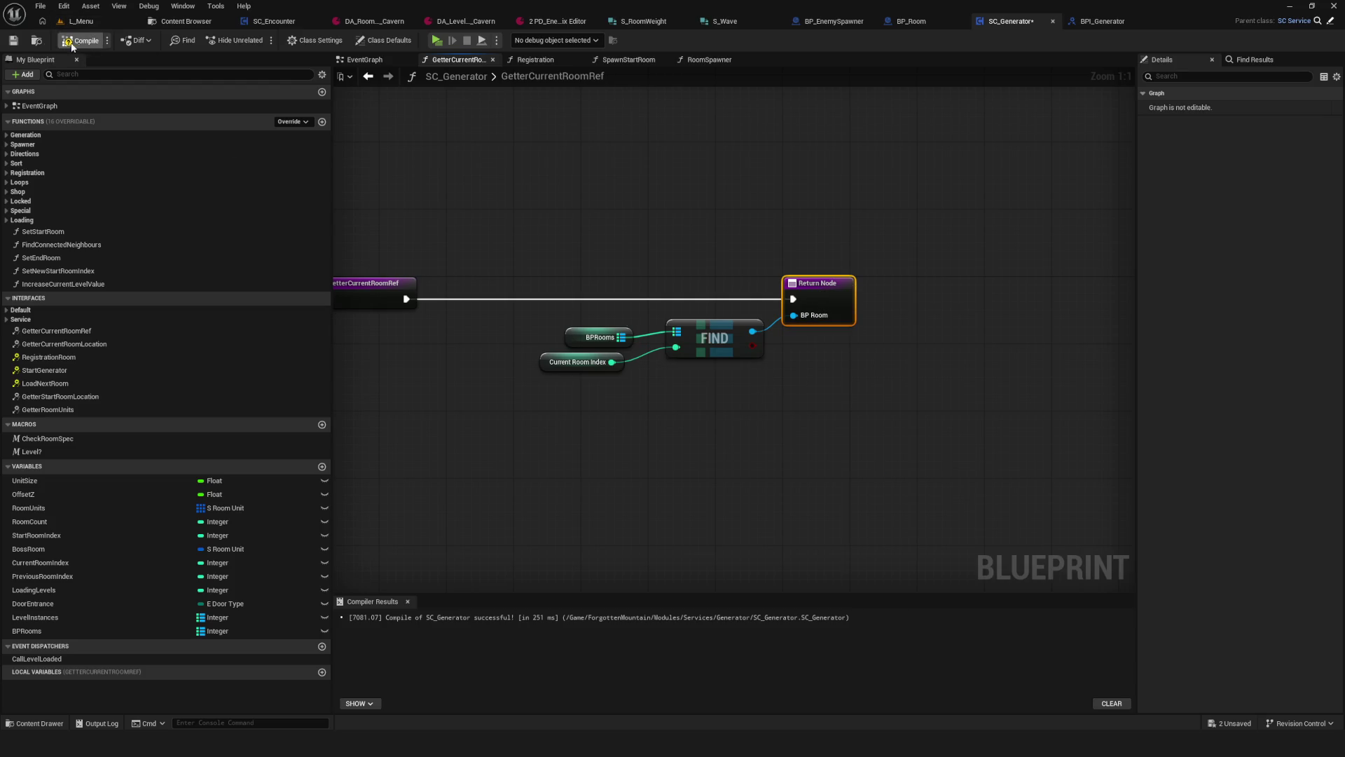
{"action": "left_click", "coordinate": [81, 21]}
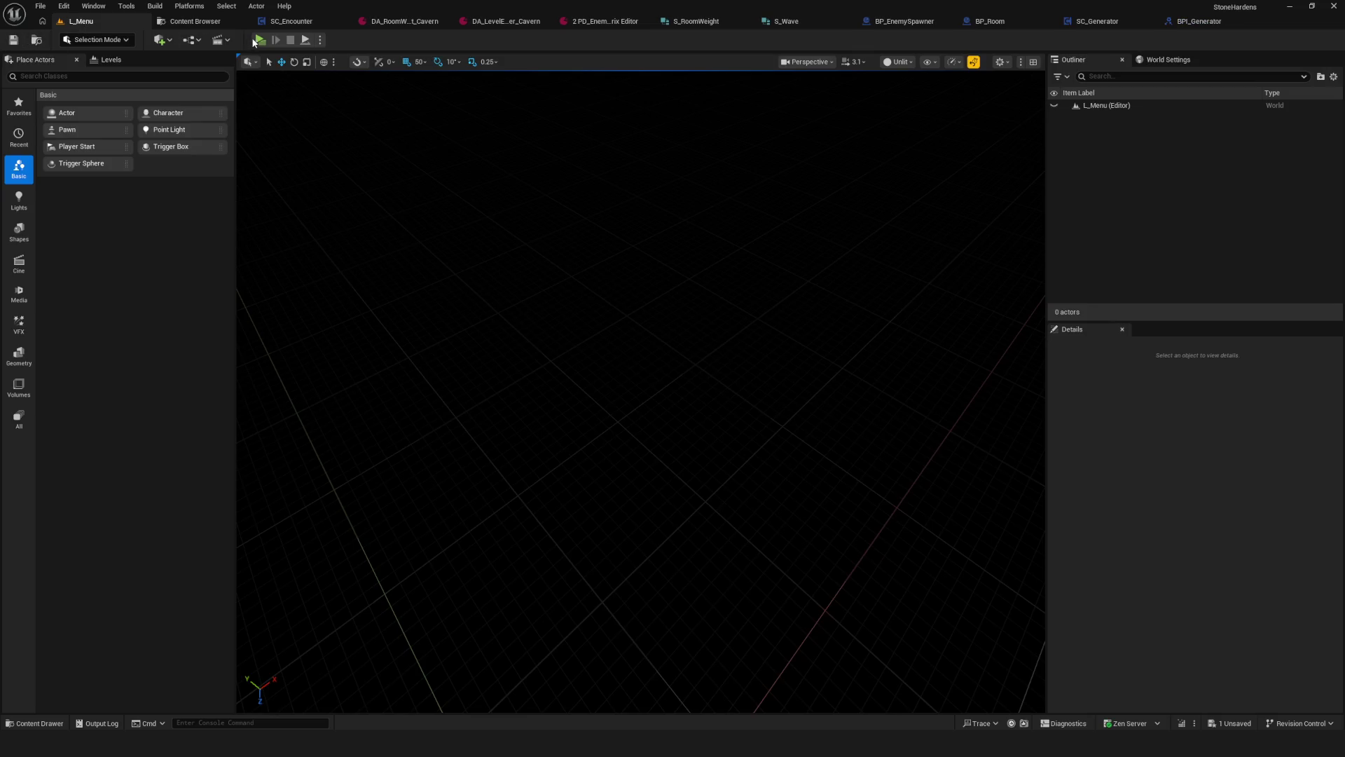
Step: Playtest a New Game in the editor, attacking enemies and walking south through the cavern, then stop
{"action": "left_click", "coordinate": [254, 42]}
{"action": "left_click", "coordinate": [697, 291]}
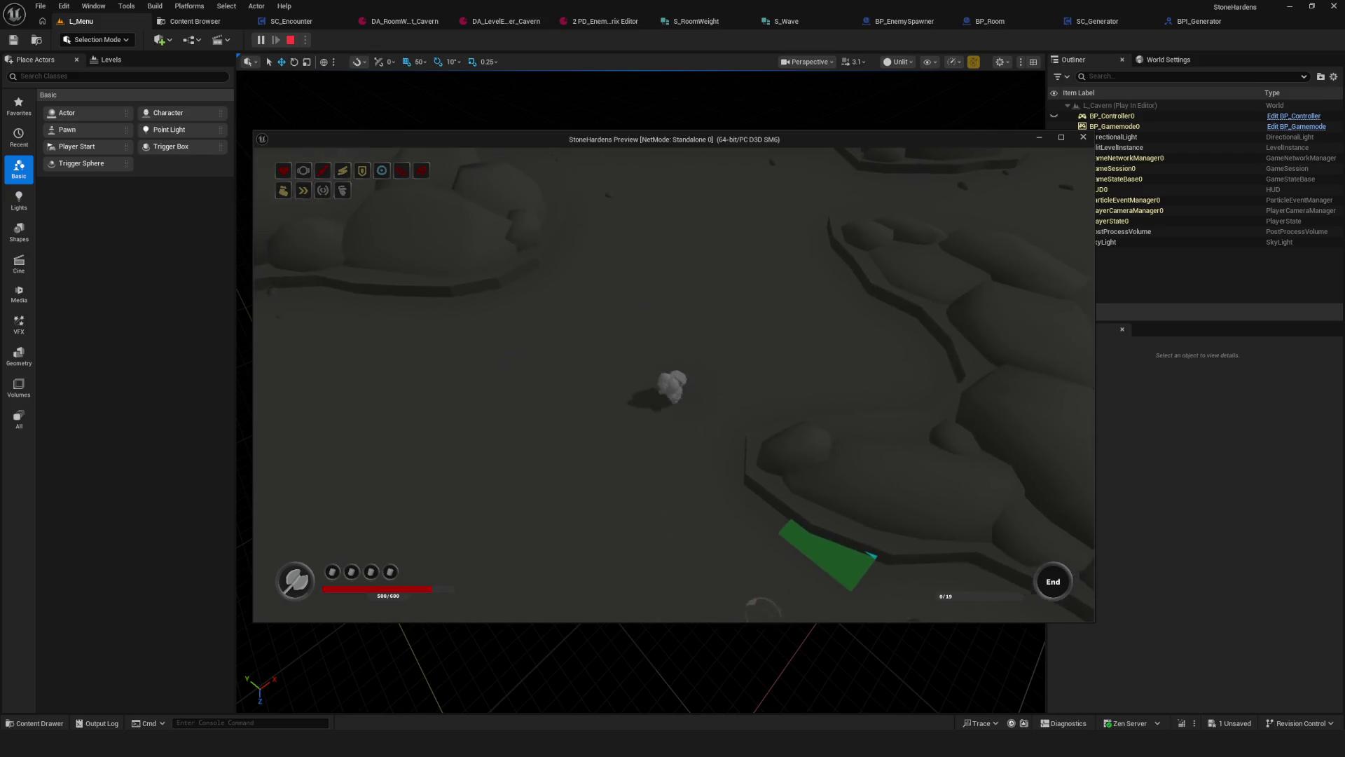
{"action": "key", "text": "s"}
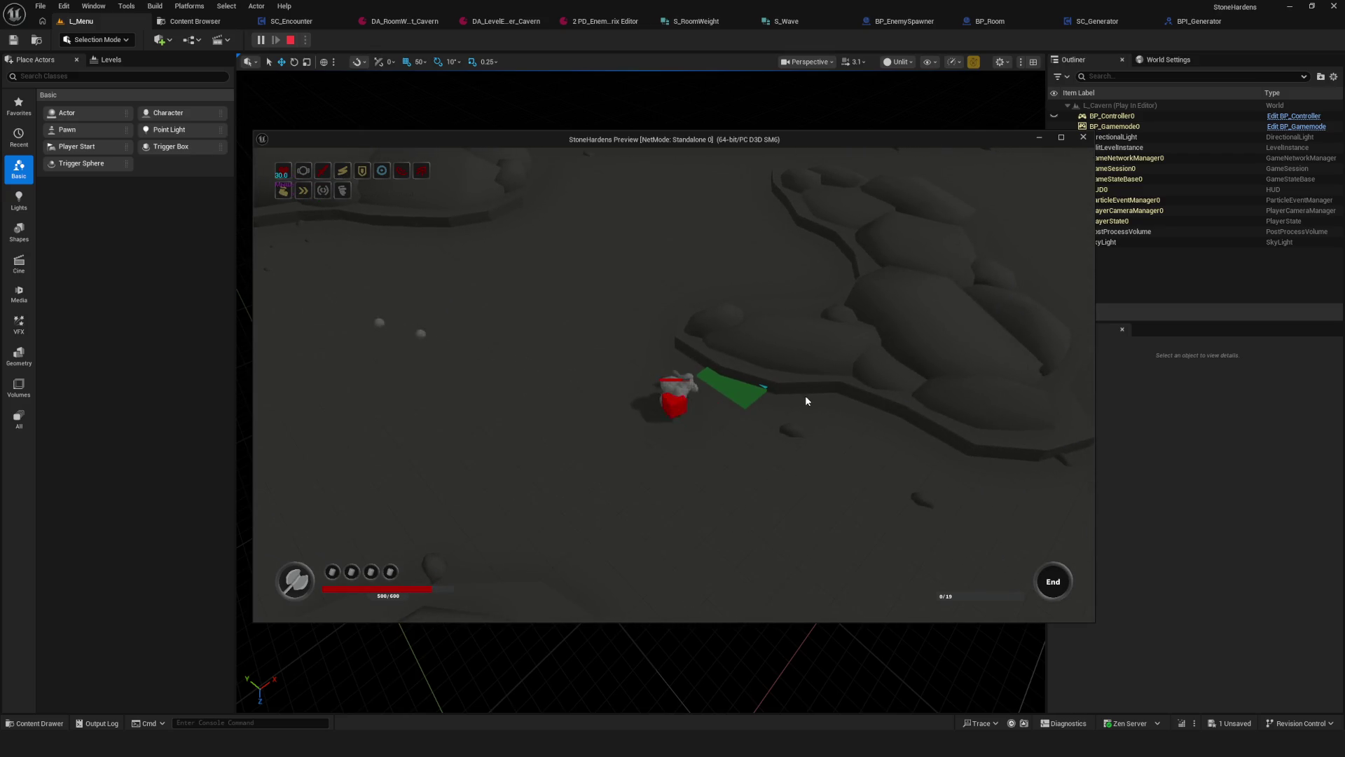
{"action": "left_click", "coordinate": [804, 397]}
{"action": "key", "text": "s"}
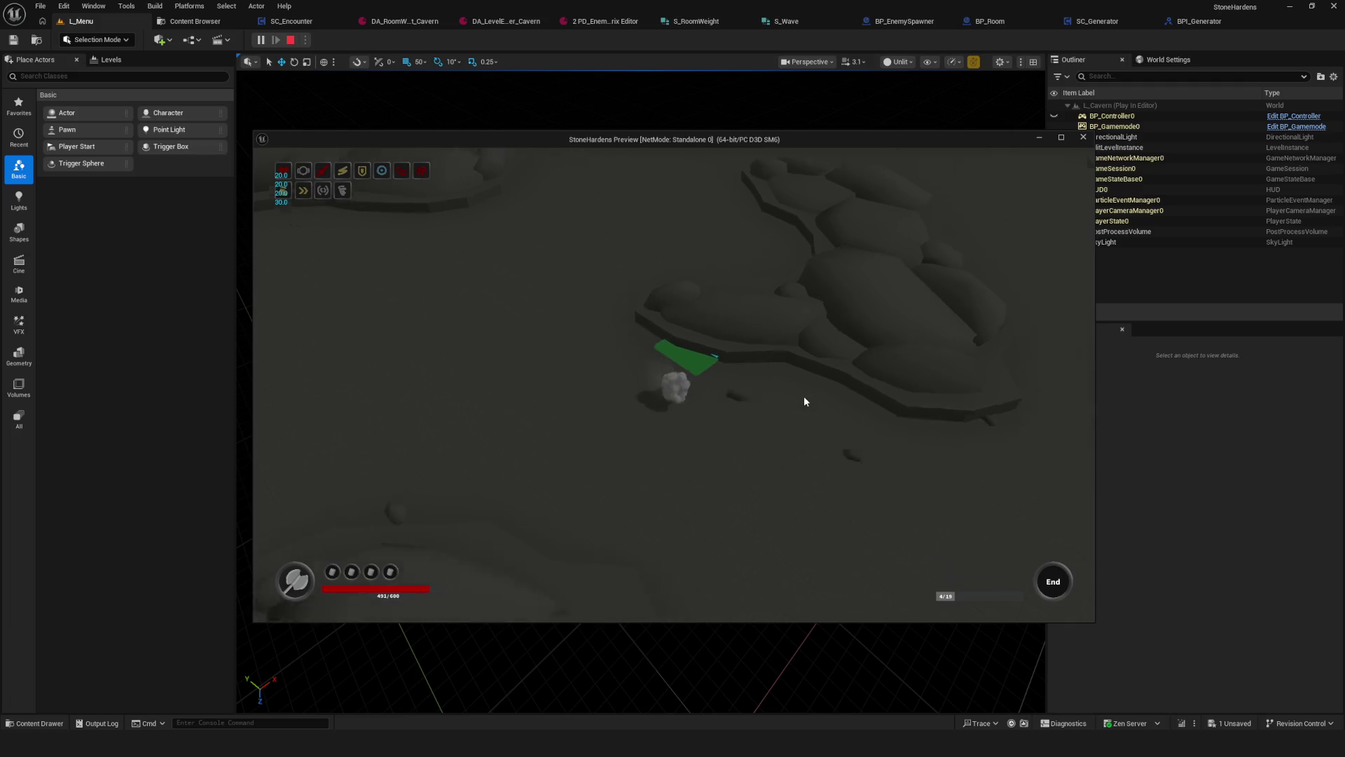
{"action": "key", "text": "s"}
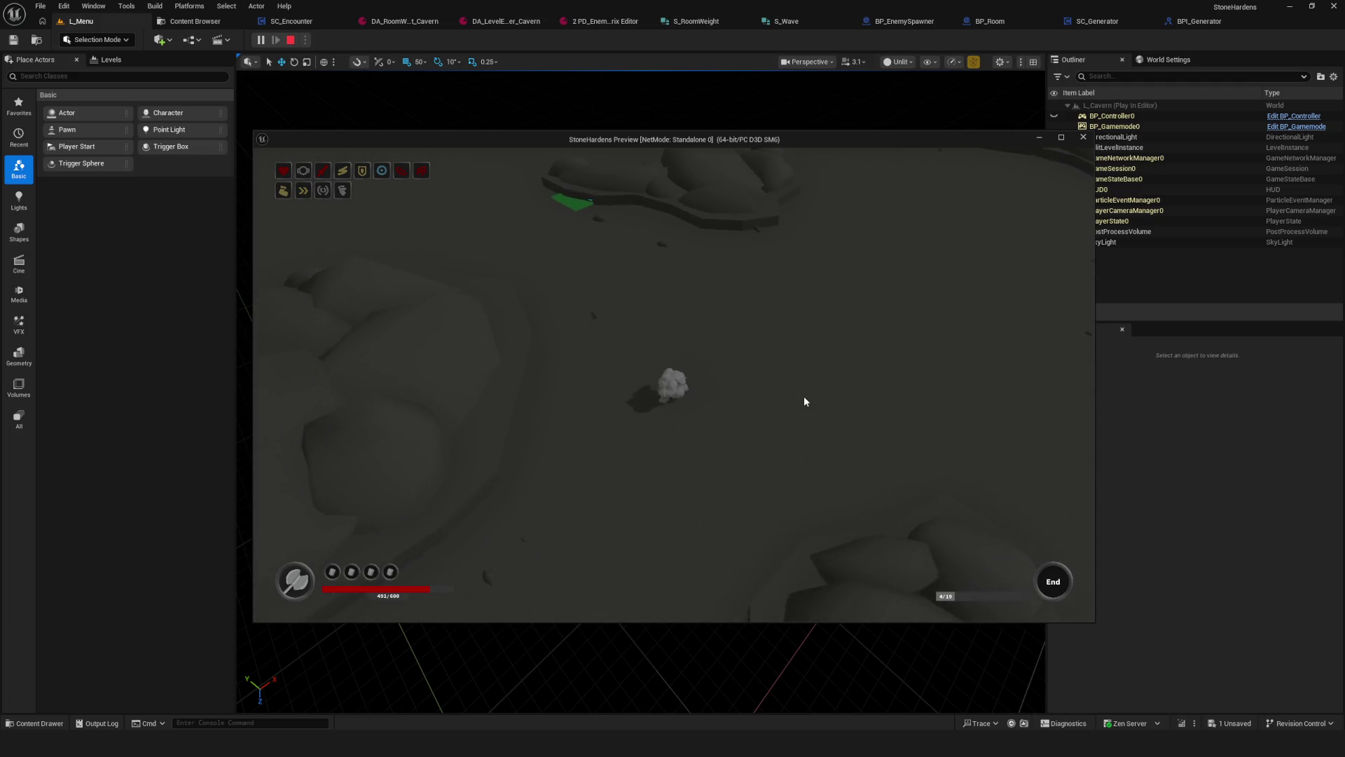
{"action": "key", "text": "s"}
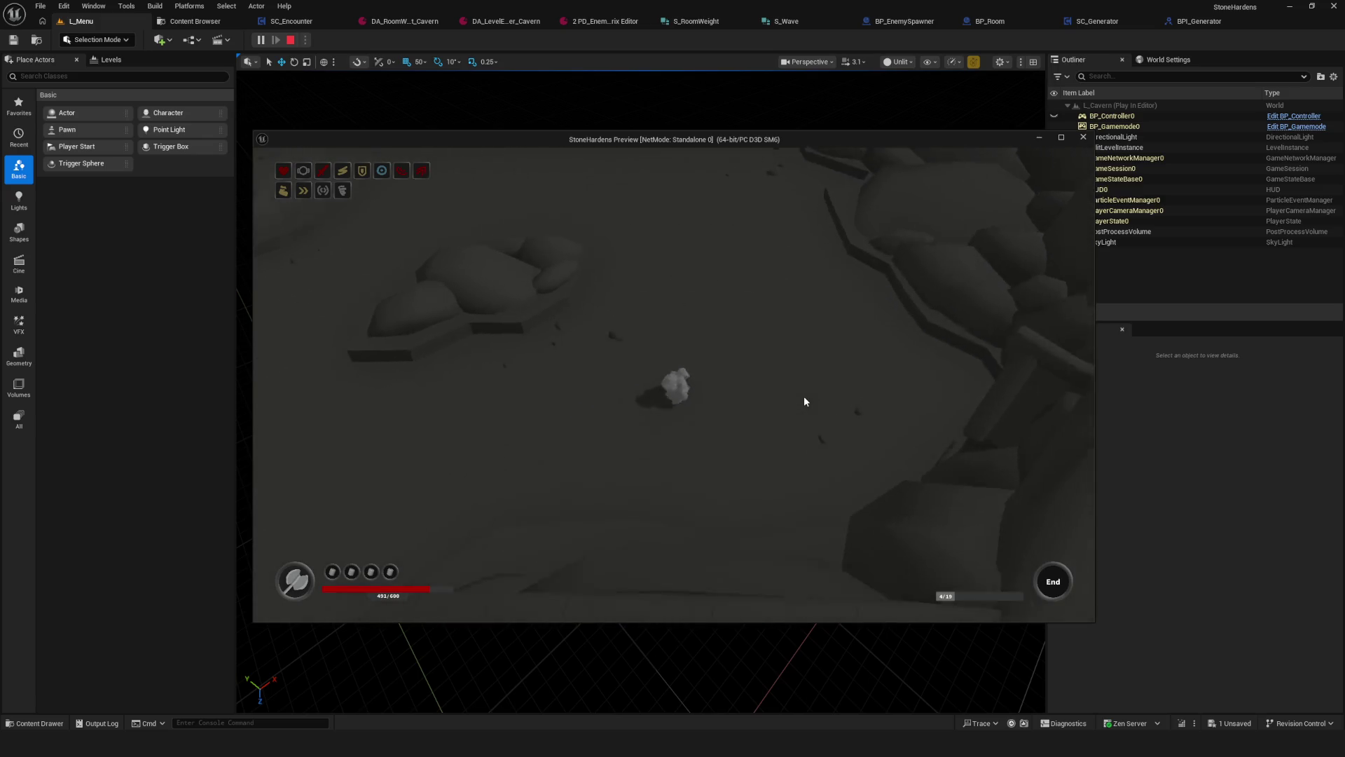
{"action": "key", "text": "s"}
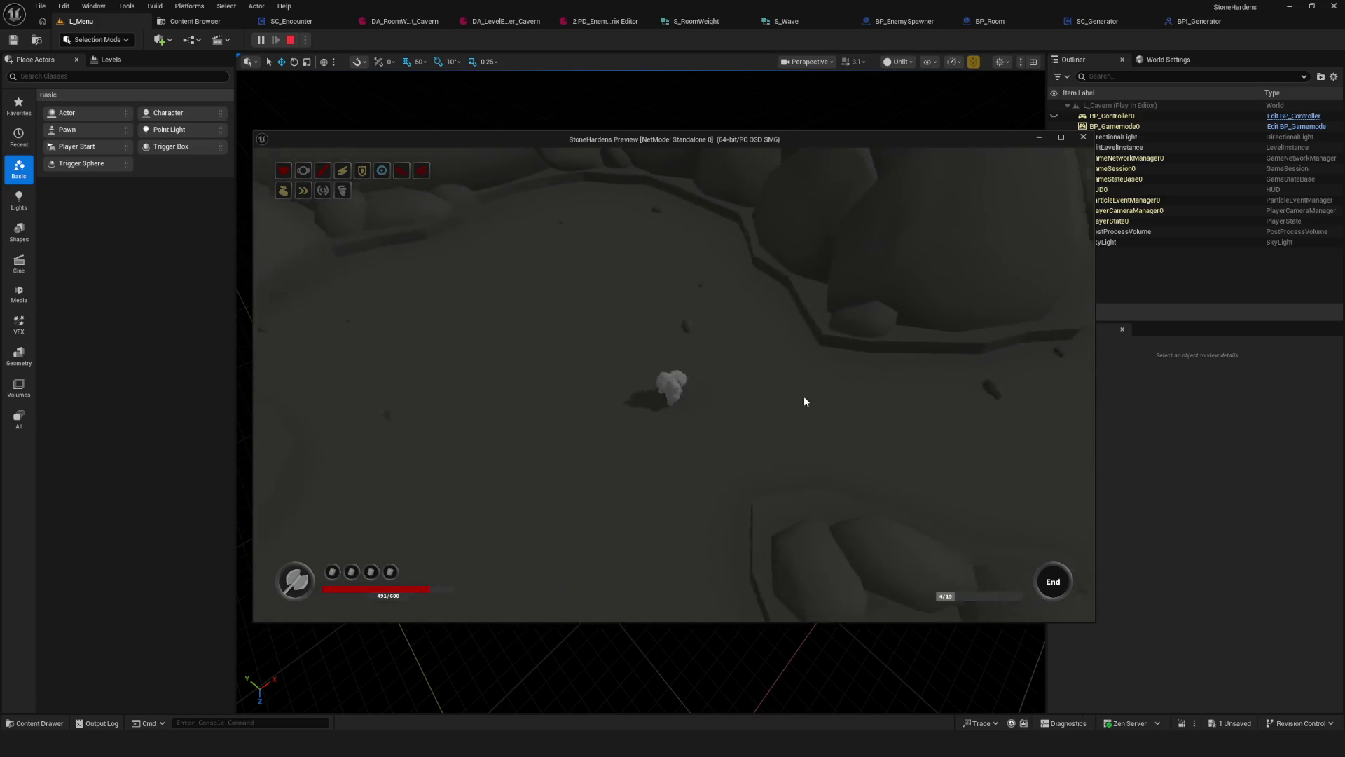
{"action": "key", "text": "s"}
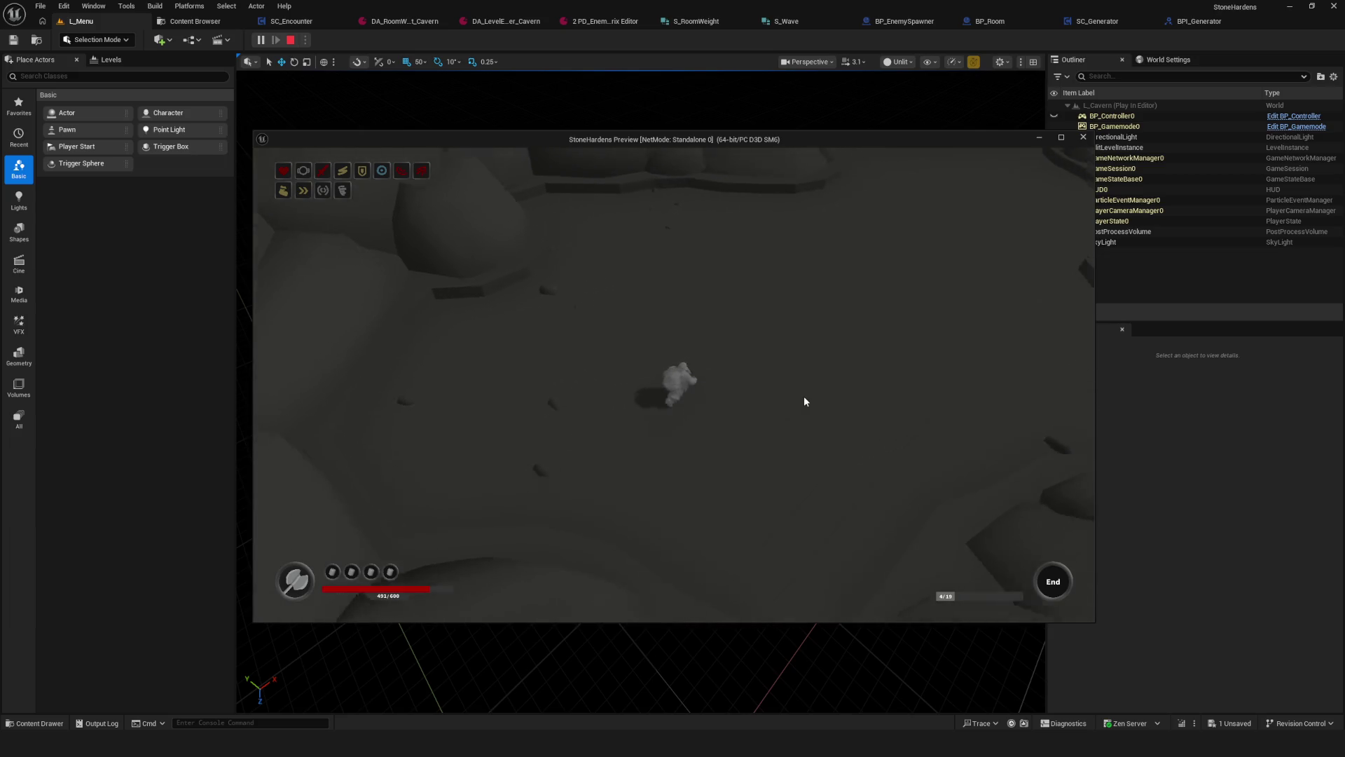
{"action": "key", "text": "s"}
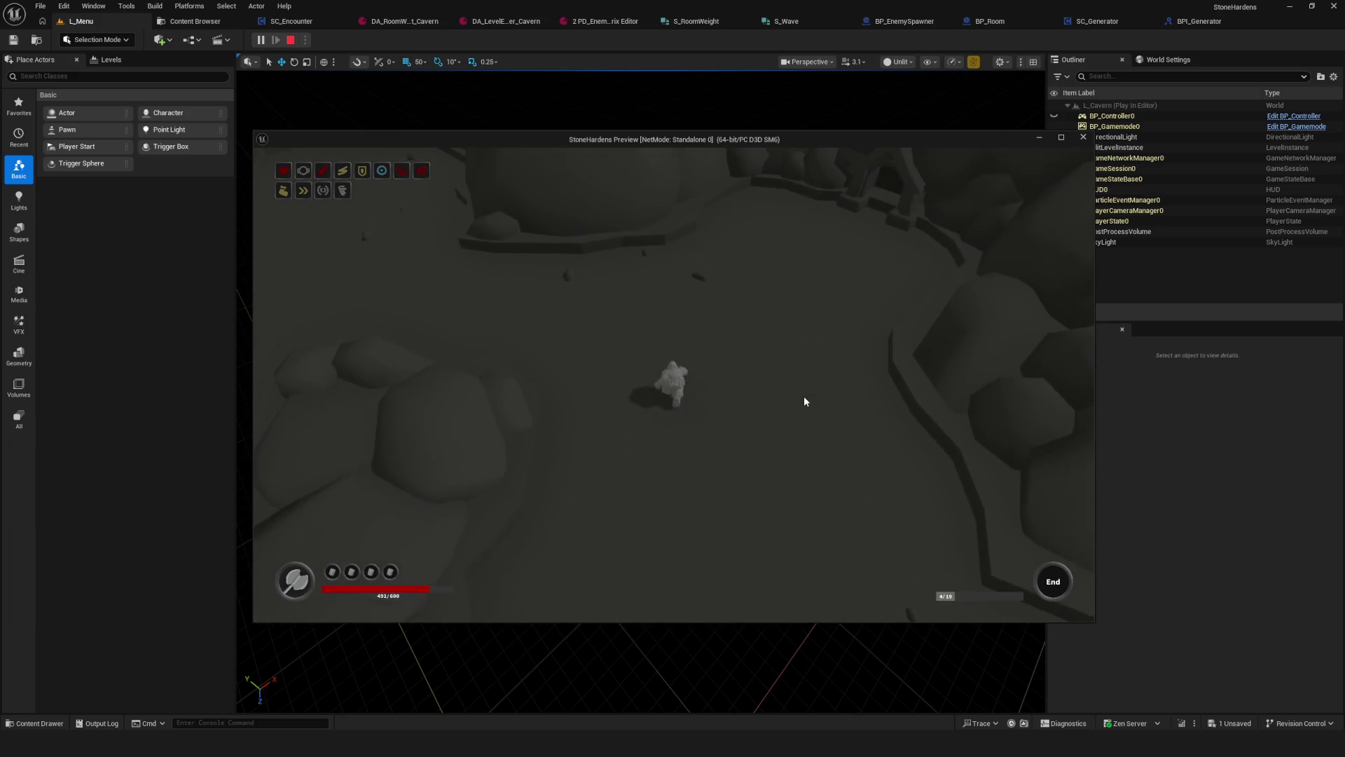
{"action": "key", "text": "Escape"}
{"action": "left_click", "coordinate": [405, 21]}
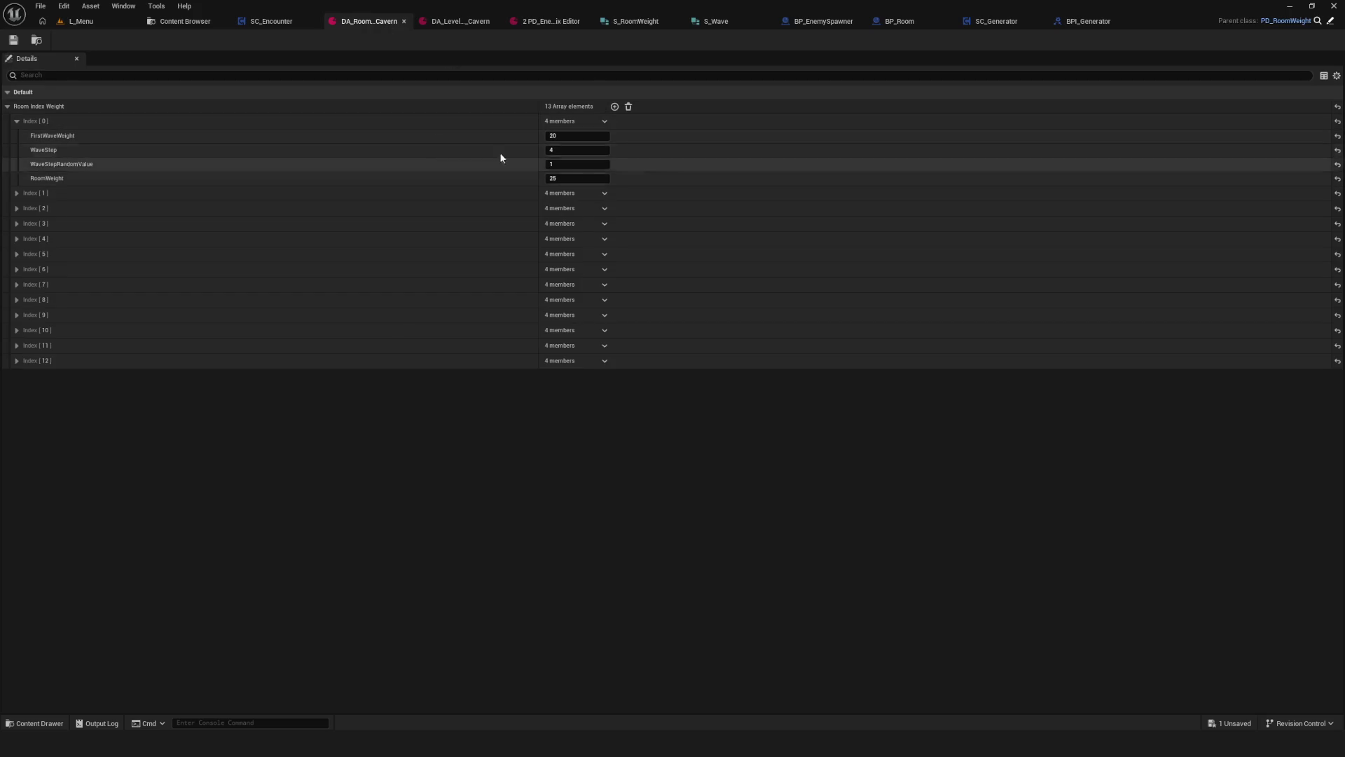
Step: Start another Play-in-Editor test and load the game from a save slot
{"action": "left_click", "coordinate": [37, 40]}
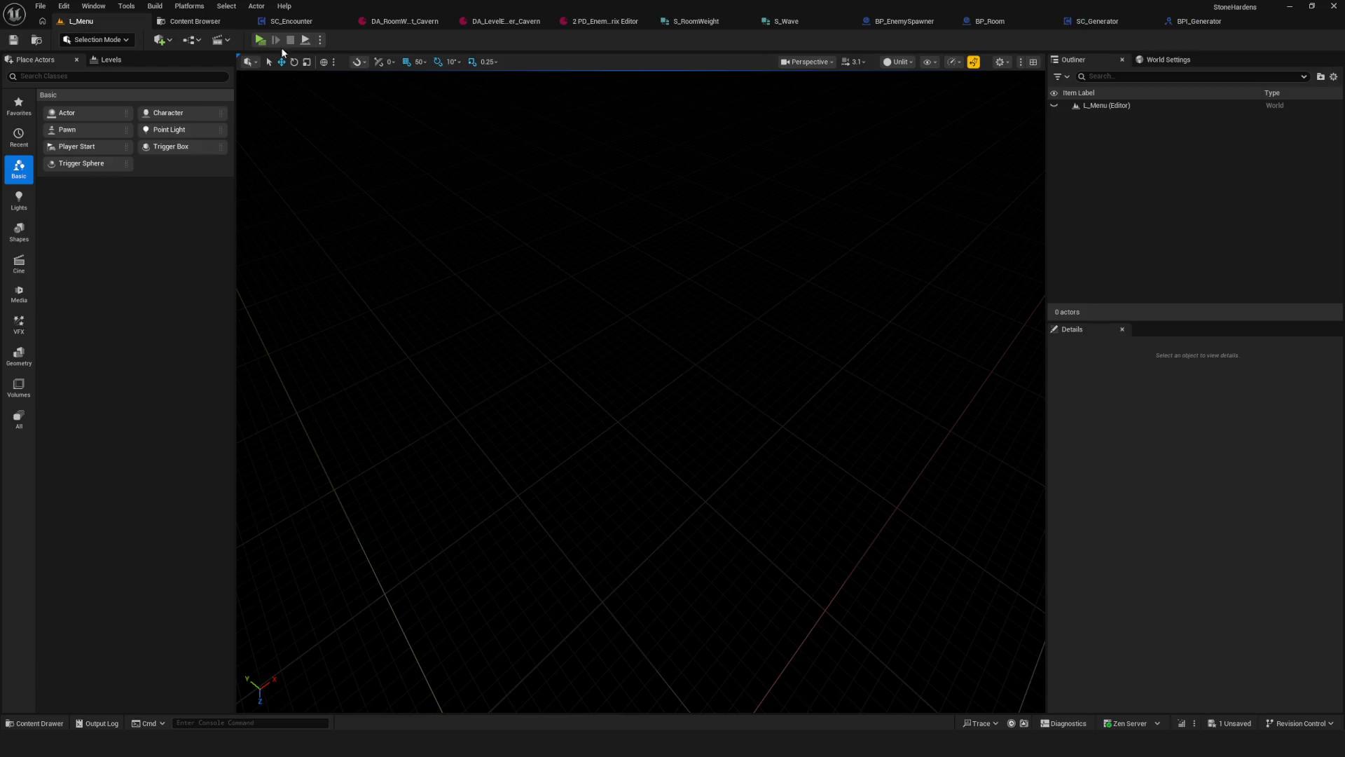
{"action": "key", "text": "alt+p"}
{"action": "left_click", "coordinate": [667, 354]}
{"action": "left_click", "coordinate": [693, 303]}
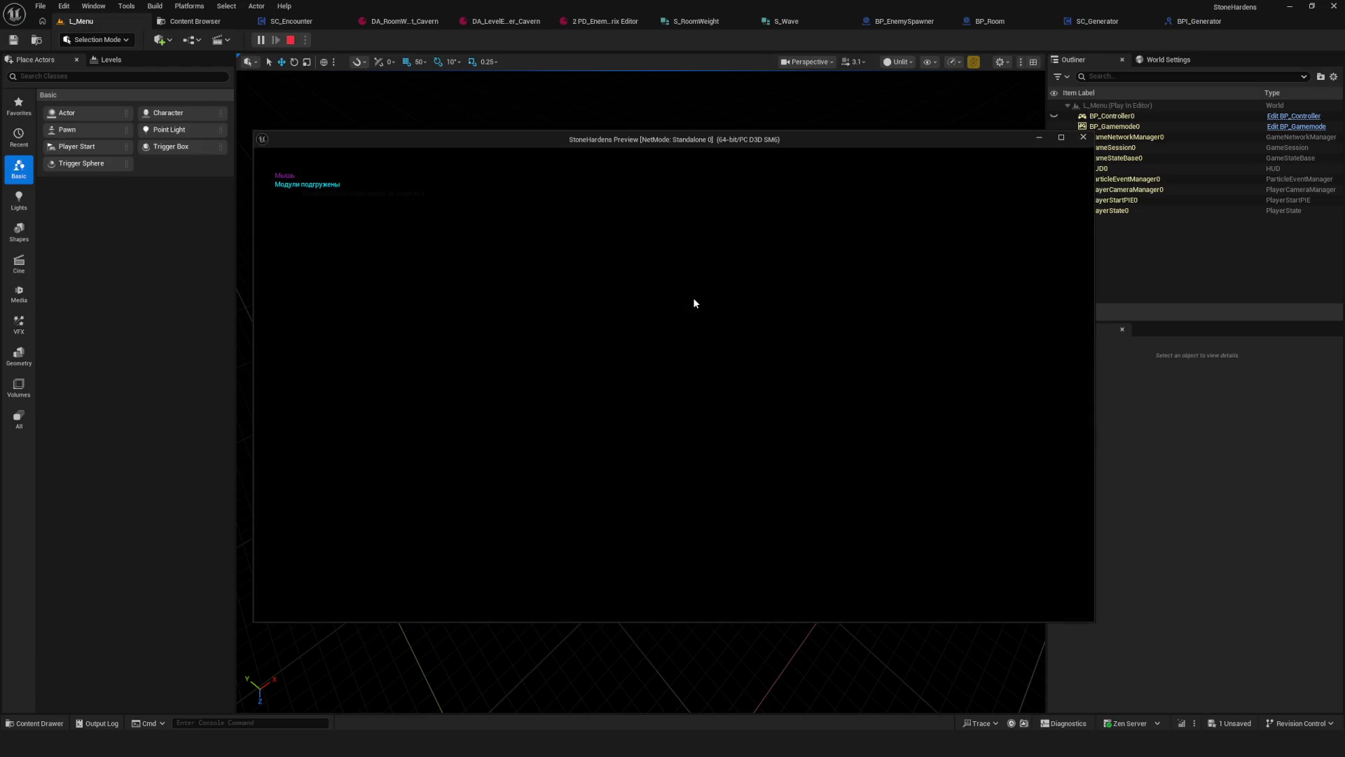
Step: Move the character off the Start tile, into the red enemies and across the cavern
{"action": "key", "text": "d"}
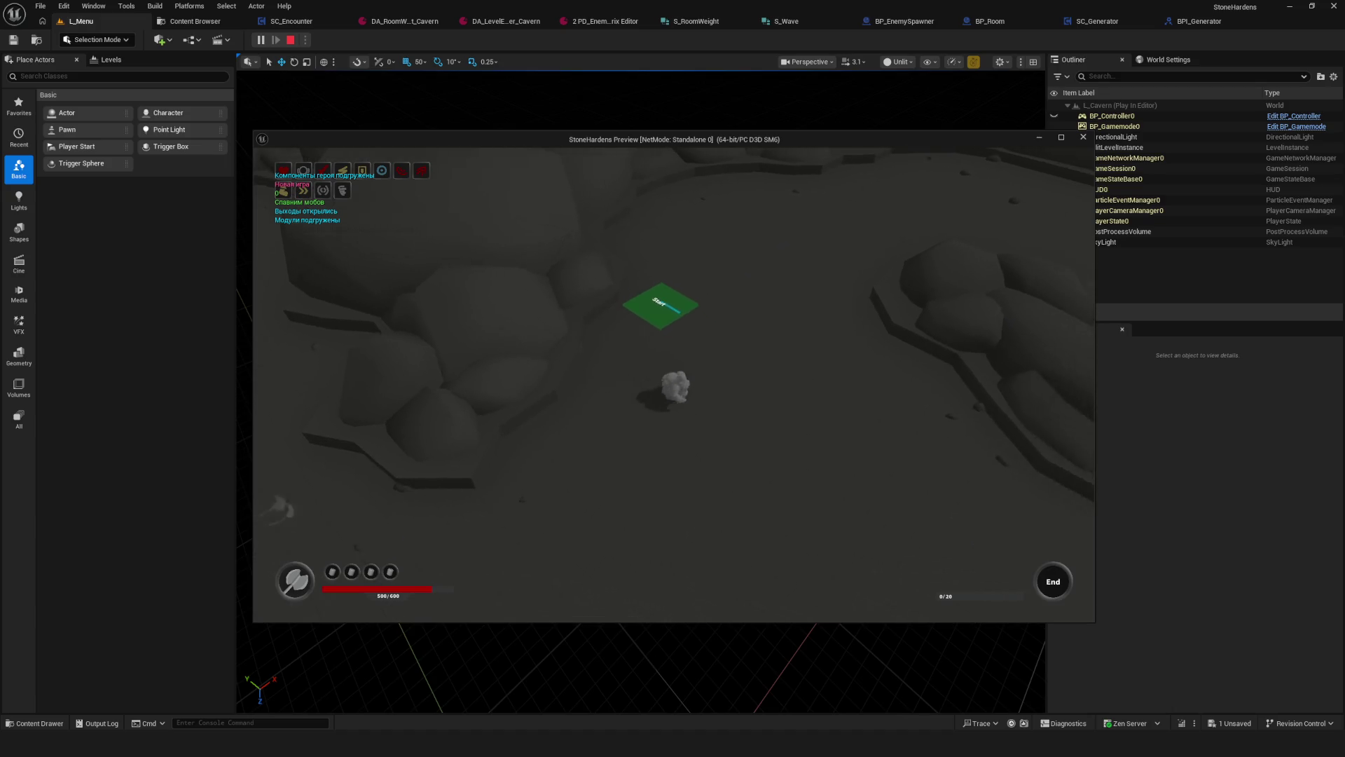
{"action": "key", "text": "a"}
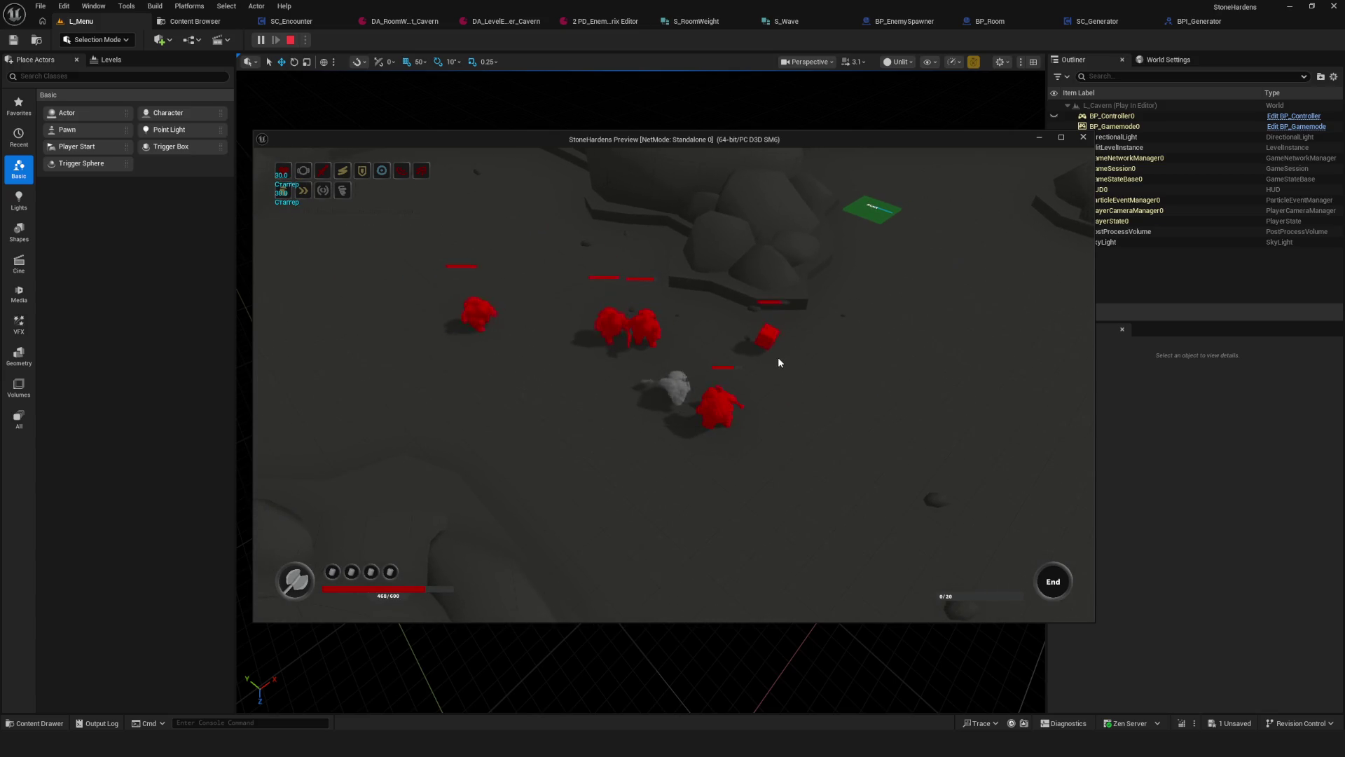
{"action": "key", "text": "a"}
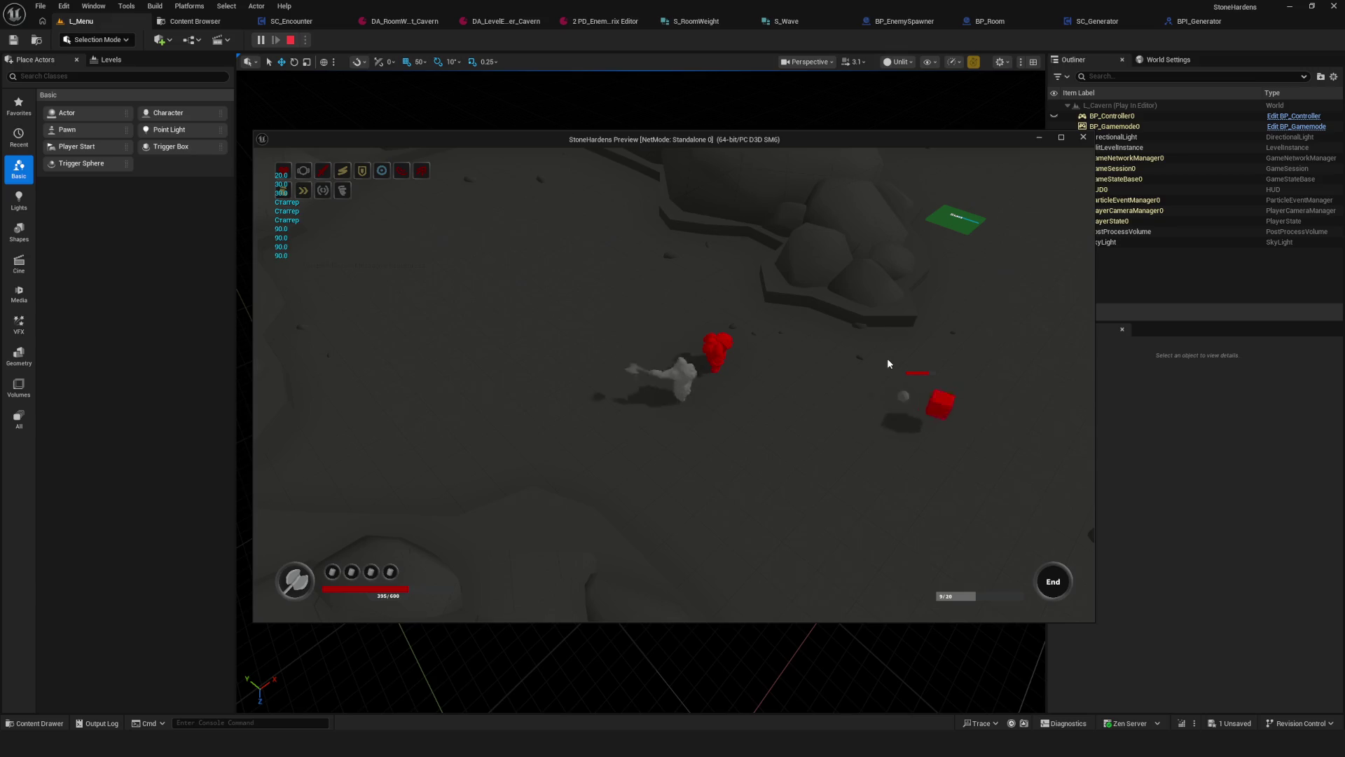
{"action": "key", "text": "d"}
{"action": "key", "text": "d"}
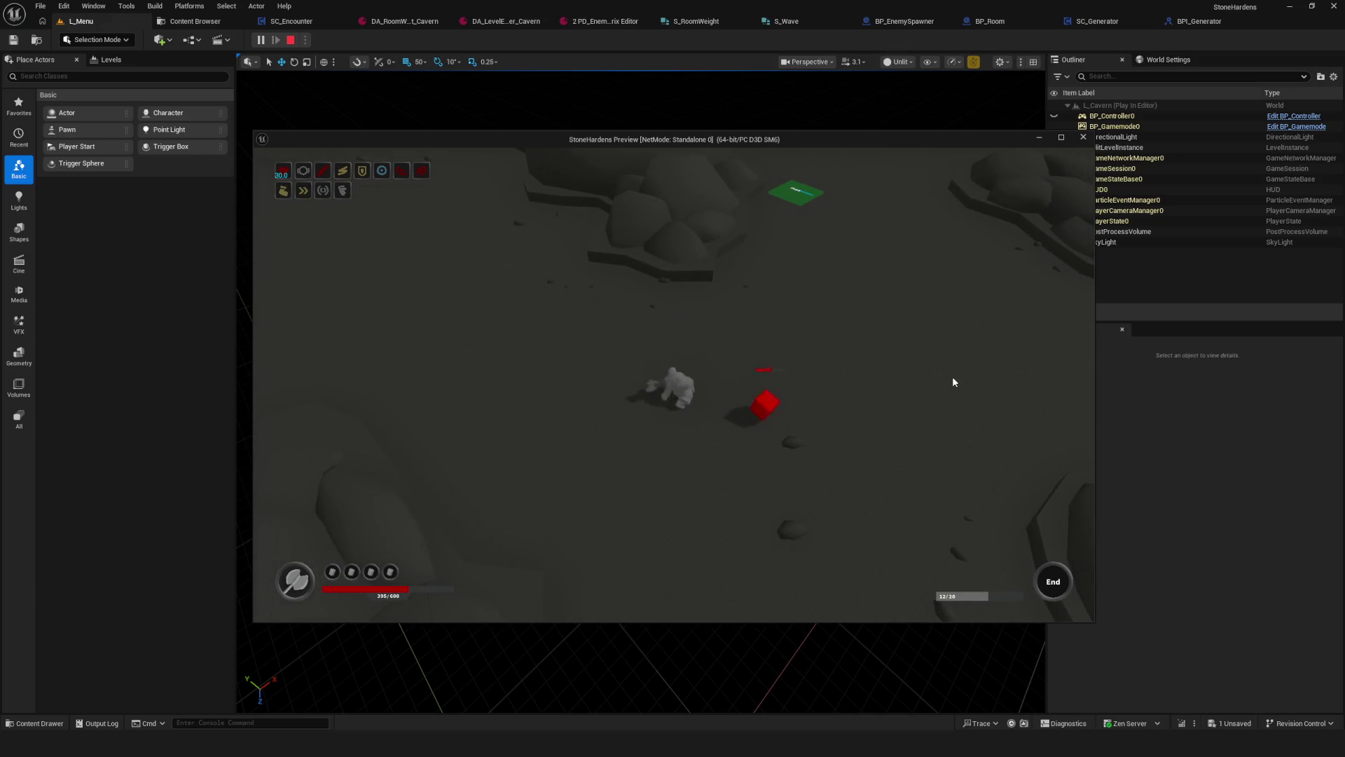
{"action": "key", "text": "d"}
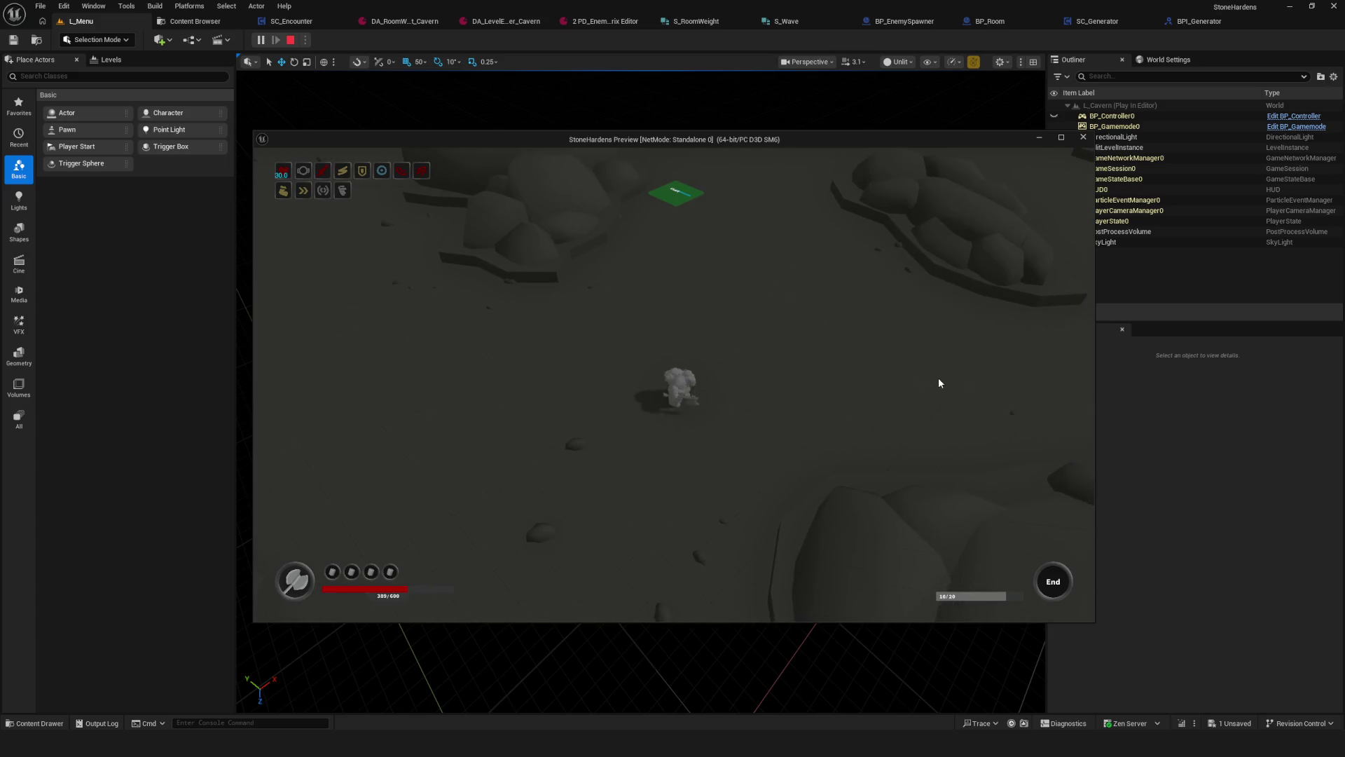
{"action": "key", "text": "w"}
{"action": "key", "text": "d"}
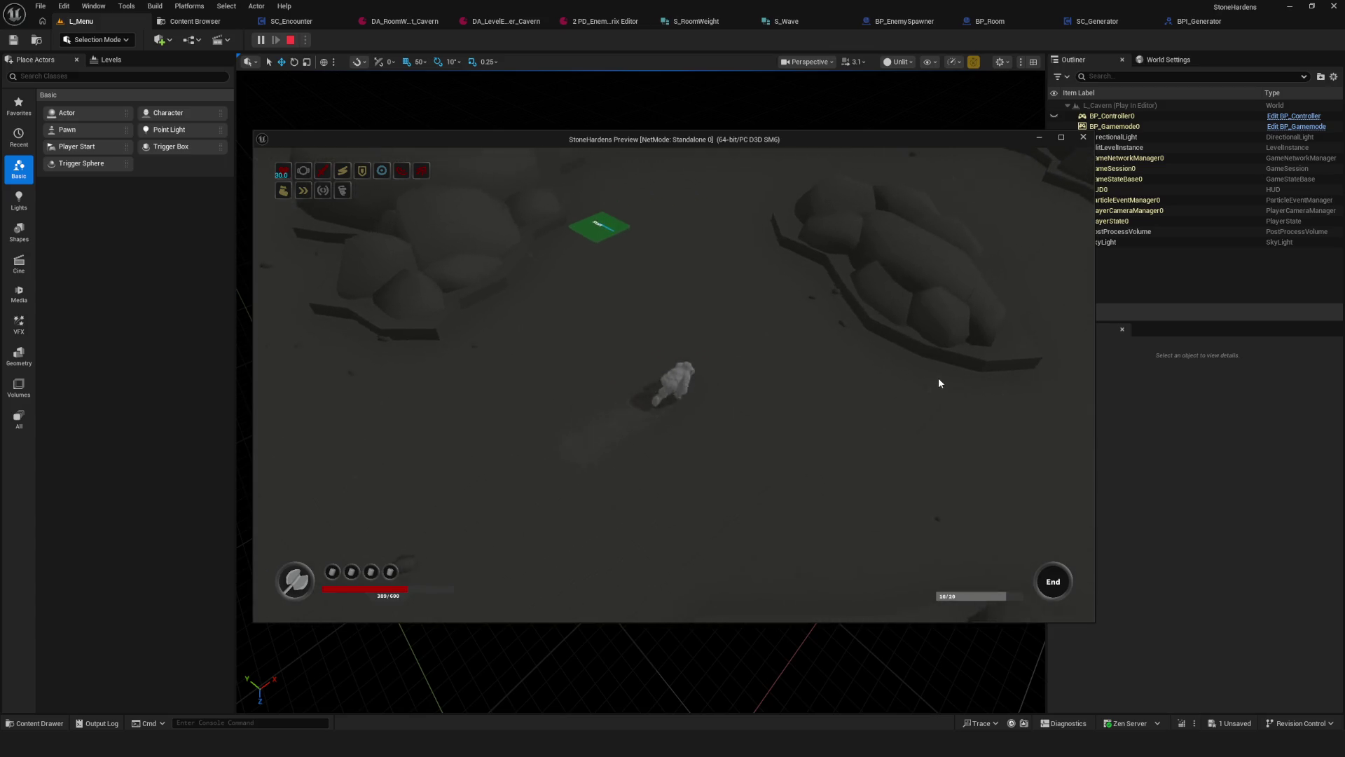
{"action": "key", "text": "w"}
{"action": "key", "text": "d"}
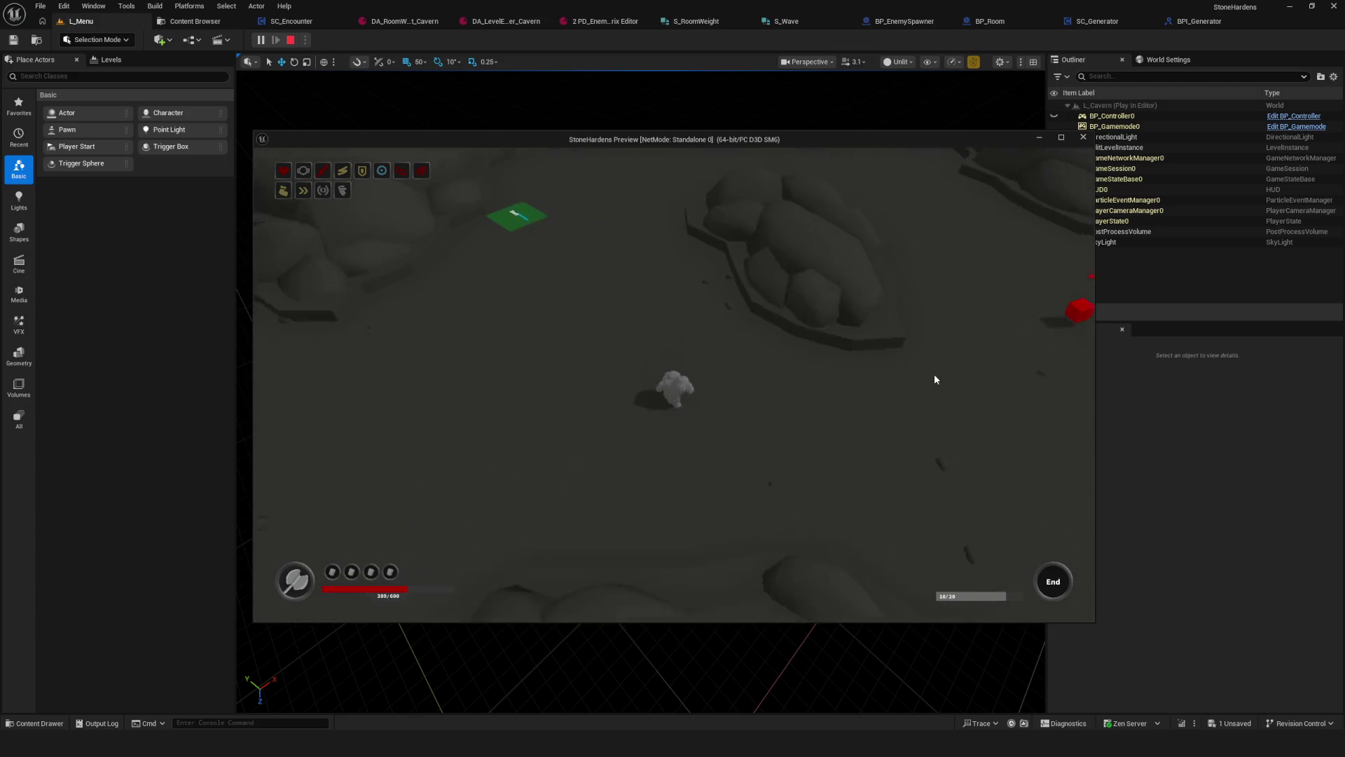
{"action": "key", "text": "w"}
{"action": "key", "text": "d"}
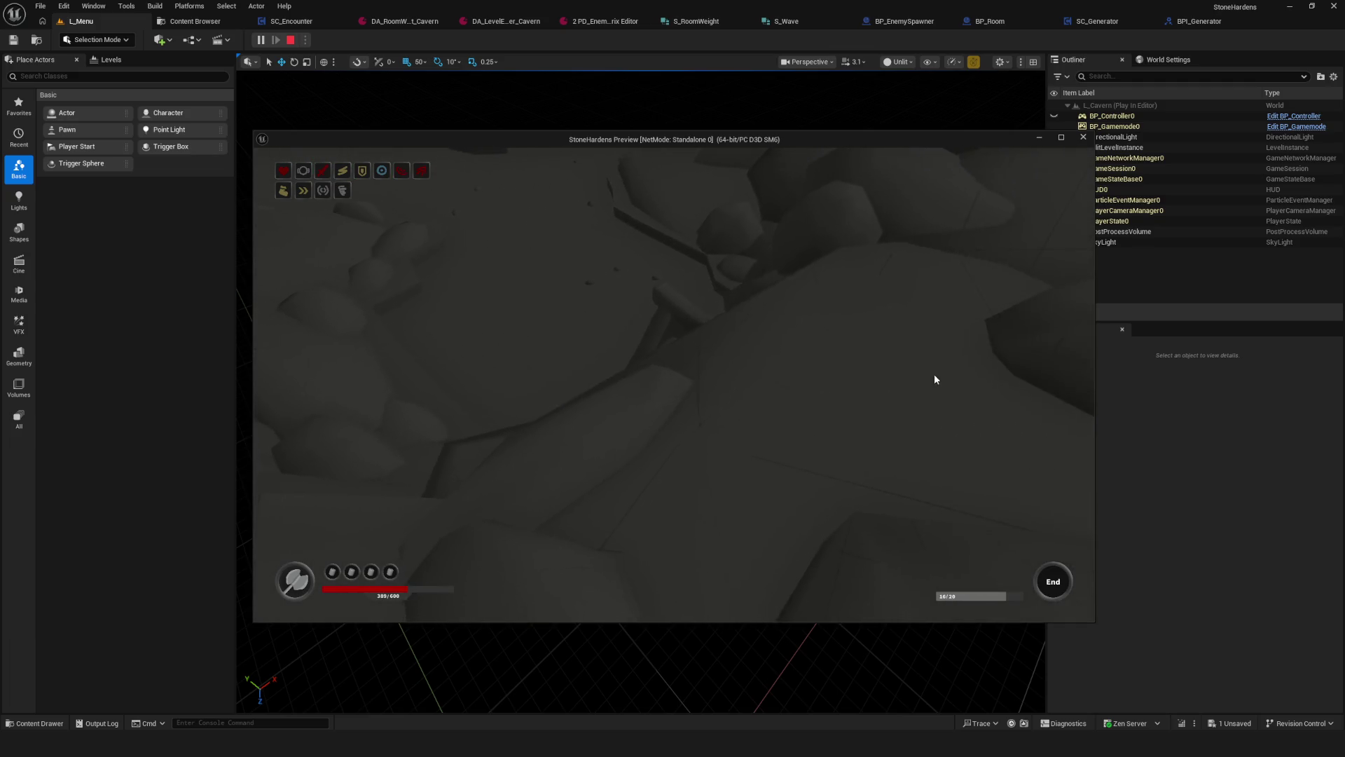
Step: Defeat the remaining red enemies to clear the room, then stop the playtest
{"action": "key", "text": "w"}
{"action": "key", "text": "a"}
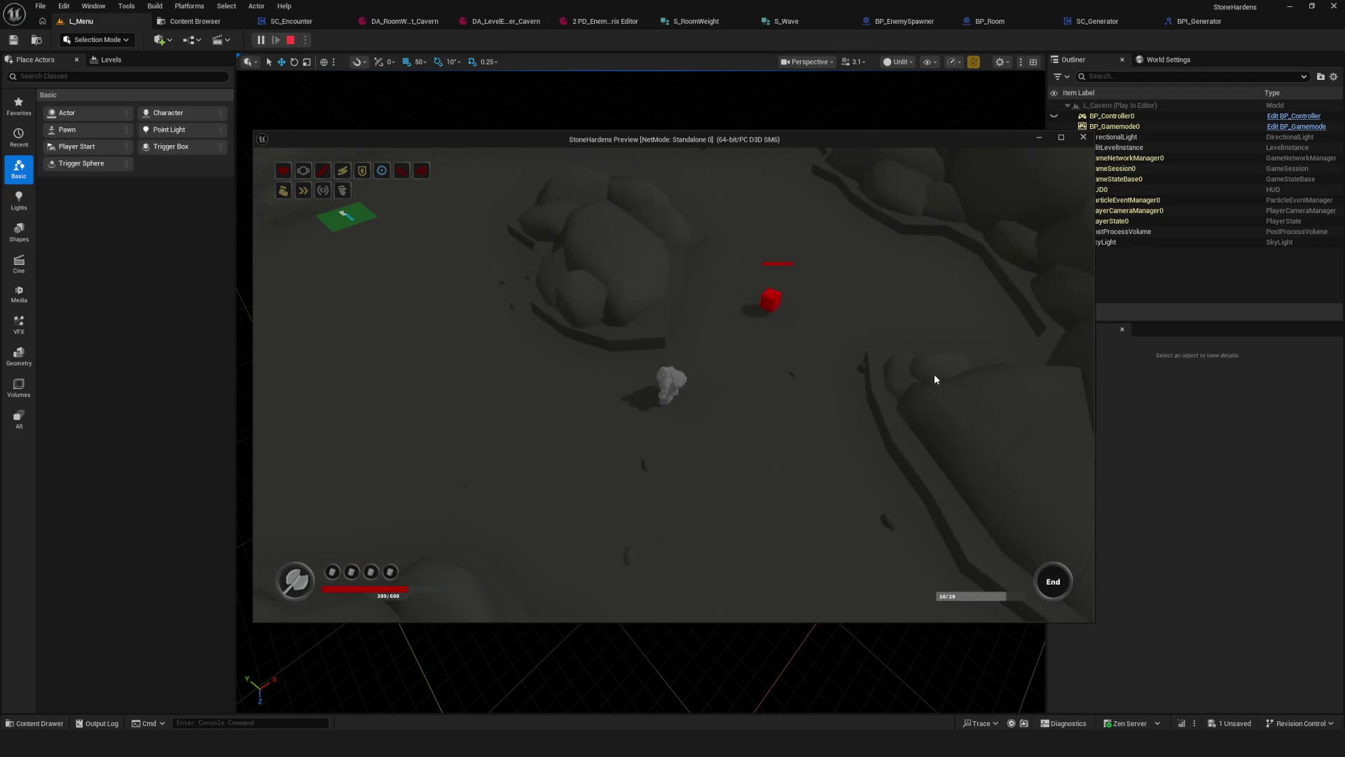
{"action": "key", "text": "a"}
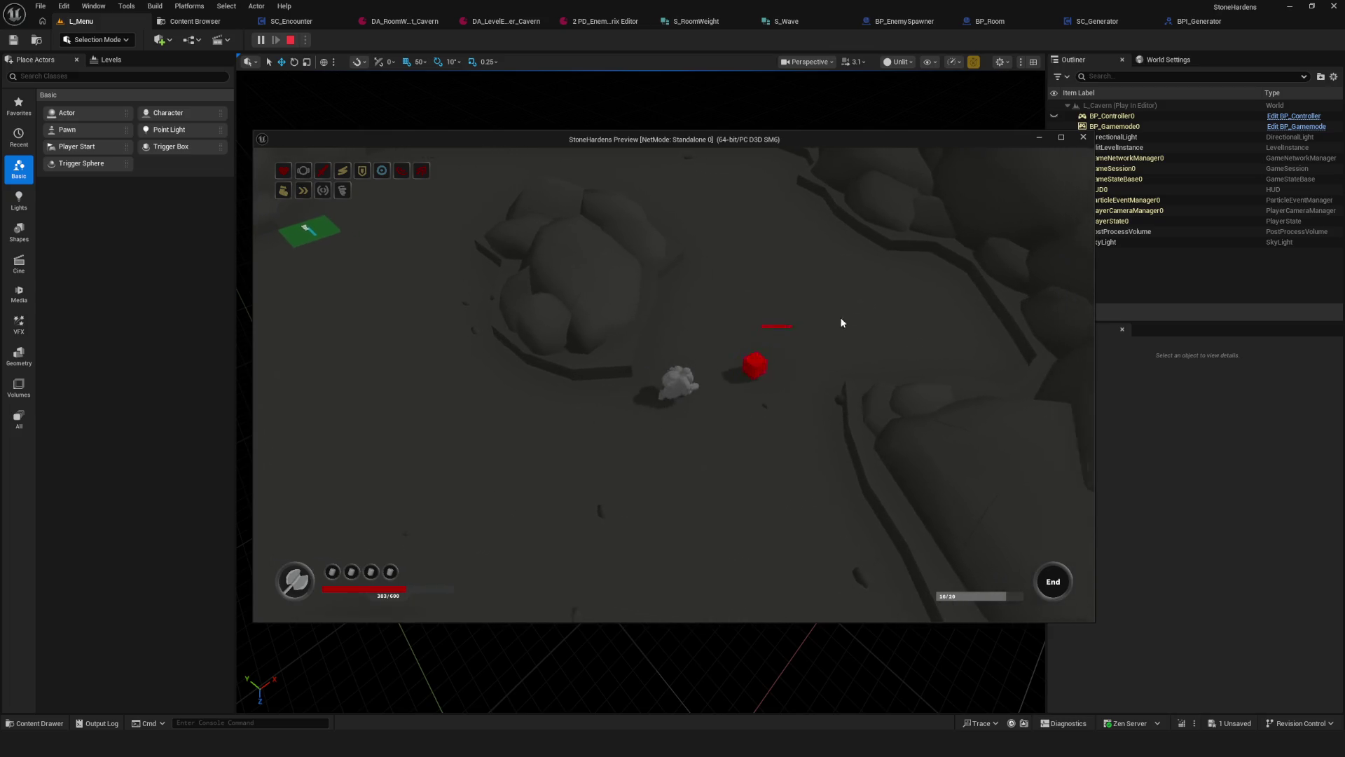
{"action": "left_click", "coordinate": [762, 354]}
{"action": "key", "text": "w"}
{"action": "key", "text": "d"}
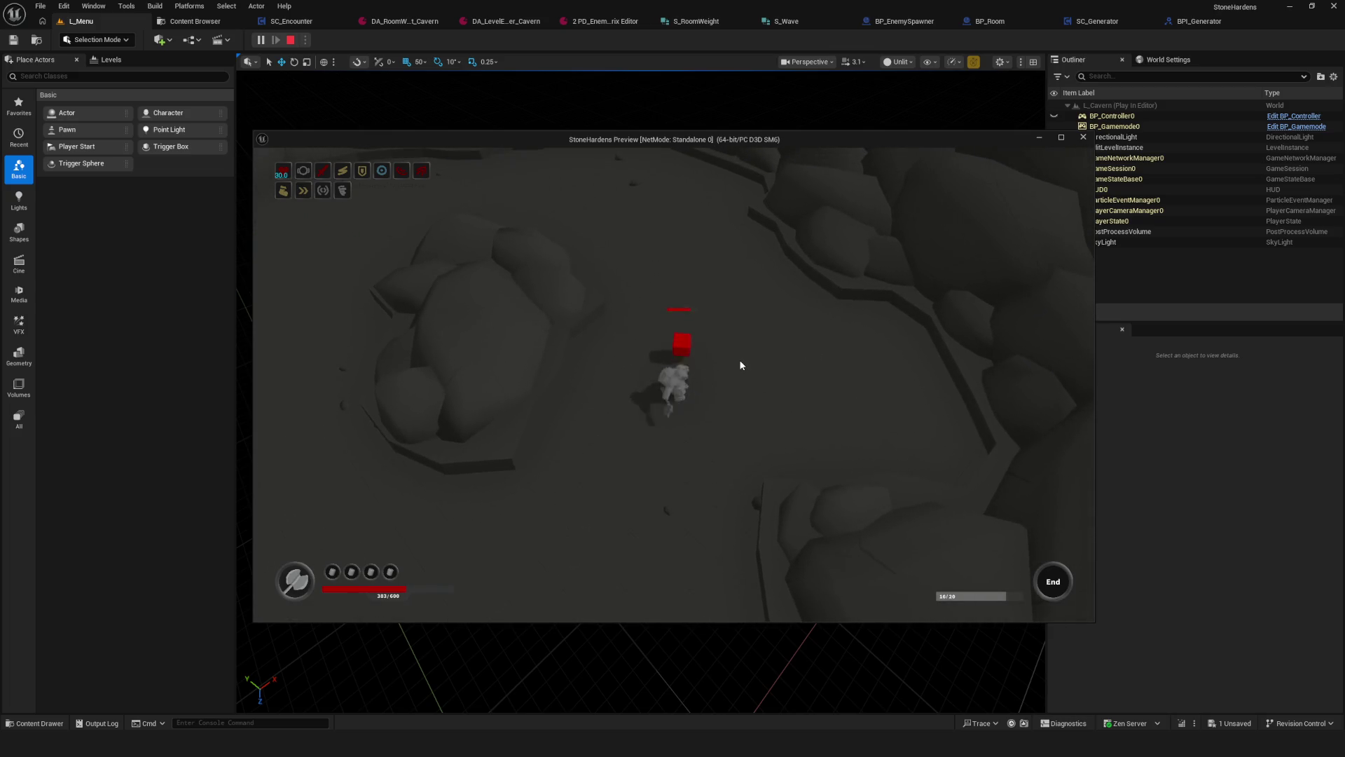
{"action": "left_click", "coordinate": [838, 397]}
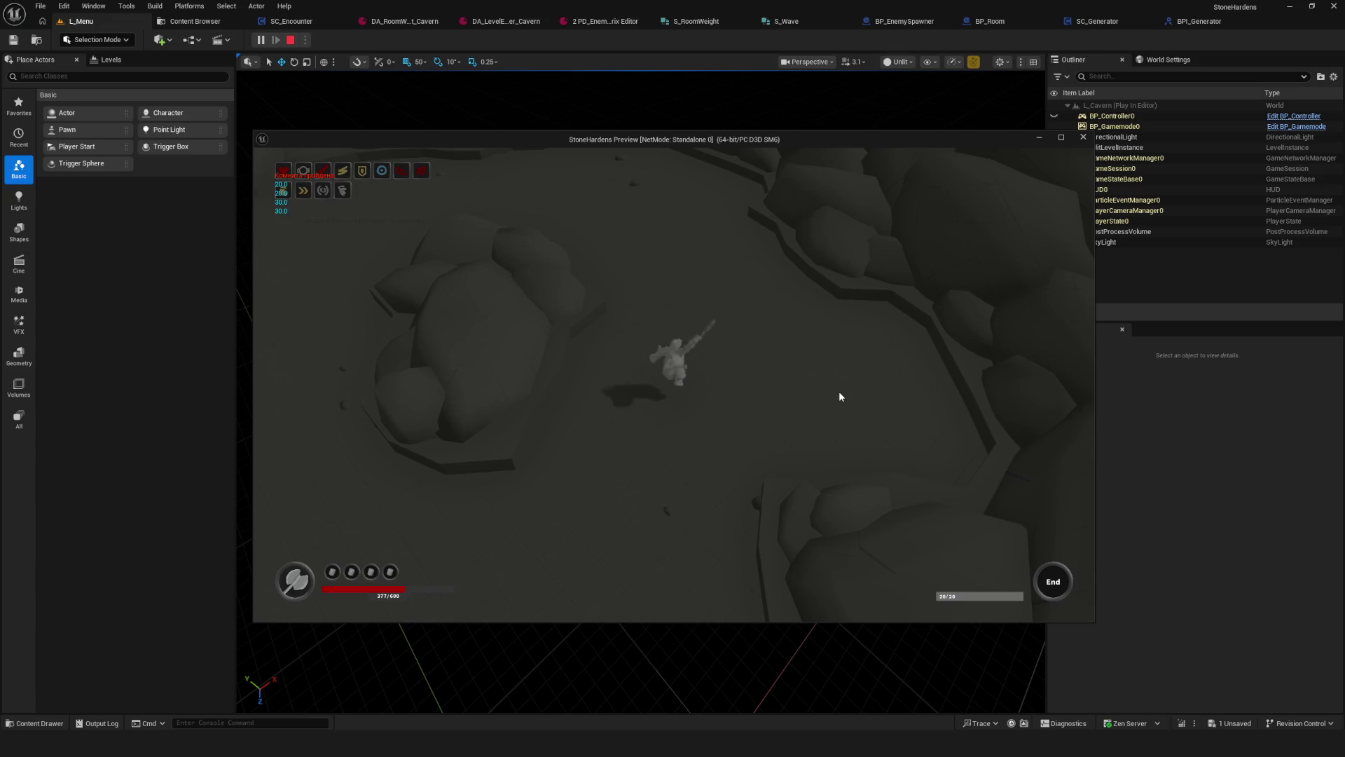
{"action": "key", "text": "s"}
{"action": "key", "text": "a"}
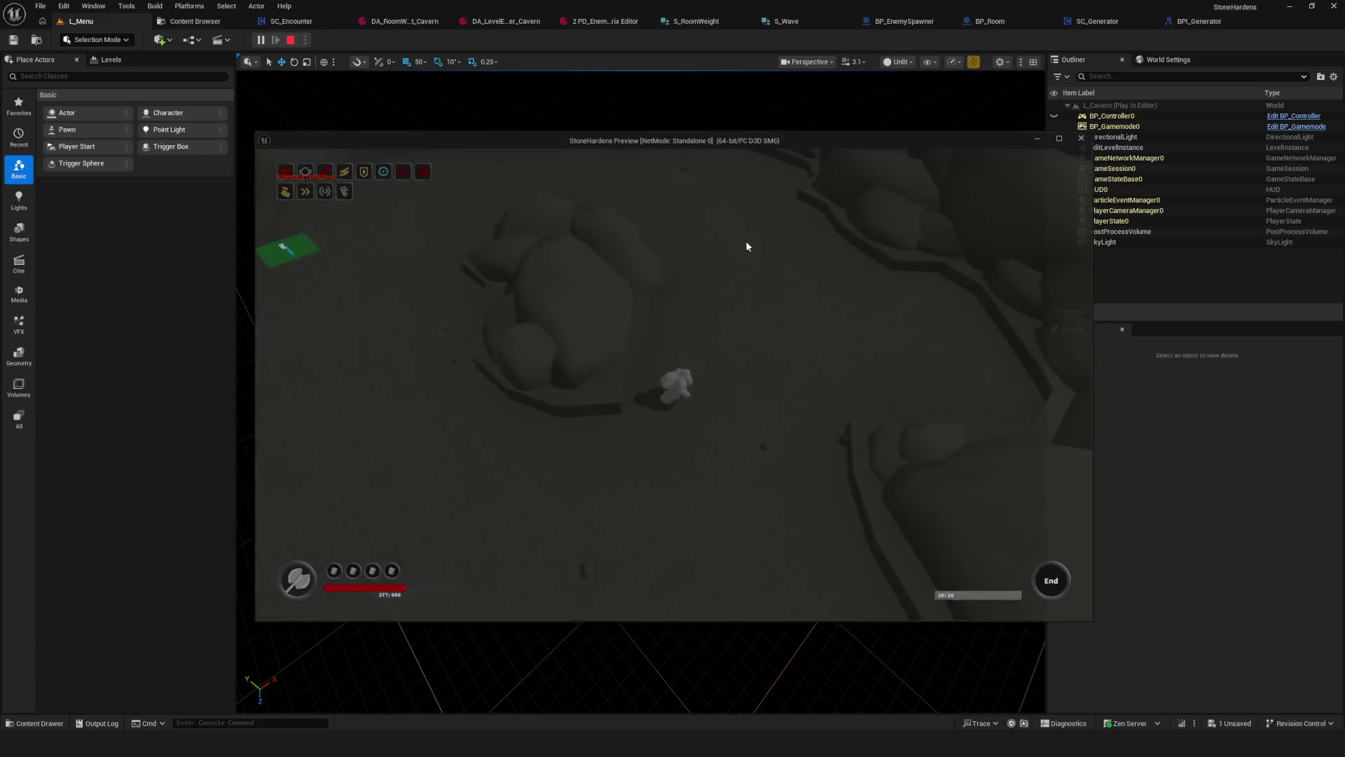
{"action": "key", "text": "Escape"}
{"action": "left_click", "coordinate": [985, 22]}
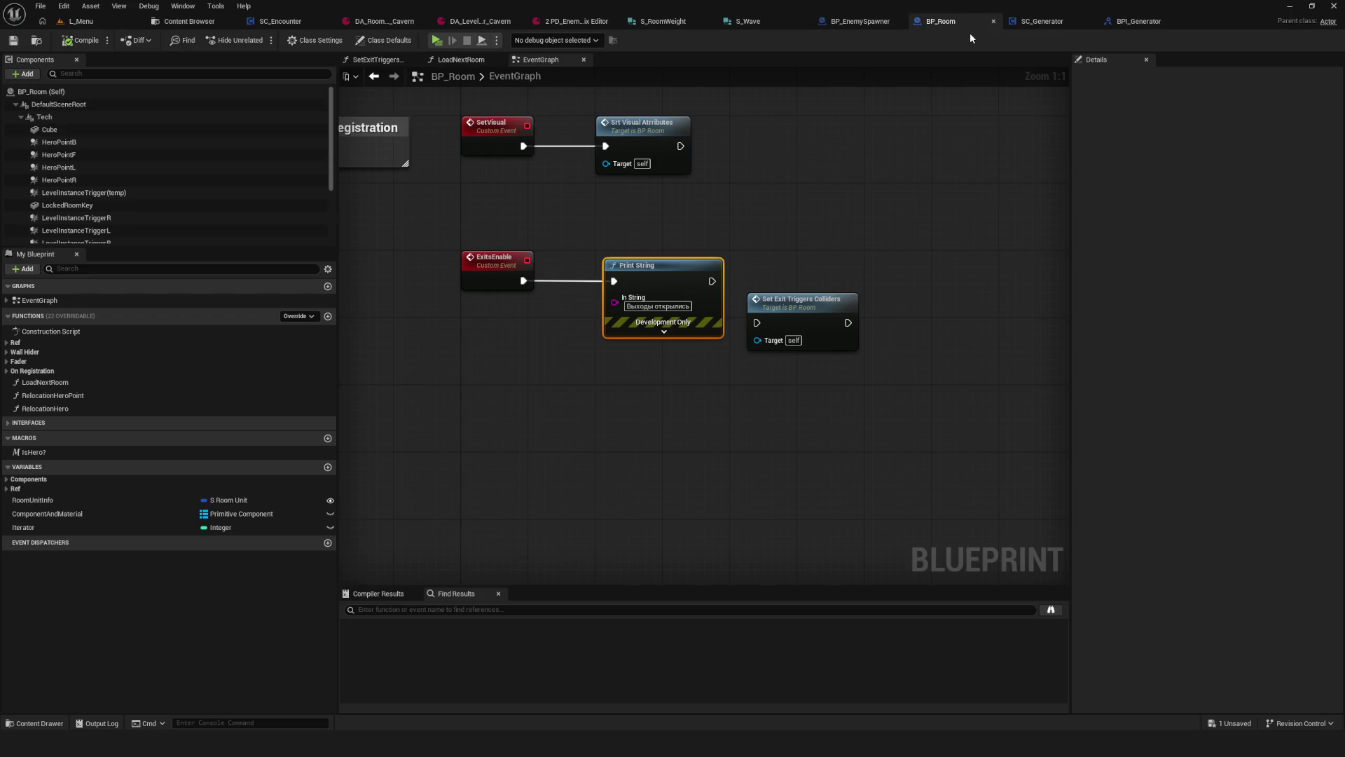
Step: Add an Exits Enable call on Getter Current Room Ref's BP Room output and save SC_Encounter
{"action": "left_click_drag", "start_coordinate": [409, 222], "coordinate": [666, 357]}
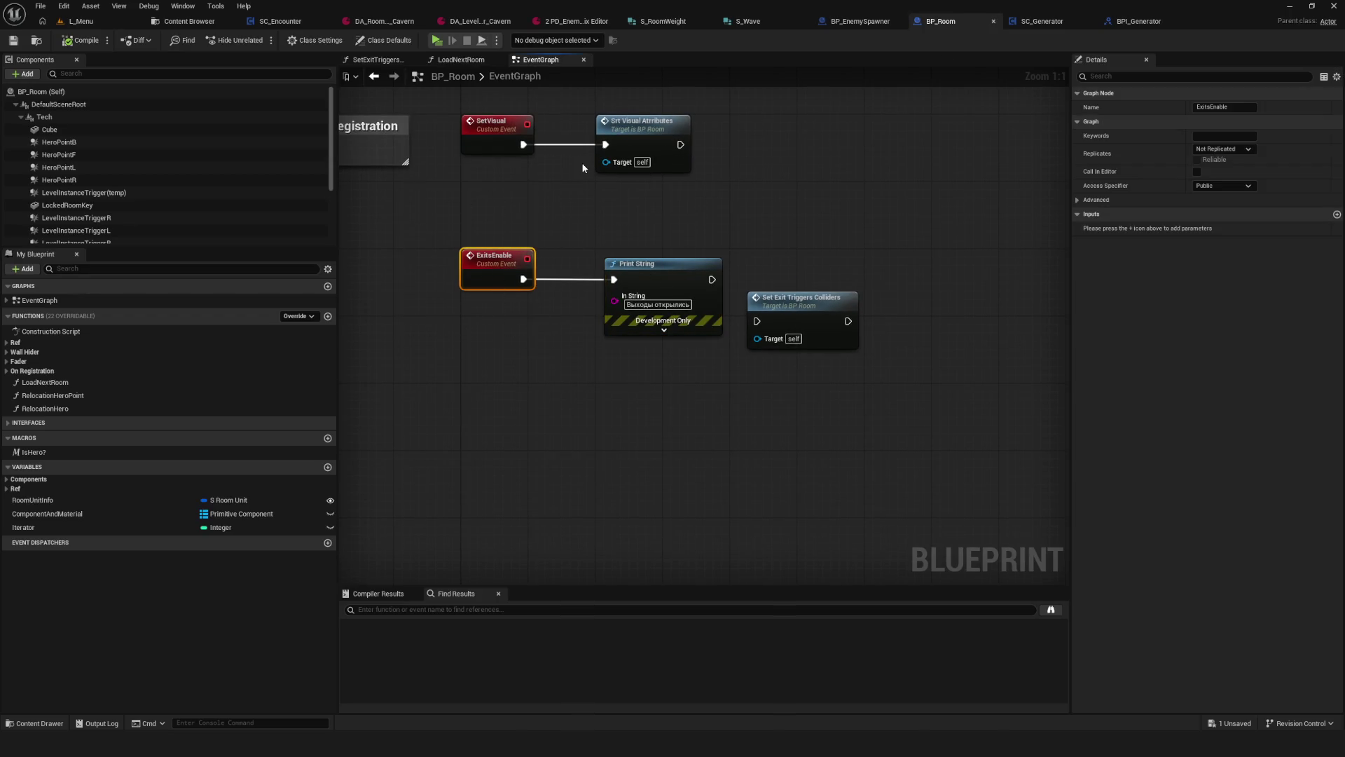
{"action": "left_click", "coordinate": [259, 22]}
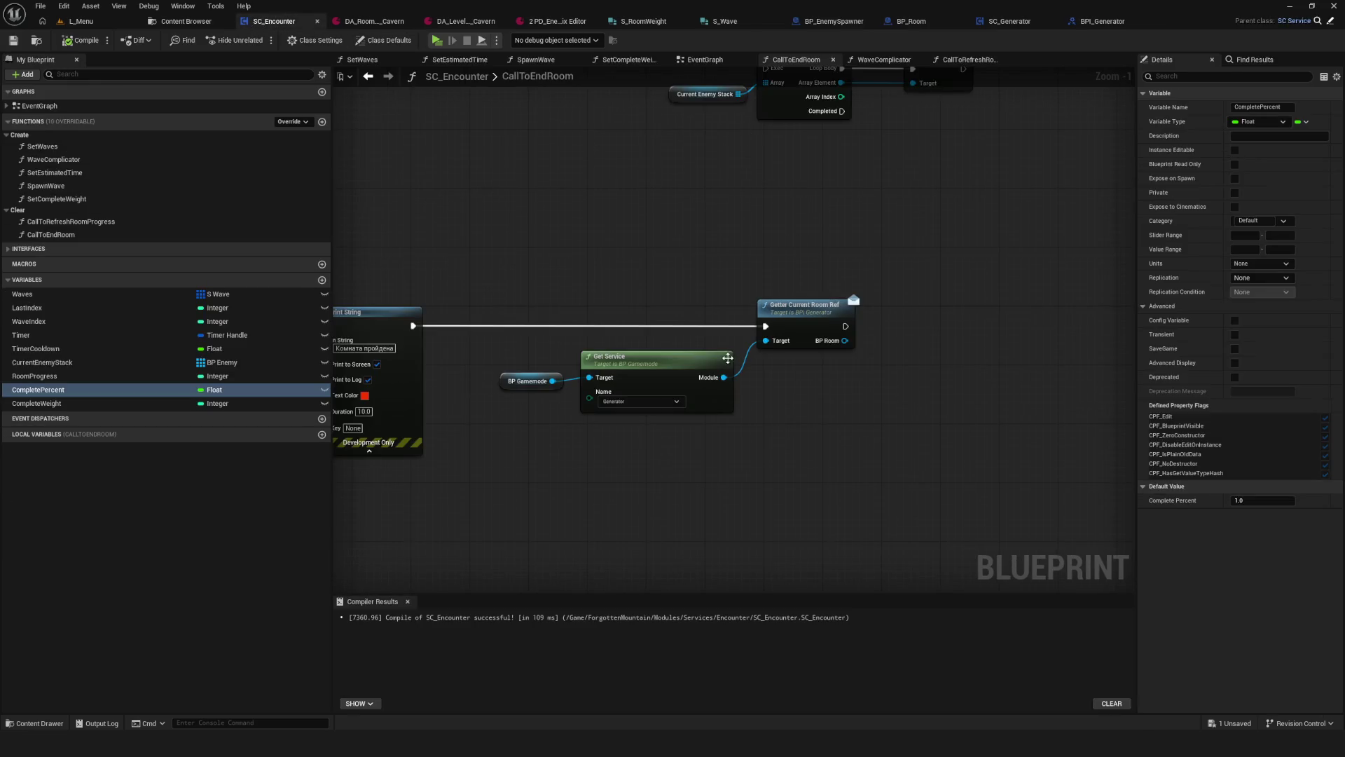
{"action": "left_click_drag", "start_coordinate": [758, 334], "coordinate": [826, 327]}
{"action": "type", "text": "Учше"}
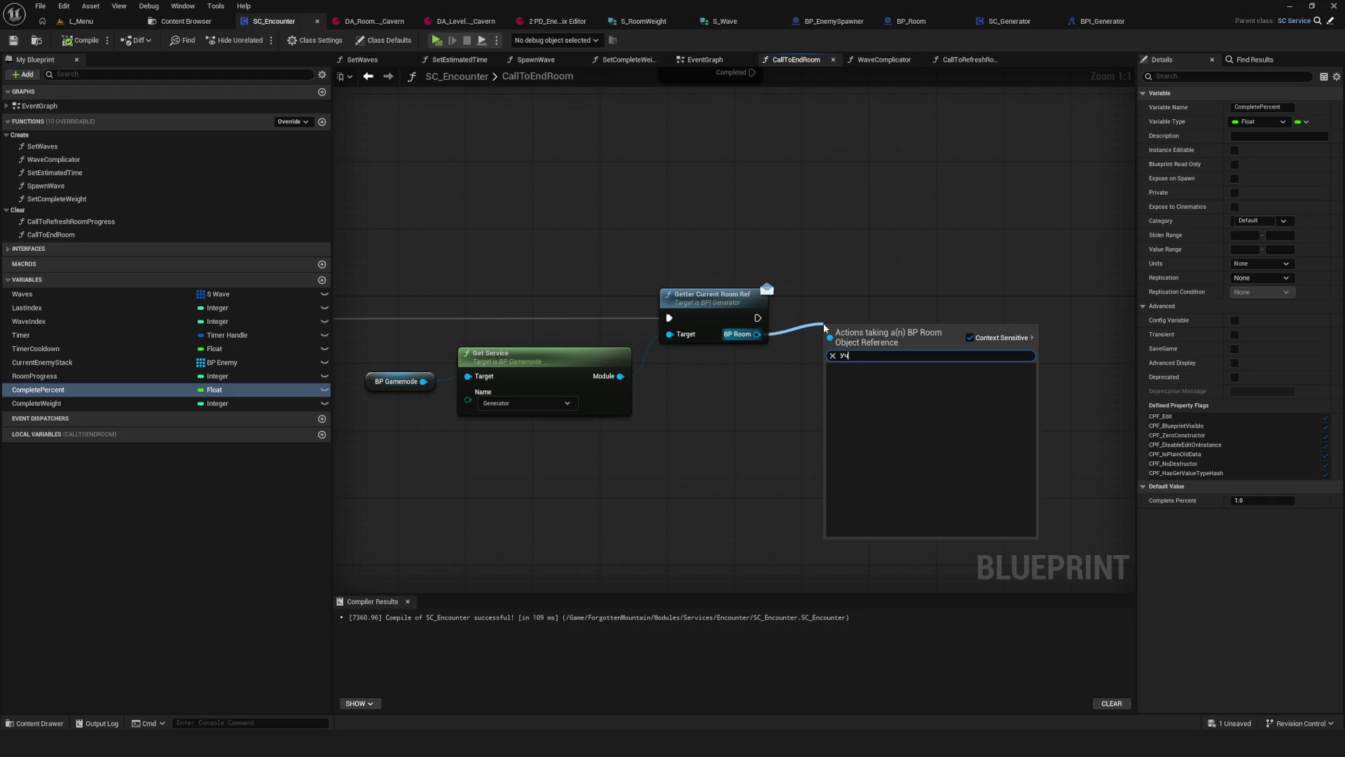
{"action": "key", "text": "BackSpace"}
{"action": "type", "text": "ч"}
{"action": "key", "text": "BackSpace"}
{"action": "key", "text": "BackSpace"}
{"action": "key", "text": "BackSpace"}
{"action": "type", "text": "Exit"}
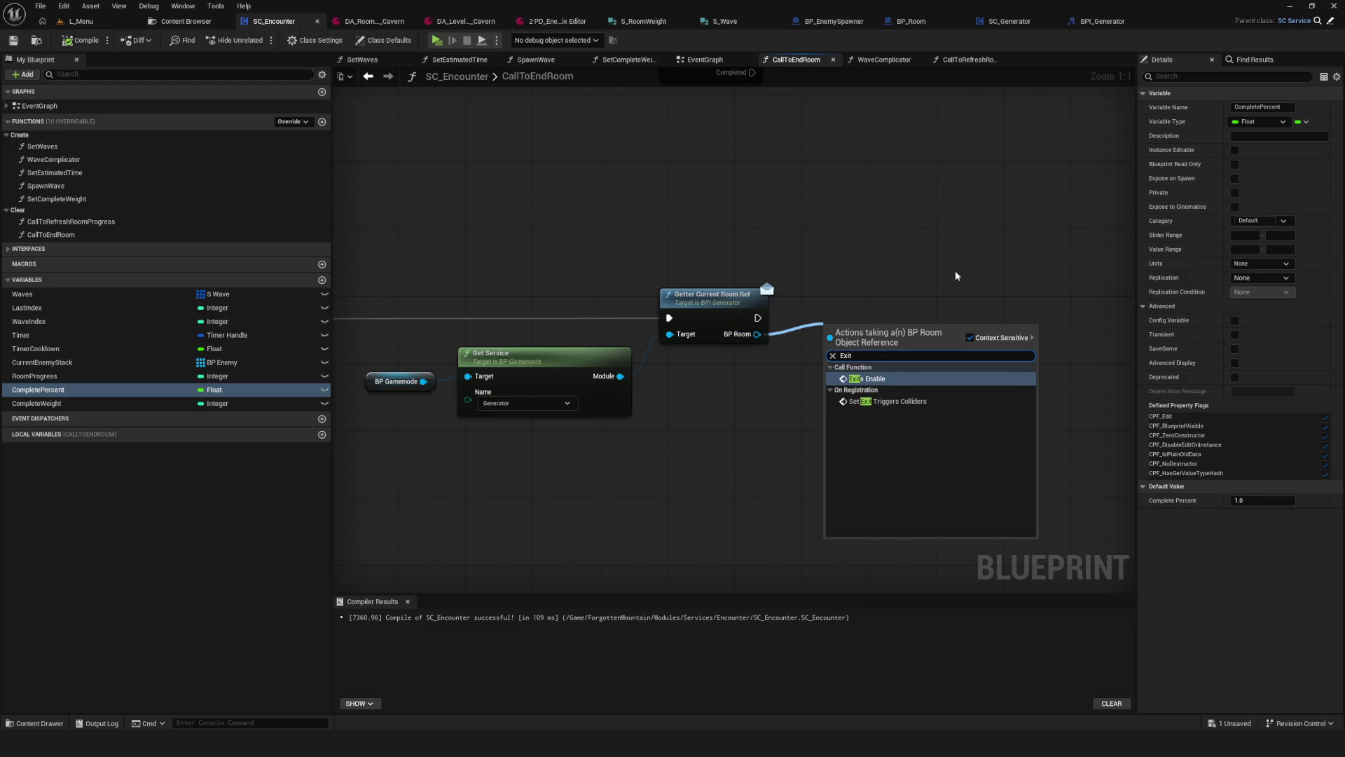
{"action": "left_click", "coordinate": [886, 383]}
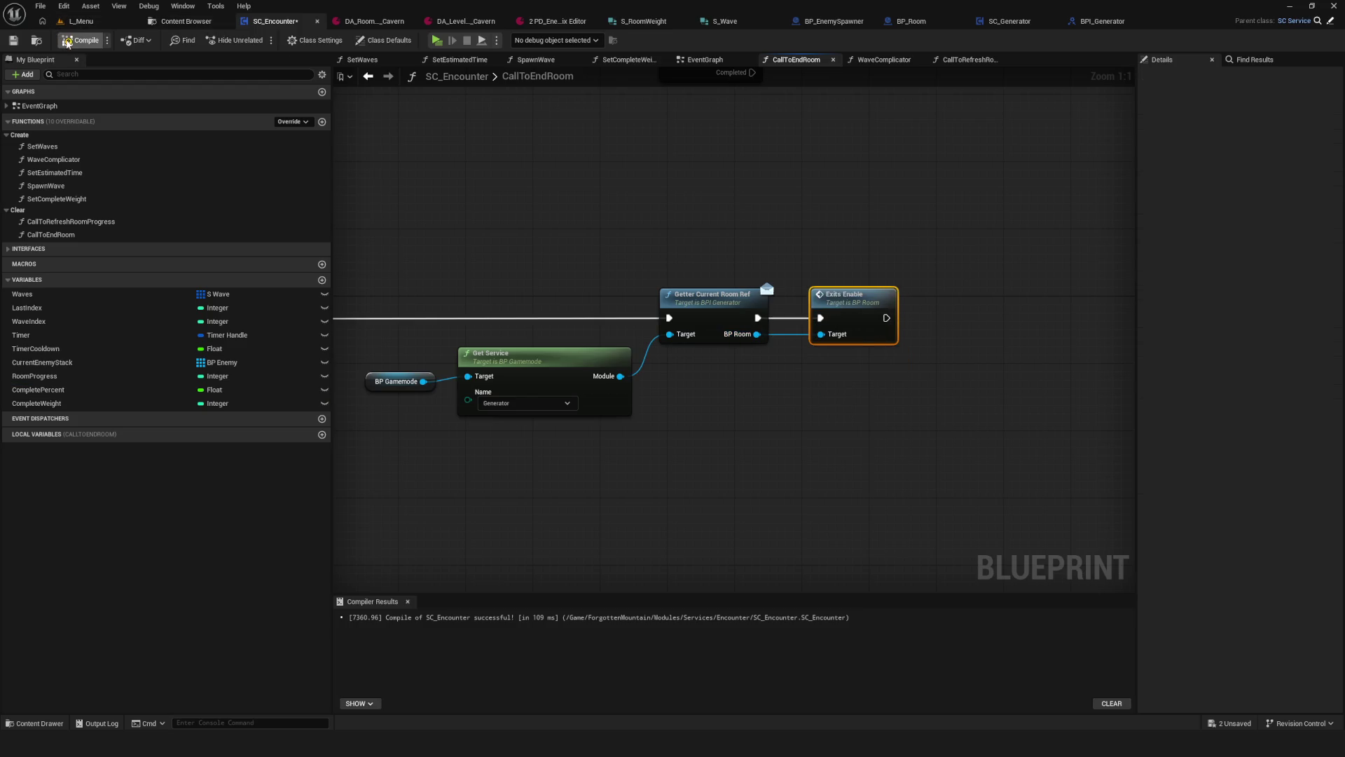
{"action": "key", "text": "ctrl+s"}
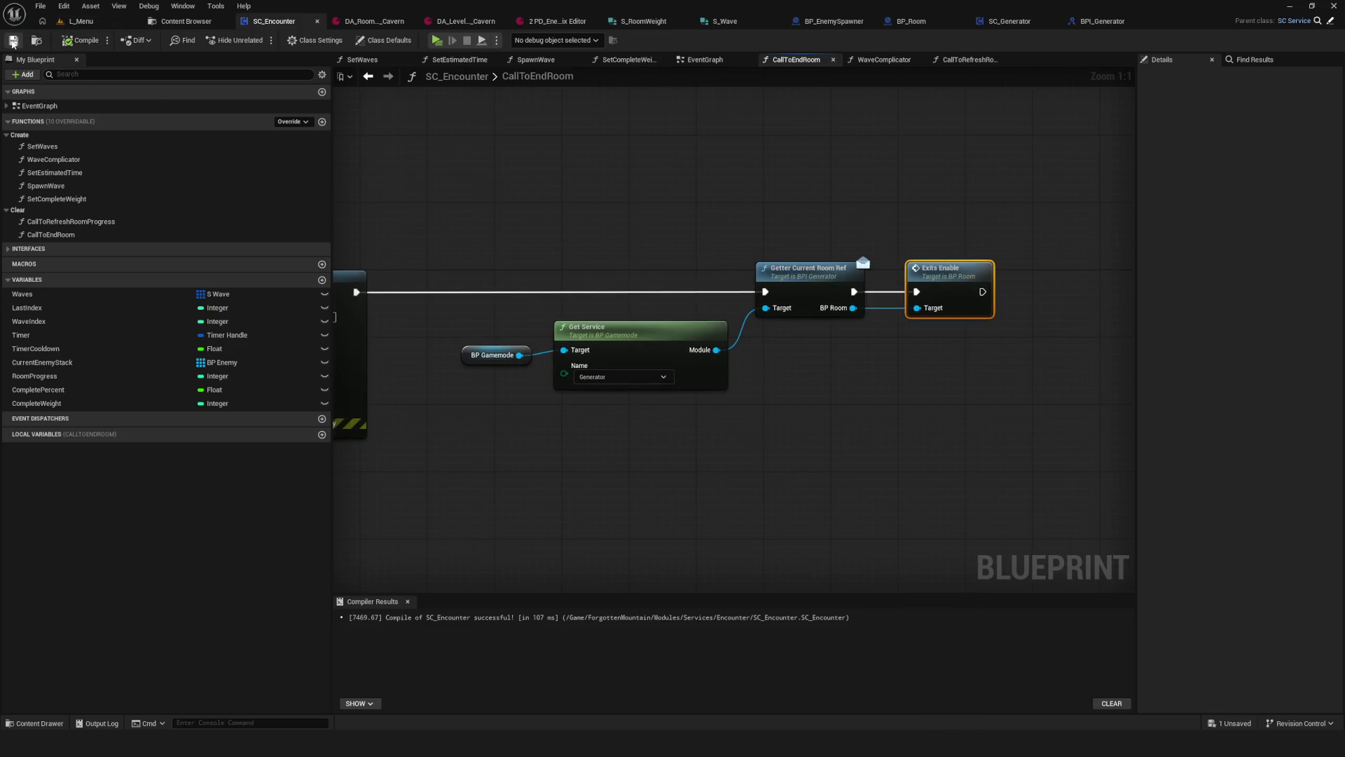
{"action": "left_click", "coordinate": [436, 40]}
{"action": "left_click", "coordinate": [687, 309]}
{"action": "left_click", "coordinate": [686, 307]}
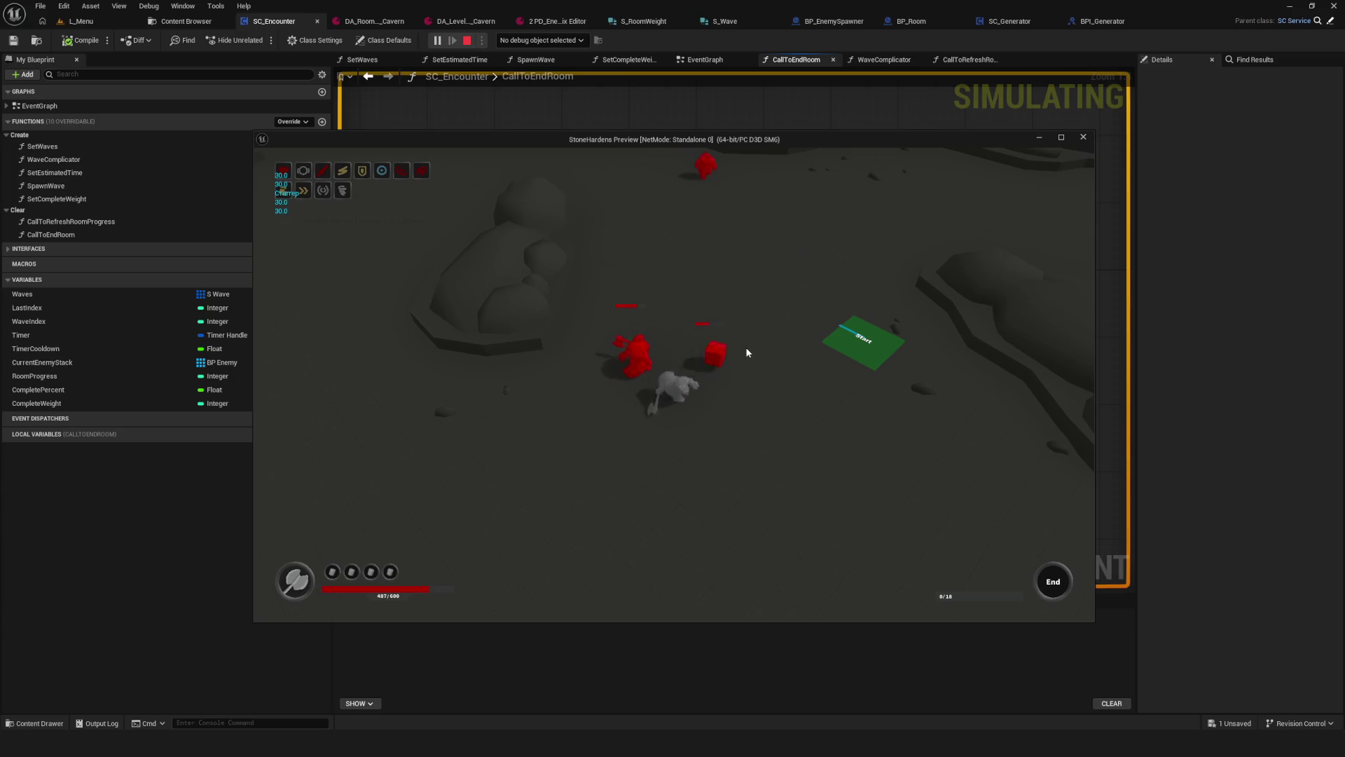
{"action": "key", "text": "w"}
{"action": "key", "text": "d"}
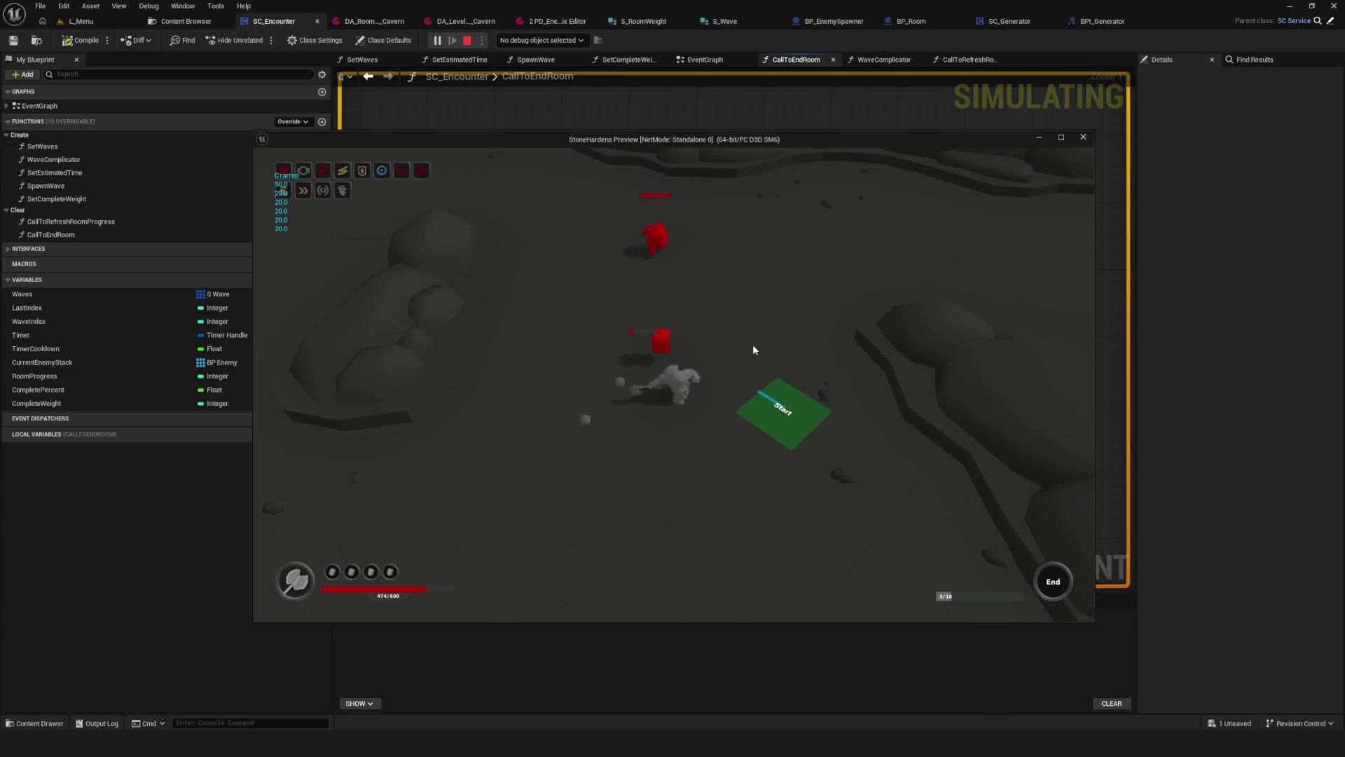
{"action": "key", "text": "w"}
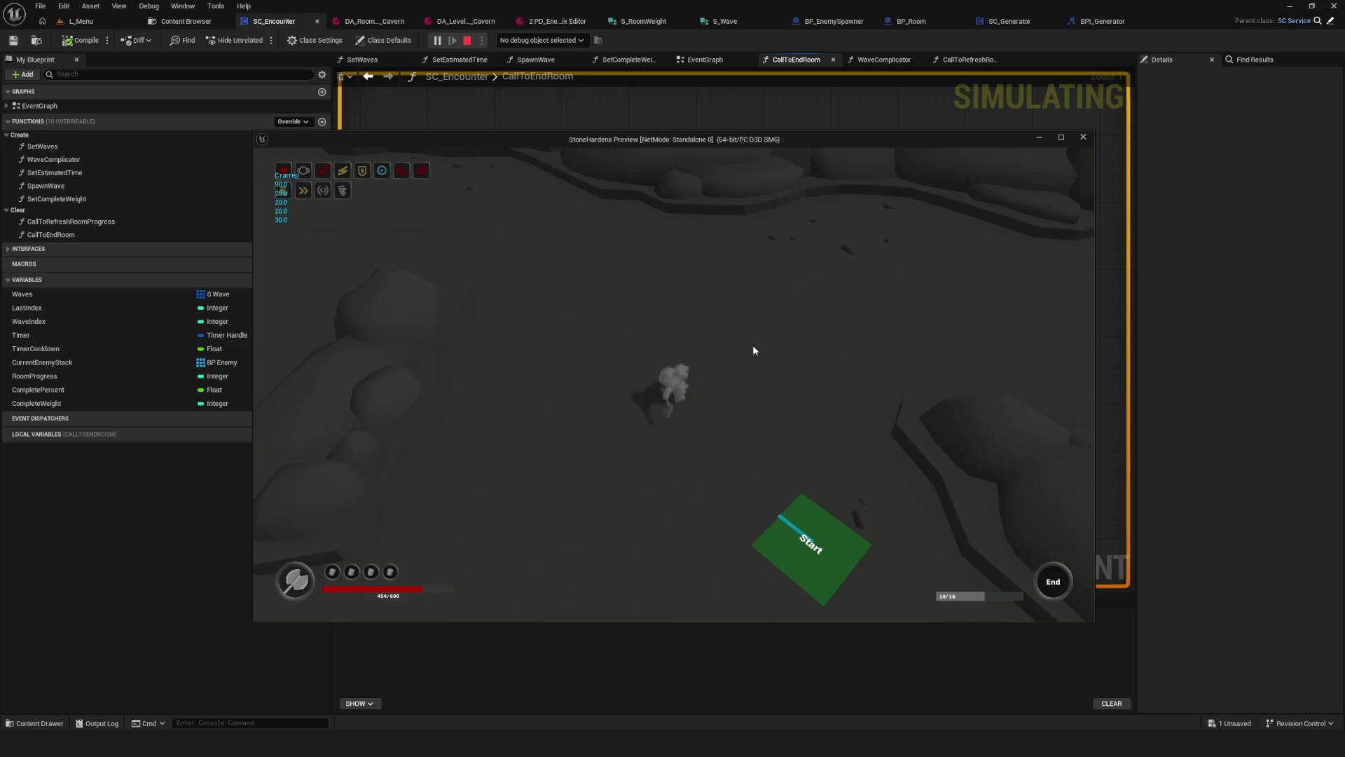
{"action": "key", "text": "Escape"}
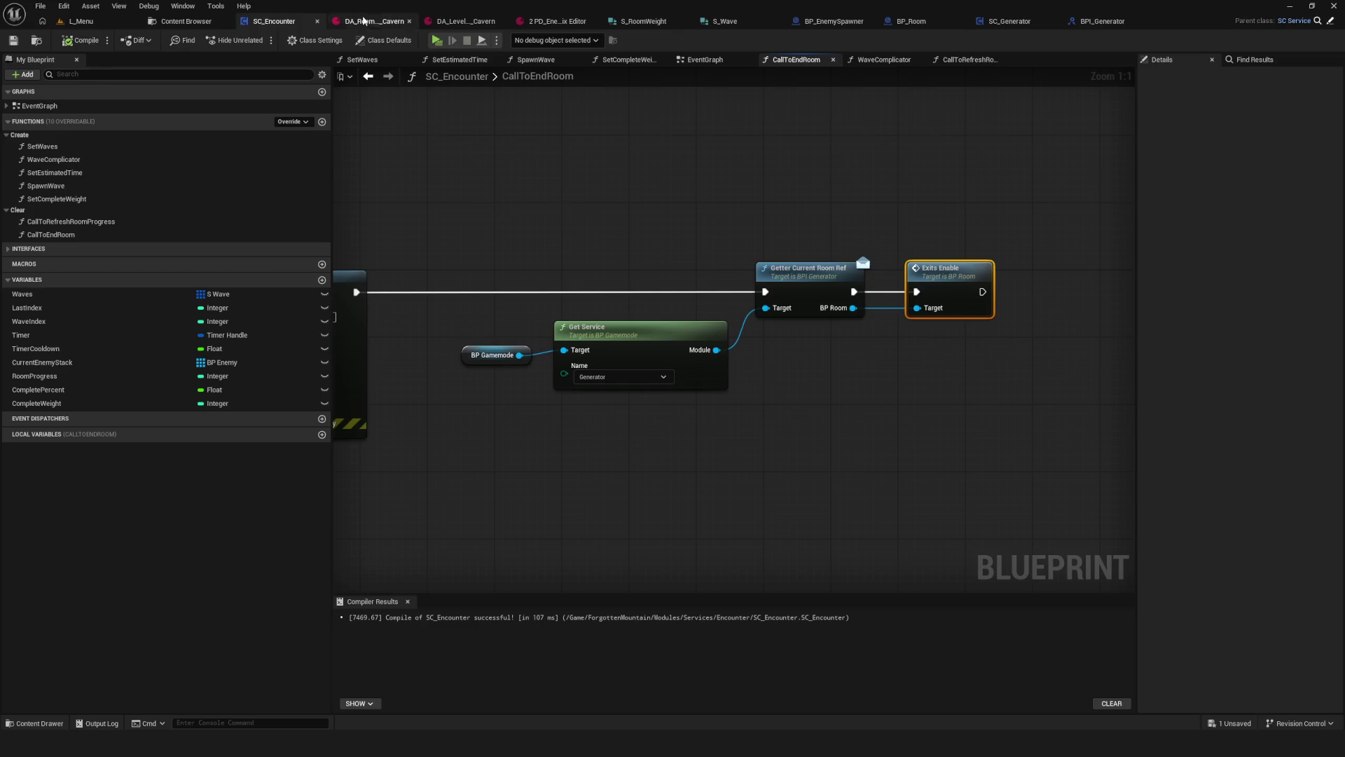
Step: In DA_Room Cavern, set Index 0 FirstWaveWeight to 8 and RoomWeight to 10, save, and return to L_Menu
{"action": "left_click", "coordinate": [368, 21]}
{"action": "left_click", "coordinate": [564, 140]}
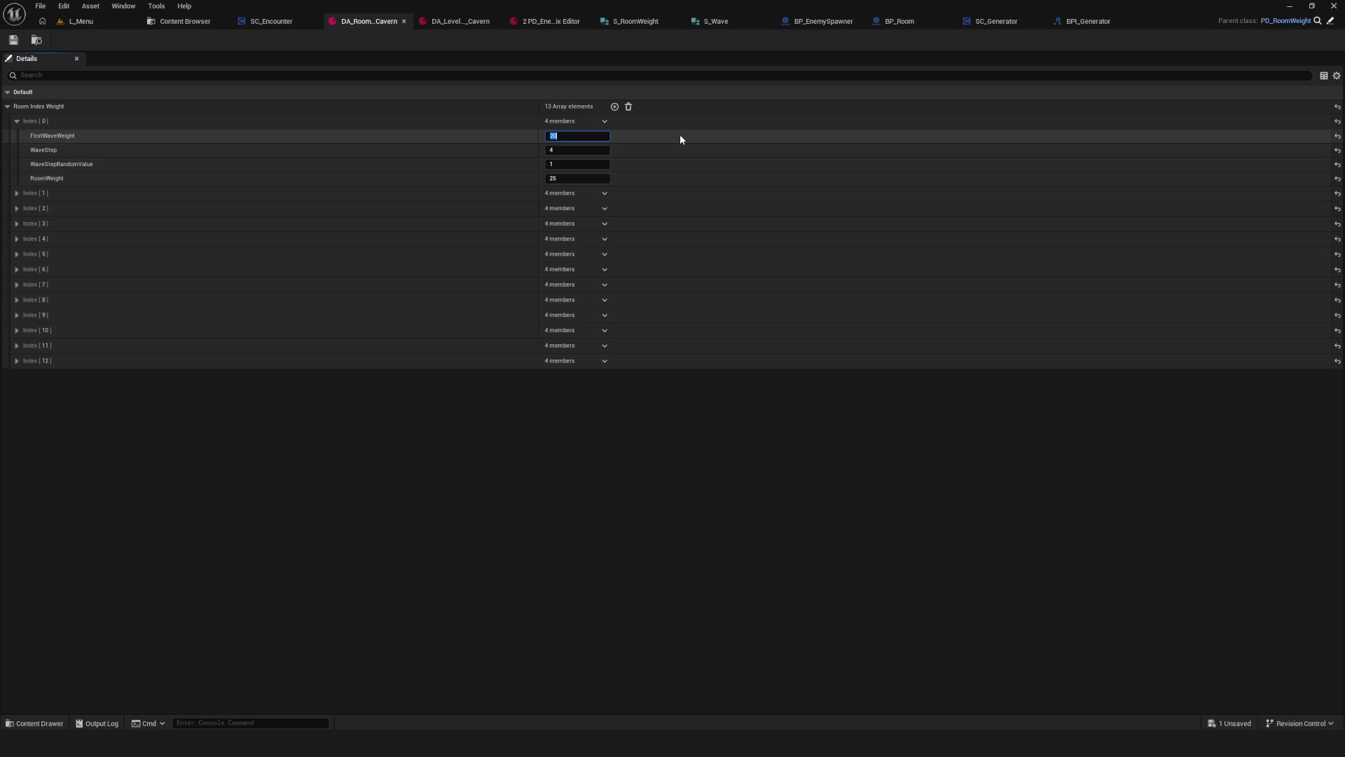
{"action": "type", "text": "8"}
{"action": "key", "text": "Return"}
{"action": "key", "text": "ctrl+s"}
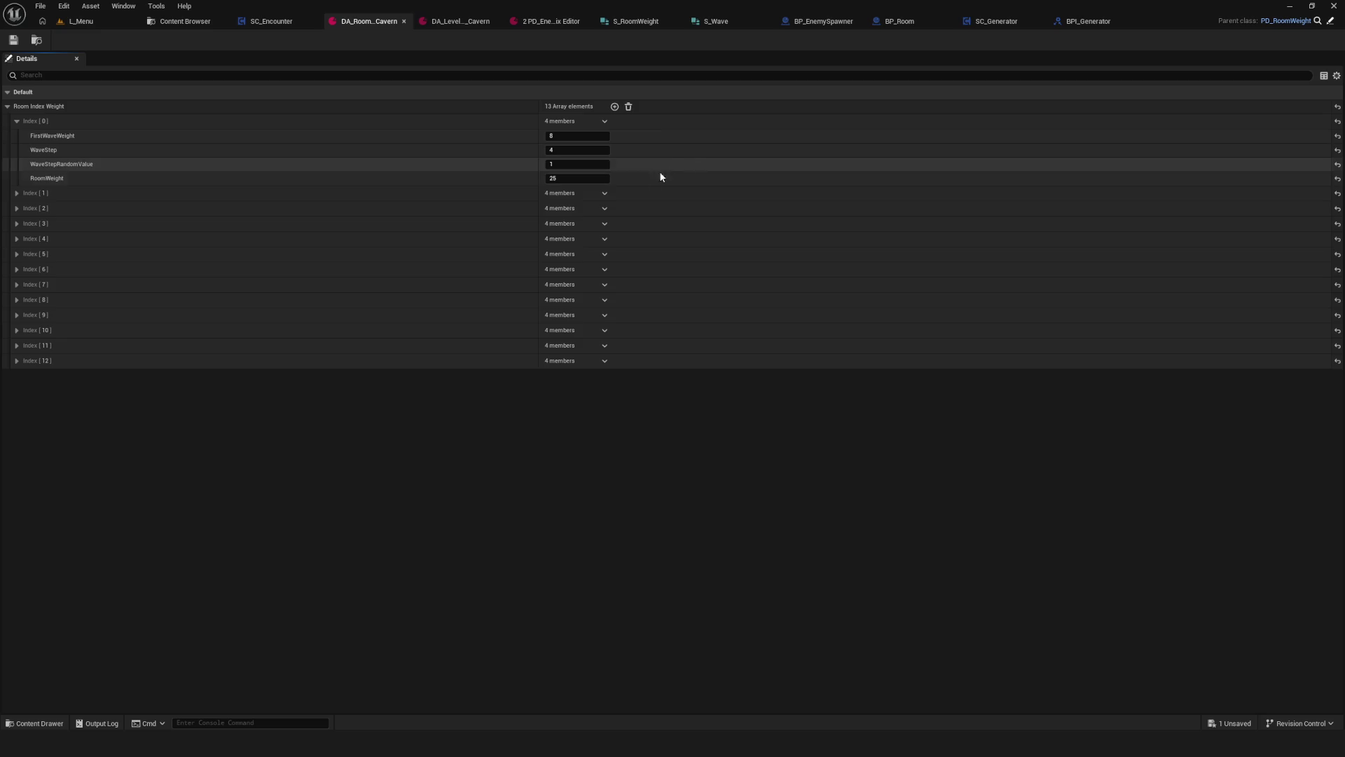
{"action": "left_click", "coordinate": [560, 178]}
{"action": "type", "text": "10"}
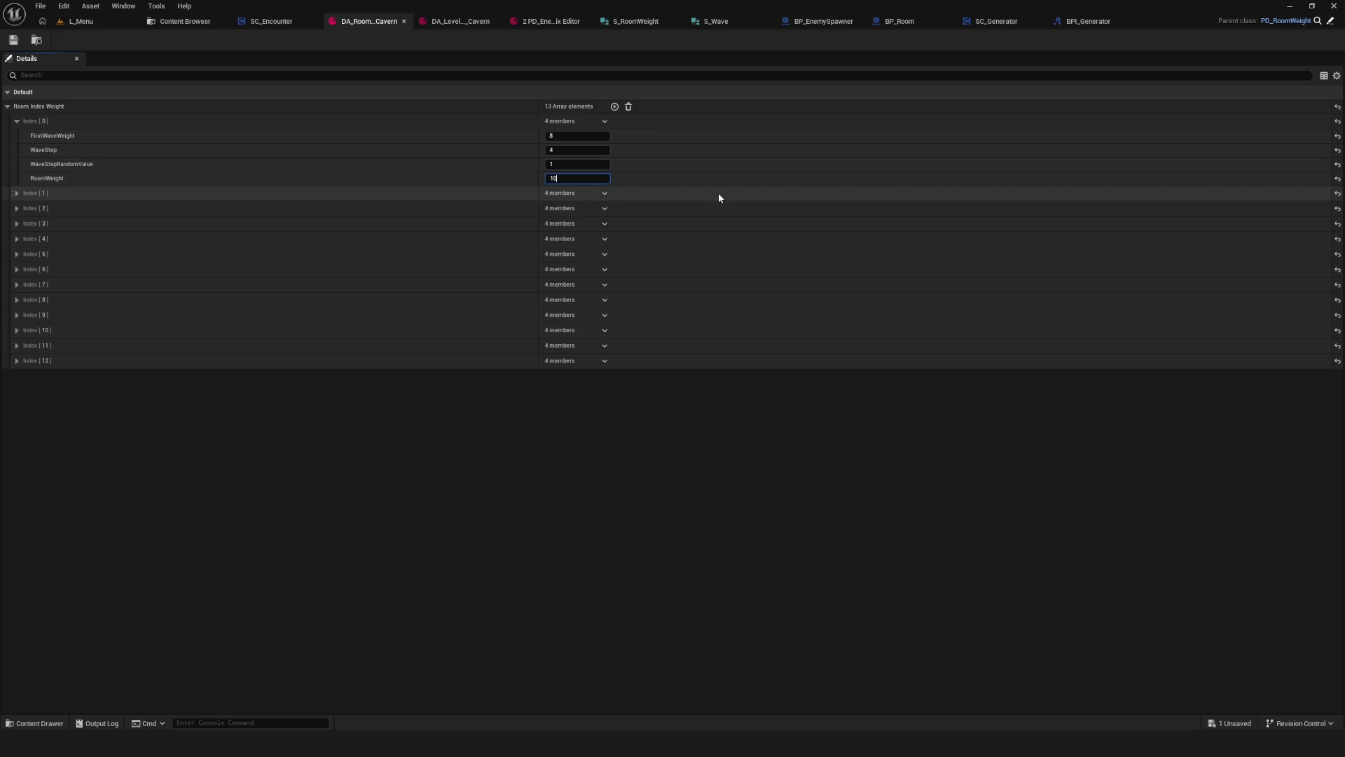
{"action": "key", "text": "Return"}
{"action": "left_click", "coordinate": [14, 41]}
{"action": "left_click", "coordinate": [81, 21]}
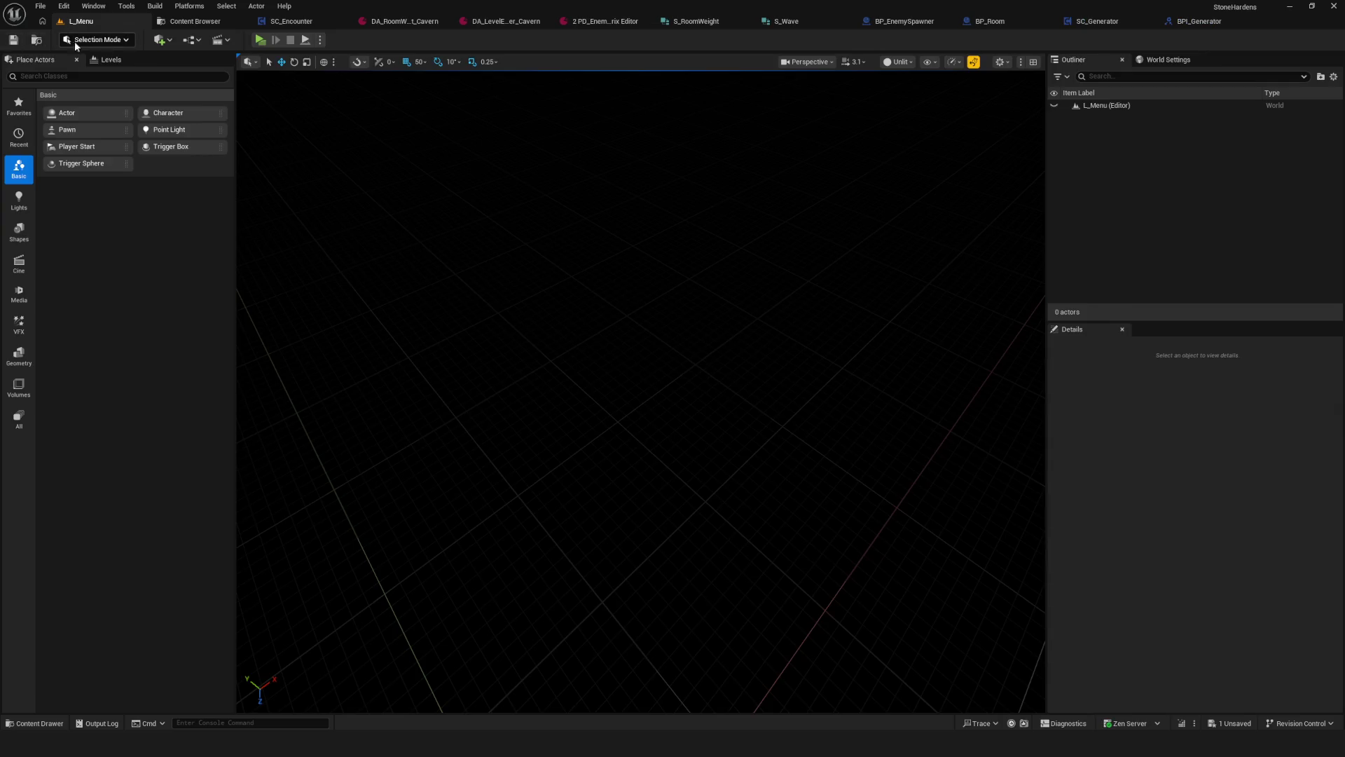
Step: Start a playtest from the main menu and fight the red enemies in the cavern
{"action": "left_click", "coordinate": [259, 40]}
{"action": "left_click", "coordinate": [698, 345]}
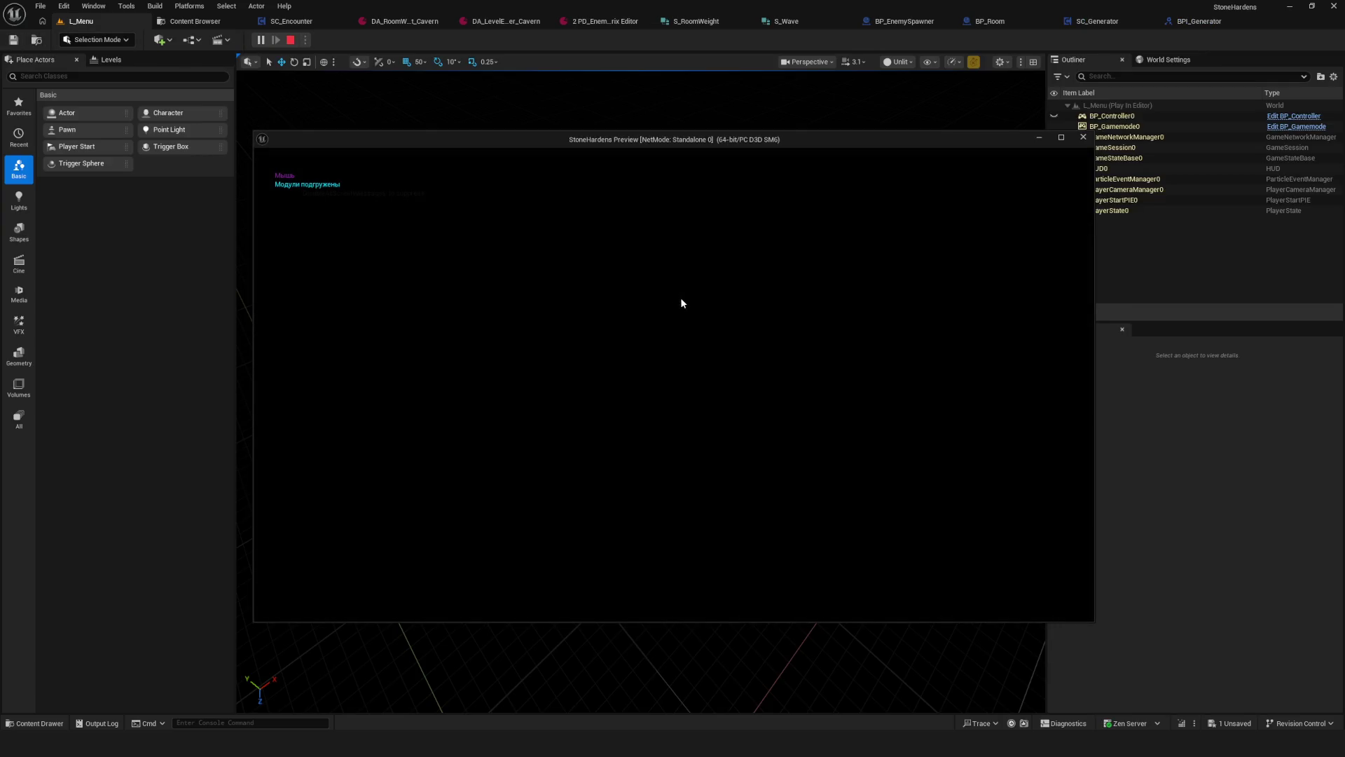
{"action": "key", "text": "w"}
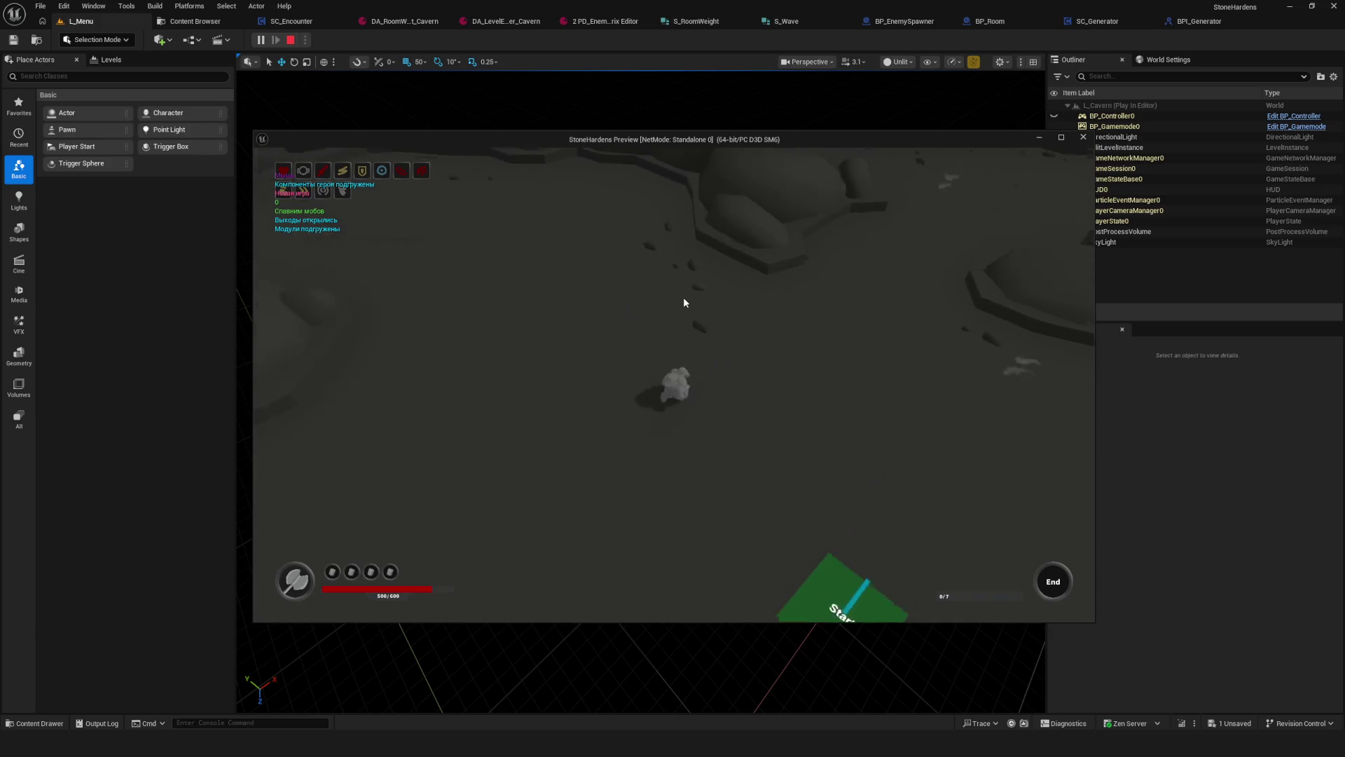
{"action": "key", "text": "d"}
{"action": "key", "text": "w"}
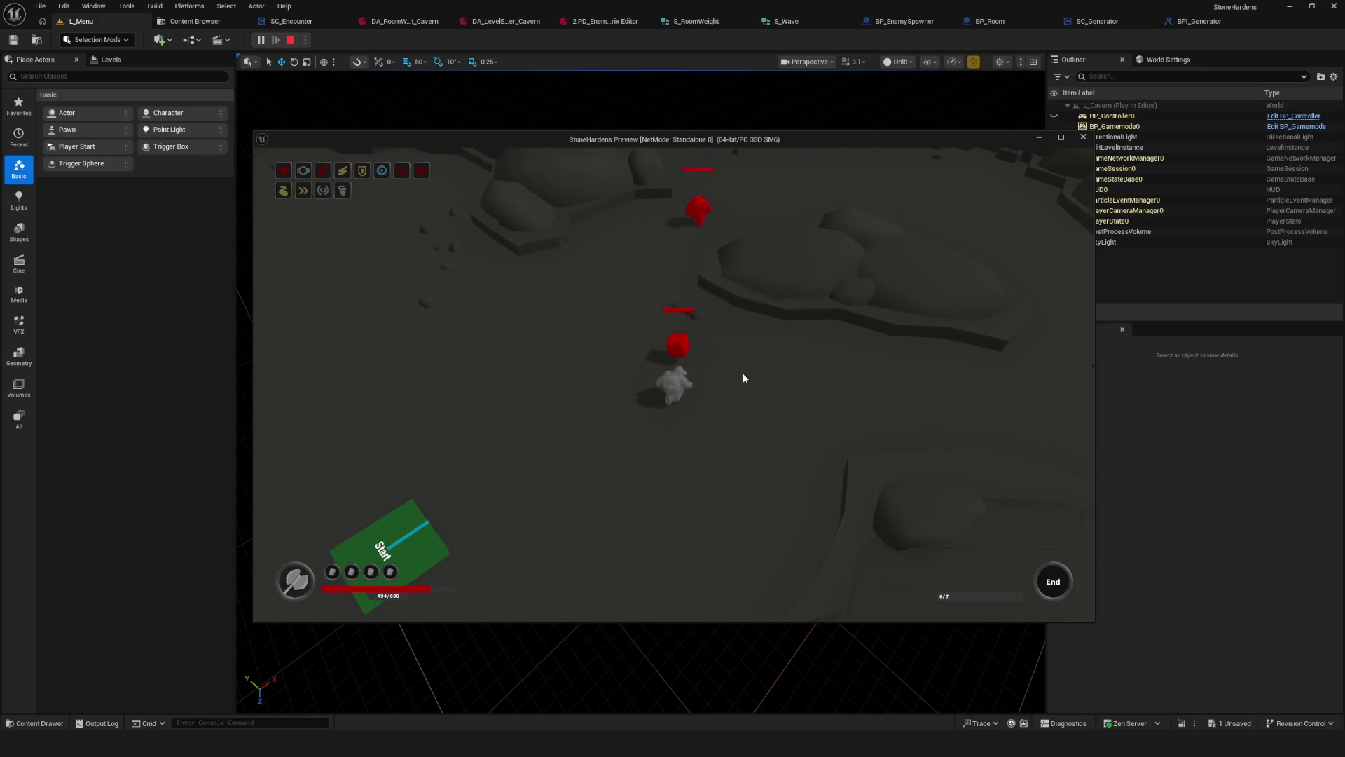
{"action": "key", "text": "w"}
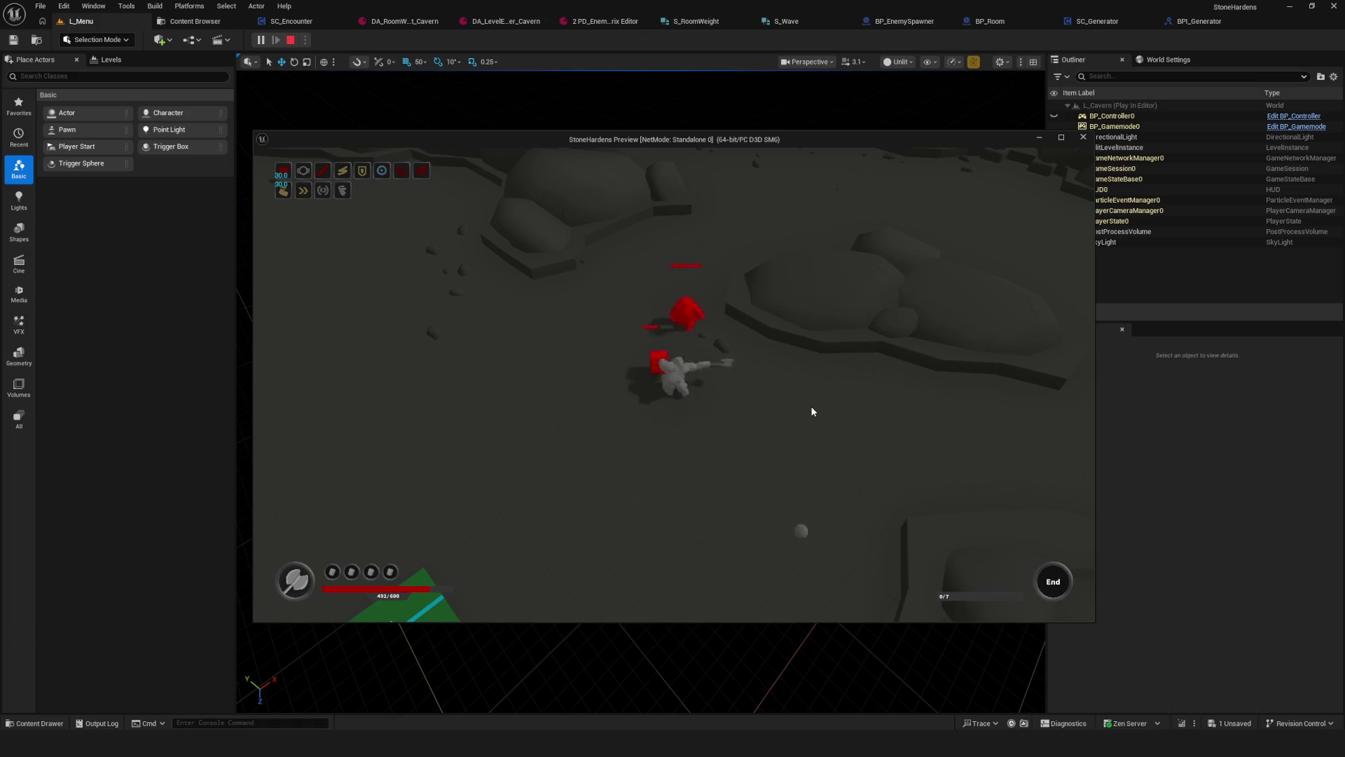
{"action": "key", "text": "s"}
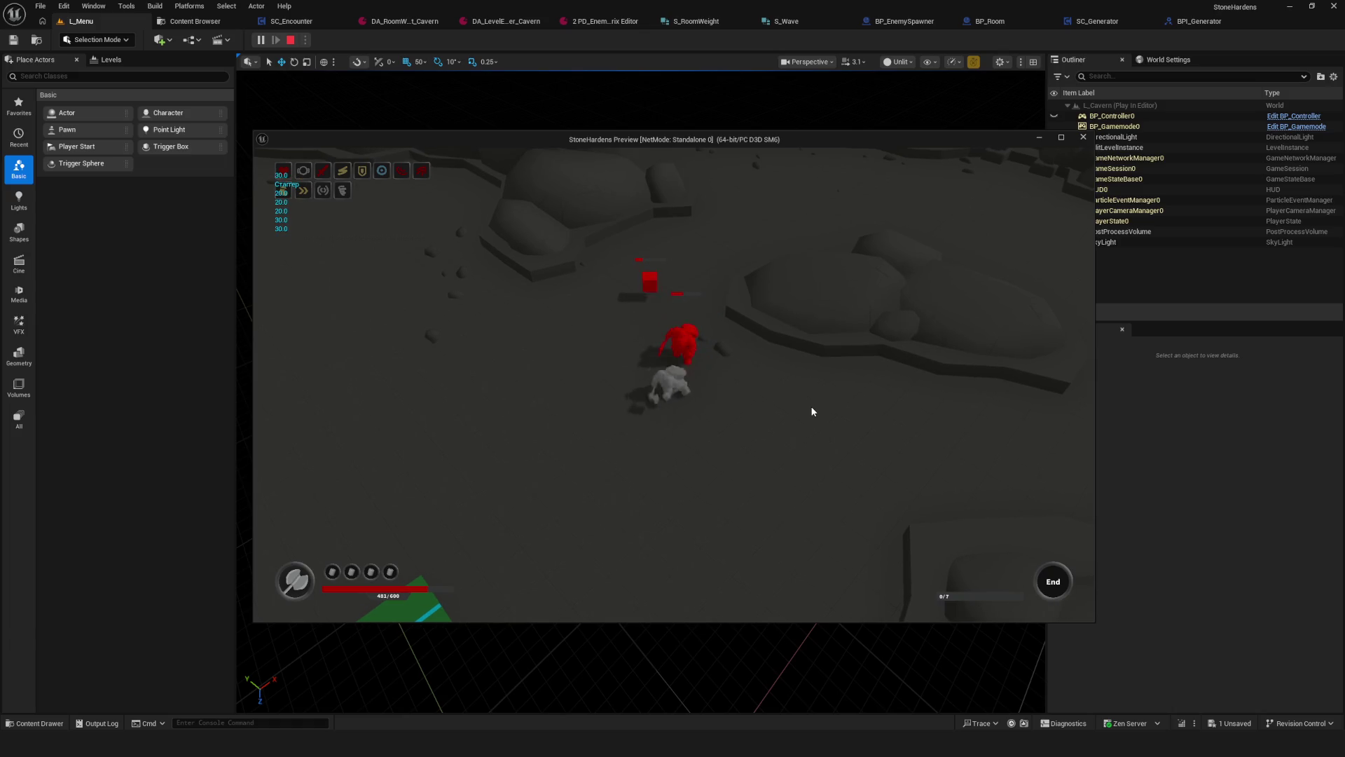
{"action": "left_click", "coordinate": [813, 411]}
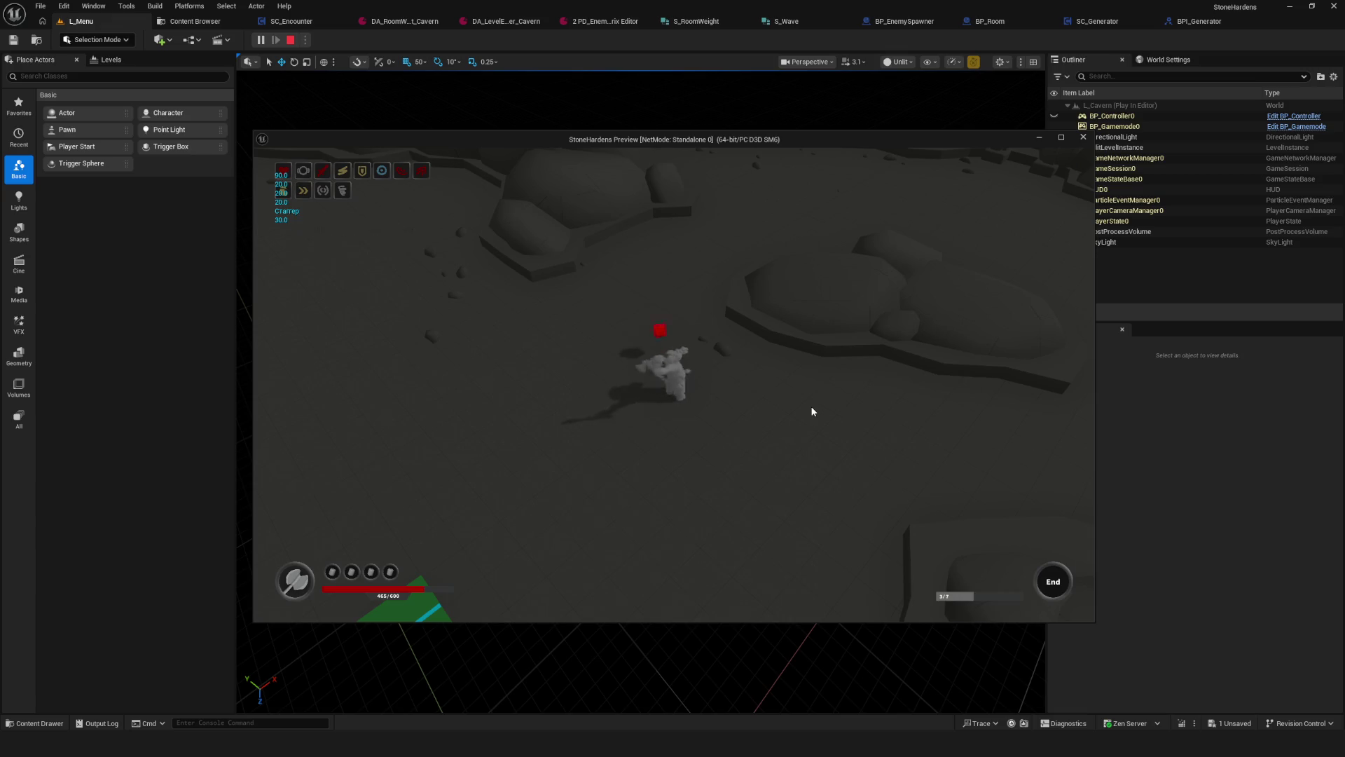
Step: Walk the character across the cavern, then stop the play session
{"action": "key", "text": "s"}
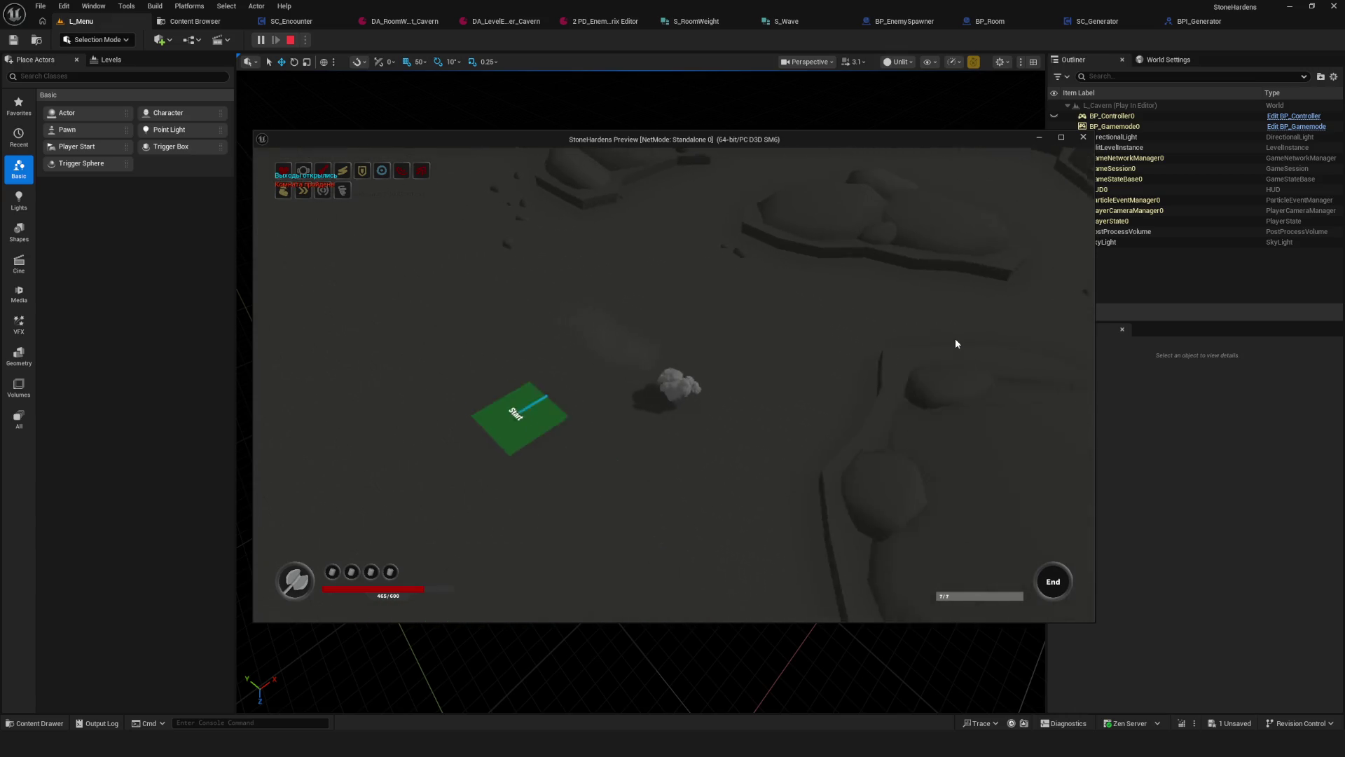
{"action": "key", "text": "s"}
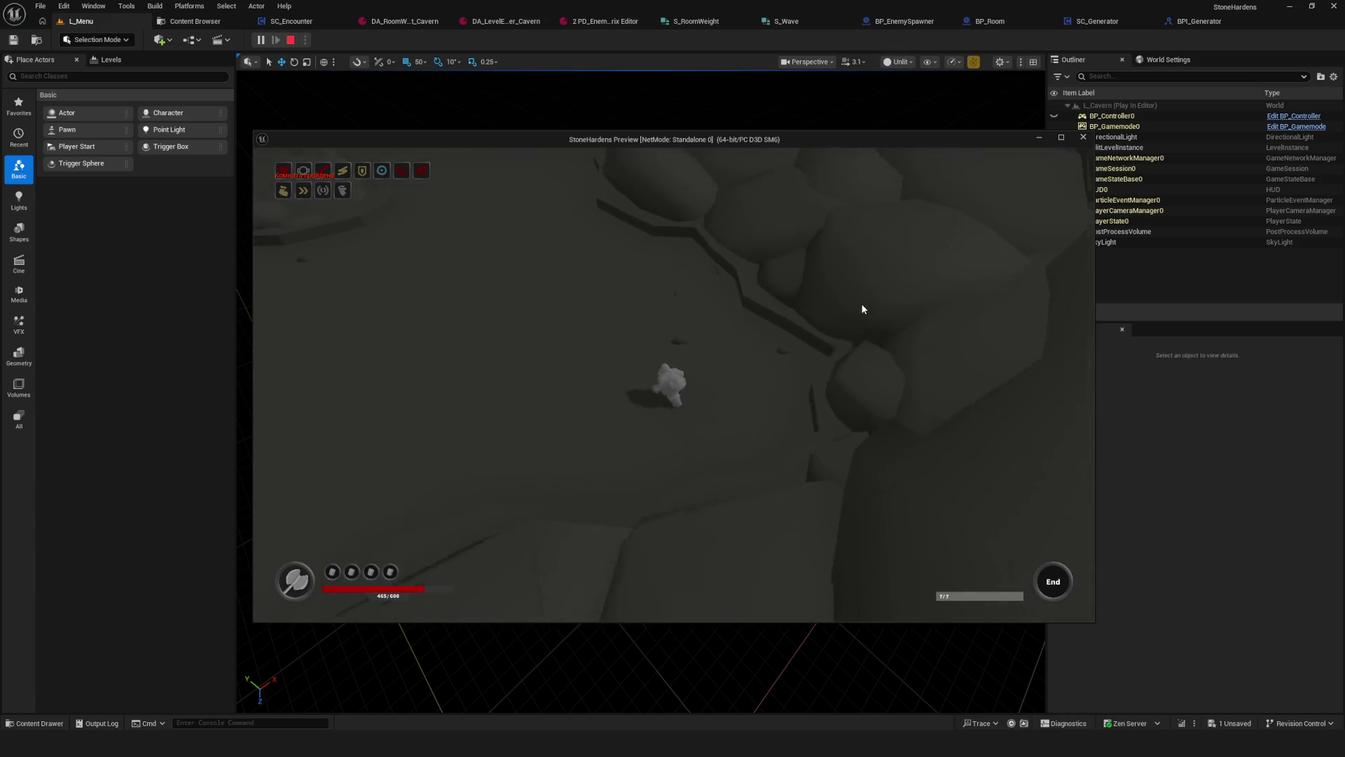
{"action": "key", "text": "s"}
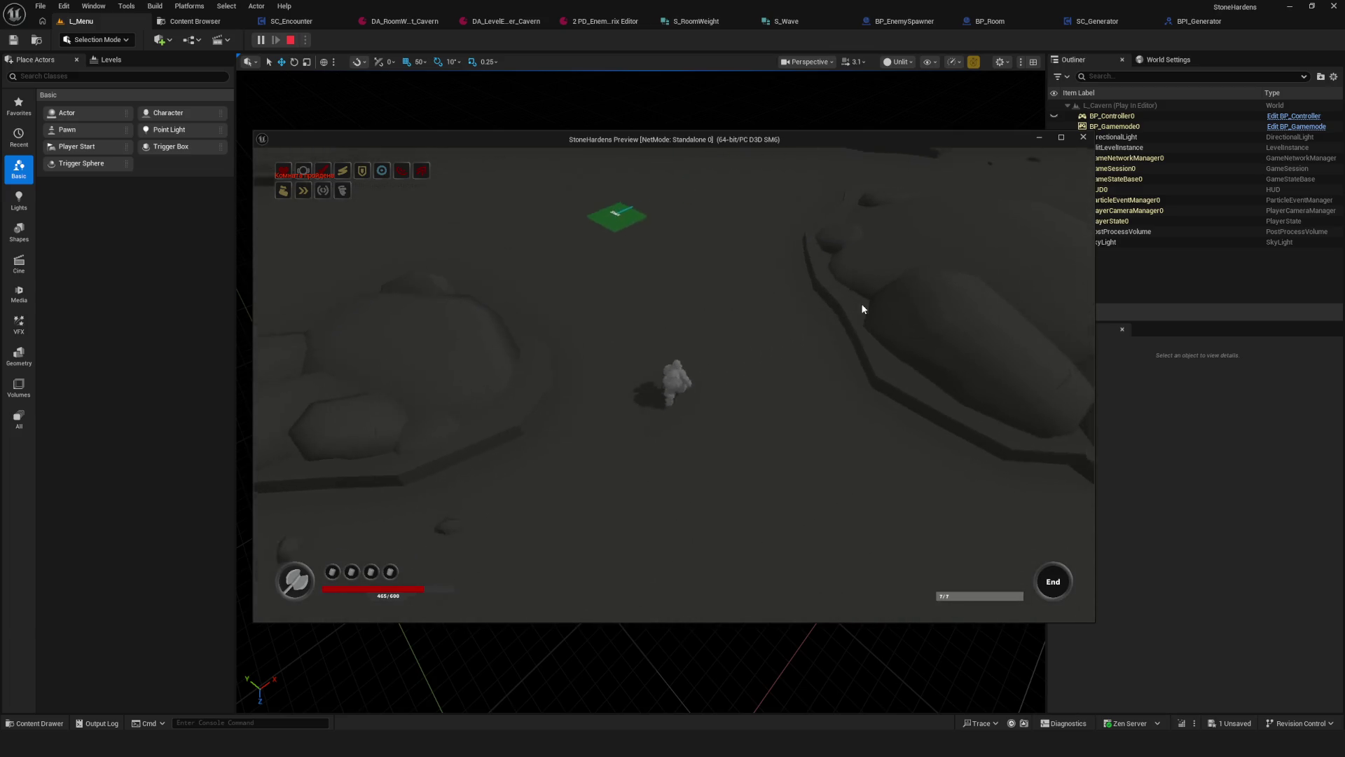
{"action": "key", "text": "s"}
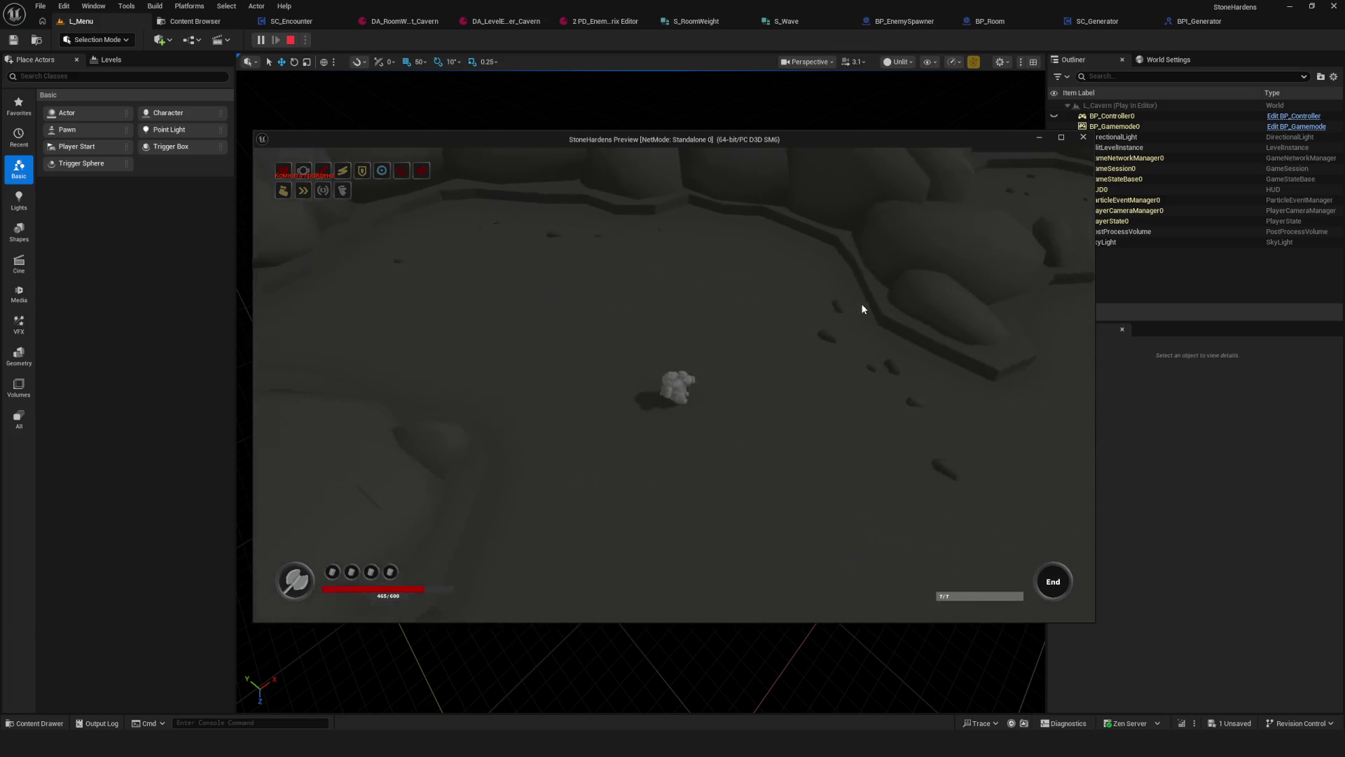
{"action": "key", "text": "s"}
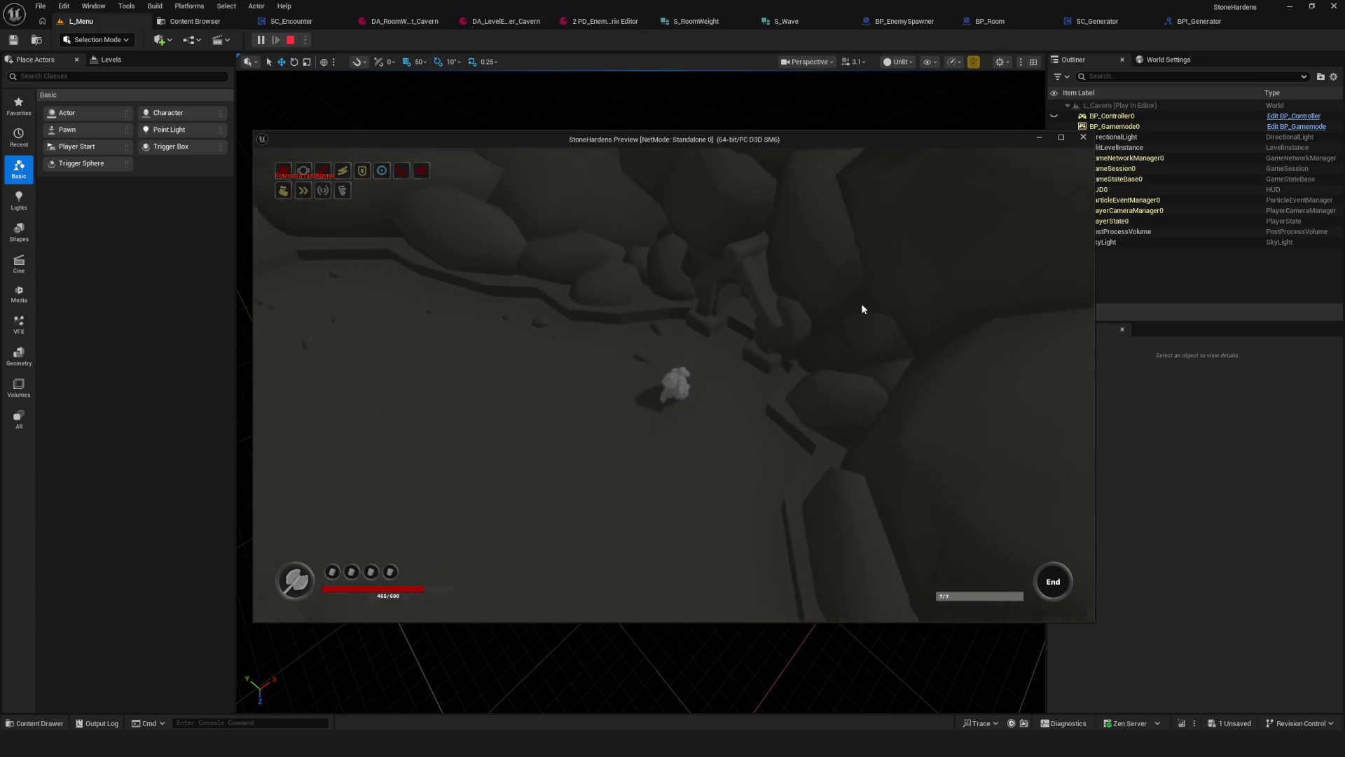
{"action": "key", "text": "Escape"}
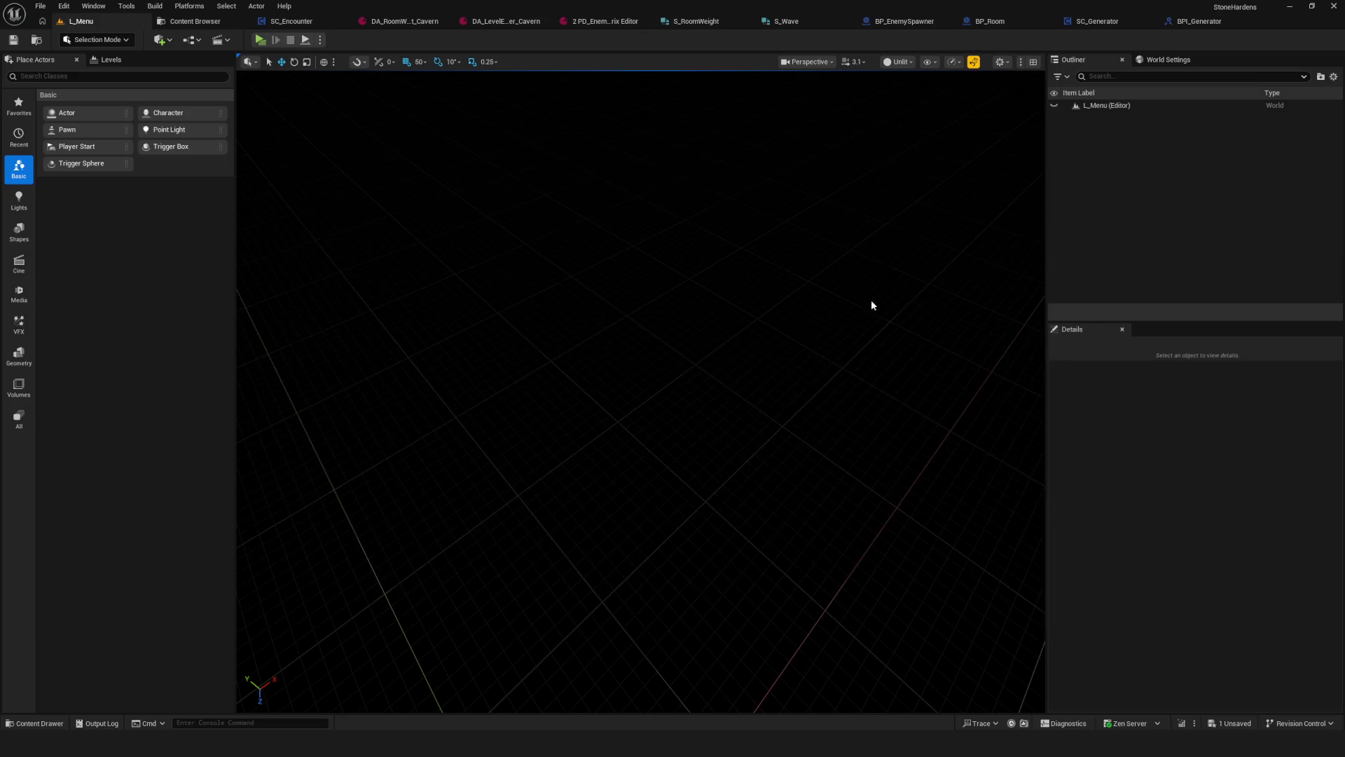
Step: Look over the SC_Encounter blueprint graph
{"action": "left_click", "coordinate": [287, 21]}
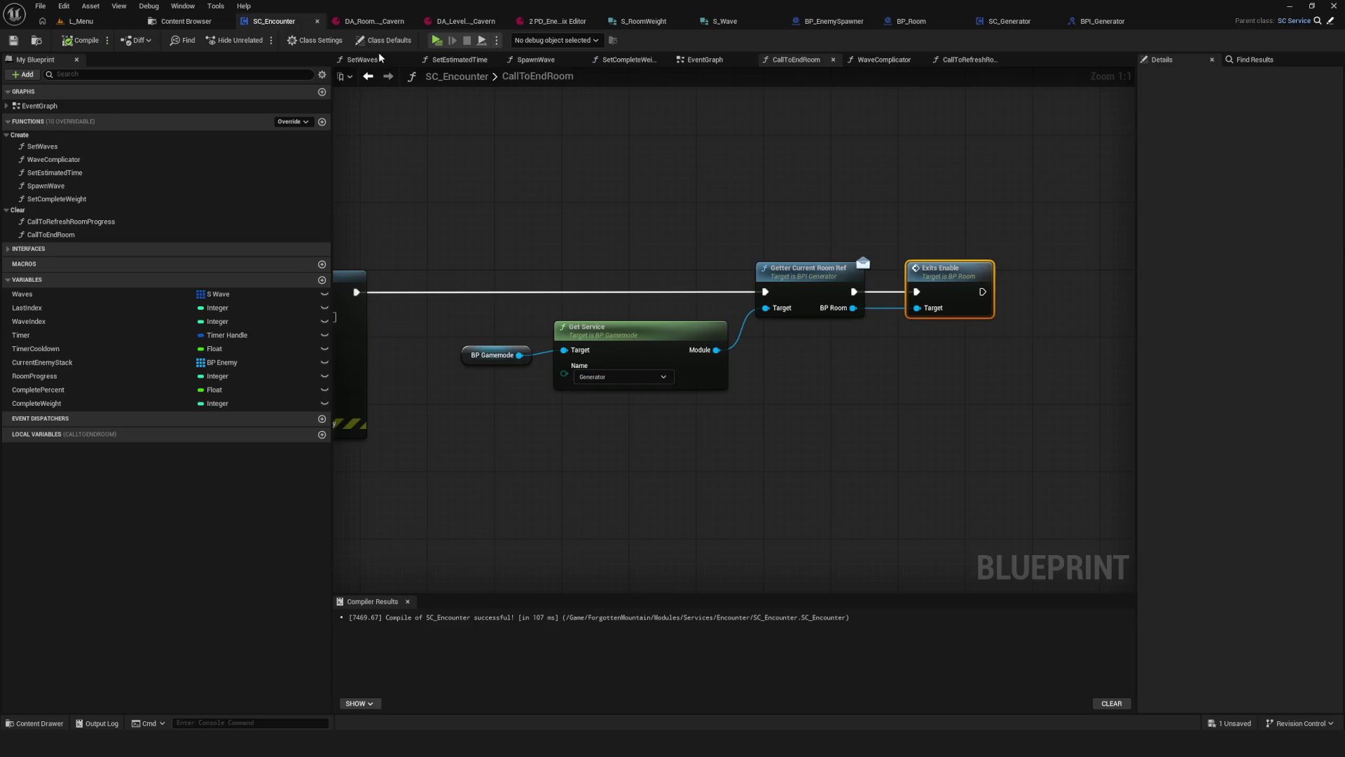
{"action": "scroll", "coordinate": [683, 224], "scroll_direction": "down", "scroll_amount": 10}
{"action": "scroll", "coordinate": [632, 251], "scroll_direction": "up", "scroll_amount": 5}
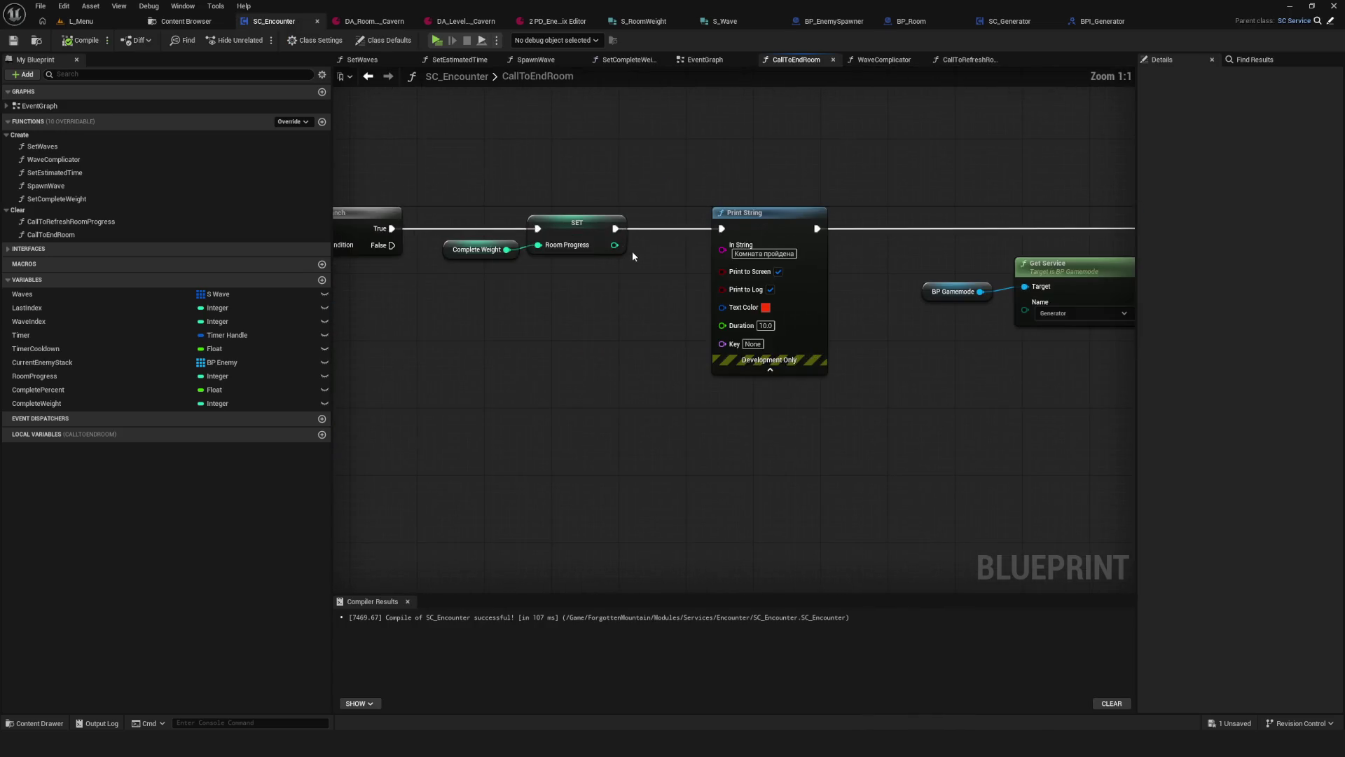
{"action": "scroll", "coordinate": [869, 206], "scroll_direction": "down", "scroll_amount": 6}
{"action": "scroll", "coordinate": [869, 208], "scroll_direction": "up", "scroll_amount": 6}
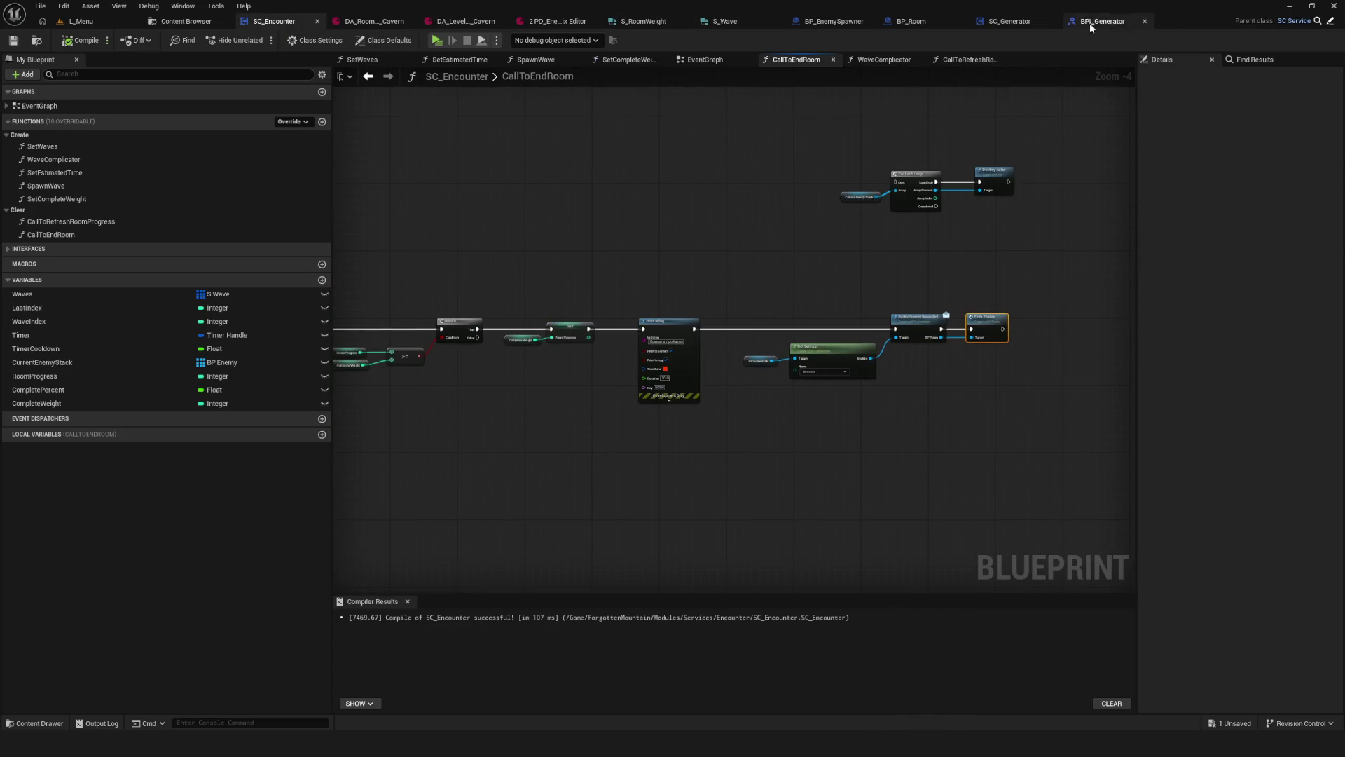
Step: In BP_Room, delete the Print String after ExitsEnable, pull Set Exit Triggers Colliders beside the event, and save
{"action": "left_click", "coordinate": [918, 23]}
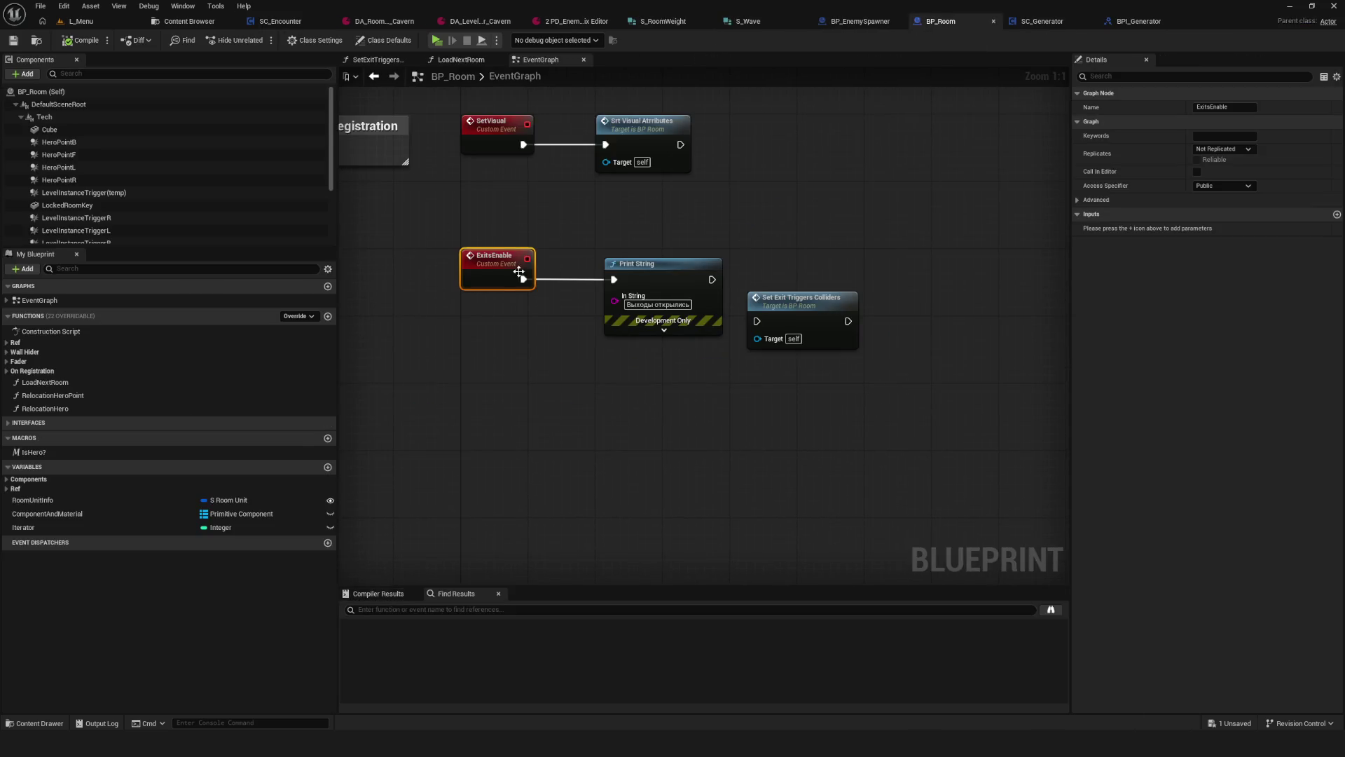
{"action": "left_click", "coordinate": [641, 264]}
{"action": "key", "text": "Delete"}
{"action": "left_click_drag", "start_coordinate": [766, 316], "coordinate": [634, 272]}
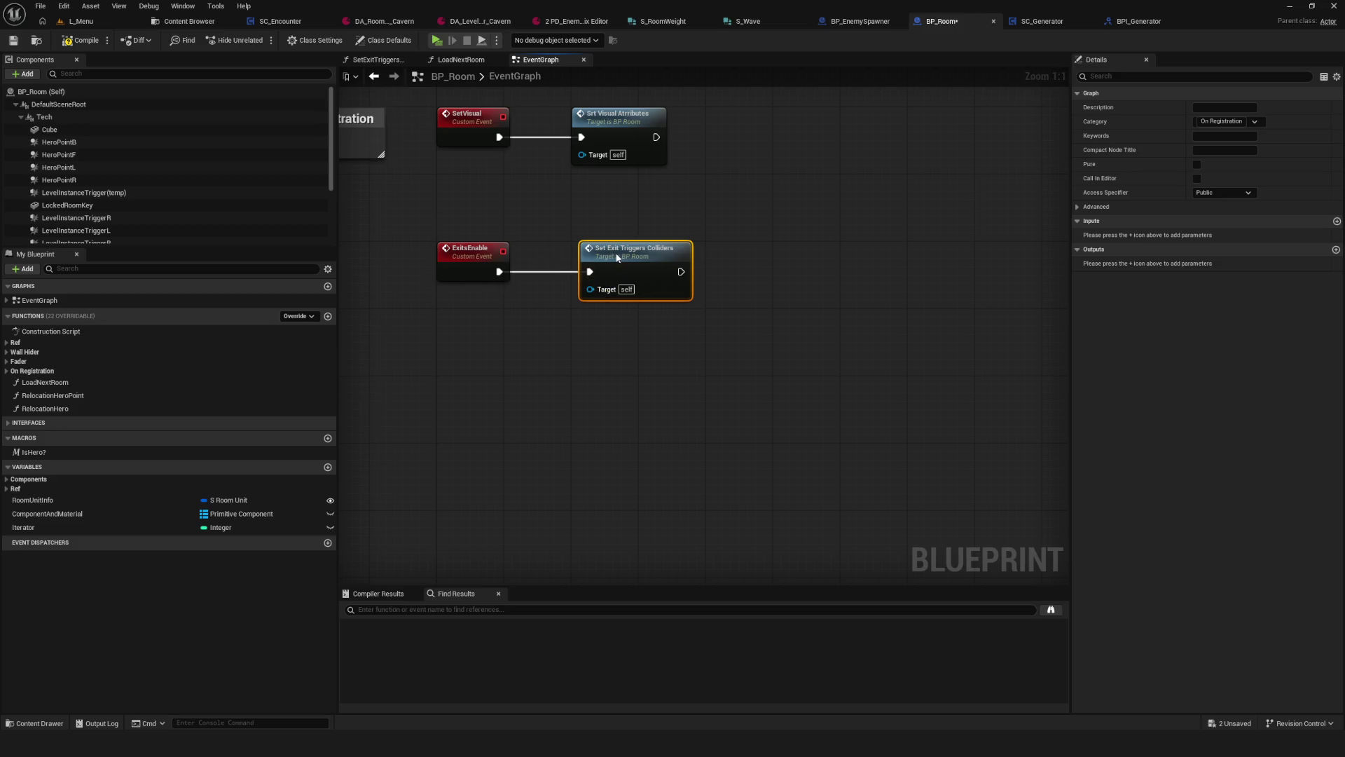
{"action": "left_click_drag", "start_coordinate": [645, 265], "coordinate": [610, 258]}
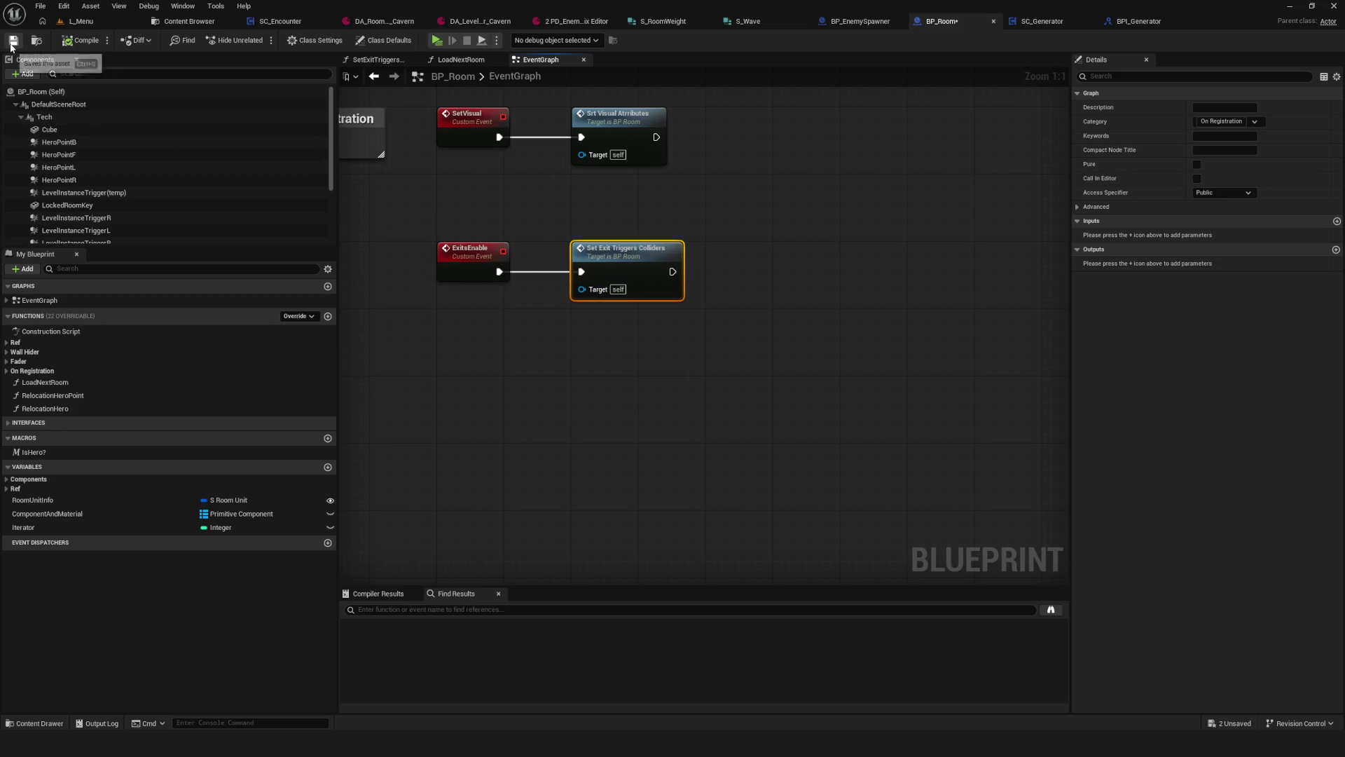
{"action": "left_click", "coordinate": [12, 47]}
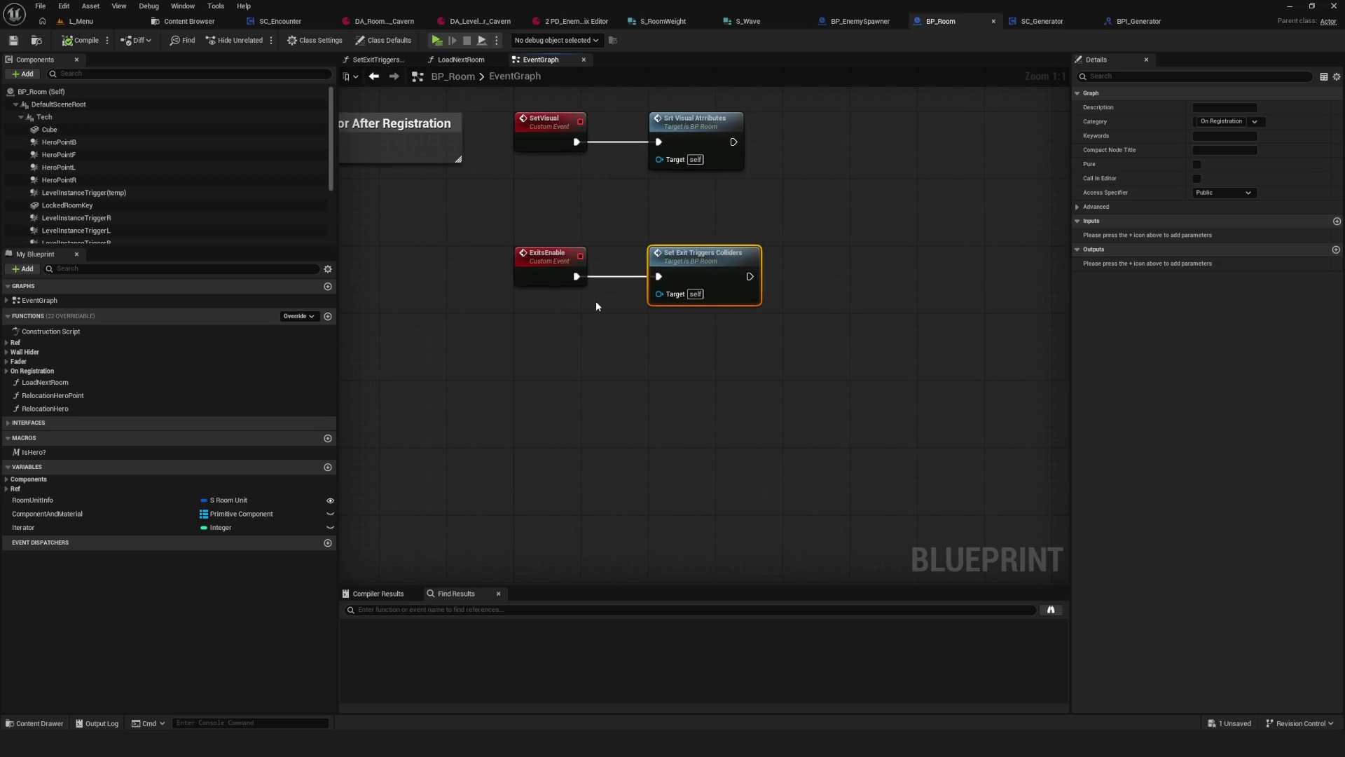
{"action": "left_click_drag", "start_coordinate": [647, 298], "coordinate": [581, 321]}
Step: Open SC_Generator's Registration graph and shift Exits Enable with its Loc BPRoom getter to the right
{"action": "left_click", "coordinate": [1028, 21]}
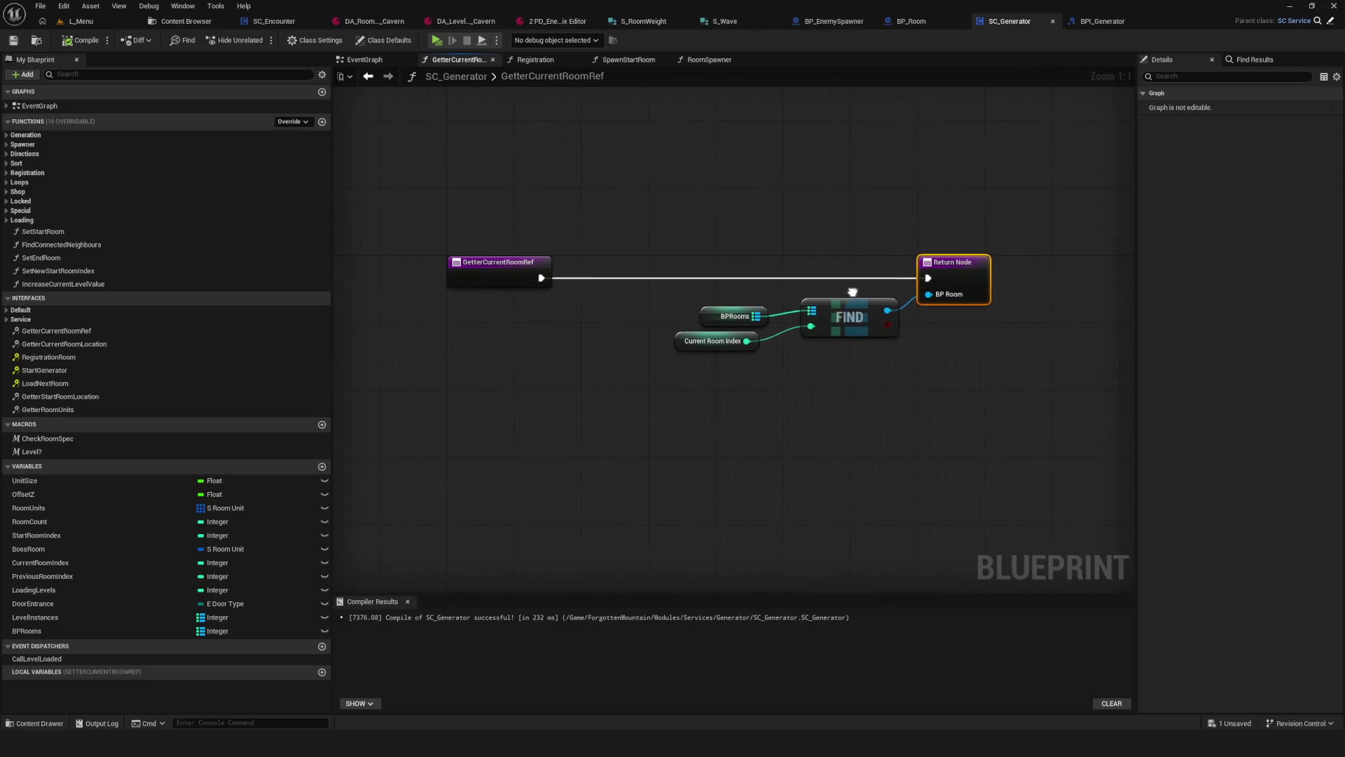
{"action": "left_click", "coordinate": [364, 60]}
{"action": "left_click_drag", "start_coordinate": [584, 373], "coordinate": [588, 314]}
{"action": "scroll", "coordinate": [640, 261], "scroll_direction": "up", "scroll_amount": 5}
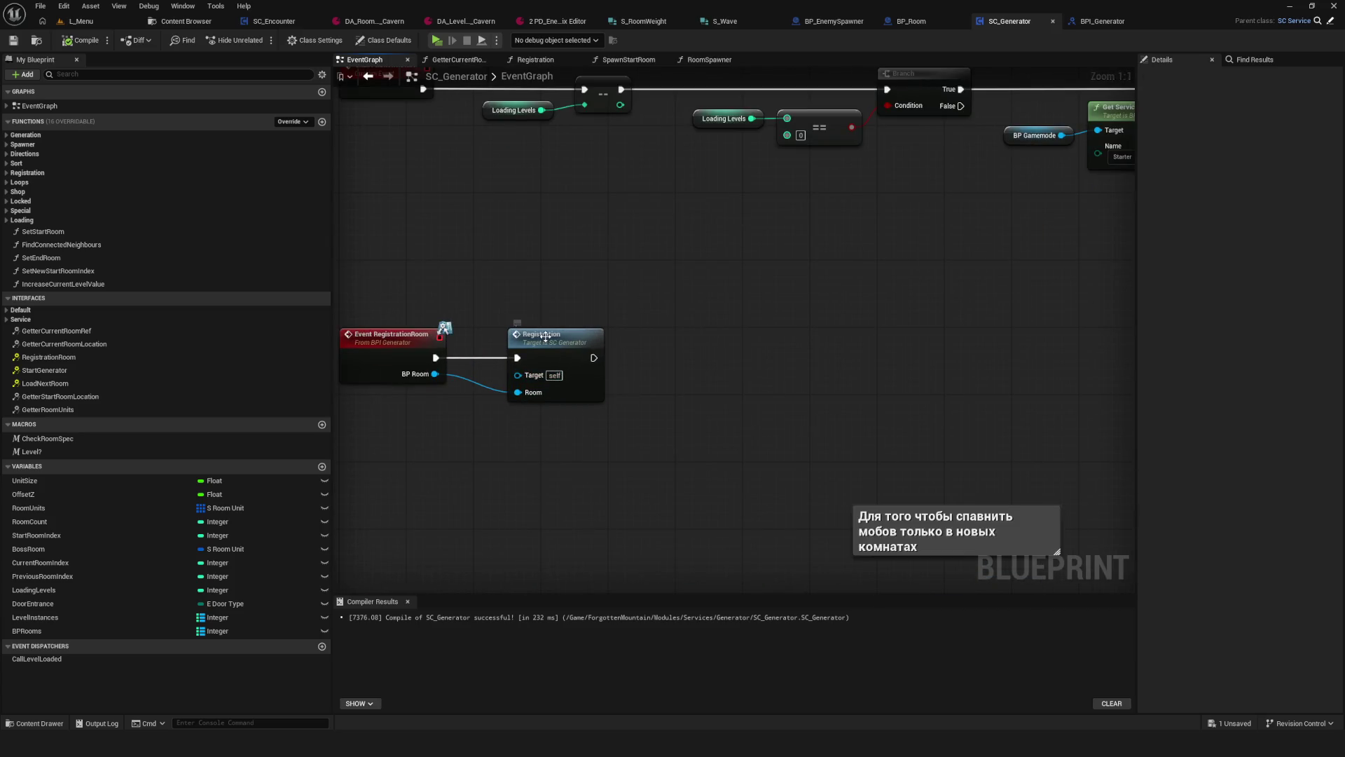
{"action": "double_click", "coordinate": [554, 337]}
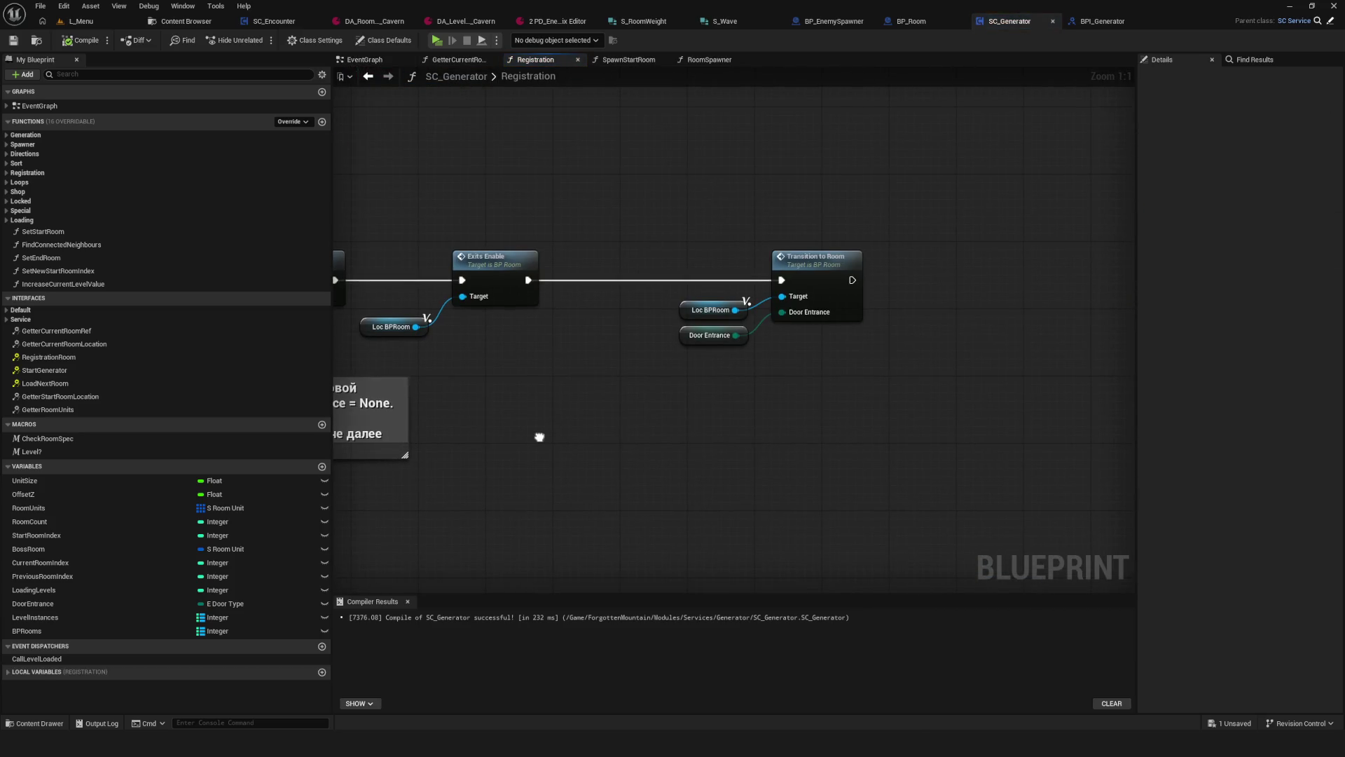
{"action": "left_click_drag", "start_coordinate": [540, 436], "coordinate": [657, 313]}
{"action": "left_click_drag", "start_coordinate": [637, 220], "coordinate": [802, 369]}
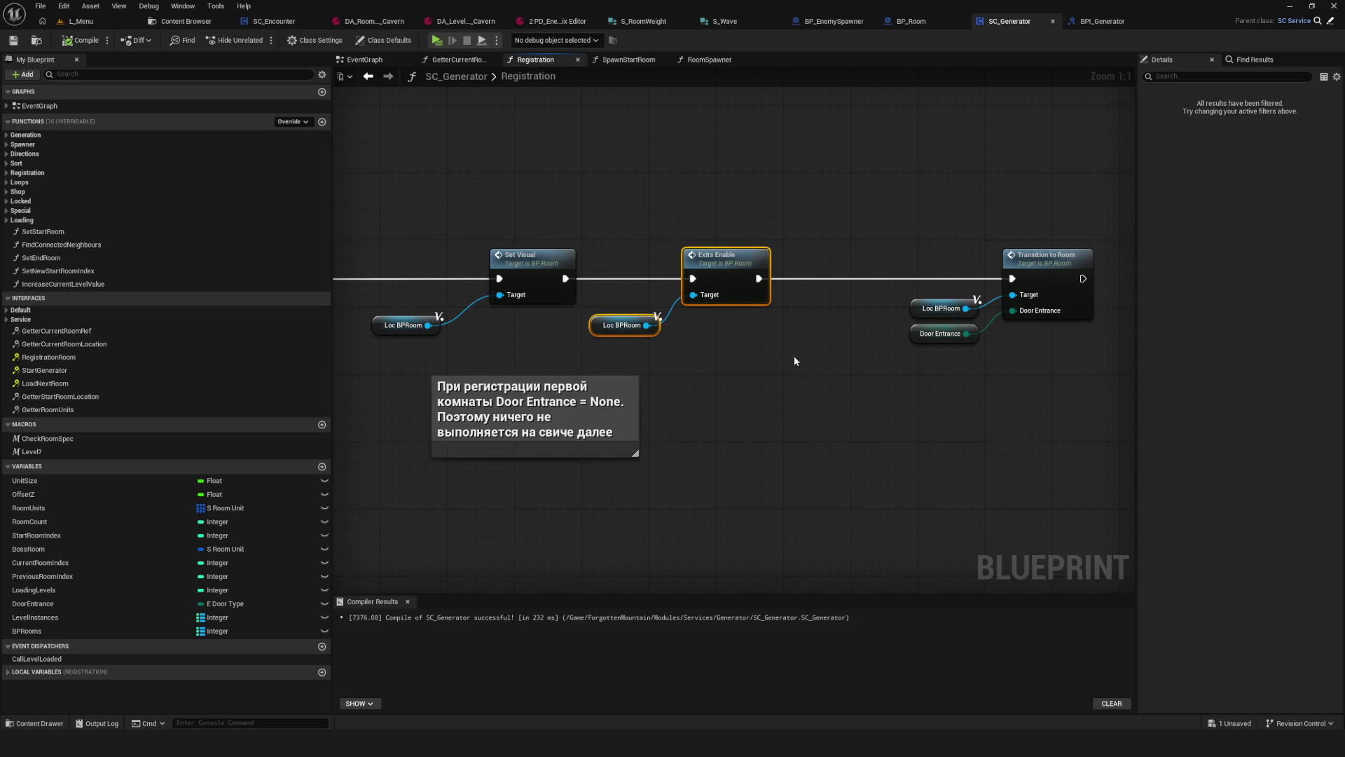
{"action": "left_click_drag", "start_coordinate": [701, 269], "coordinate": [759, 269]}
{"action": "scroll", "coordinate": [574, 284], "scroll_direction": "up", "scroll_amount": 1}
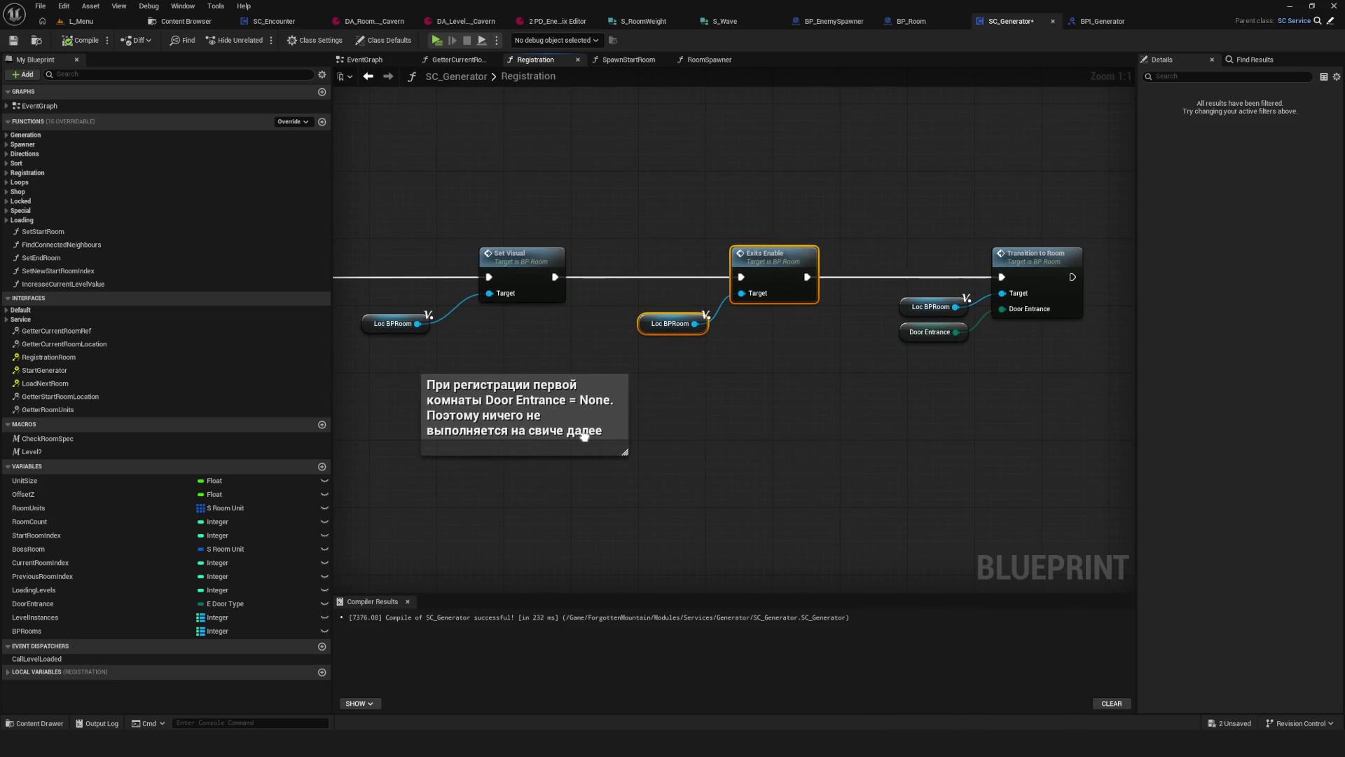
Step: Inspect BP_Room's SetVisual event and its Srt Visual Attributes function
{"action": "double_click", "coordinate": [517, 258]}
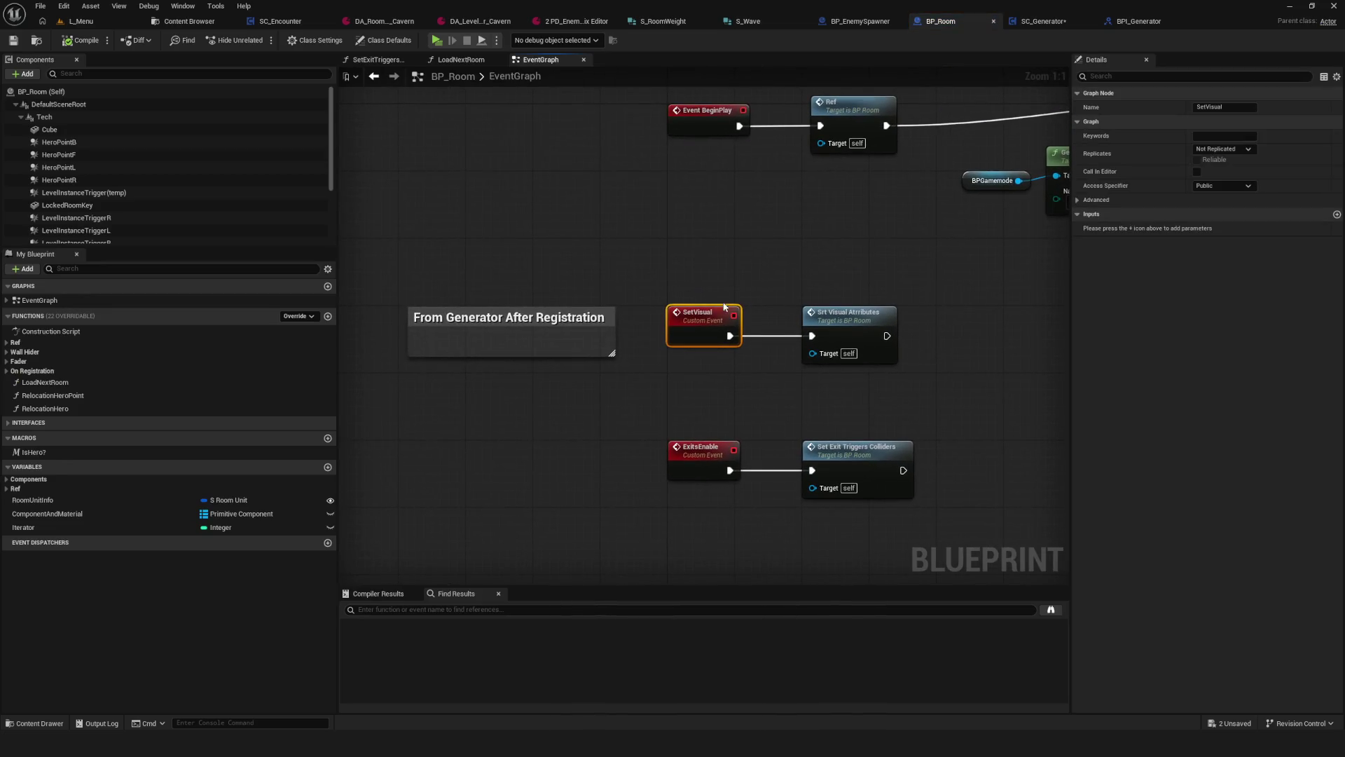
{"action": "left_click_drag", "start_coordinate": [571, 263], "coordinate": [298, 198]}
{"action": "double_click", "coordinate": [571, 260]}
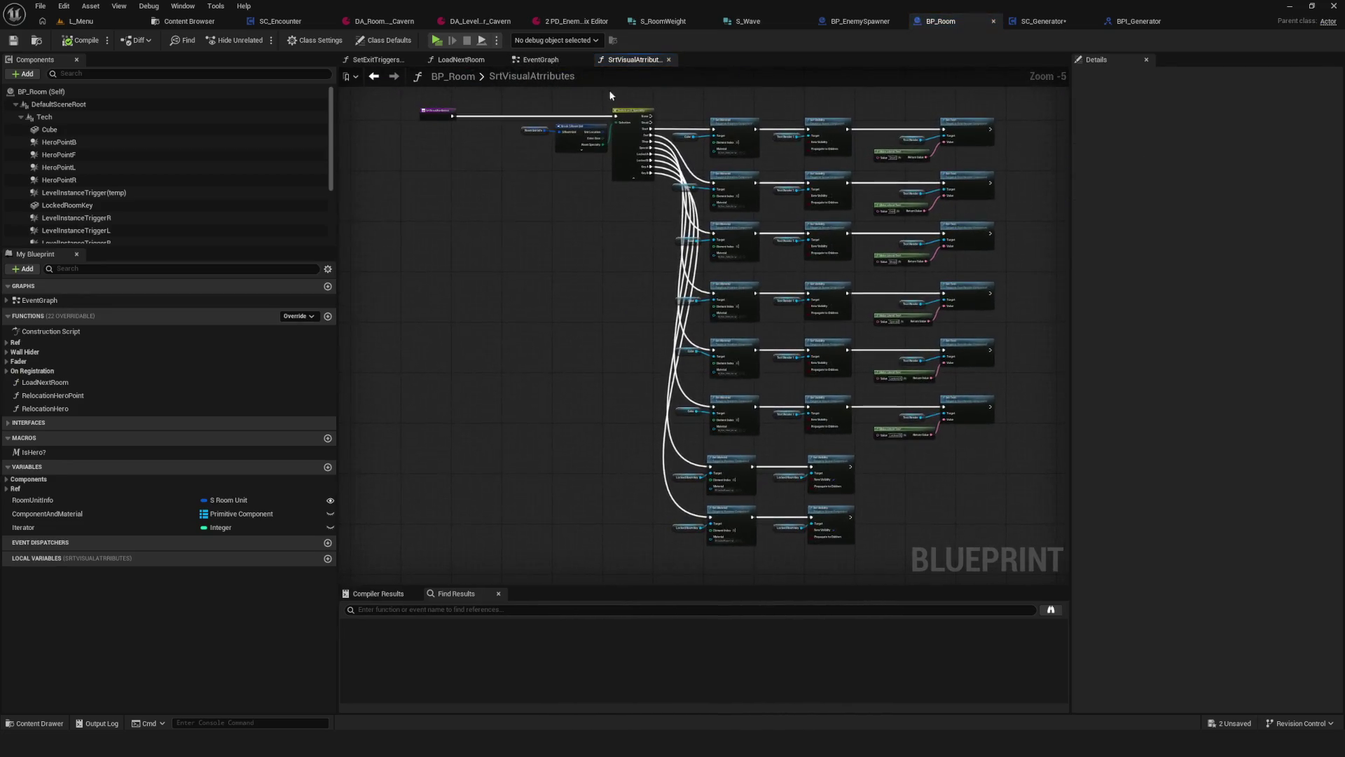
{"action": "scroll", "coordinate": [615, 99], "scroll_direction": "up", "scroll_amount": 5}
{"action": "mouse_move", "coordinate": [977, 72]}
{"action": "left_mouse_down"}
{"action": "mouse_move", "coordinate": [955, 114]}
{"action": "mouse_move", "coordinate": [658, 111]}
{"action": "left_mouse_up"}
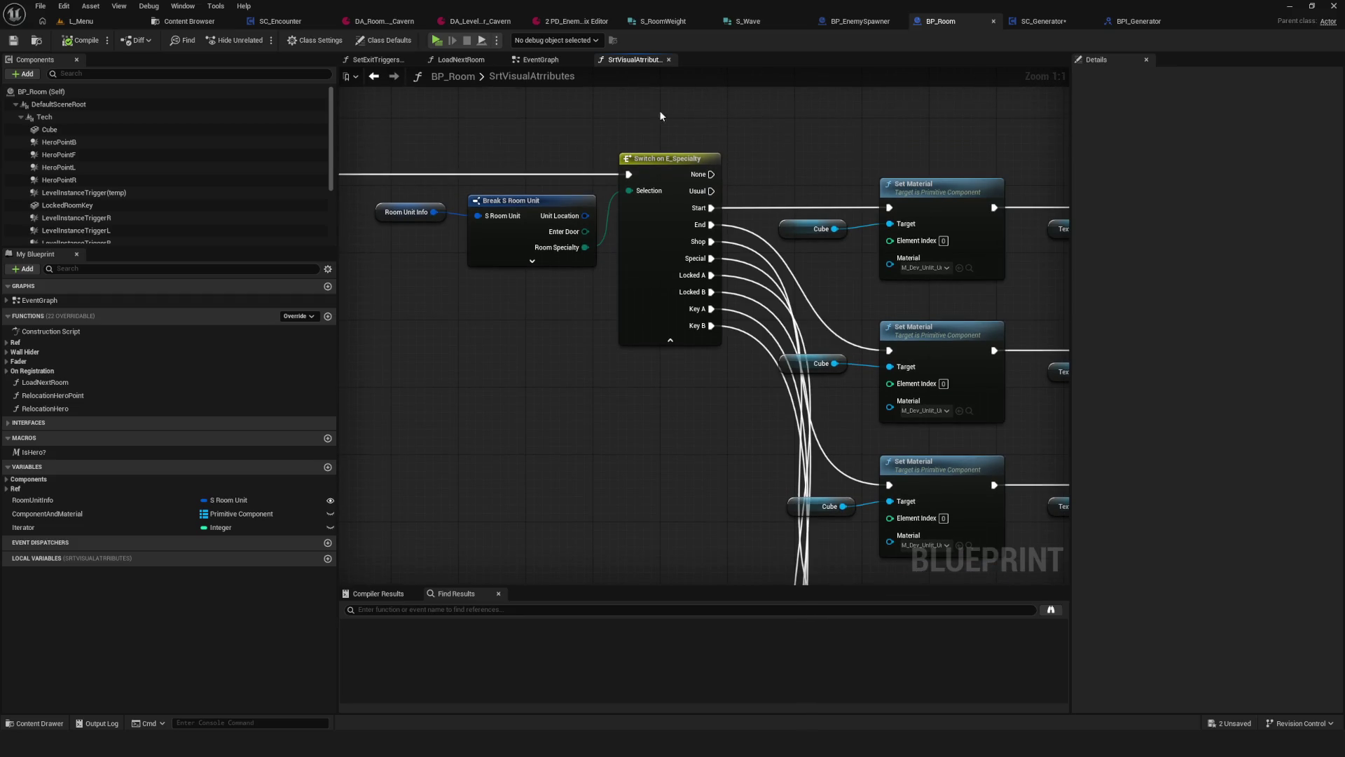
Step: Glance through SC_Encounter and BP_EnemySpawner, then return to SC_Generator's Registration graph
{"action": "left_click", "coordinate": [280, 21]}
{"action": "scroll", "coordinate": [693, 164], "scroll_direction": "down", "scroll_amount": 2}
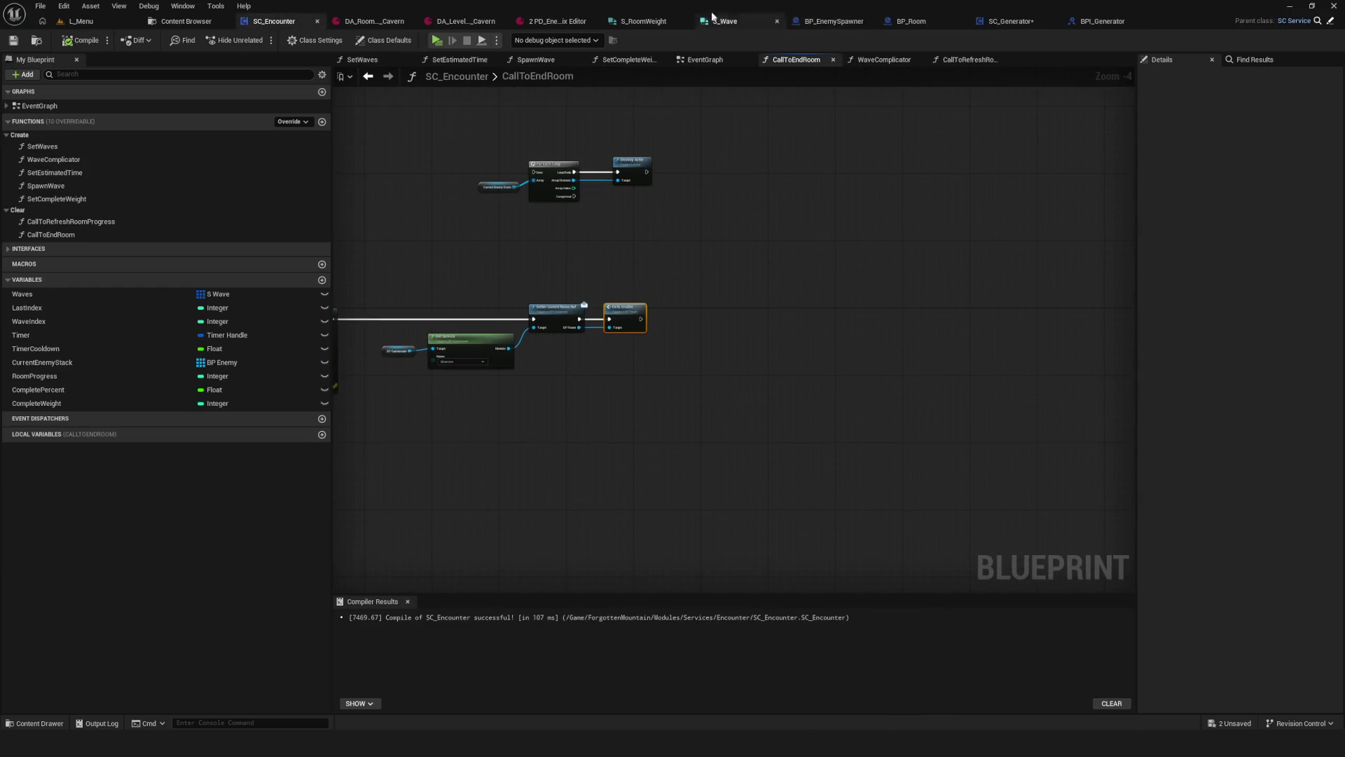
{"action": "left_click", "coordinate": [824, 21]}
{"action": "scroll", "coordinate": [833, 266], "scroll_direction": "down", "scroll_amount": 4}
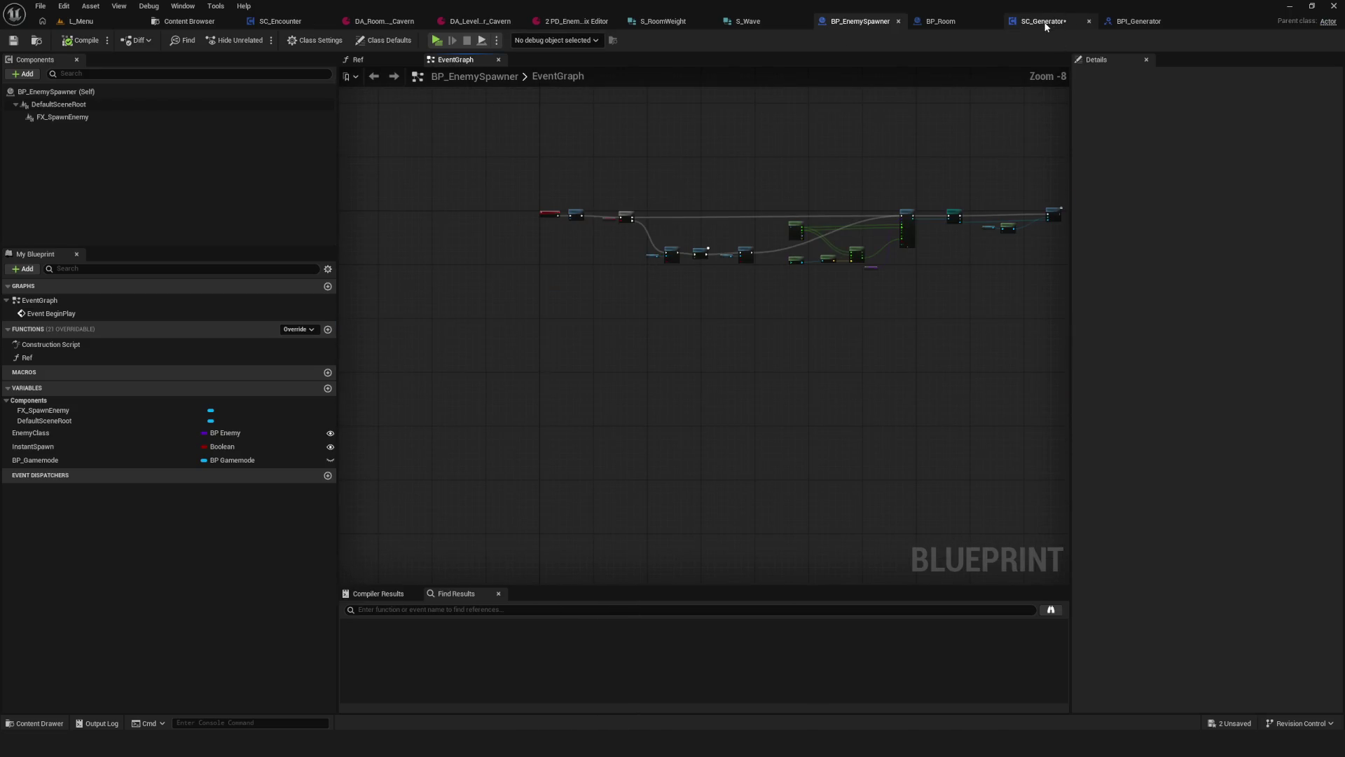
{"action": "left_click", "coordinate": [1013, 21]}
{"action": "mouse_move", "coordinate": [568, 302]}
{"action": "left_mouse_down"}
{"action": "mouse_move", "coordinate": [428, 299]}
{"action": "mouse_move", "coordinate": [458, 299]}
{"action": "left_mouse_up"}
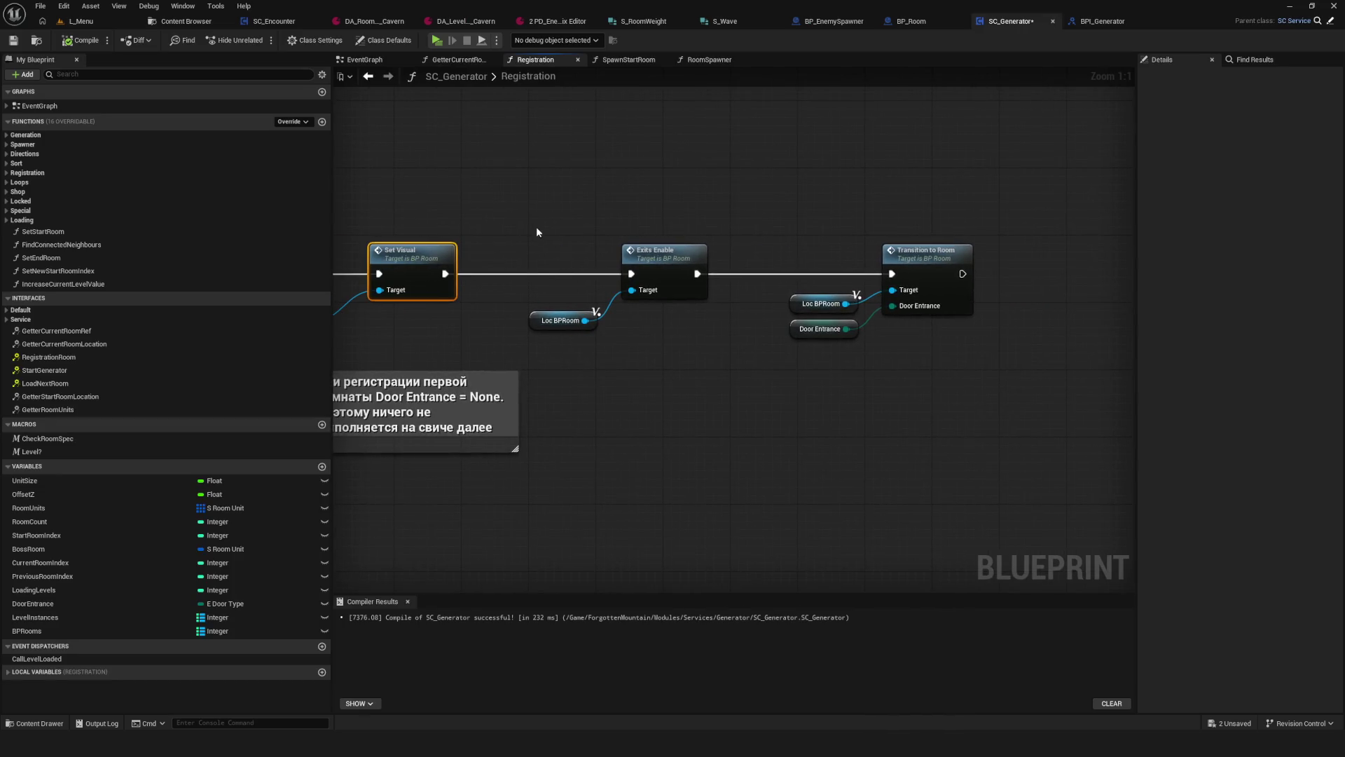
Step: Move Exits Enable and Loc BPRoom up out of the chain and slide Transition to Room toward Set Visual
{"action": "left_click_drag", "start_coordinate": [522, 340], "coordinate": [649, 290]}
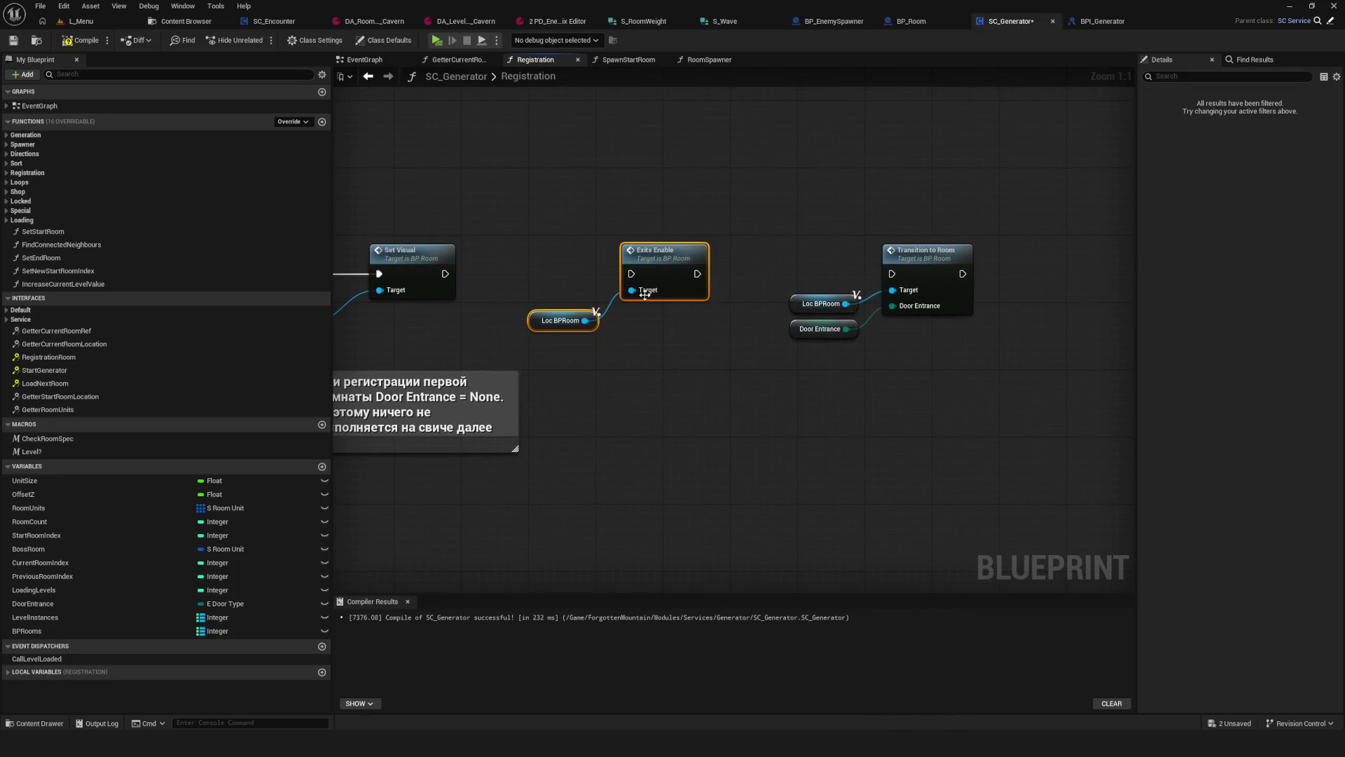
{"action": "left_click_drag", "start_coordinate": [648, 260], "coordinate": [699, 118]}
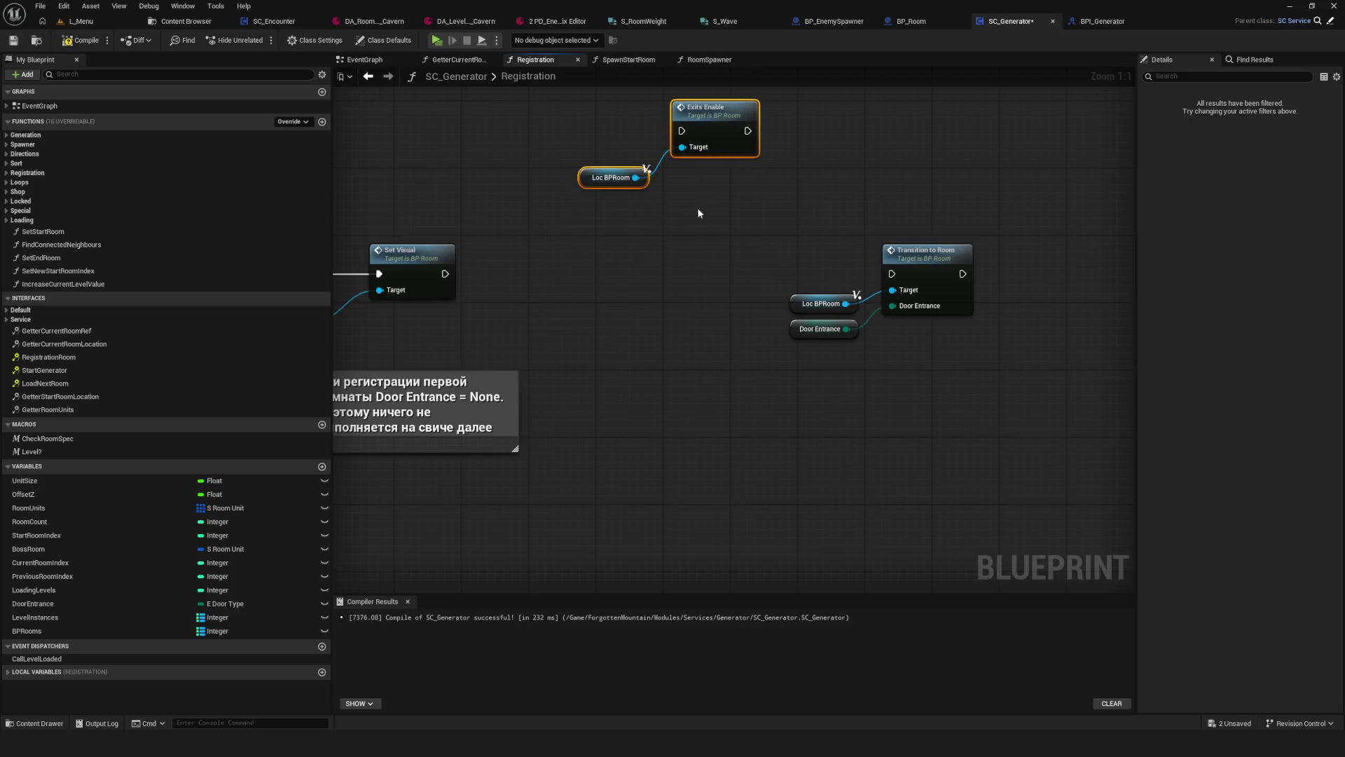
{"action": "left_click_drag", "start_coordinate": [700, 216], "coordinate": [979, 387]}
{"action": "mouse_move", "coordinate": [933, 260]}
{"action": "left_mouse_down"}
{"action": "mouse_move", "coordinate": [776, 280]}
{"action": "mouse_move", "coordinate": [774, 264]}
{"action": "left_mouse_up"}
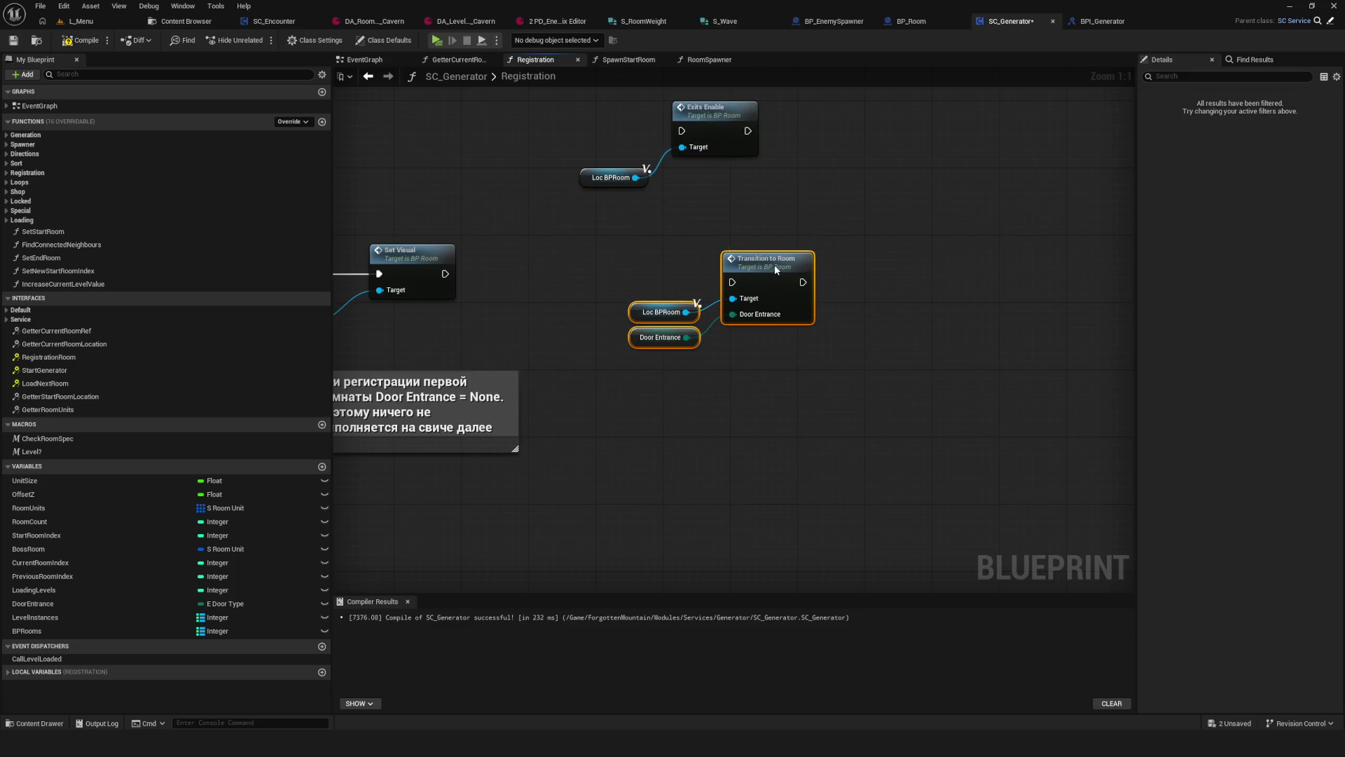
{"action": "key", "text": "Escape"}
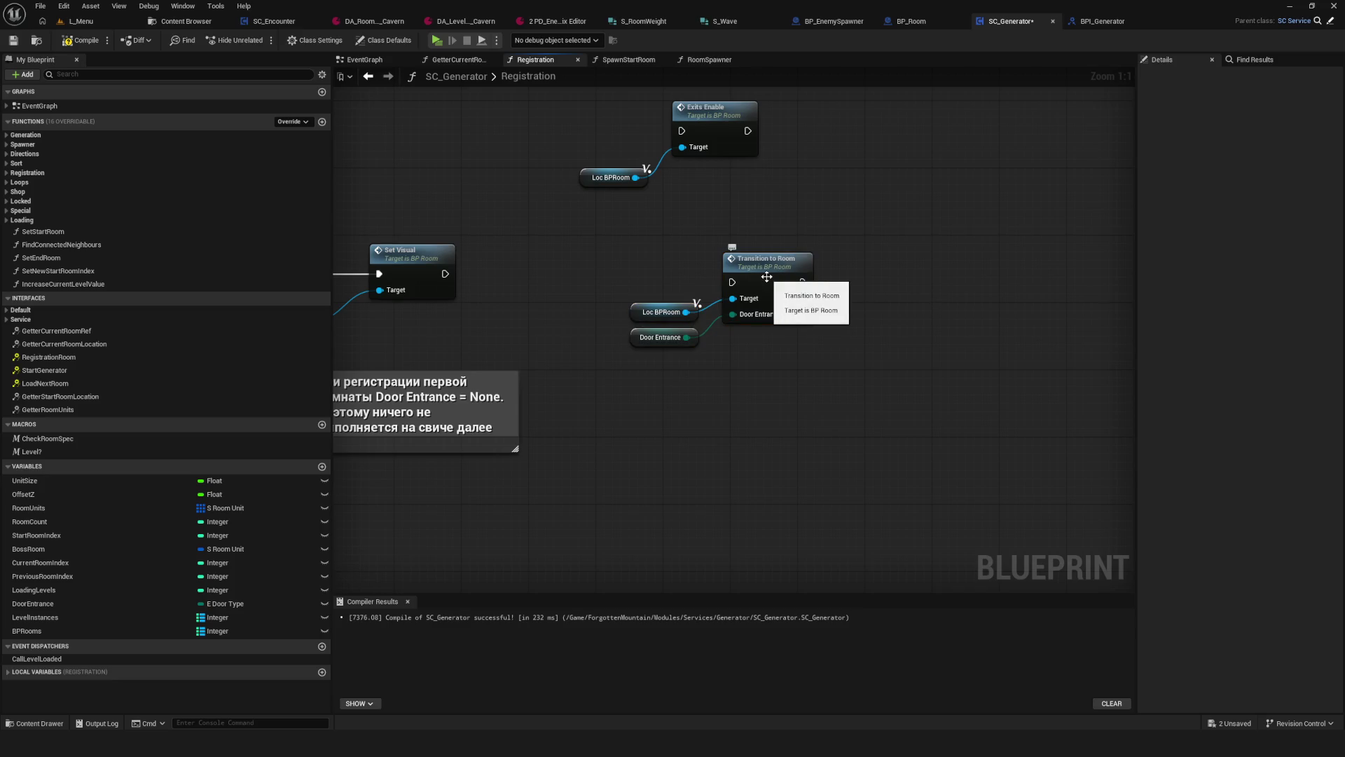
Step: Check the TransitionToRoom event in BP_Room and save BP_Room
{"action": "double_click", "coordinate": [766, 277]}
{"action": "scroll", "coordinate": [552, 387], "scroll_direction": "down", "scroll_amount": 10}
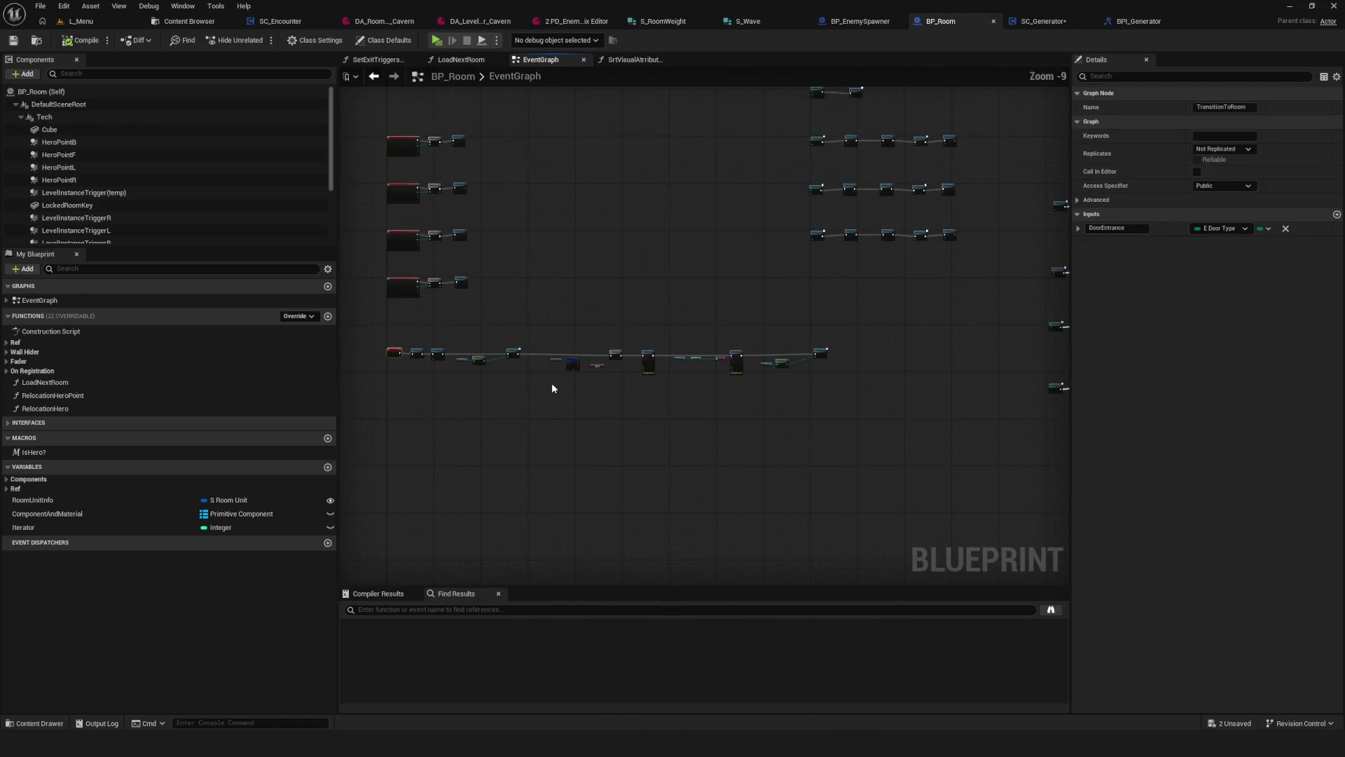
{"action": "scroll", "coordinate": [552, 388], "scroll_direction": "up", "scroll_amount": 5}
{"action": "left_click", "coordinate": [13, 40]}
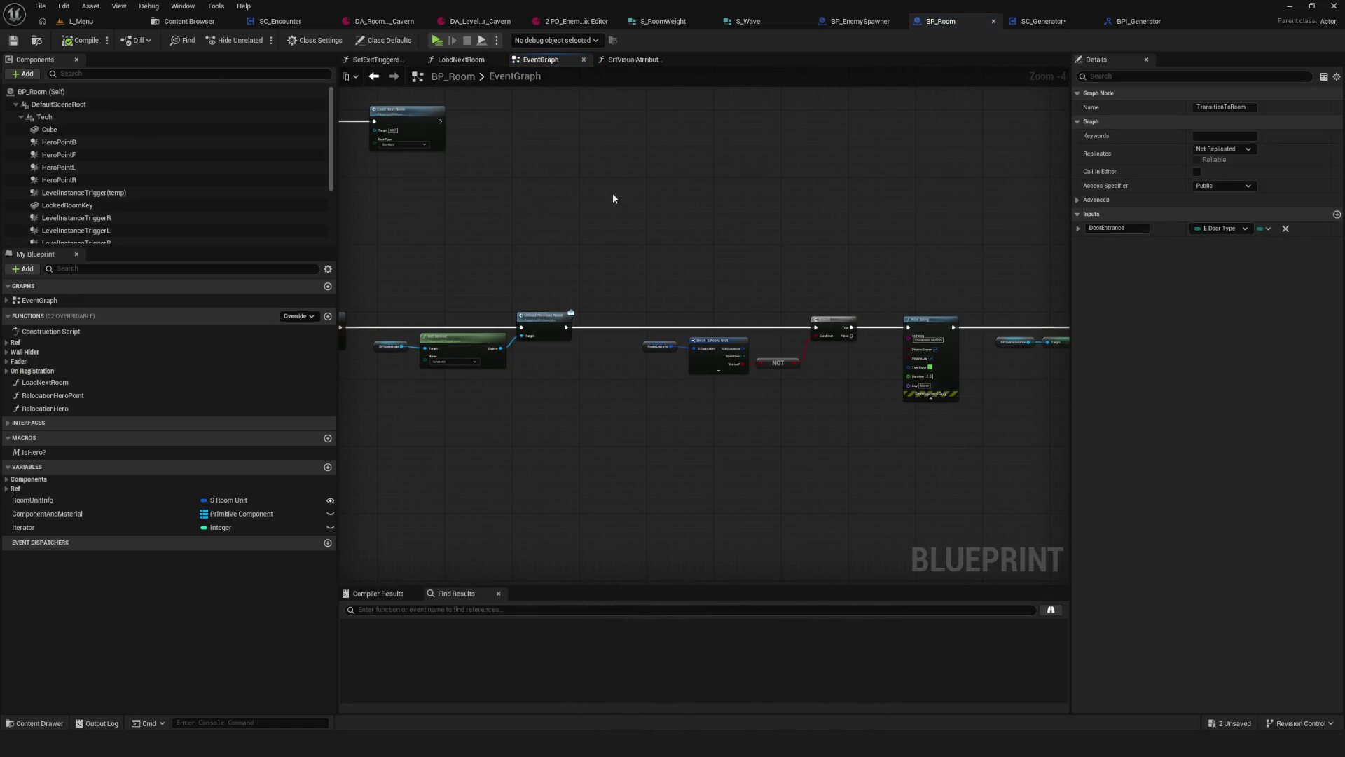
Step: Wire Set Visual's exec output straight into Transition to Room and save SC_Generator
{"action": "left_click", "coordinate": [187, 23]}
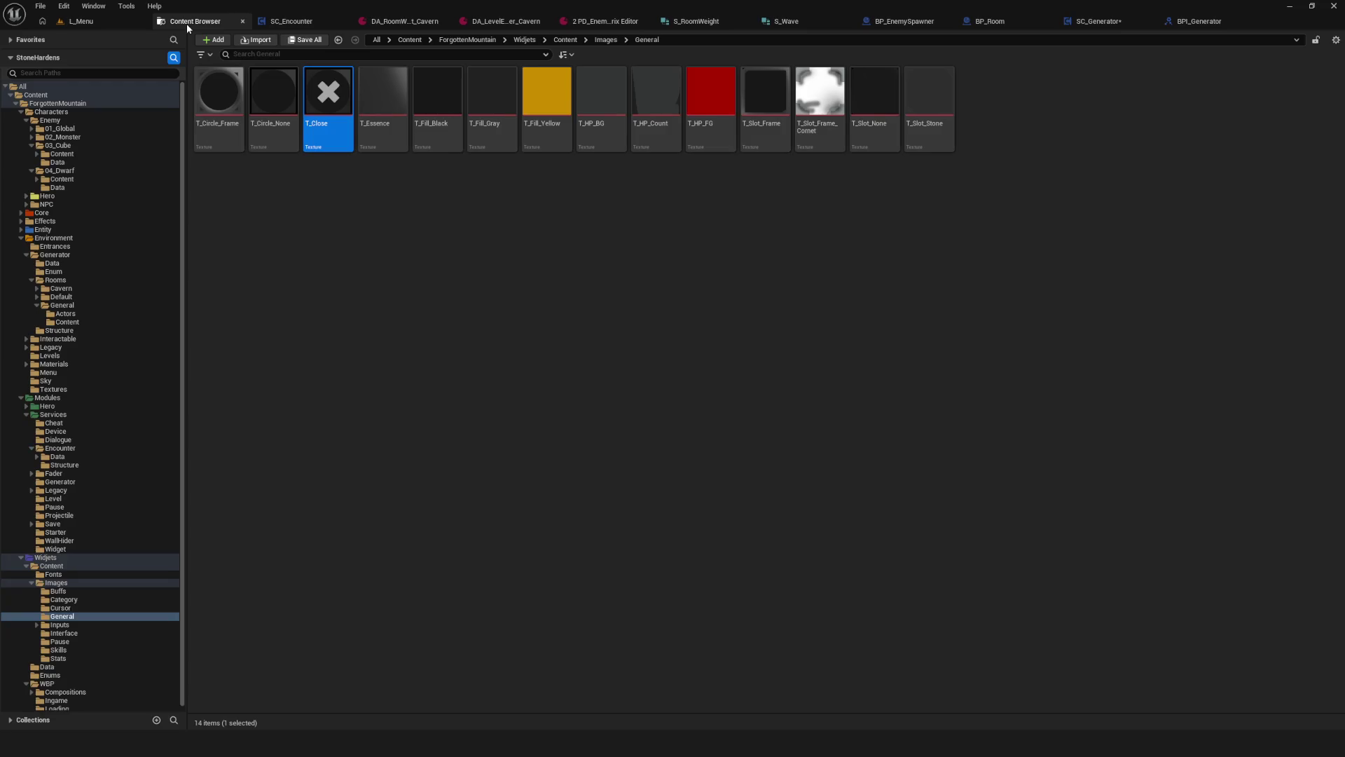
{"action": "left_click", "coordinate": [1100, 22]}
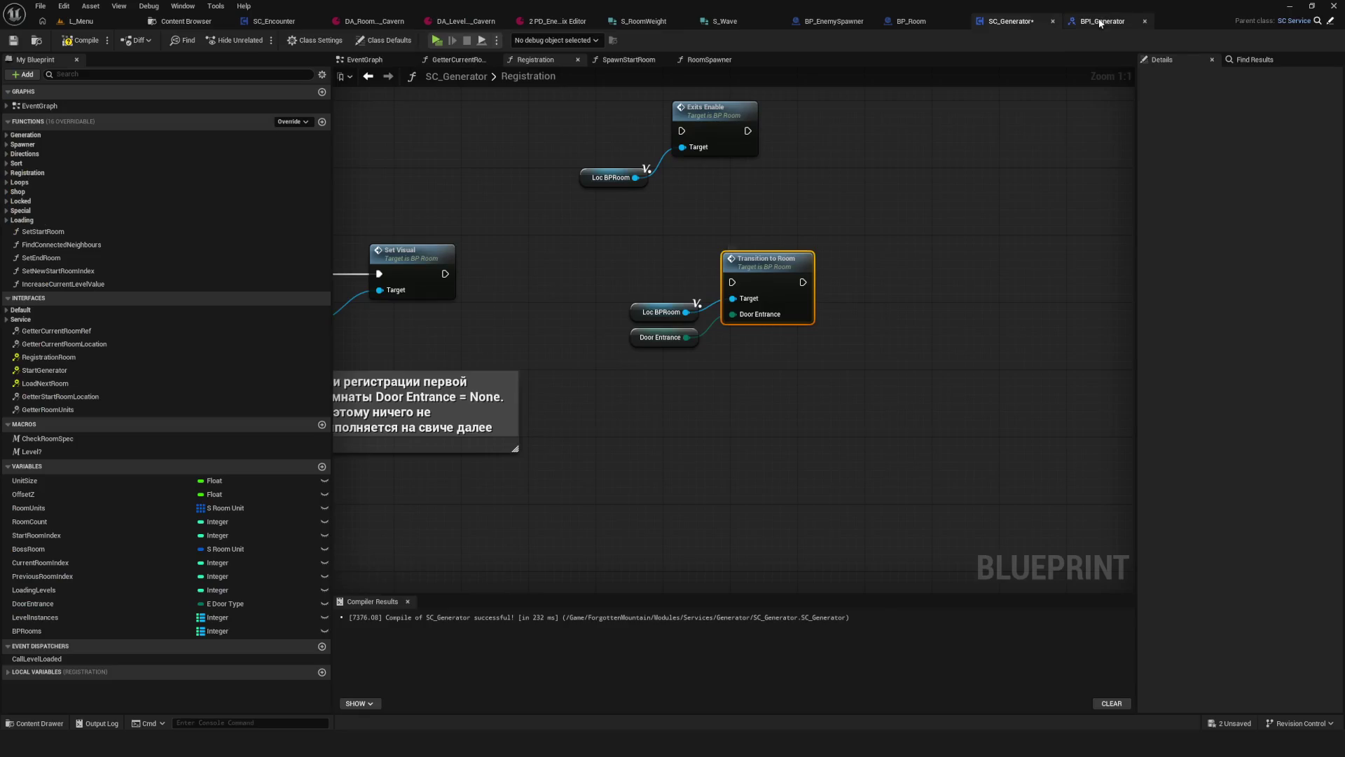
{"action": "mouse_move", "coordinate": [474, 285]}
{"action": "left_mouse_down"}
{"action": "mouse_move", "coordinate": [751, 294]}
{"action": "mouse_move", "coordinate": [803, 281]}
{"action": "left_mouse_up"}
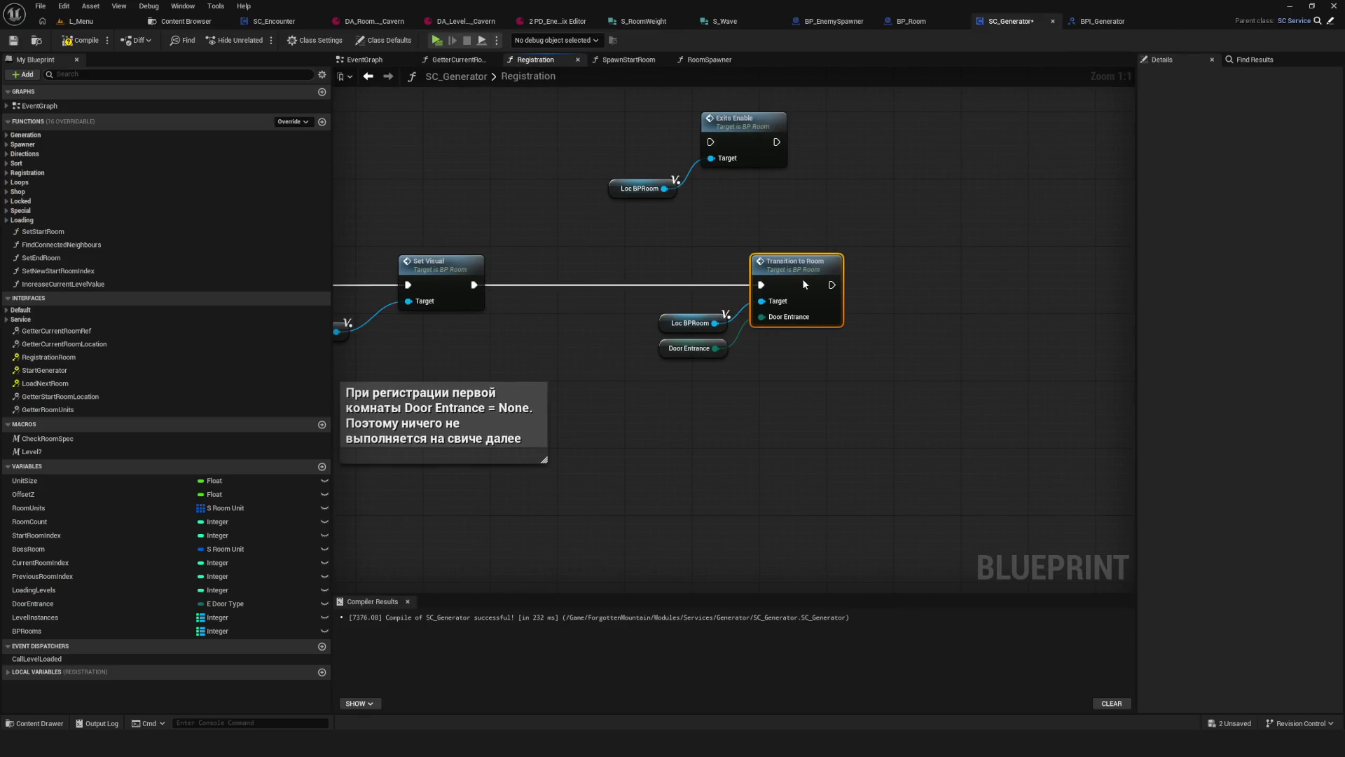
{"action": "left_click", "coordinate": [13, 41]}
Step: Launch a Play-in-Editor test, start a new game, and walk the player across the room
{"action": "left_click", "coordinate": [437, 39]}
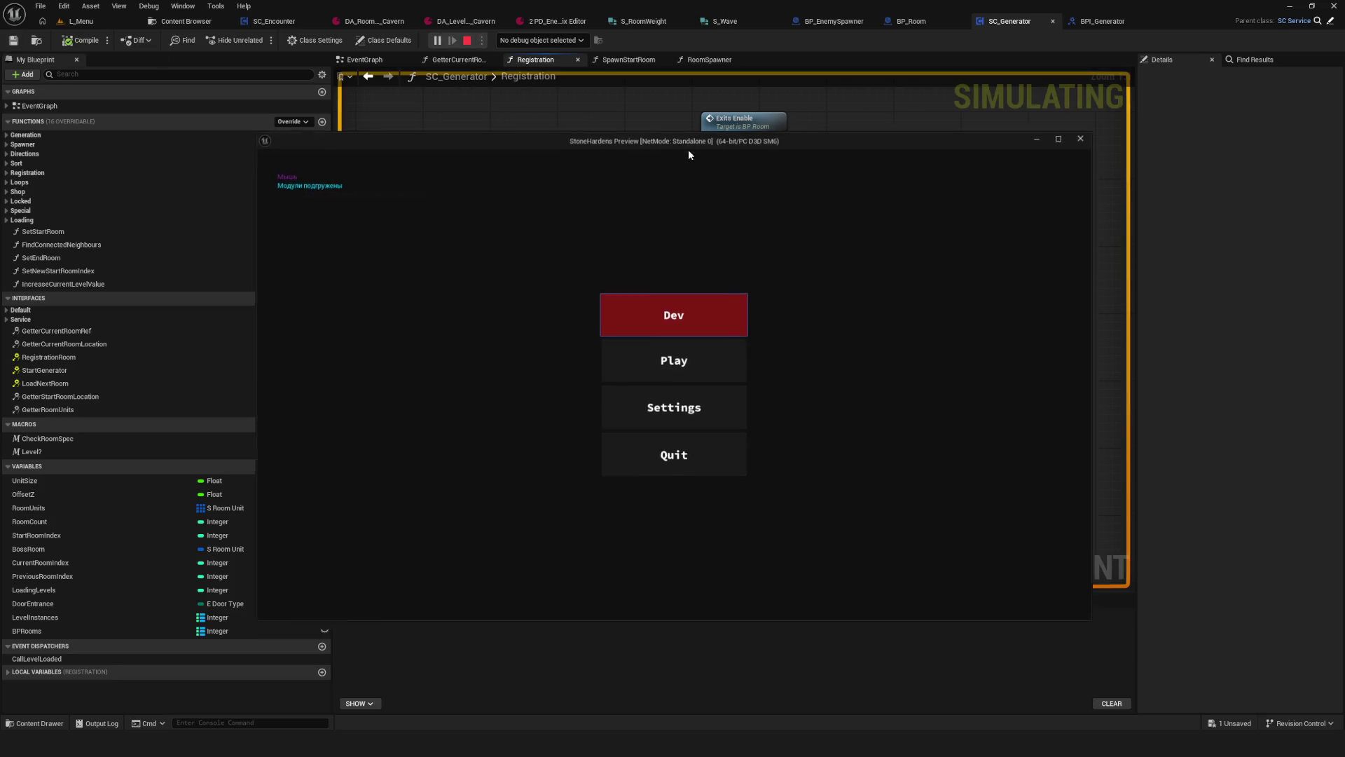
{"action": "left_click", "coordinate": [718, 365]}
{"action": "left_click", "coordinate": [692, 311]}
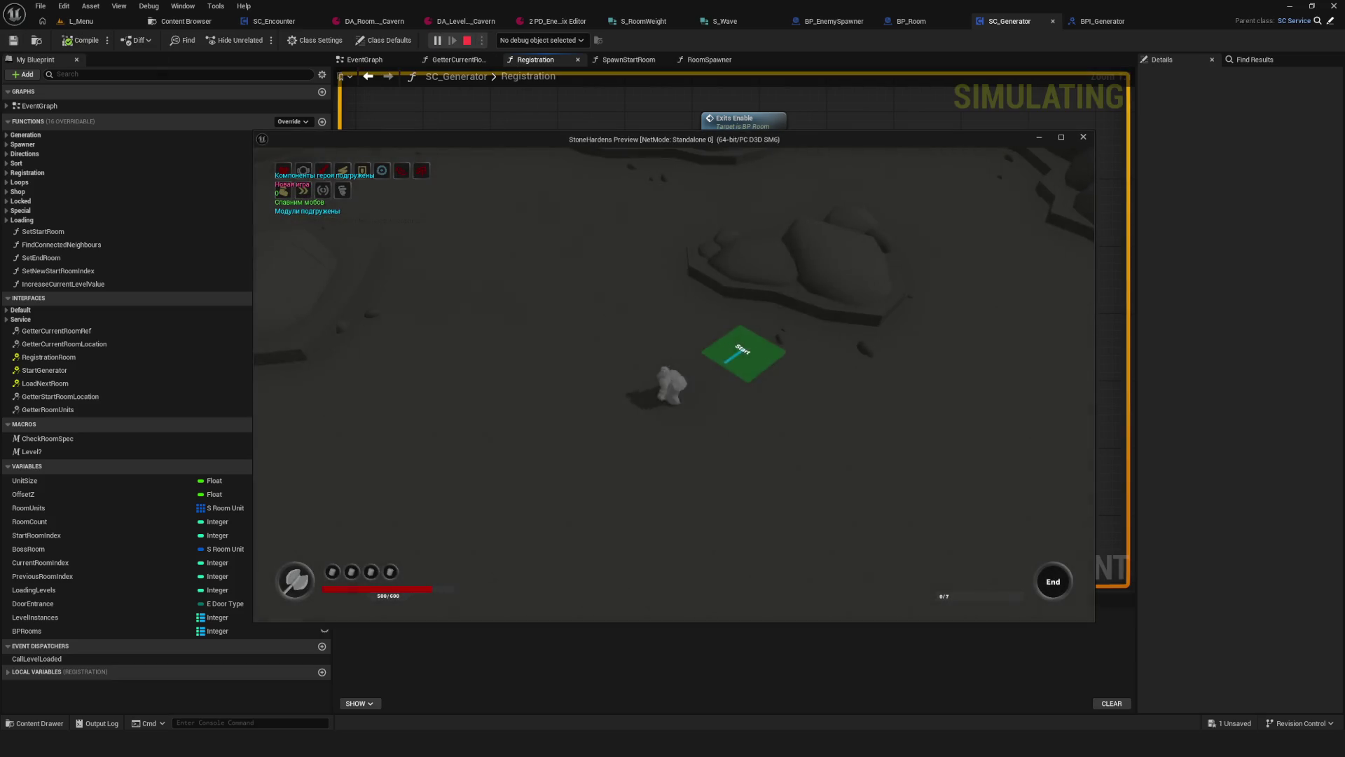
{"action": "key", "text": "d"}
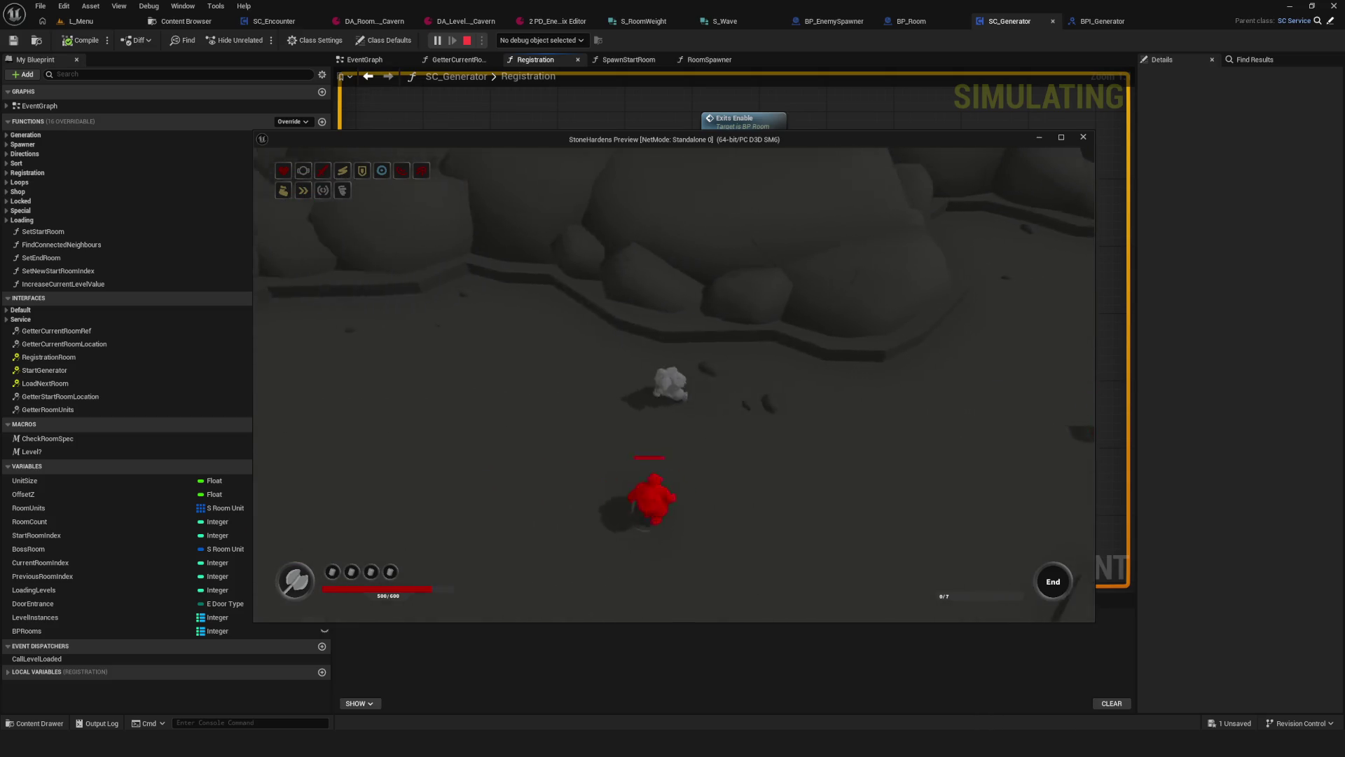
{"action": "key", "text": "s"}
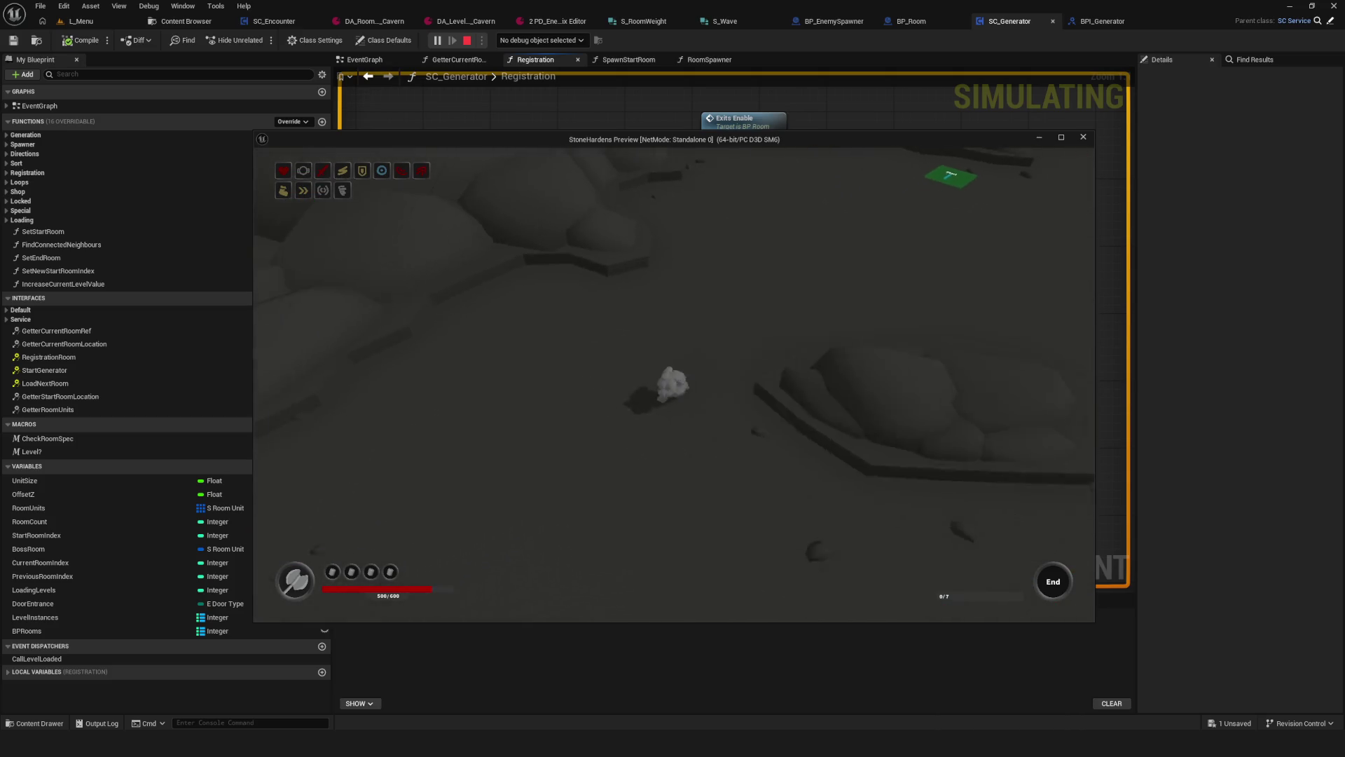
{"action": "key", "text": "s"}
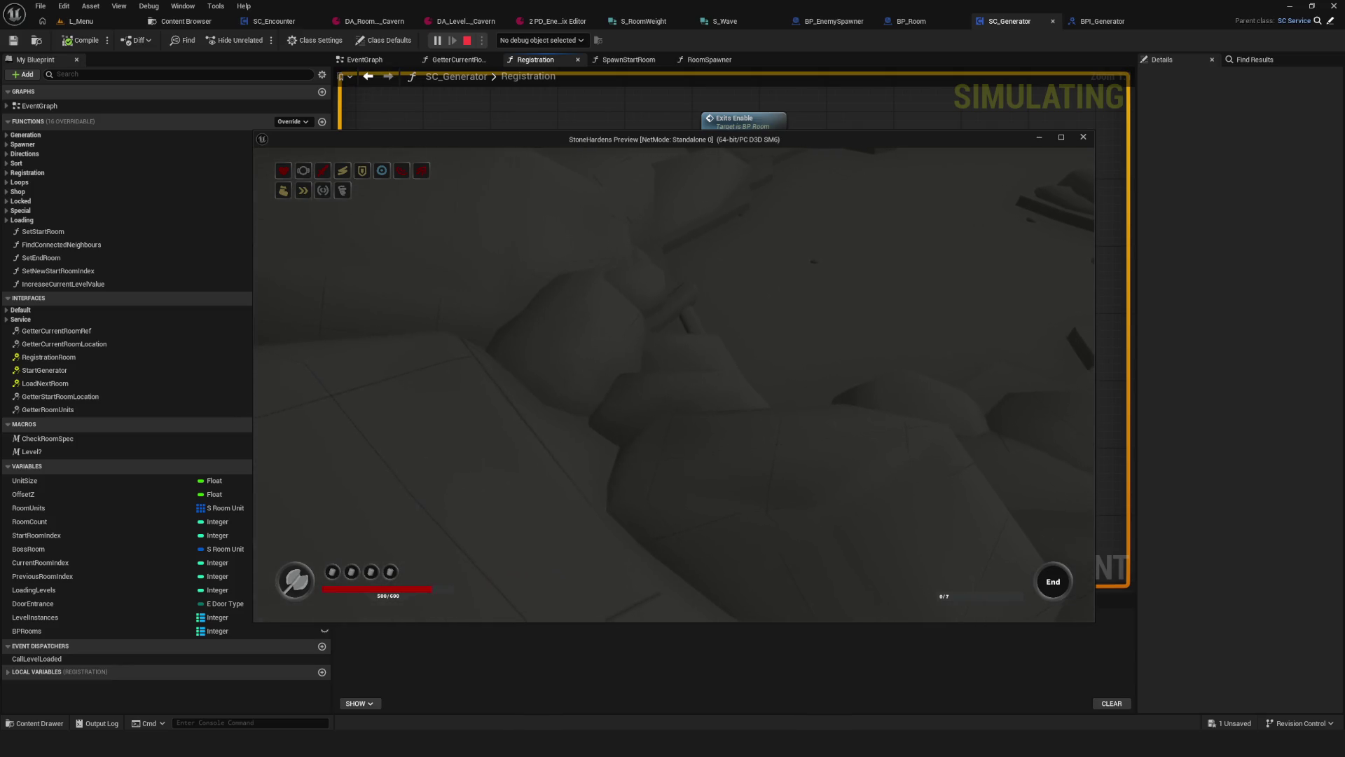
{"action": "key", "text": "s"}
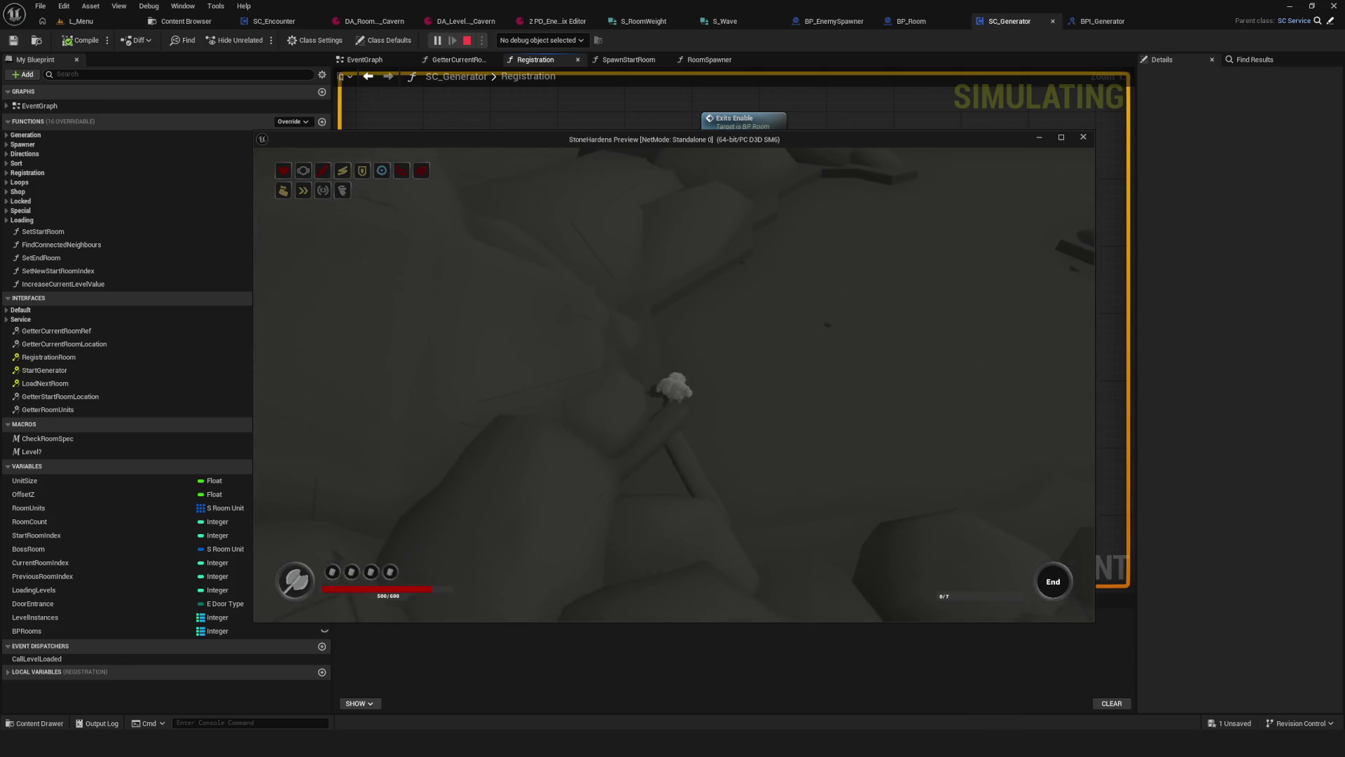
Step: Kill the red enemies, travel through the green pad into the next room, then end the session
{"action": "key", "text": "w"}
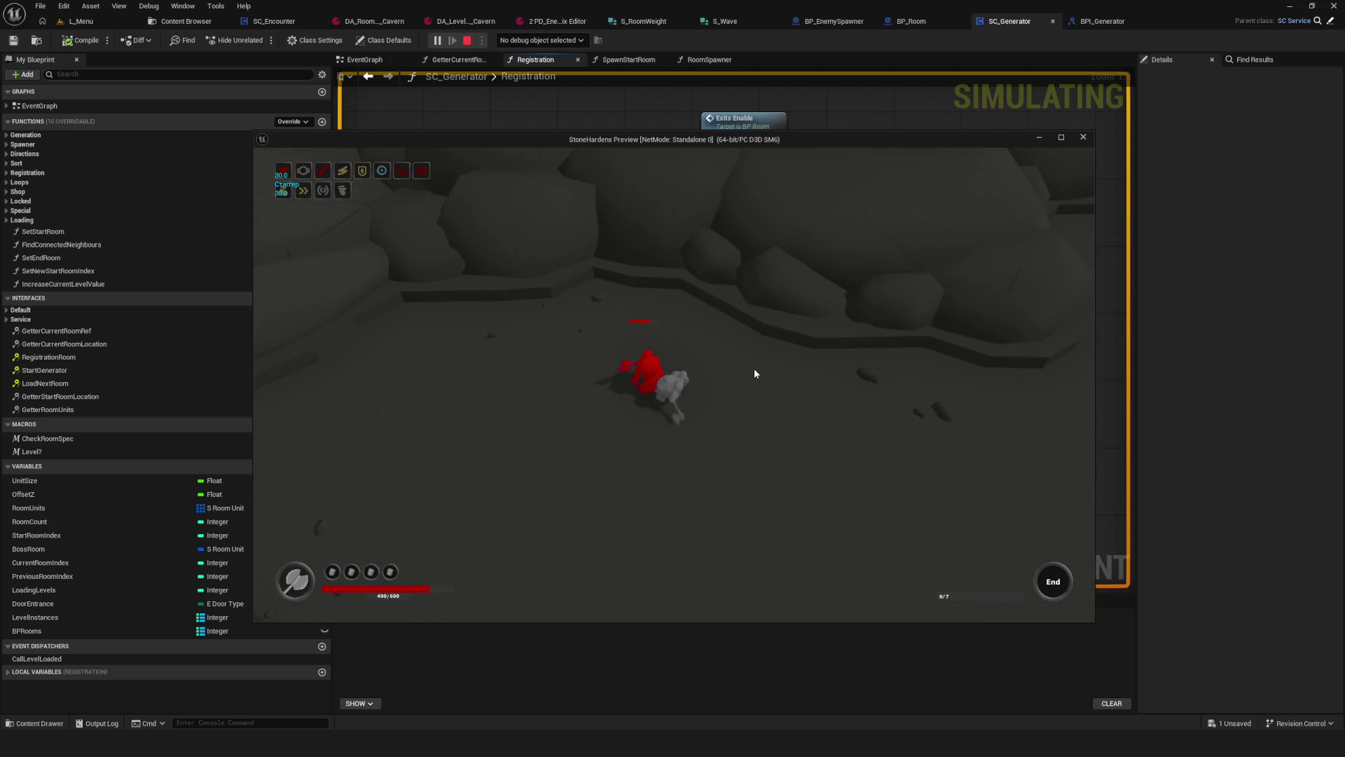
{"action": "key", "text": "w"}
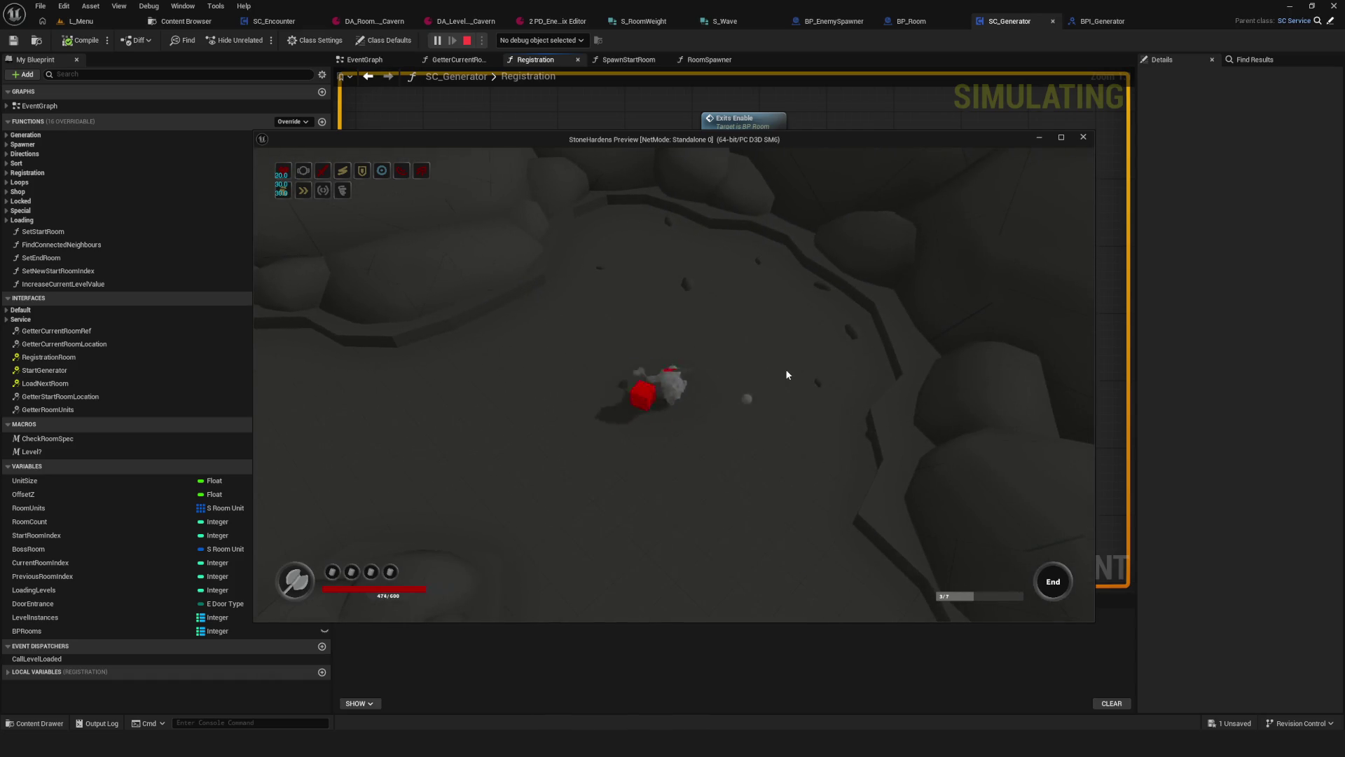
{"action": "key", "text": "w"}
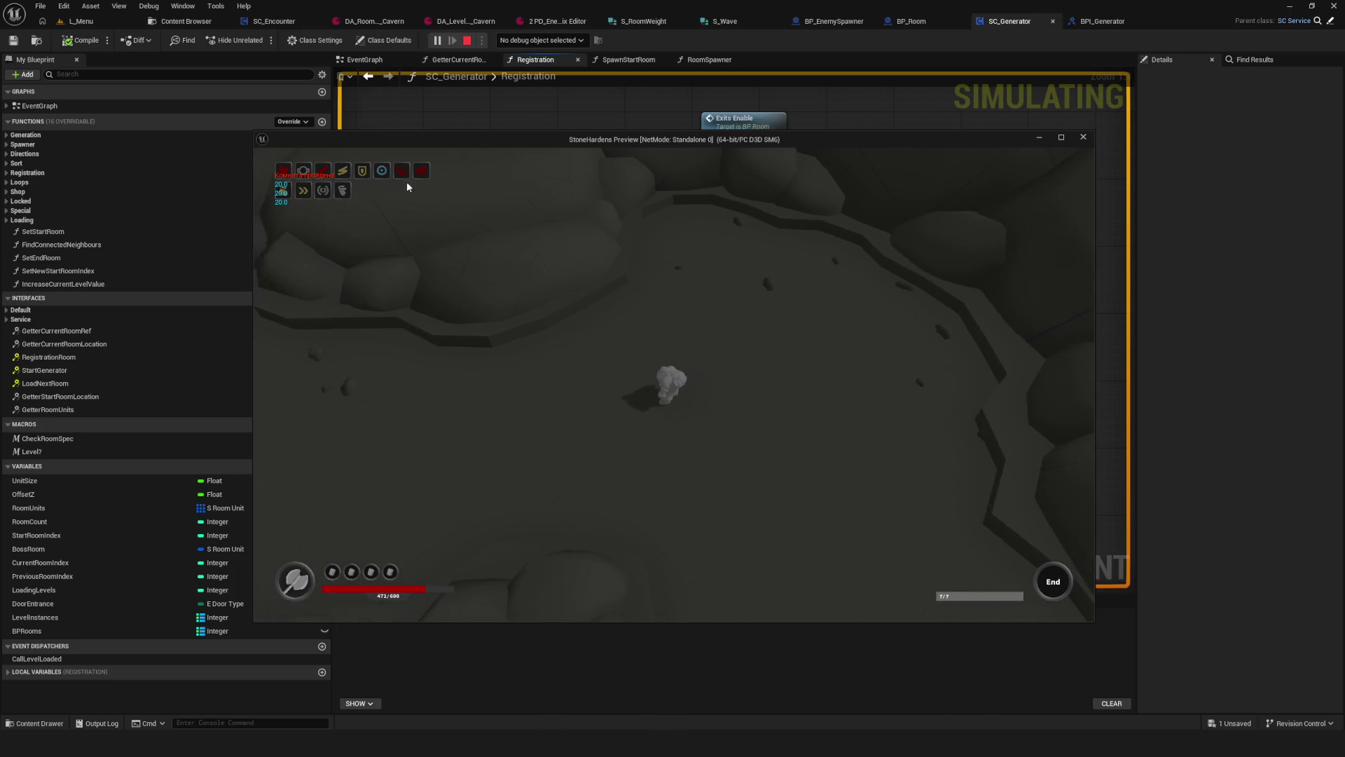
{"action": "key", "text": "s"}
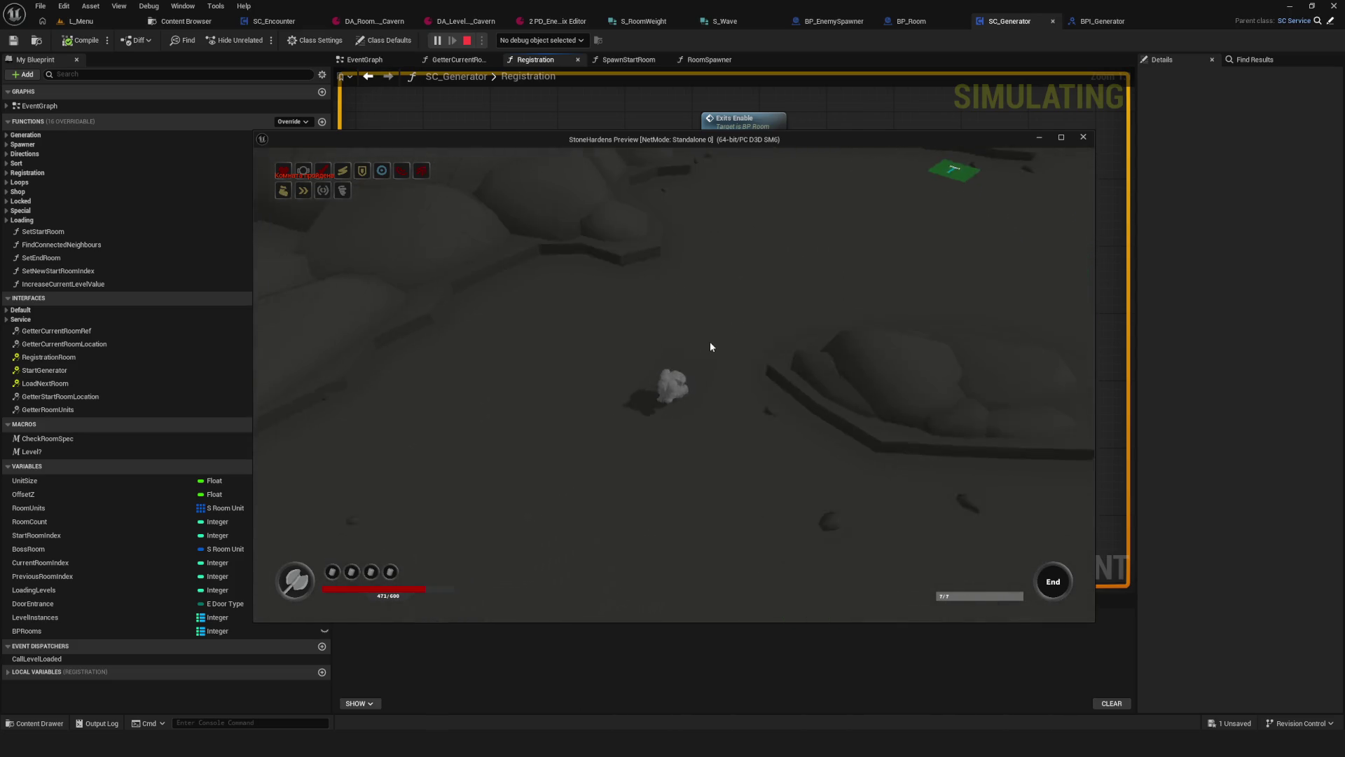
{"action": "key", "text": "w"}
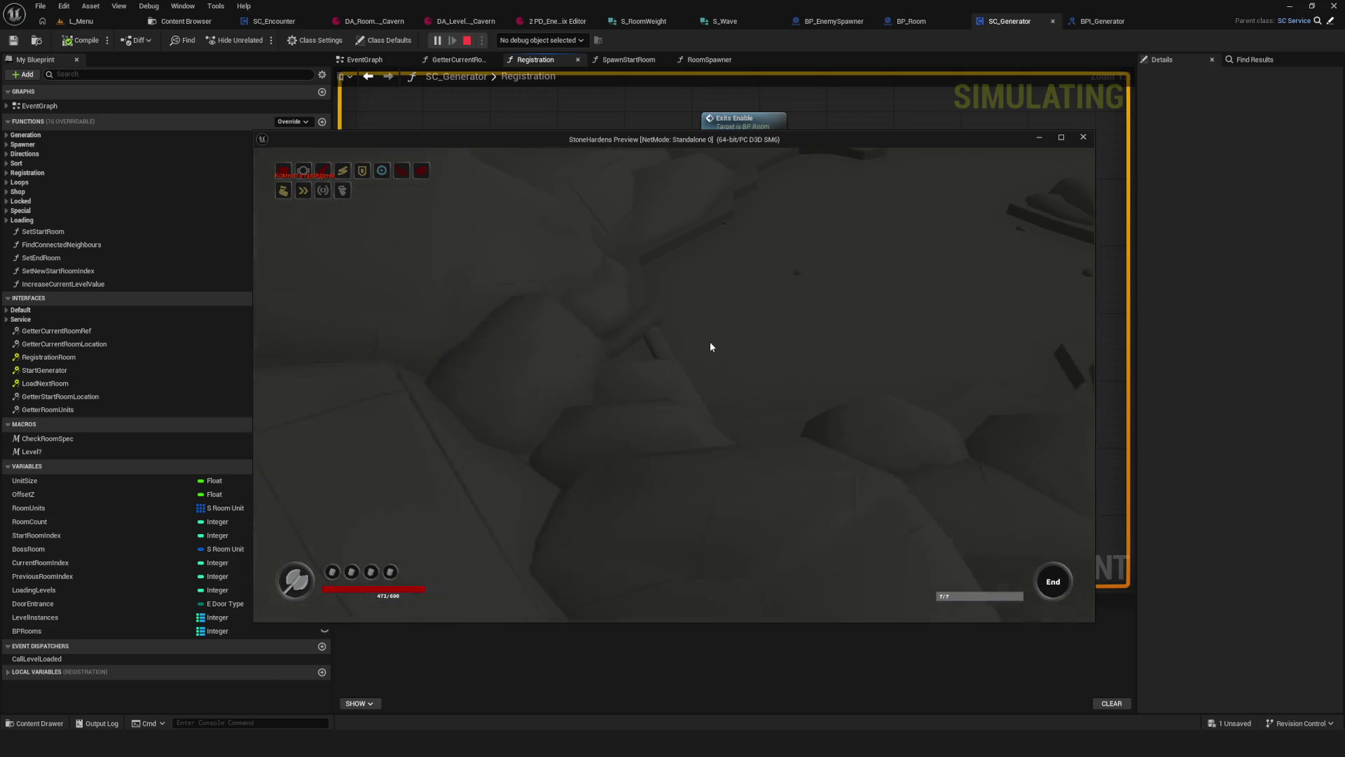
{"action": "key", "text": "w"}
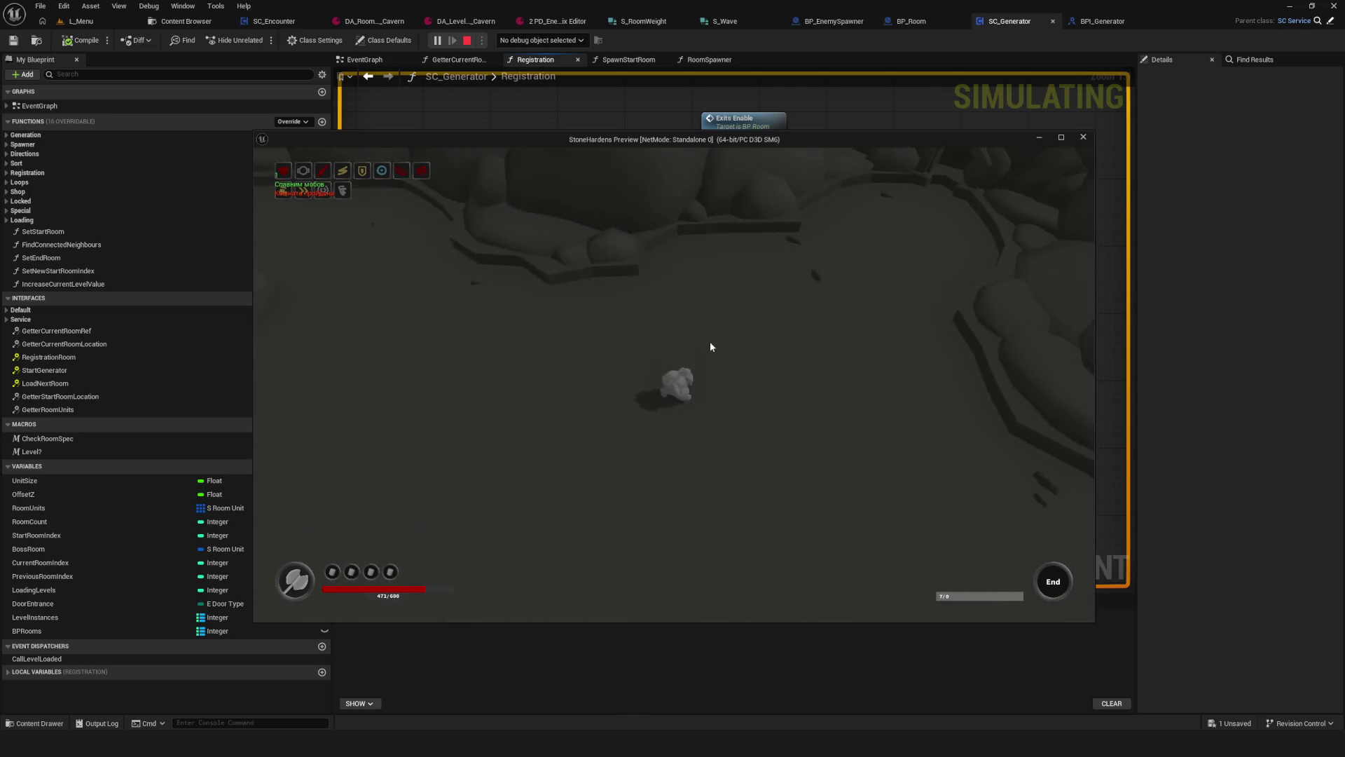
{"action": "key", "text": "w"}
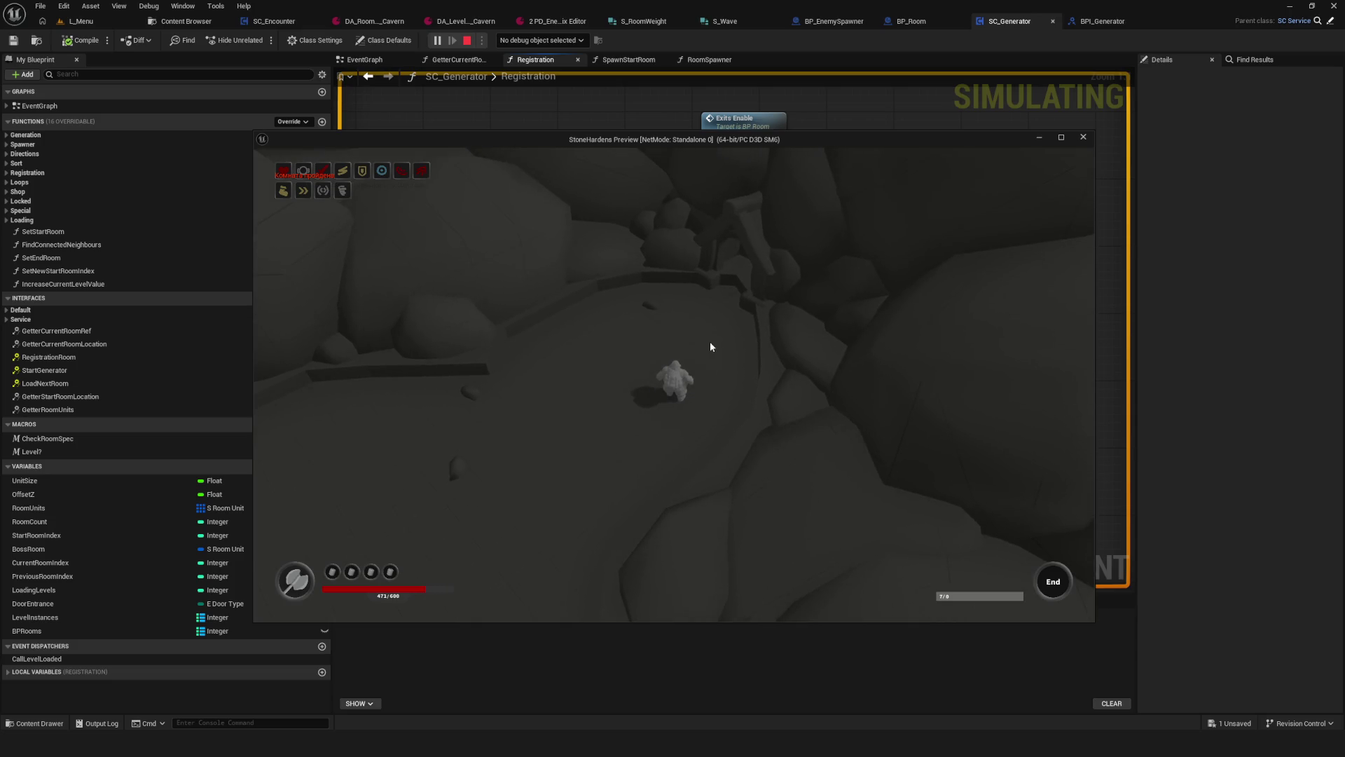
{"action": "key", "text": "Escape"}
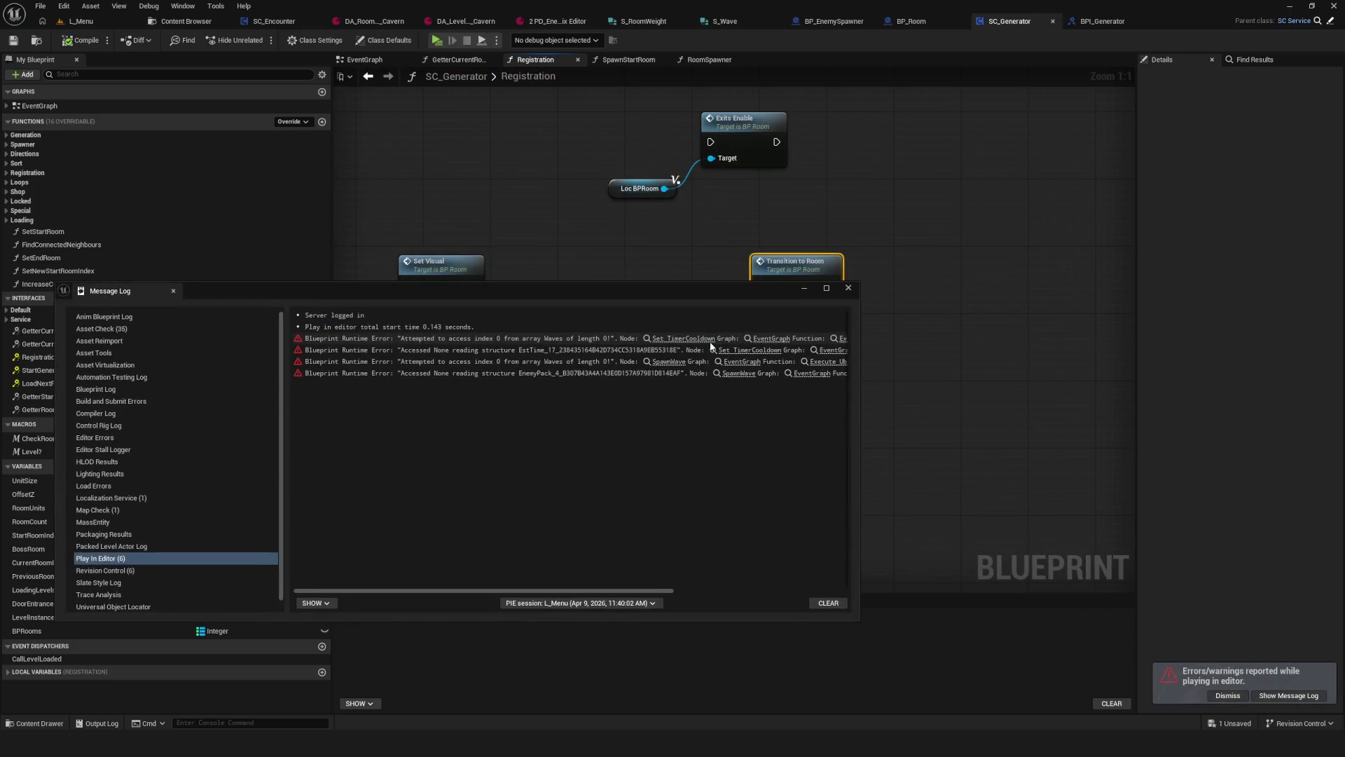
Step: Close the Message Log and save SC_Generator
{"action": "left_click", "coordinate": [848, 287]}
{"action": "scroll", "coordinate": [701, 323], "scroll_direction": "down", "scroll_amount": 4}
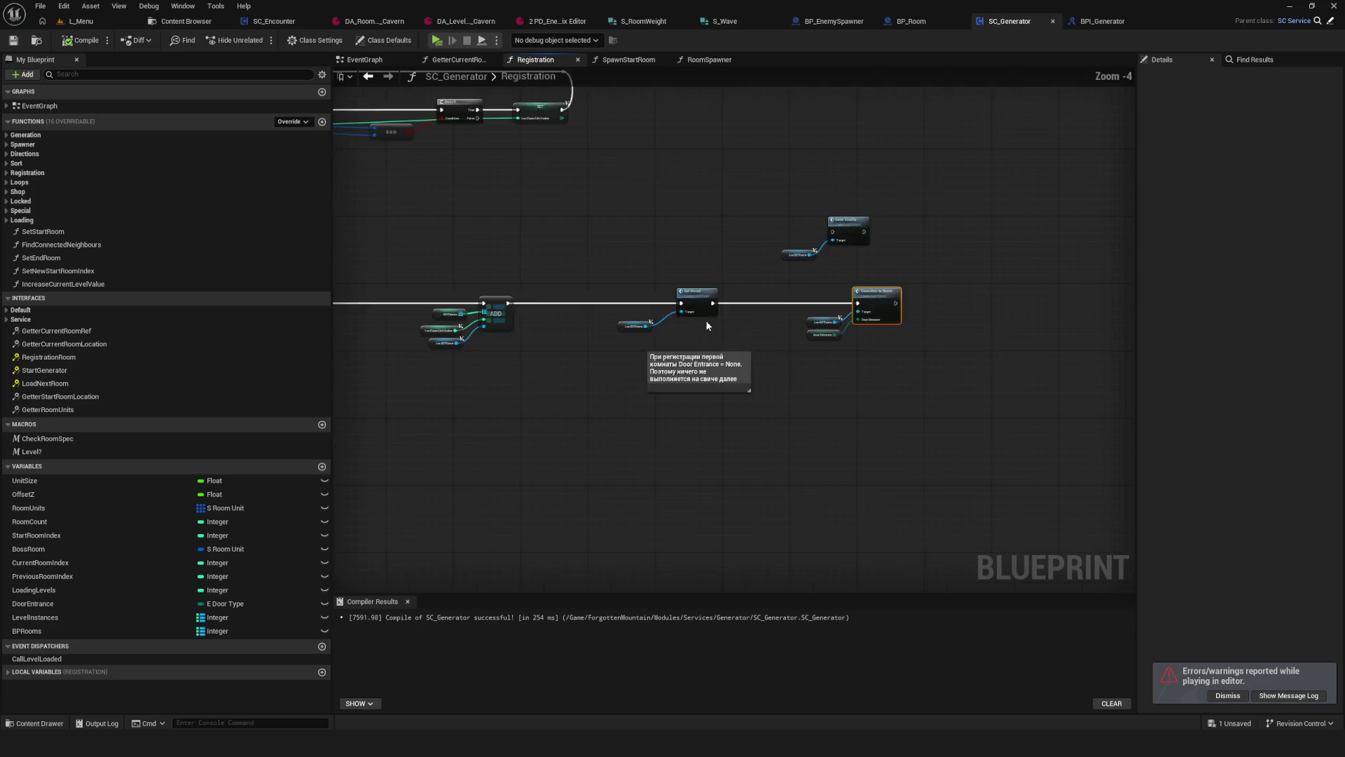
{"action": "scroll", "coordinate": [707, 325], "scroll_direction": "down", "scroll_amount": 1}
{"action": "key", "text": "ctrl+s"}
{"action": "scroll", "coordinate": [915, 342], "scroll_direction": "up", "scroll_amount": 3}
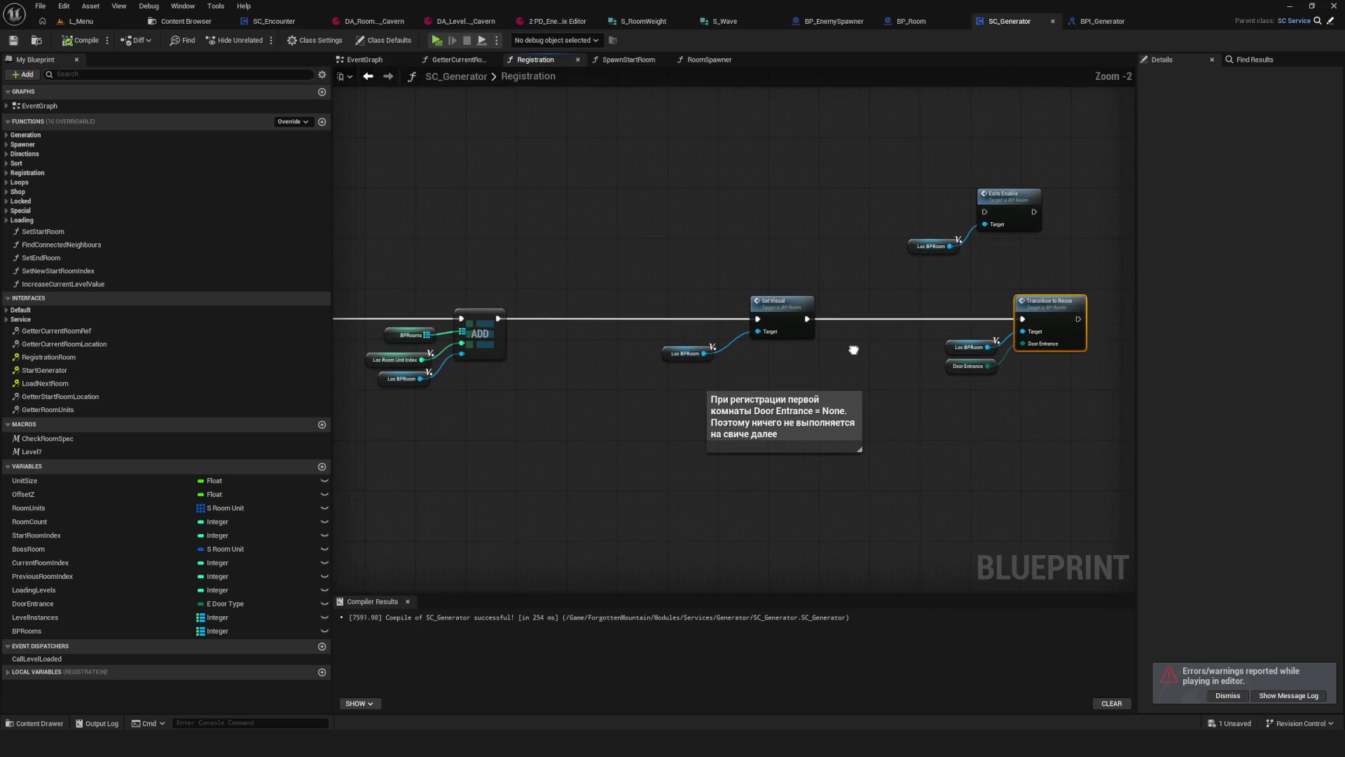
{"action": "left_click_drag", "start_coordinate": [655, 323], "coordinate": [692, 309]}
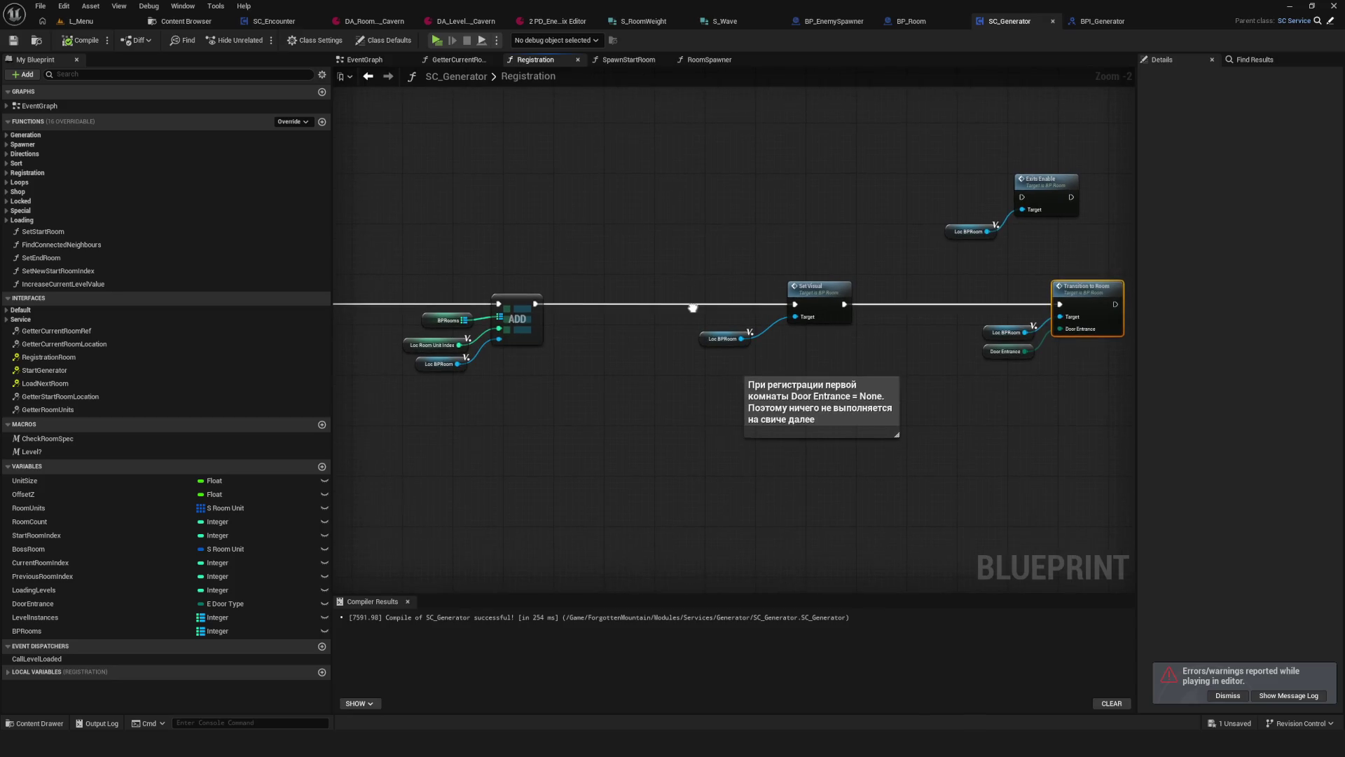
Step: Delete the Exits Enable call and its Loc BPRoom input from the Registration graph
{"action": "left_click_drag", "start_coordinate": [561, 281], "coordinate": [1102, 366]}
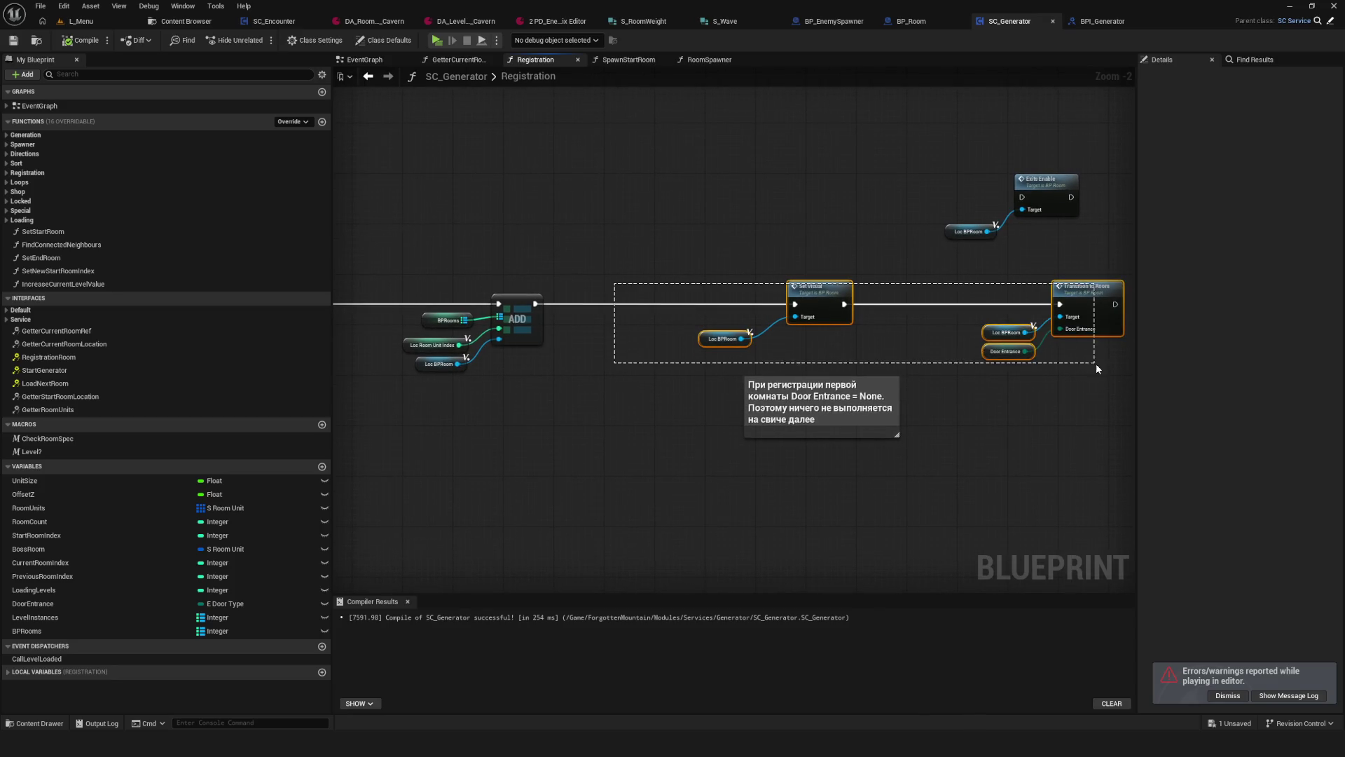
{"action": "mouse_move", "coordinate": [799, 293]}
{"action": "left_mouse_down"}
{"action": "mouse_move", "coordinate": [645, 291]}
{"action": "mouse_move", "coordinate": [768, 293]}
{"action": "mouse_move", "coordinate": [740, 295]}
{"action": "left_mouse_up"}
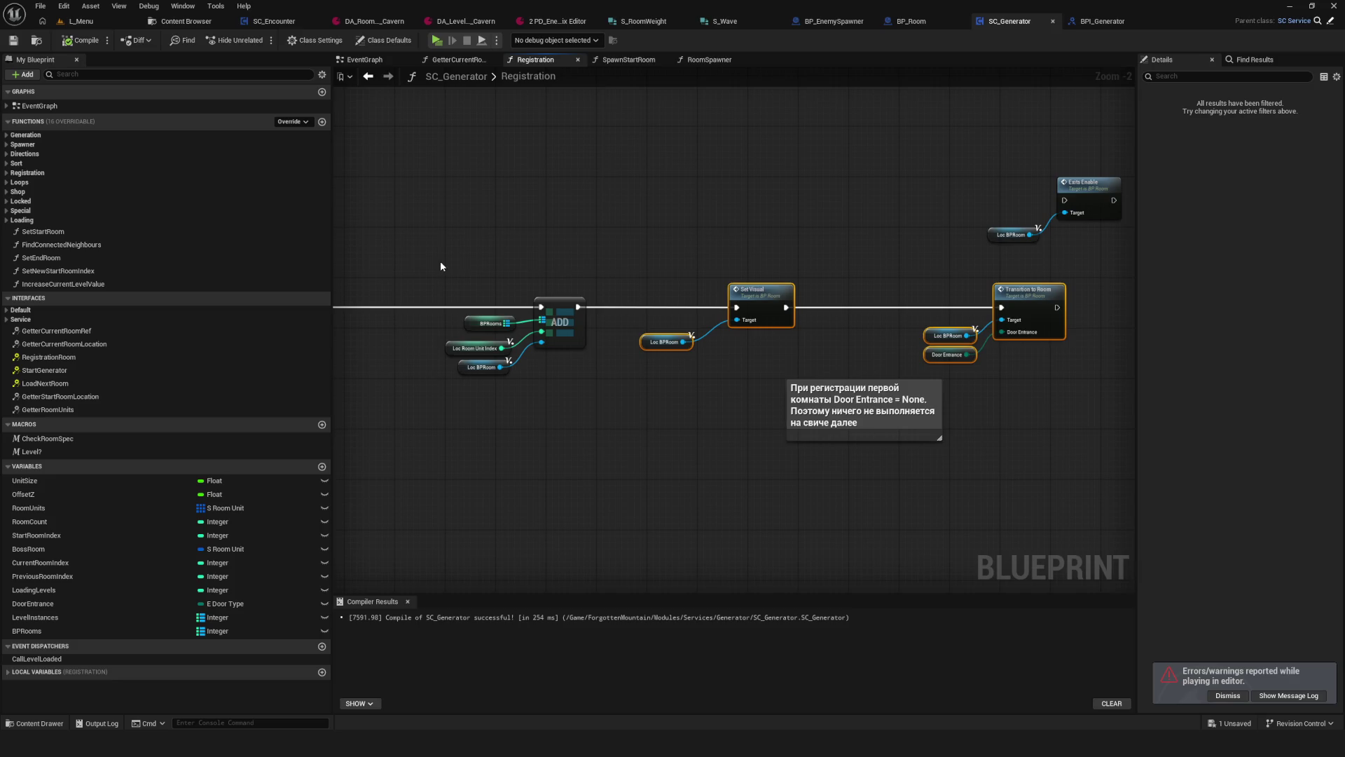
{"action": "left_click_drag", "start_coordinate": [440, 267], "coordinate": [384, 272]}
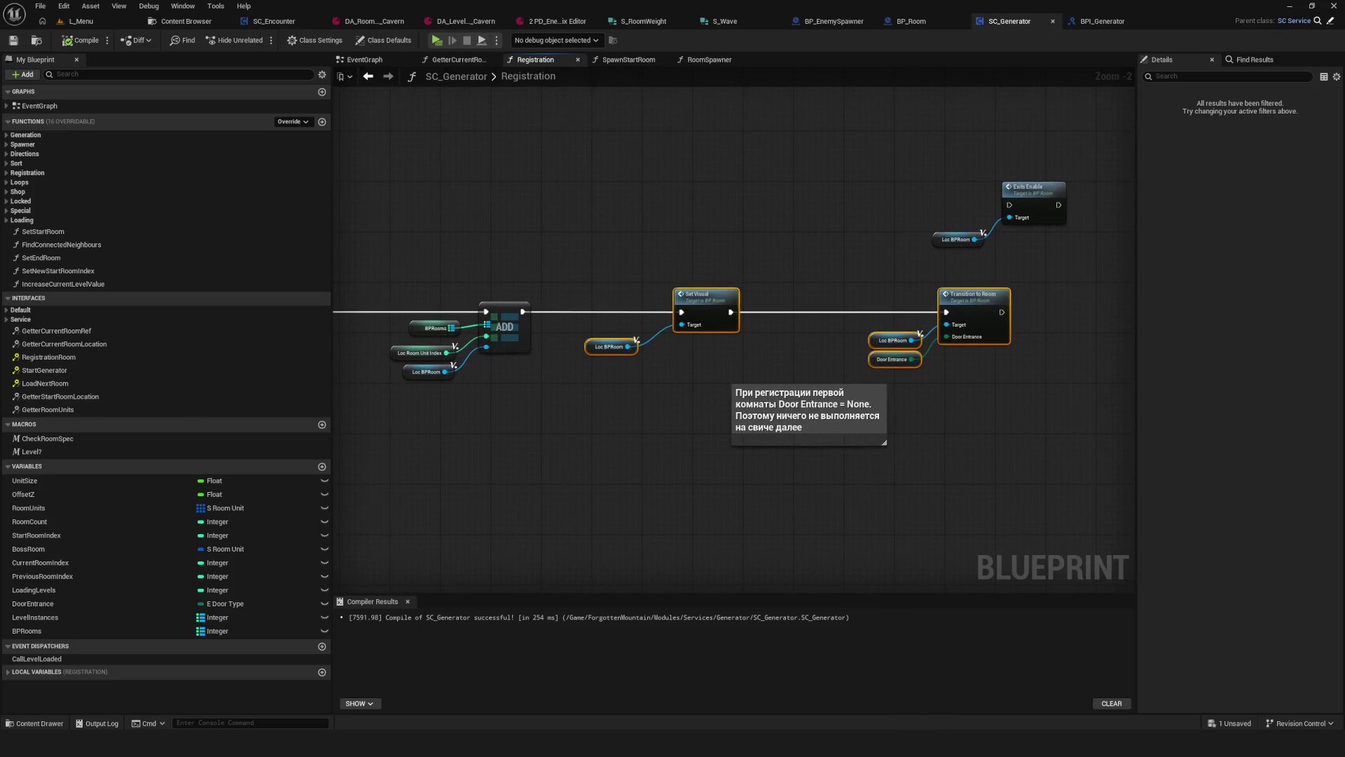
{"action": "scroll", "coordinate": [615, 364], "scroll_direction": "up", "scroll_amount": 2}
{"action": "left_click_drag", "start_coordinate": [615, 364], "coordinate": [533, 420]}
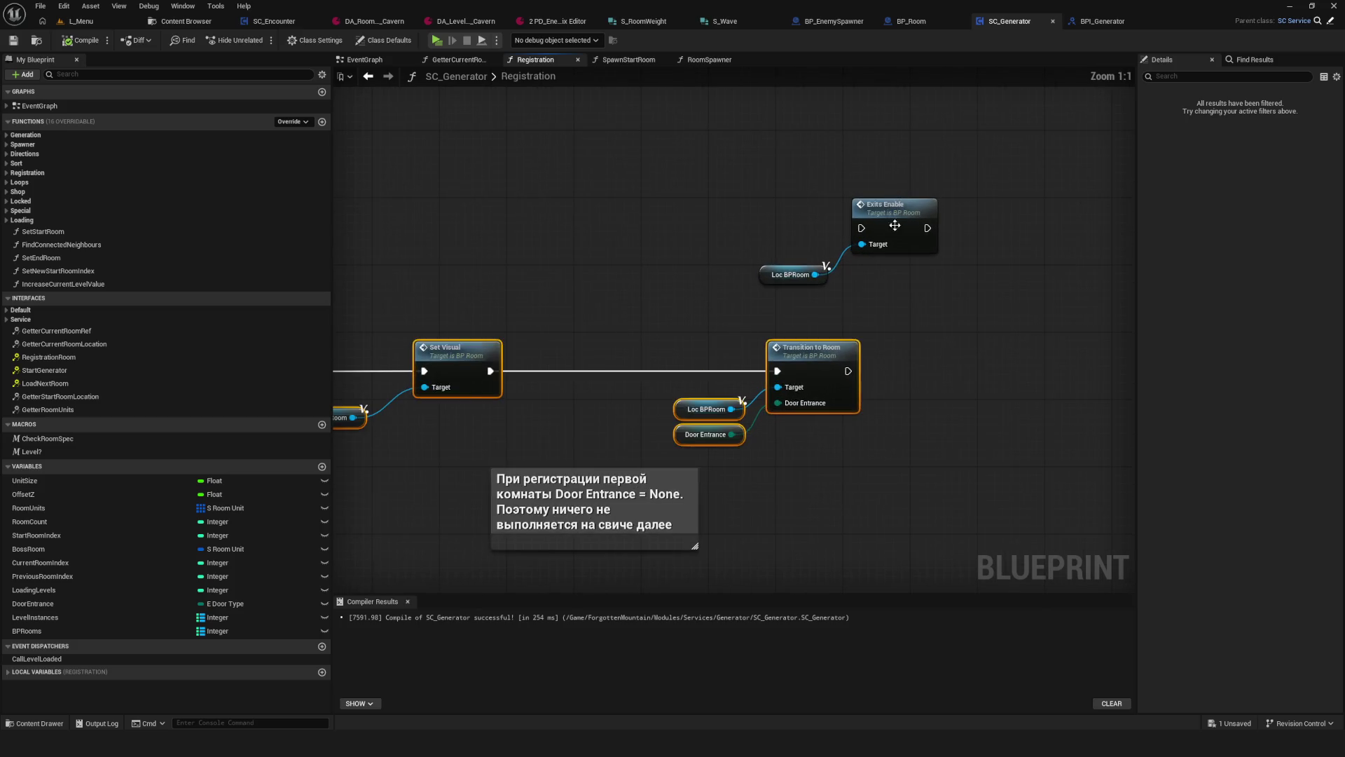
{"action": "left_click_drag", "start_coordinate": [674, 181], "coordinate": [1017, 291]}
{"action": "left_click_drag", "start_coordinate": [882, 267], "coordinate": [798, 279]}
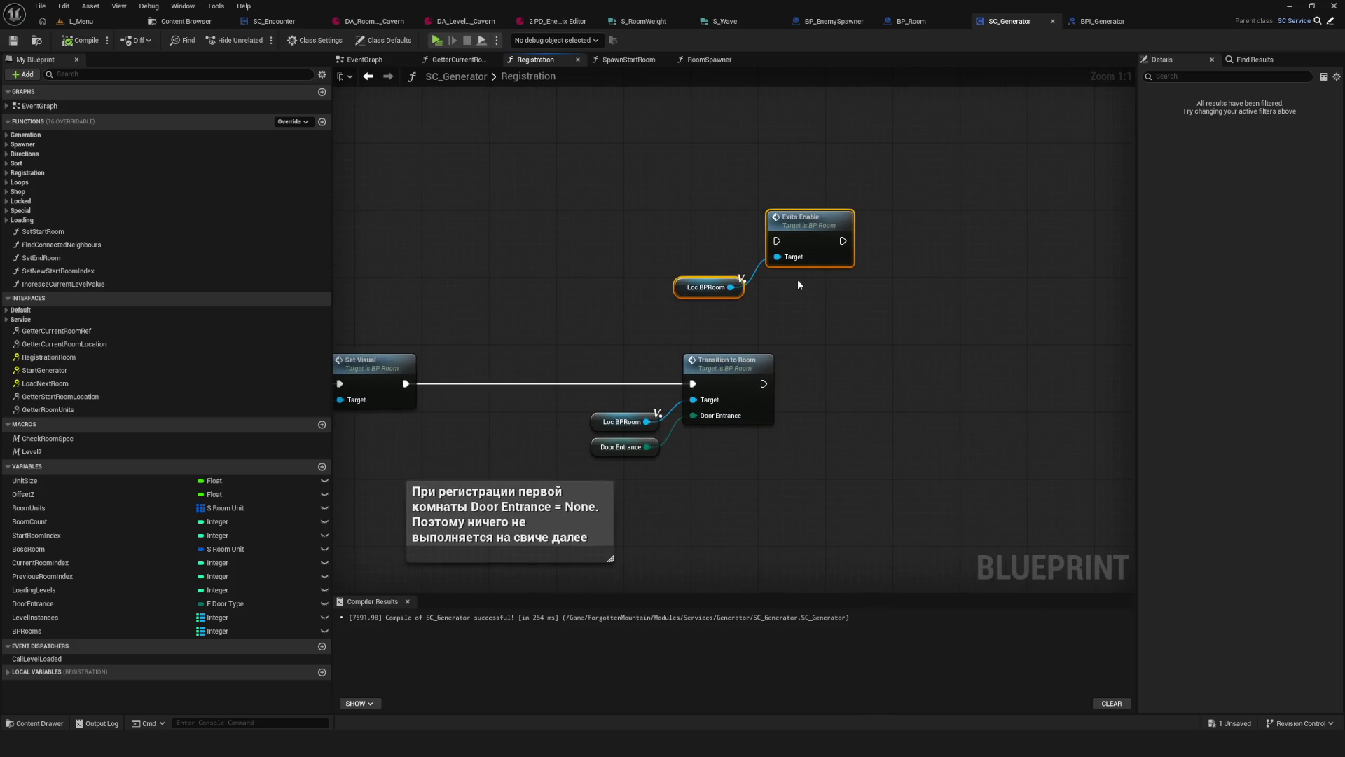
{"action": "key", "text": "Delete"}
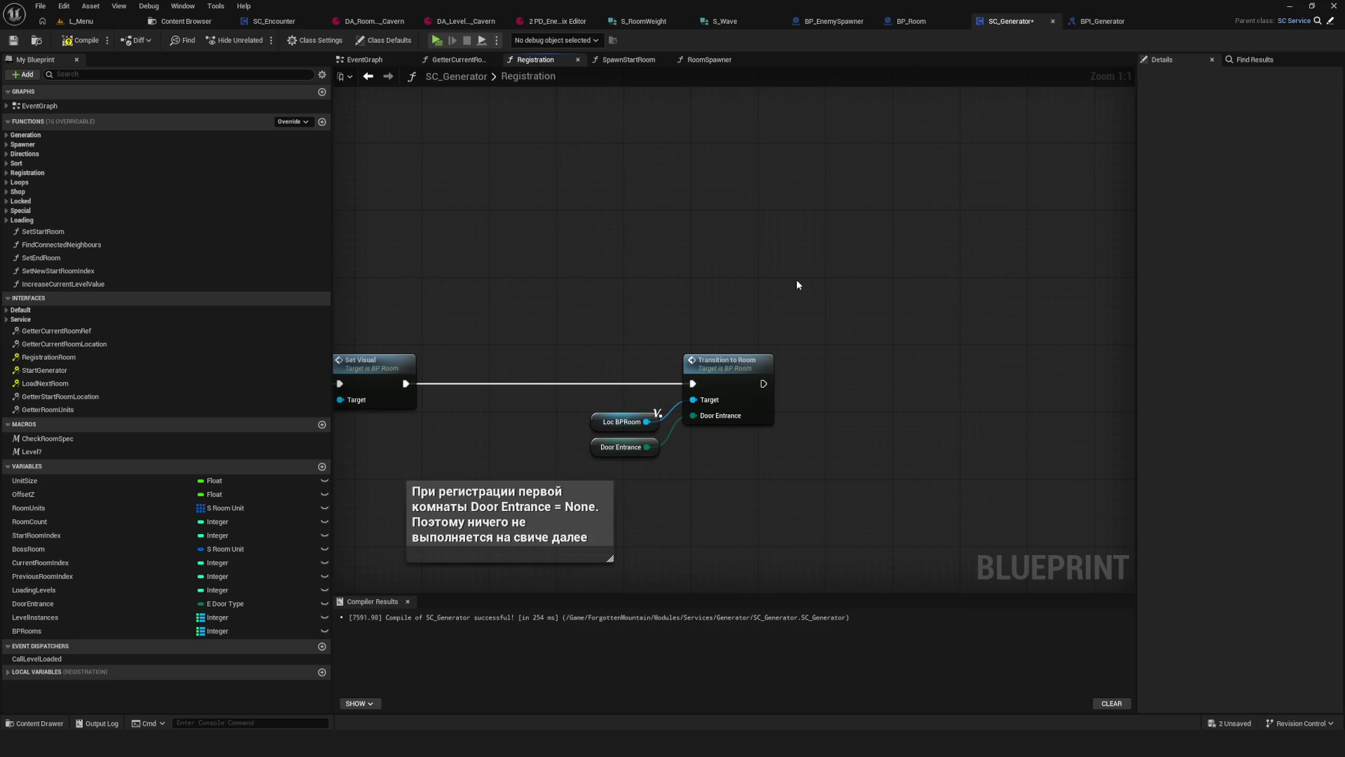
Step: Compile and save SC_Generator, restore the Exits Enable nodes off the chain, and save again
{"action": "left_click", "coordinate": [82, 42]}
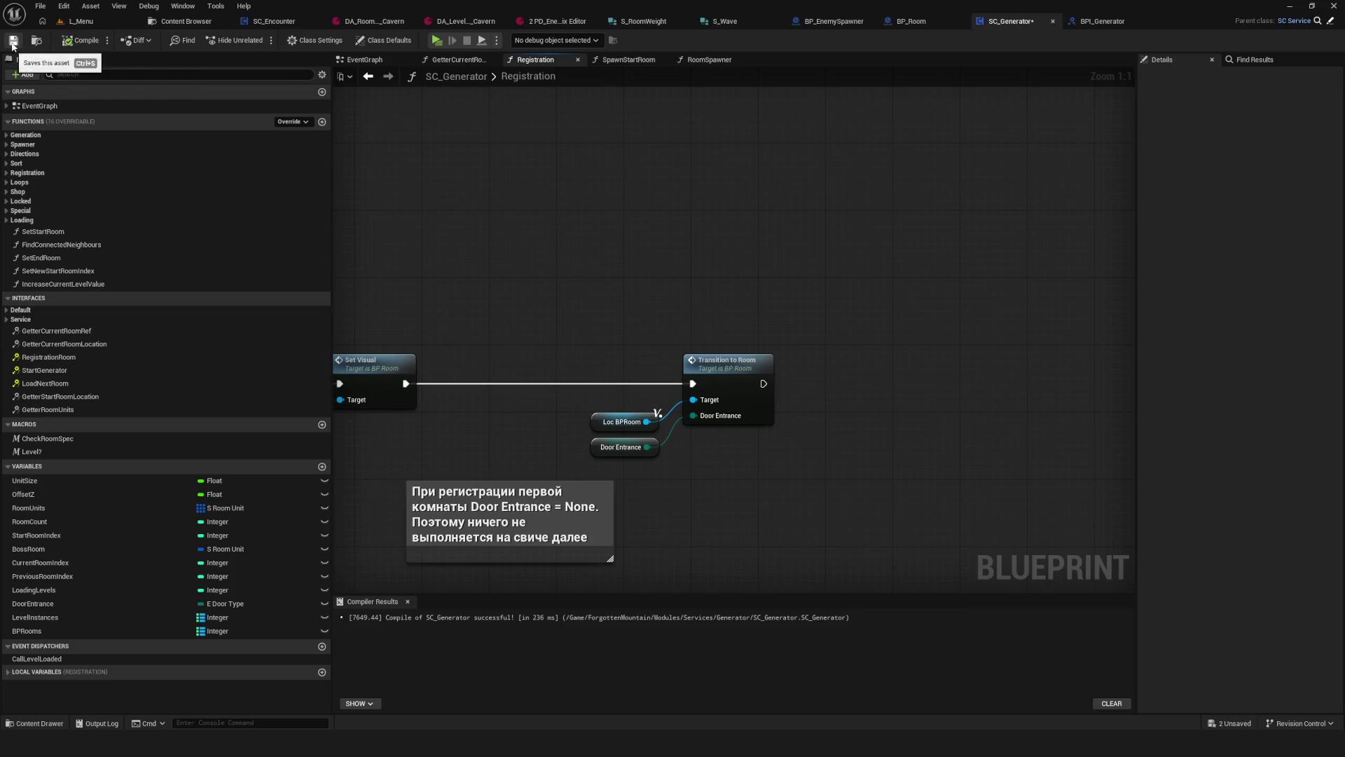
{"action": "left_click", "coordinate": [13, 42]}
{"action": "key", "text": "ctrl+z"}
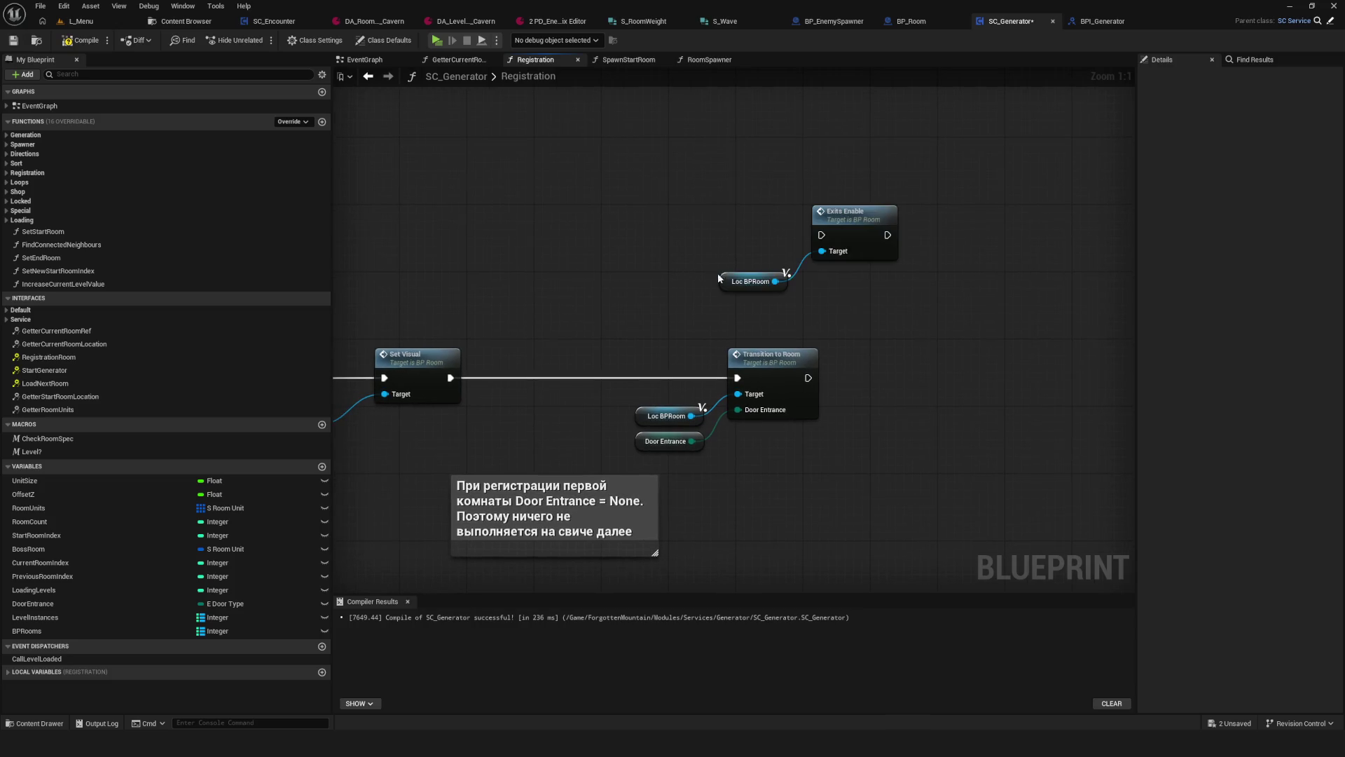
{"action": "left_click_drag", "start_coordinate": [712, 171], "coordinate": [907, 298]}
{"action": "mouse_move", "coordinate": [848, 222]}
{"action": "left_mouse_down"}
{"action": "mouse_move", "coordinate": [596, 223]}
{"action": "mouse_move", "coordinate": [1048, 230]}
{"action": "left_mouse_up"}
{"action": "key", "text": "Home"}
{"action": "left_click", "coordinate": [782, 239]}
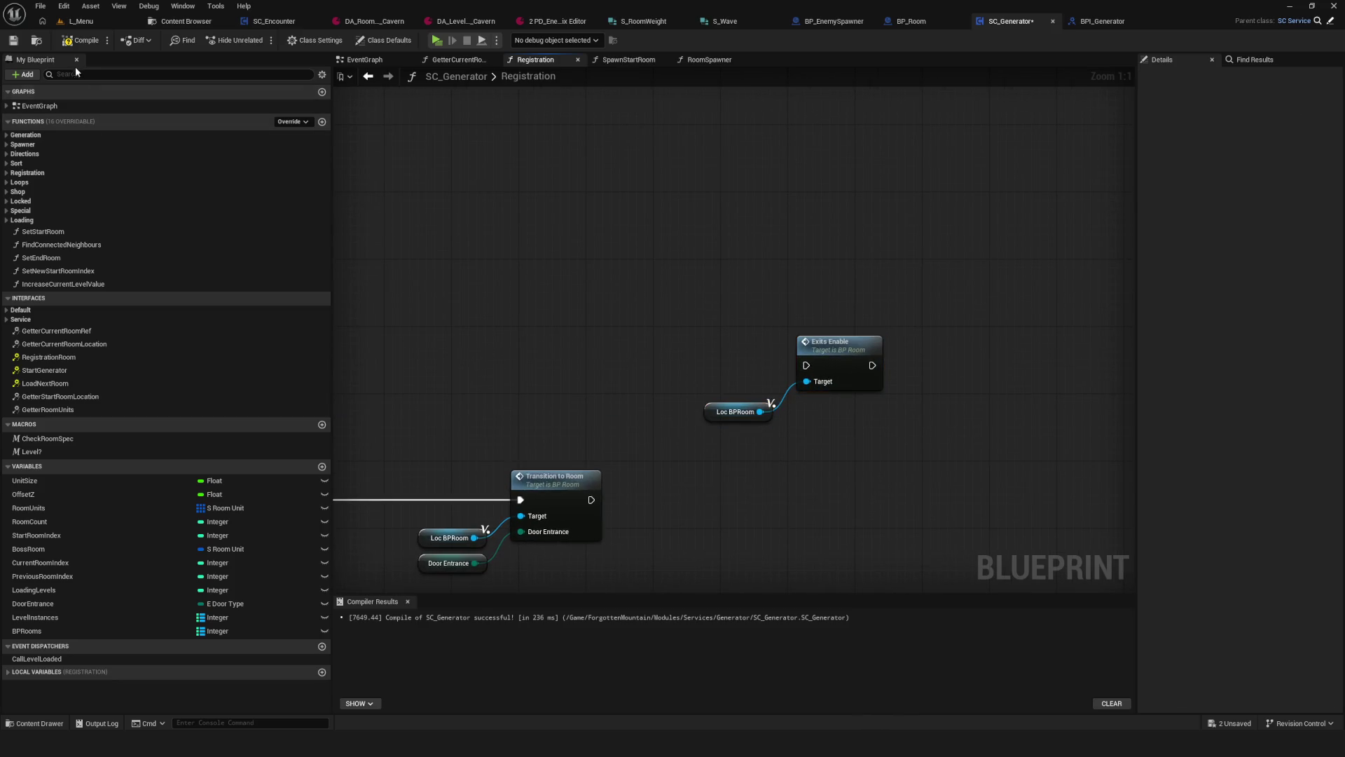
{"action": "left_click", "coordinate": [14, 41]}
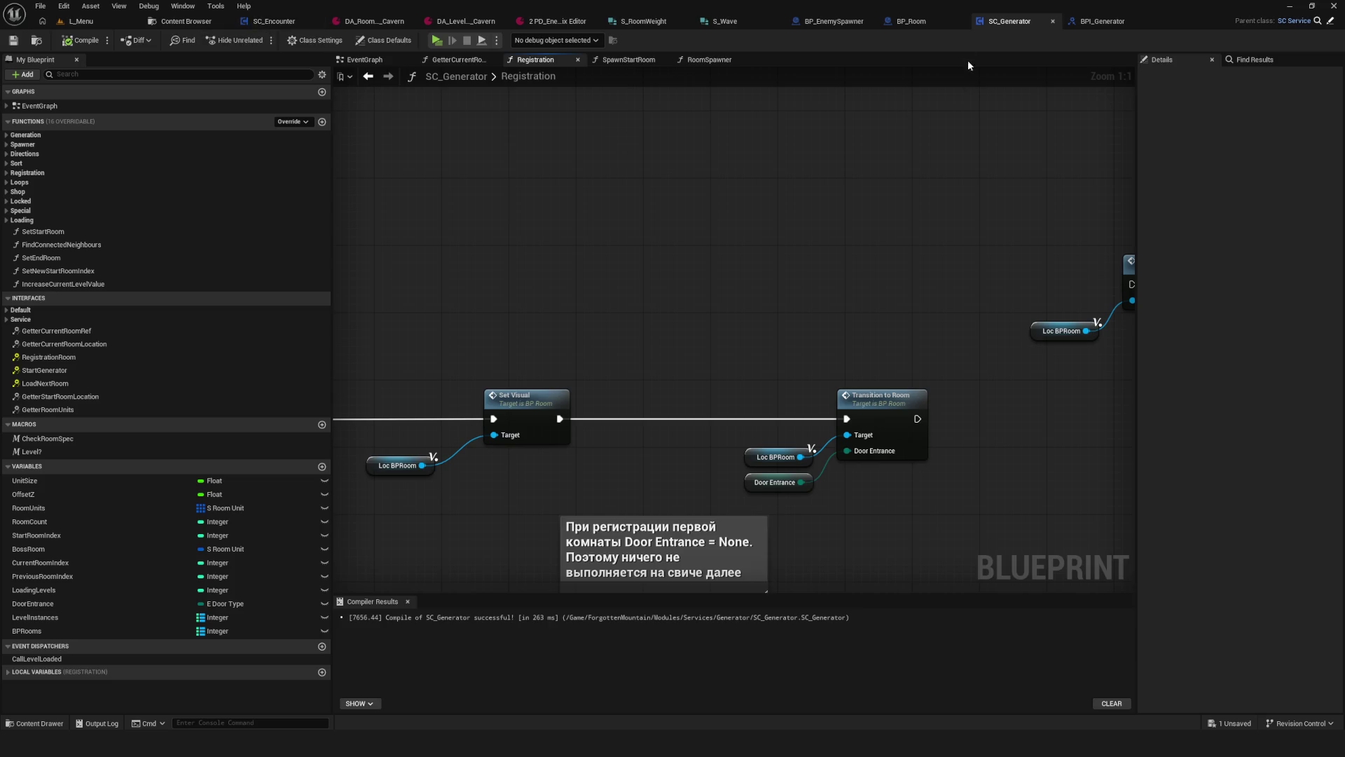
{"action": "left_click", "coordinate": [911, 21]}
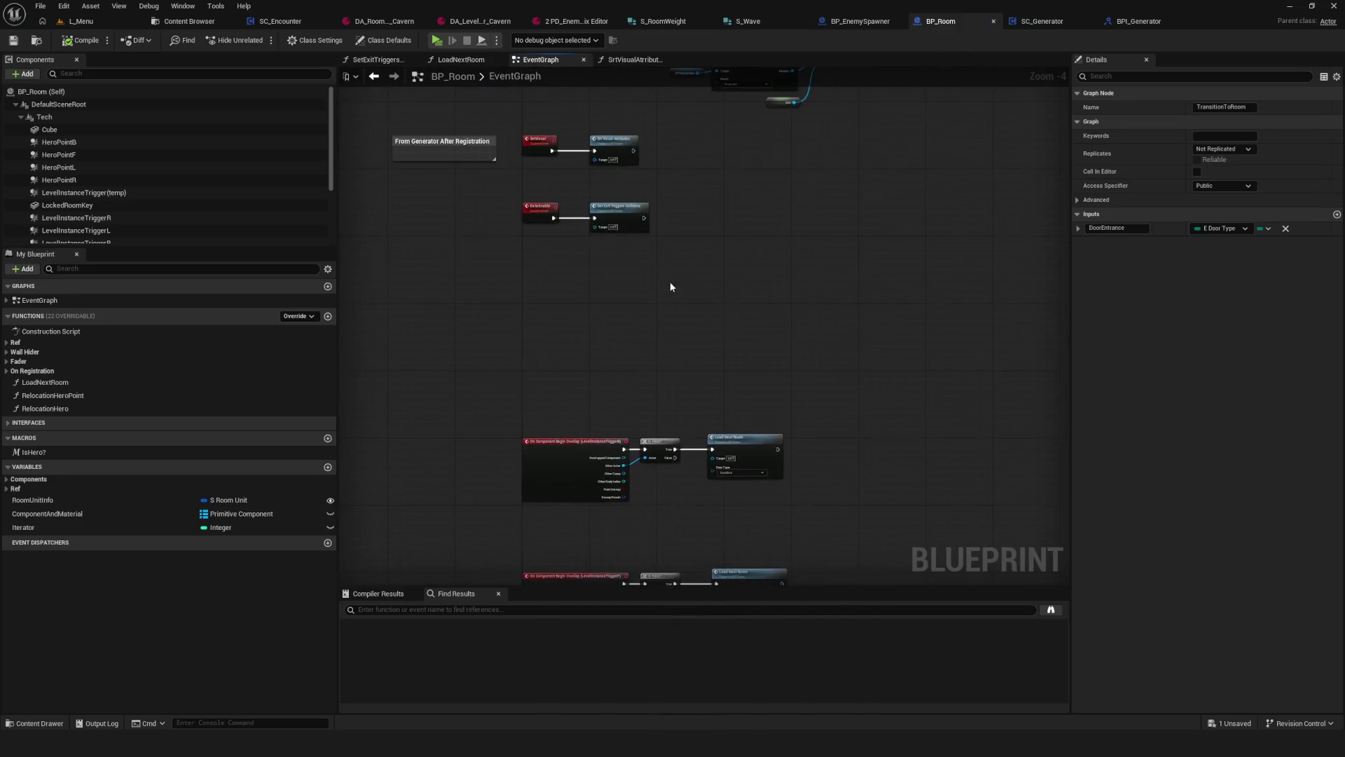
Step: Add a Print String node from ExitsEnable with the message "Выходы появились"
{"action": "mouse_move", "coordinate": [599, 253]}
{"action": "left_mouse_down"}
{"action": "mouse_move", "coordinate": [874, 253]}
{"action": "mouse_move", "coordinate": [867, 262]}
{"action": "left_mouse_up"}
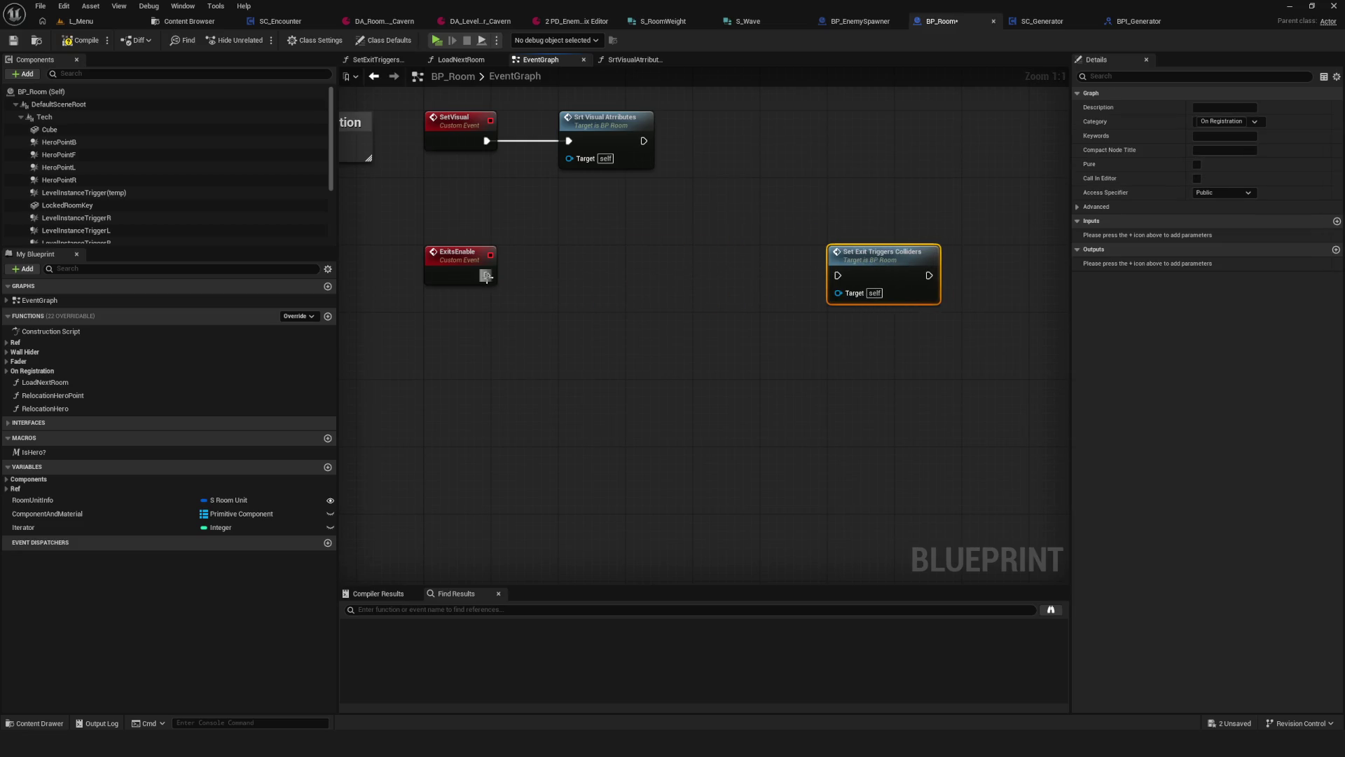
{"action": "left_click_drag", "start_coordinate": [486, 276], "coordinate": [640, 263]}
{"action": "type", "text": "Print"}
{"action": "key", "text": "Return"}
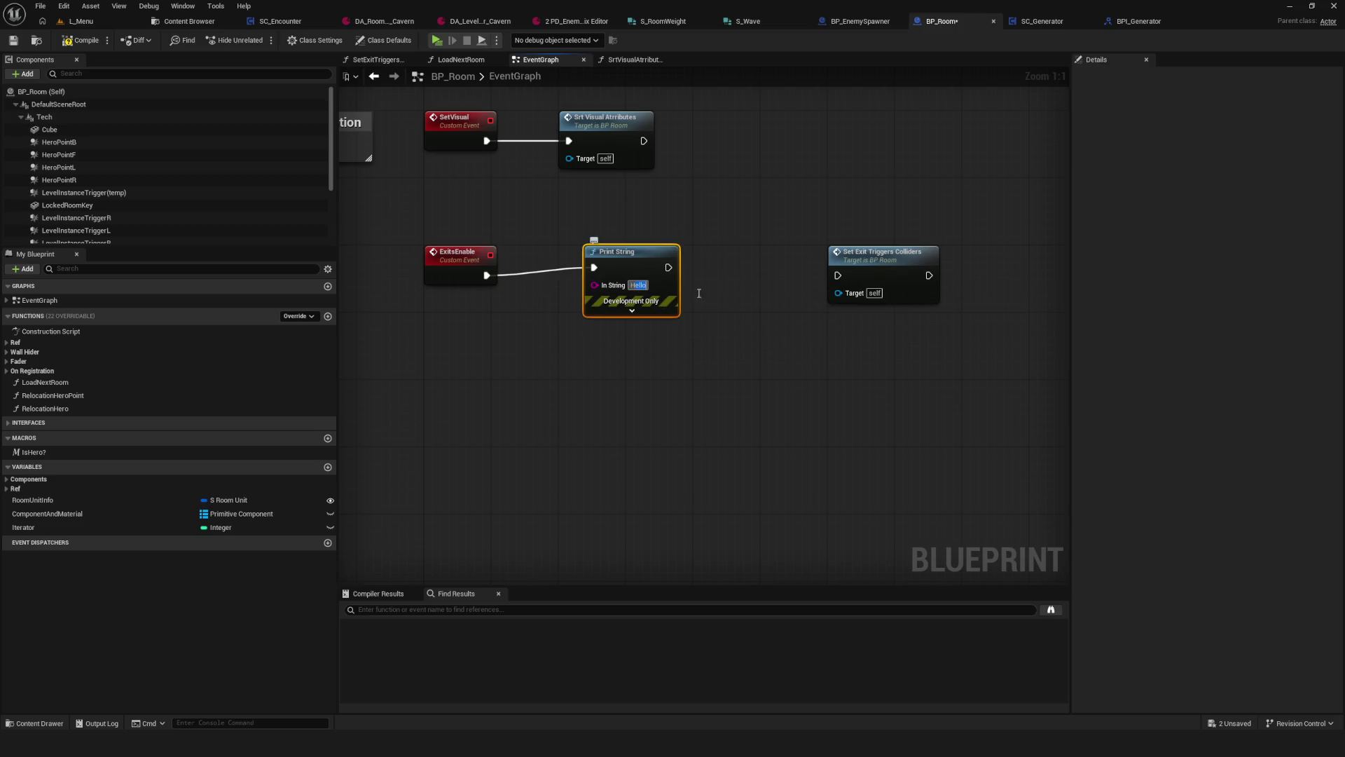
{"action": "key", "text": "BackSpace"}
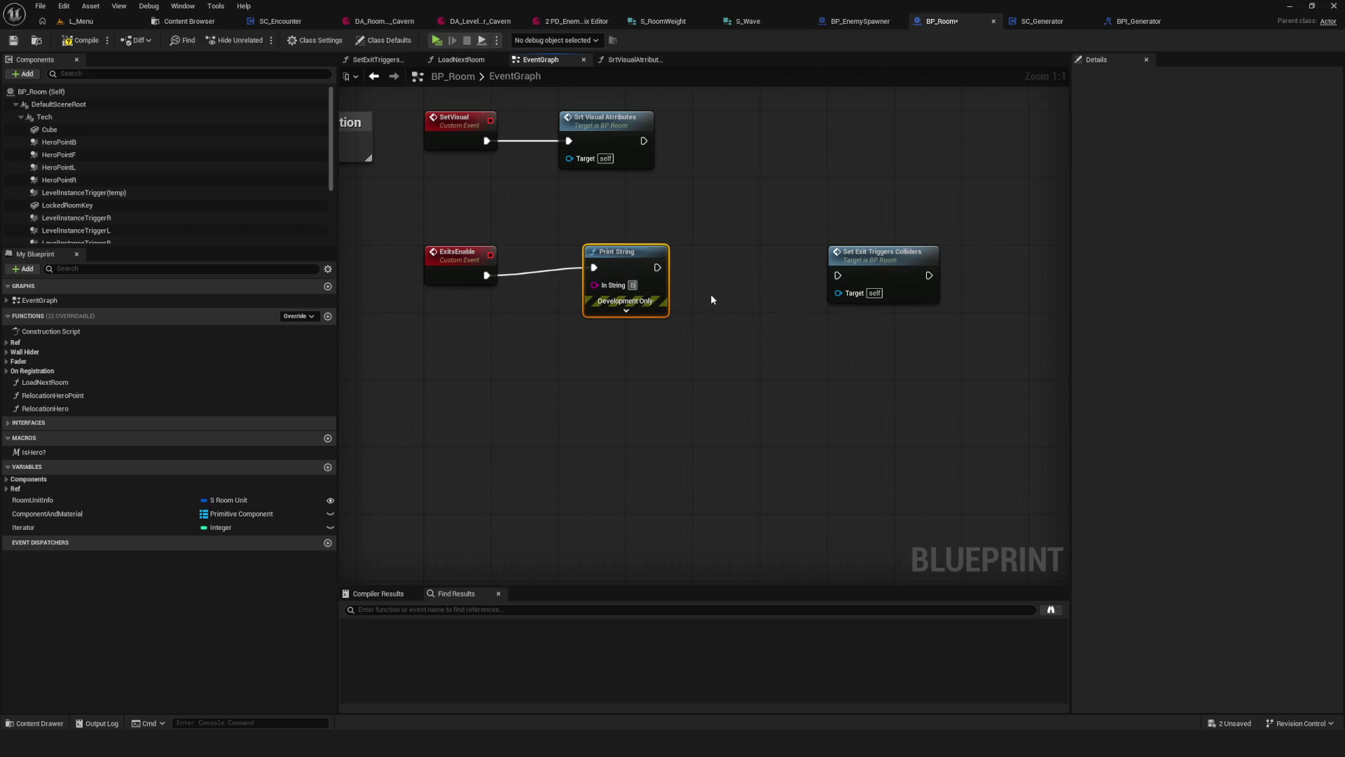
{"action": "type", "text": "ыходы по"}
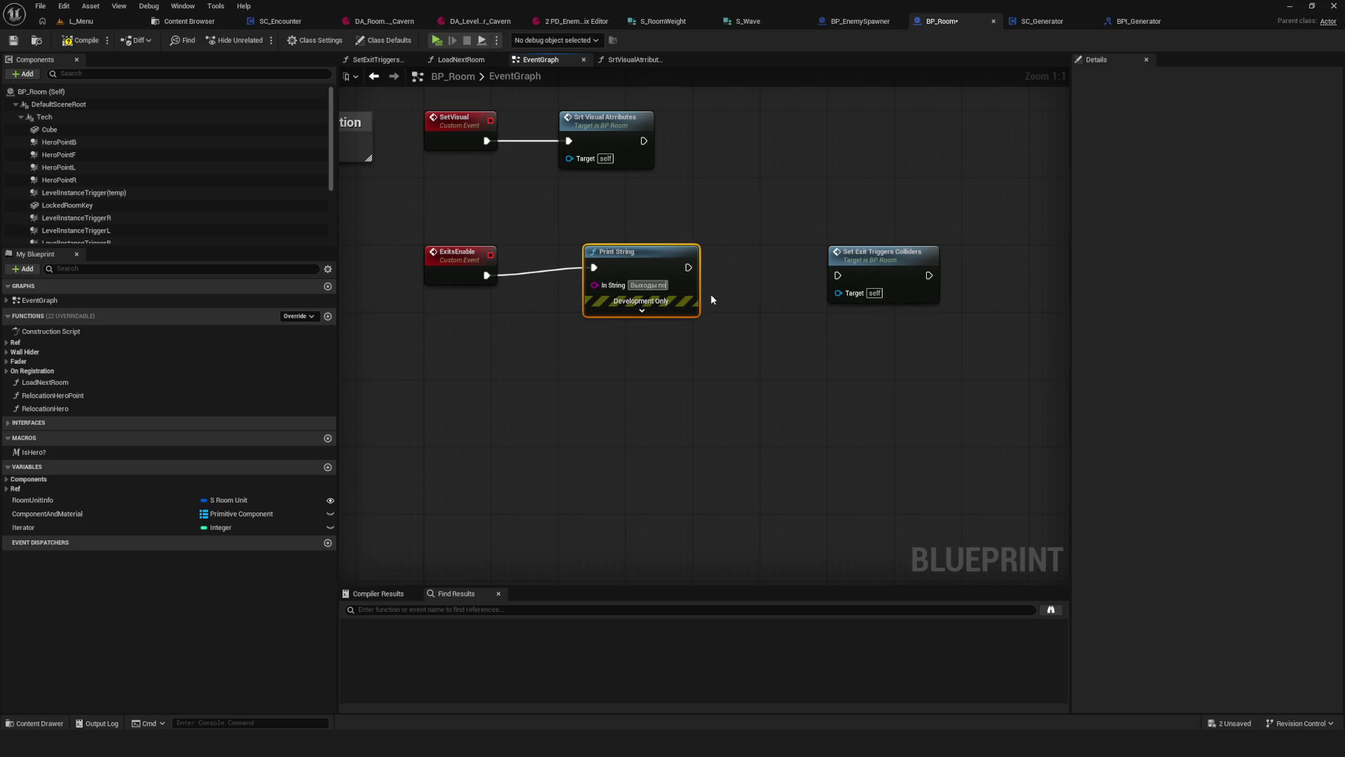
{"action": "type", "text": "явились"}
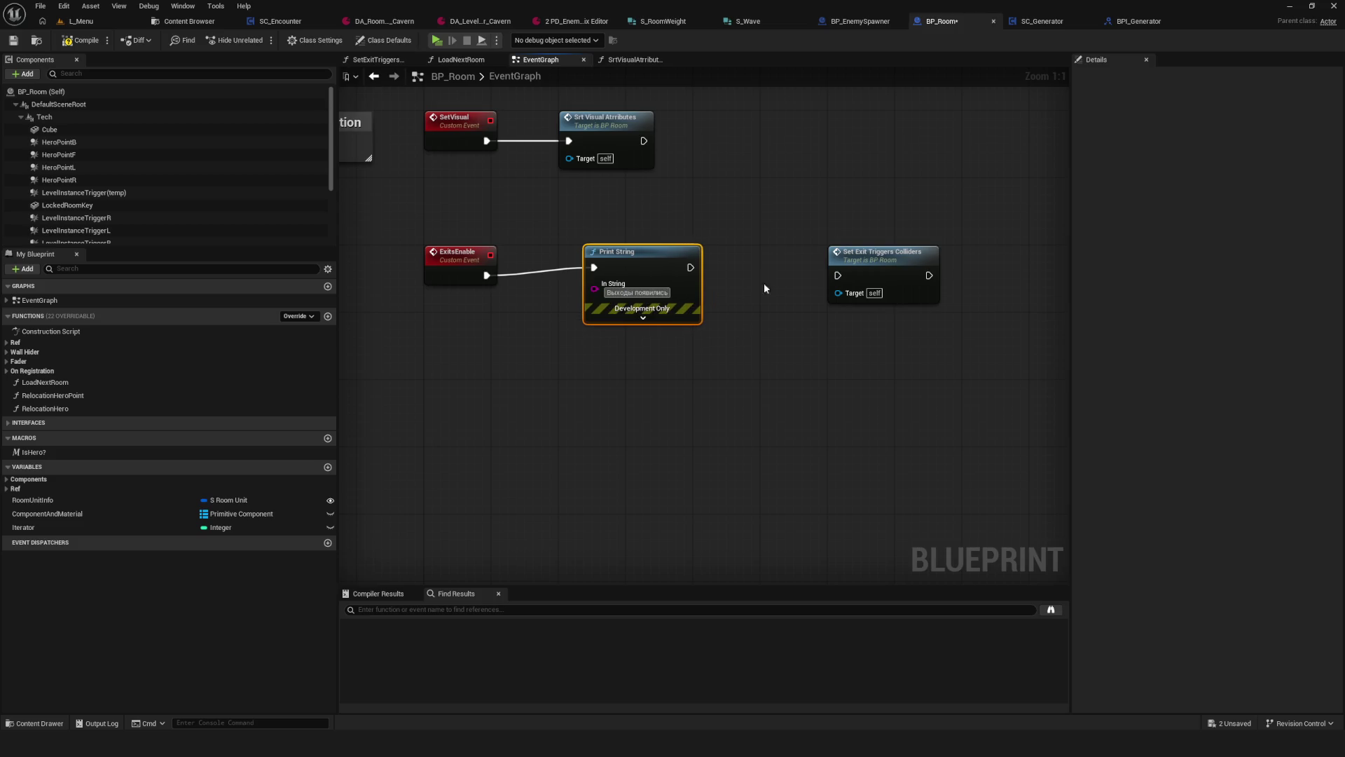
{"action": "left_click", "coordinate": [764, 288]}
Step: Reorder the chain so ExitsEnable runs Set Exit Triggers Colliders, then Print String
{"action": "left_click_drag", "start_coordinate": [607, 252], "coordinate": [1070, 210]}
{"action": "mouse_move", "coordinate": [862, 252]}
{"action": "left_mouse_down"}
{"action": "mouse_move", "coordinate": [553, 244]}
{"action": "mouse_move", "coordinate": [592, 266]}
{"action": "mouse_move", "coordinate": [579, 264]}
{"action": "left_mouse_up"}
{"action": "mouse_move", "coordinate": [1060, 217]}
{"action": "left_mouse_down"}
{"action": "mouse_move", "coordinate": [780, 268]}
{"action": "mouse_move", "coordinate": [705, 267]}
{"action": "left_mouse_up"}
{"action": "left_click_drag", "start_coordinate": [636, 302], "coordinate": [708, 308]}
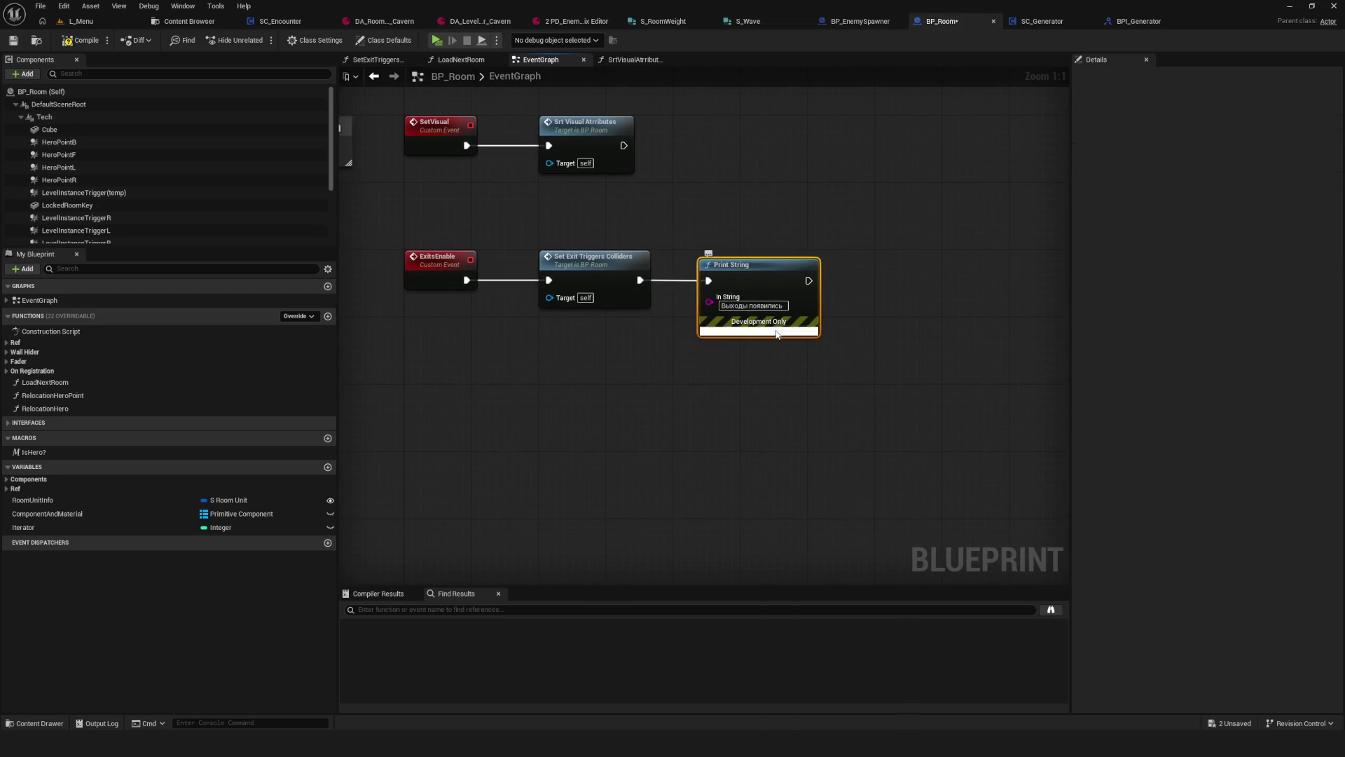
Step: Make the Print String text colour red (R 1, G 0, B 0), save BP_Room, and start a playtest
{"action": "left_click", "coordinate": [760, 329]}
{"action": "left_click", "coordinate": [753, 359]}
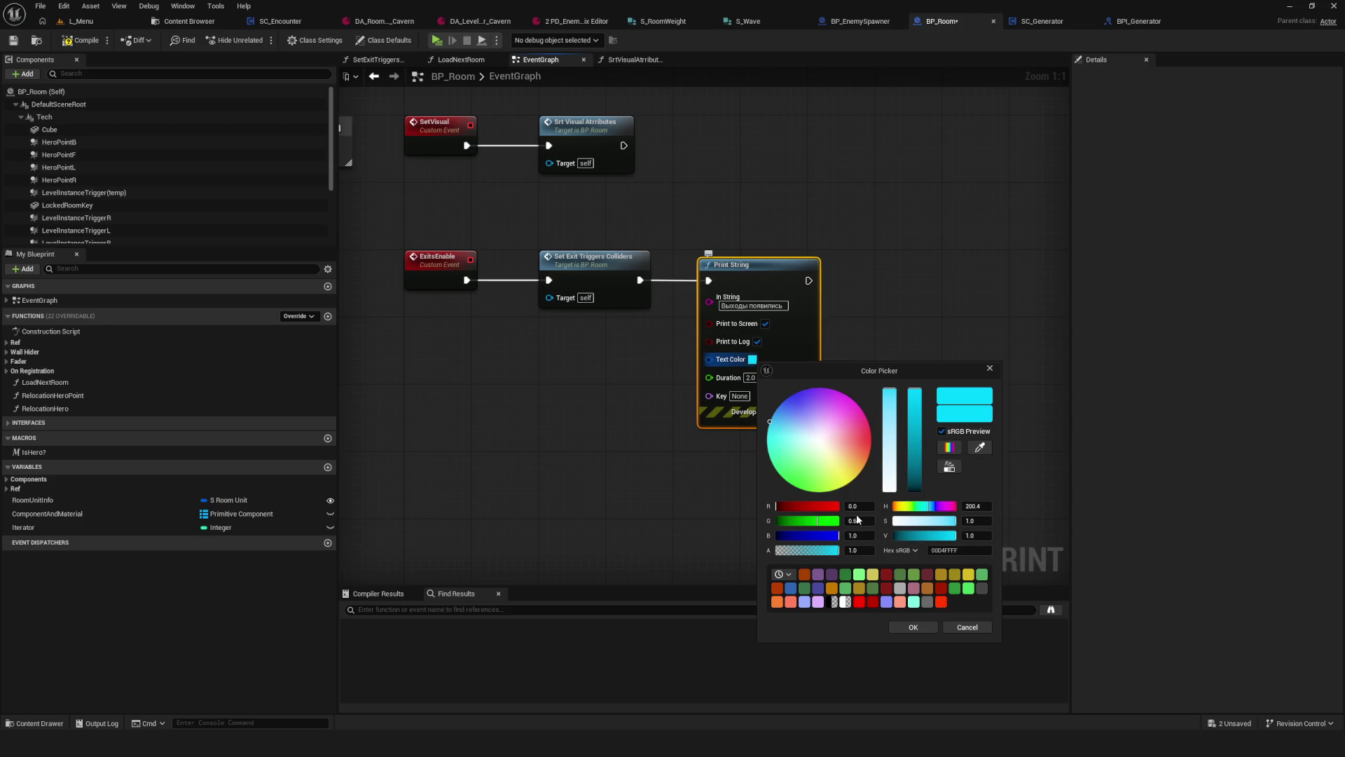
{"action": "type", "text": "1"}
{"action": "key", "text": "Tab"}
{"action": "type", "text": "0.257"}
{"action": "key", "text": "Return"}
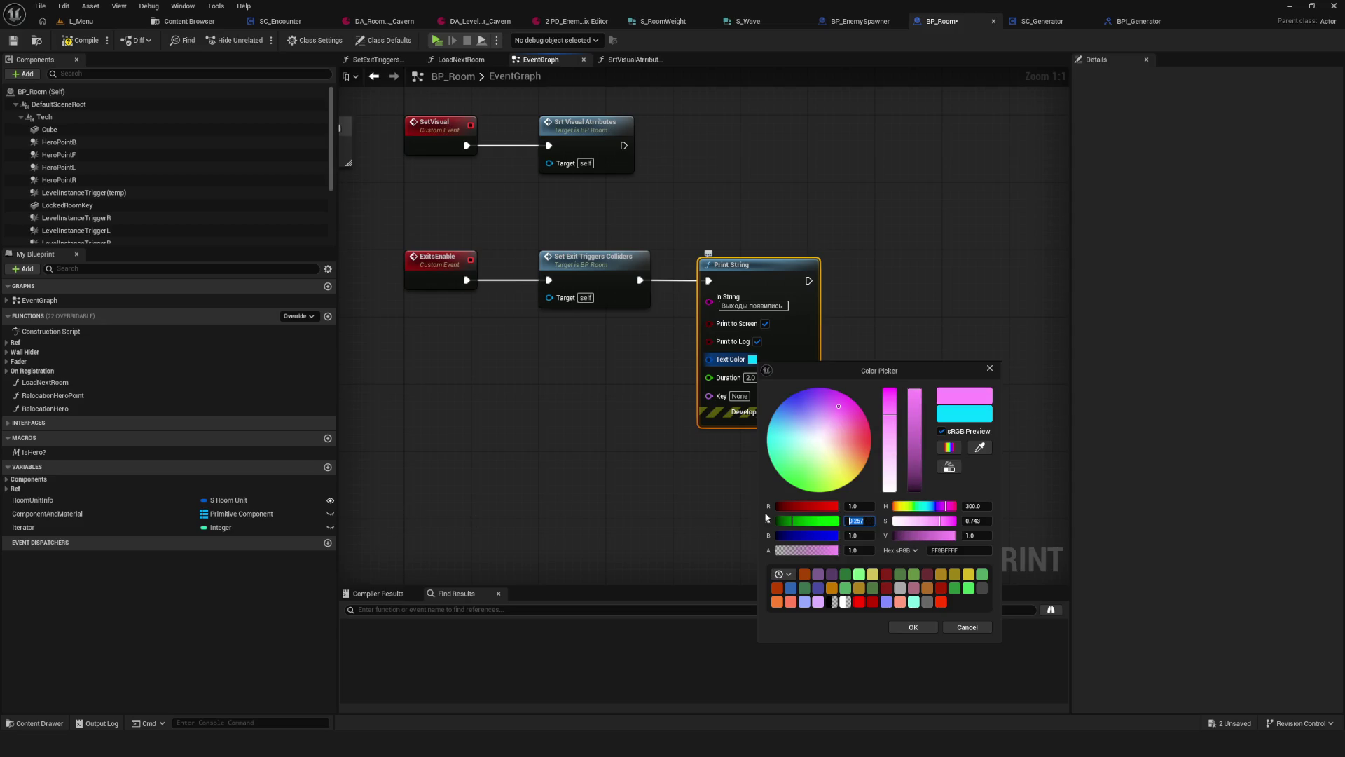
{"action": "type", "text": "0"}
{"action": "key", "text": "Return"}
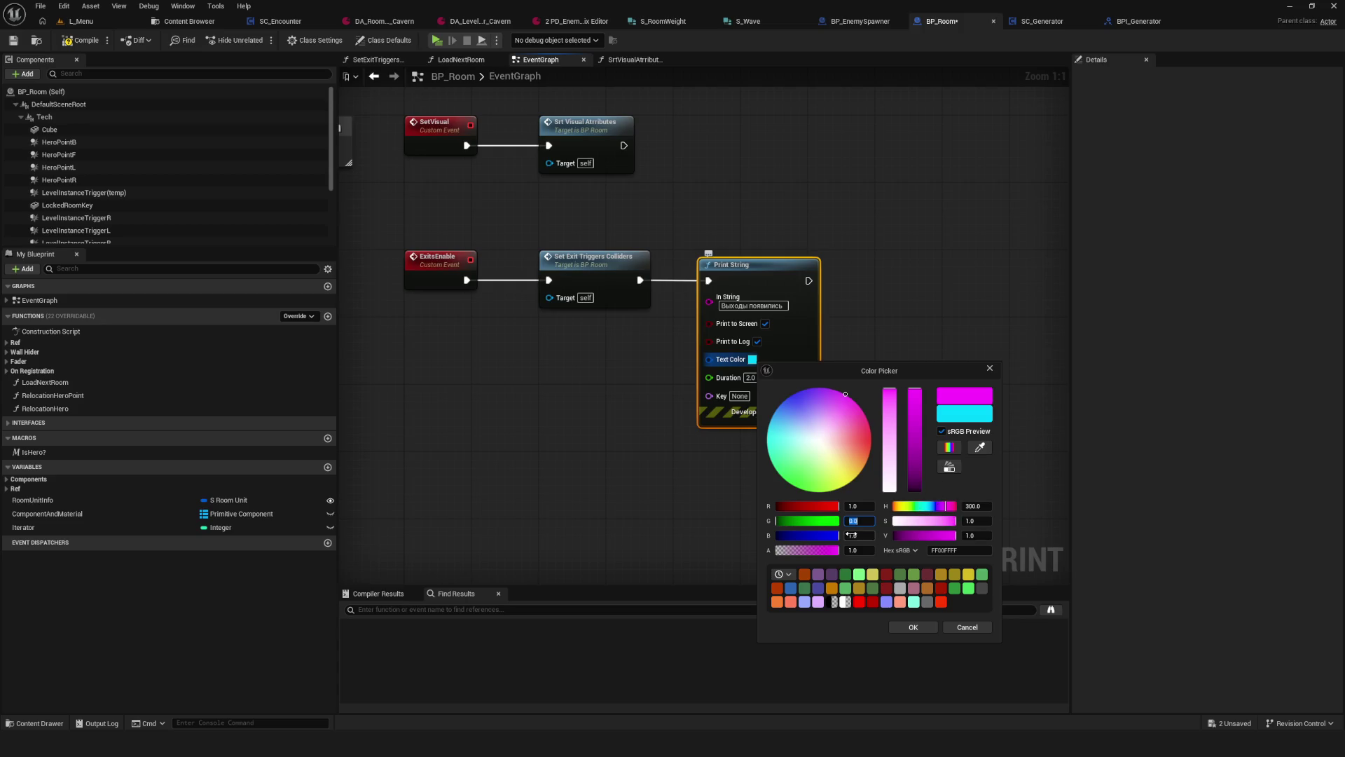
{"action": "type", "text": "0"}
{"action": "key", "text": "Return"}
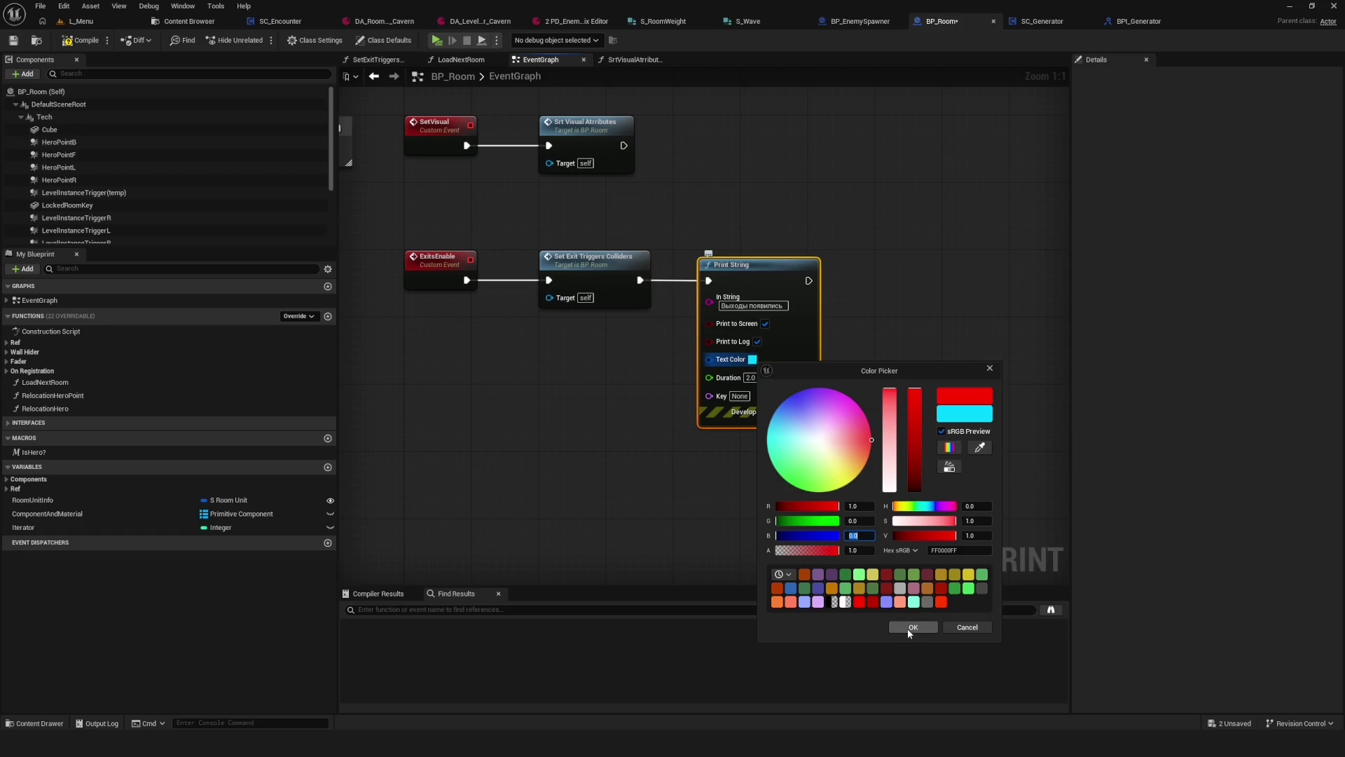
{"action": "left_click", "coordinate": [911, 628]}
{"action": "left_click", "coordinate": [13, 40]}
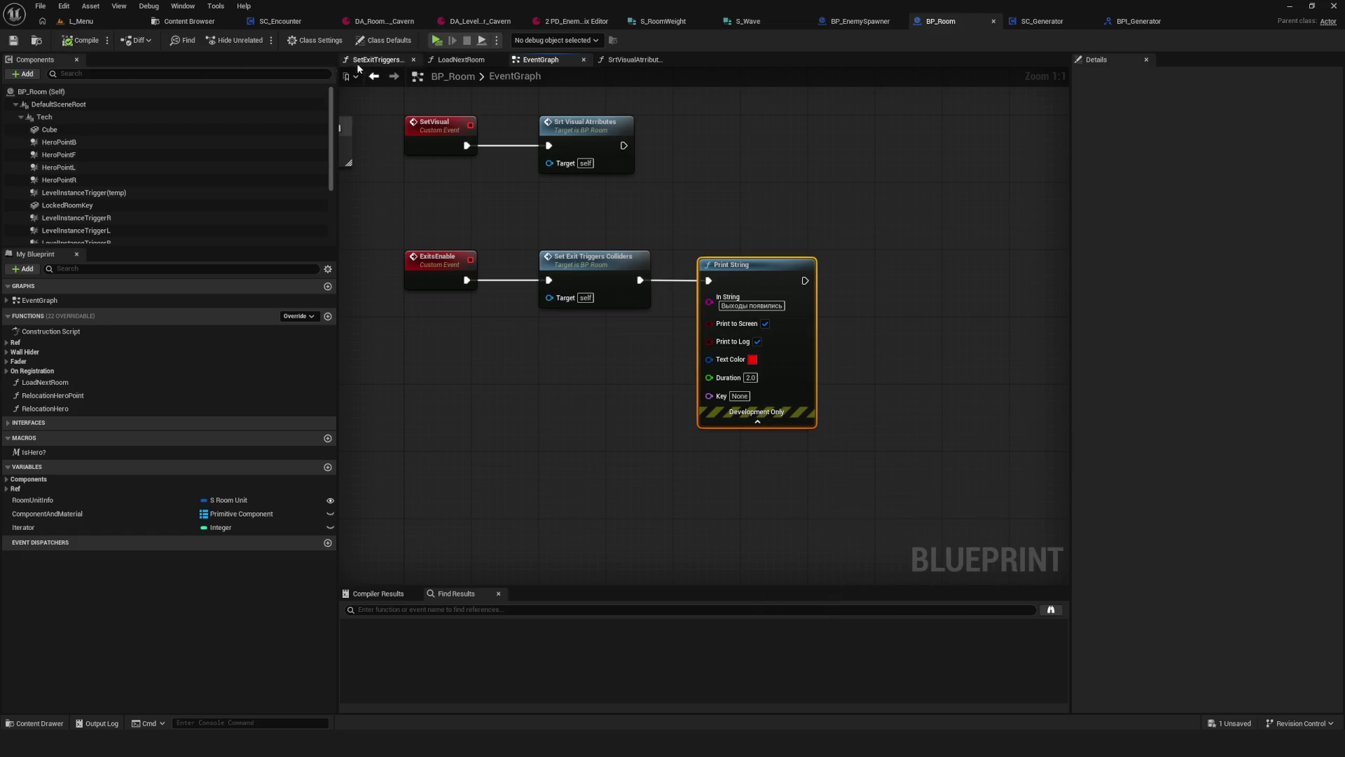
{"action": "key", "text": "alt+p"}
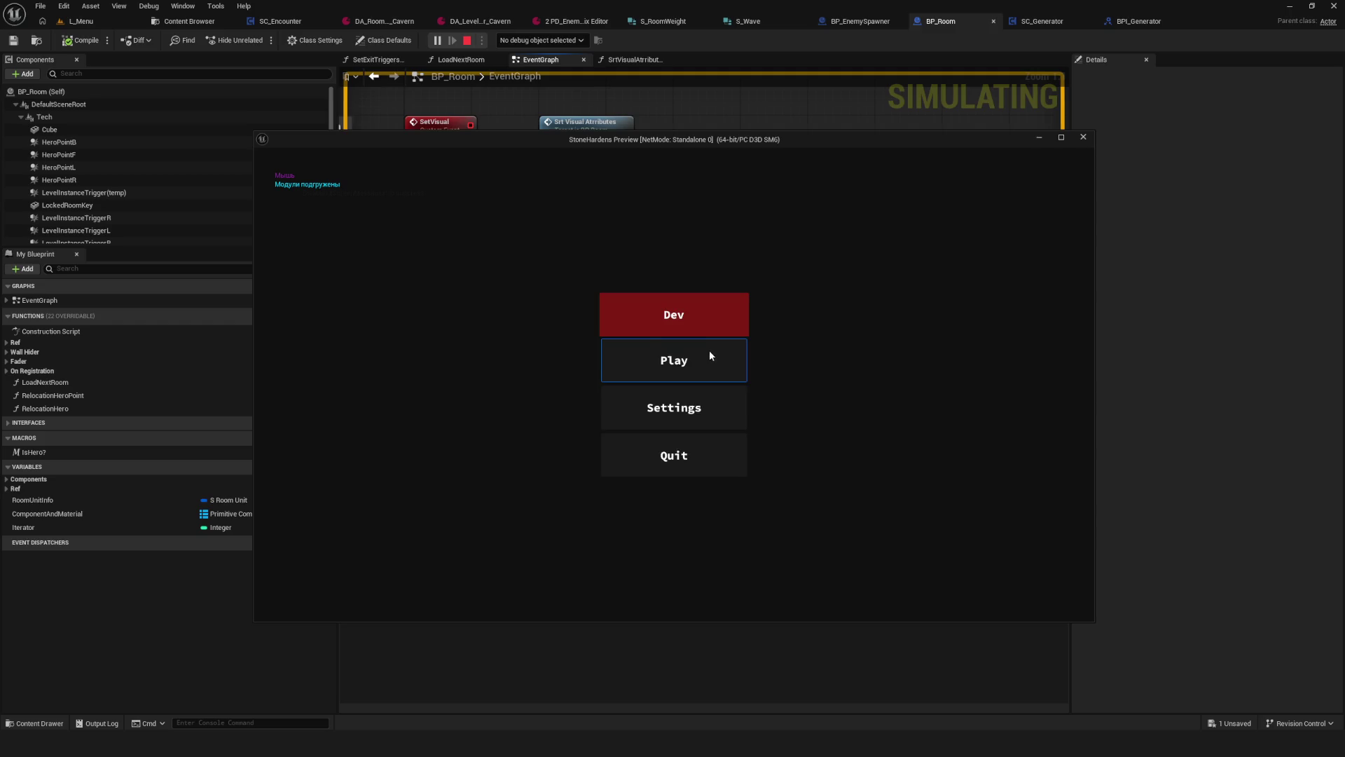
Step: Start the game from its main menu and walk the hero around the level with WASD
{"action": "left_click", "coordinate": [709, 351]}
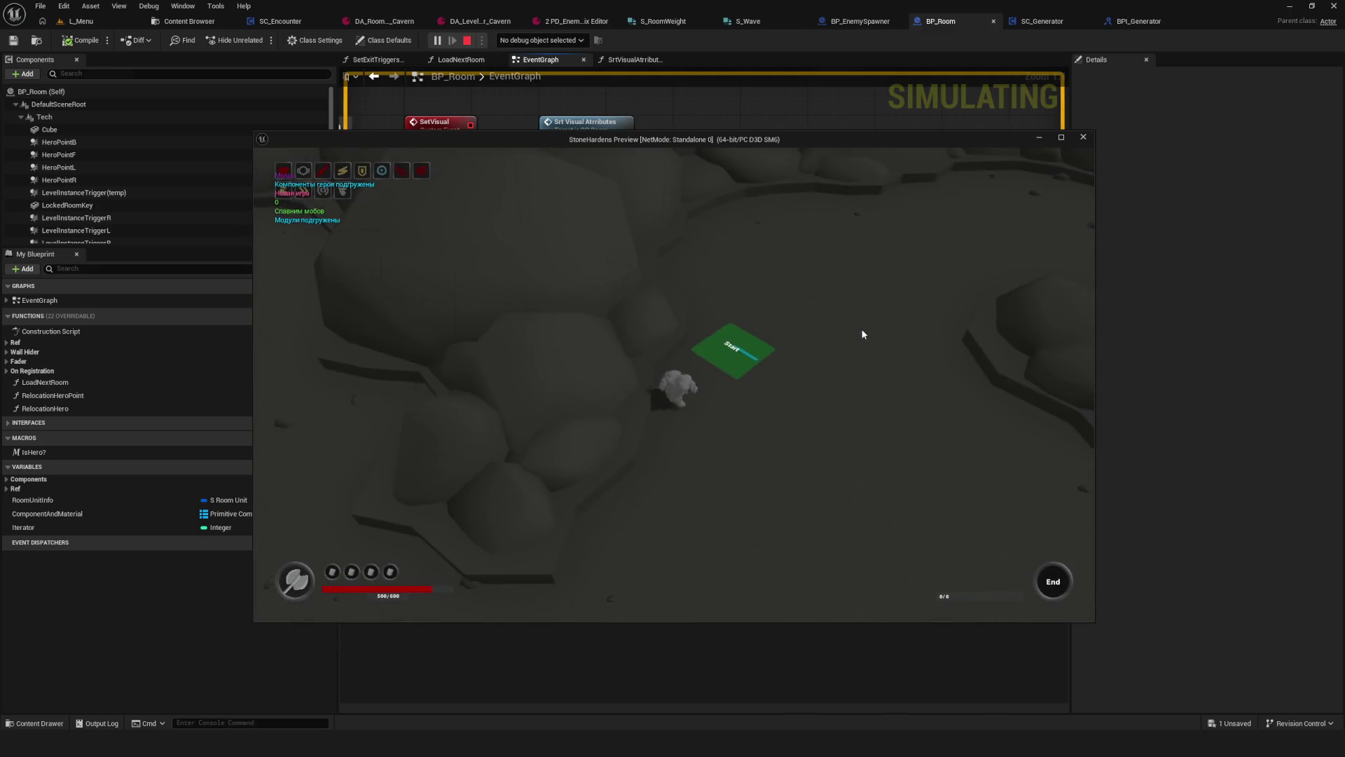
{"action": "key", "text": "s"}
{"action": "key", "text": "d"}
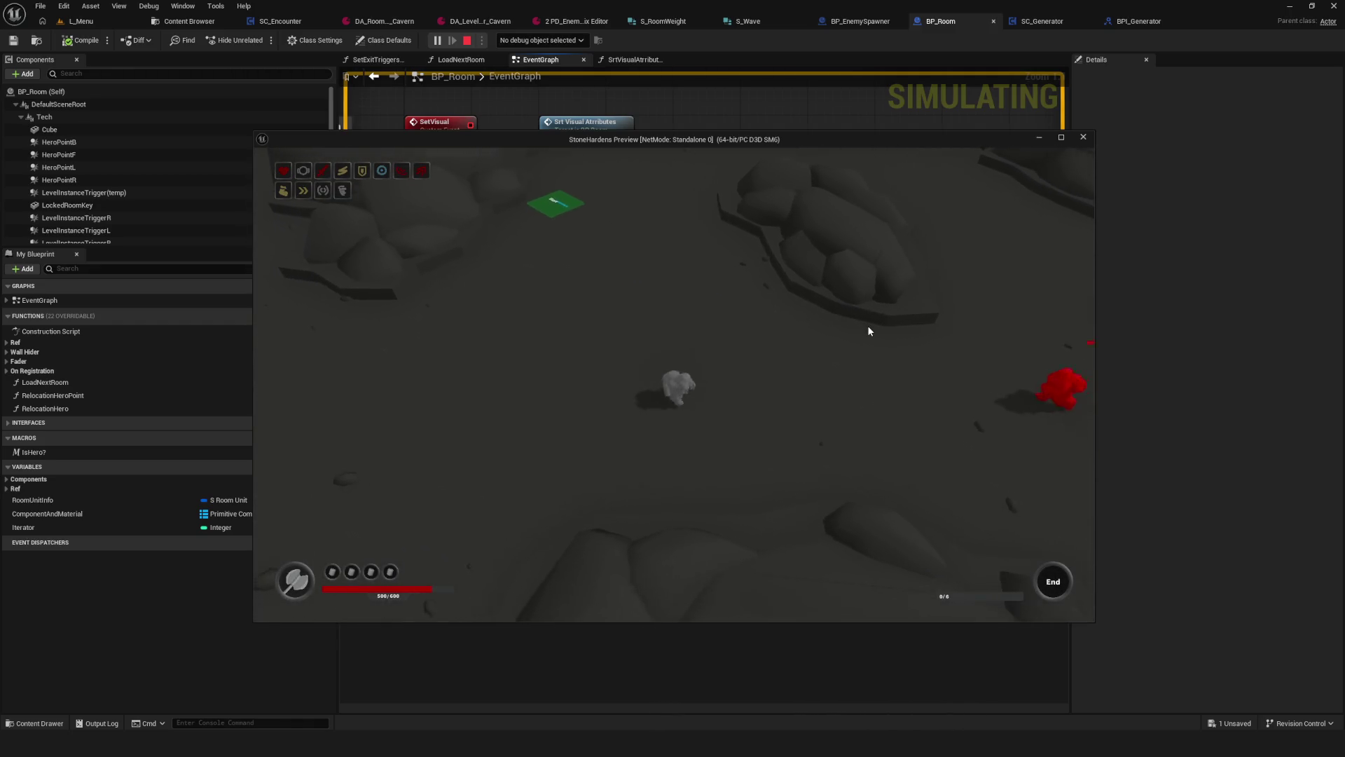
{"action": "key", "text": "w"}
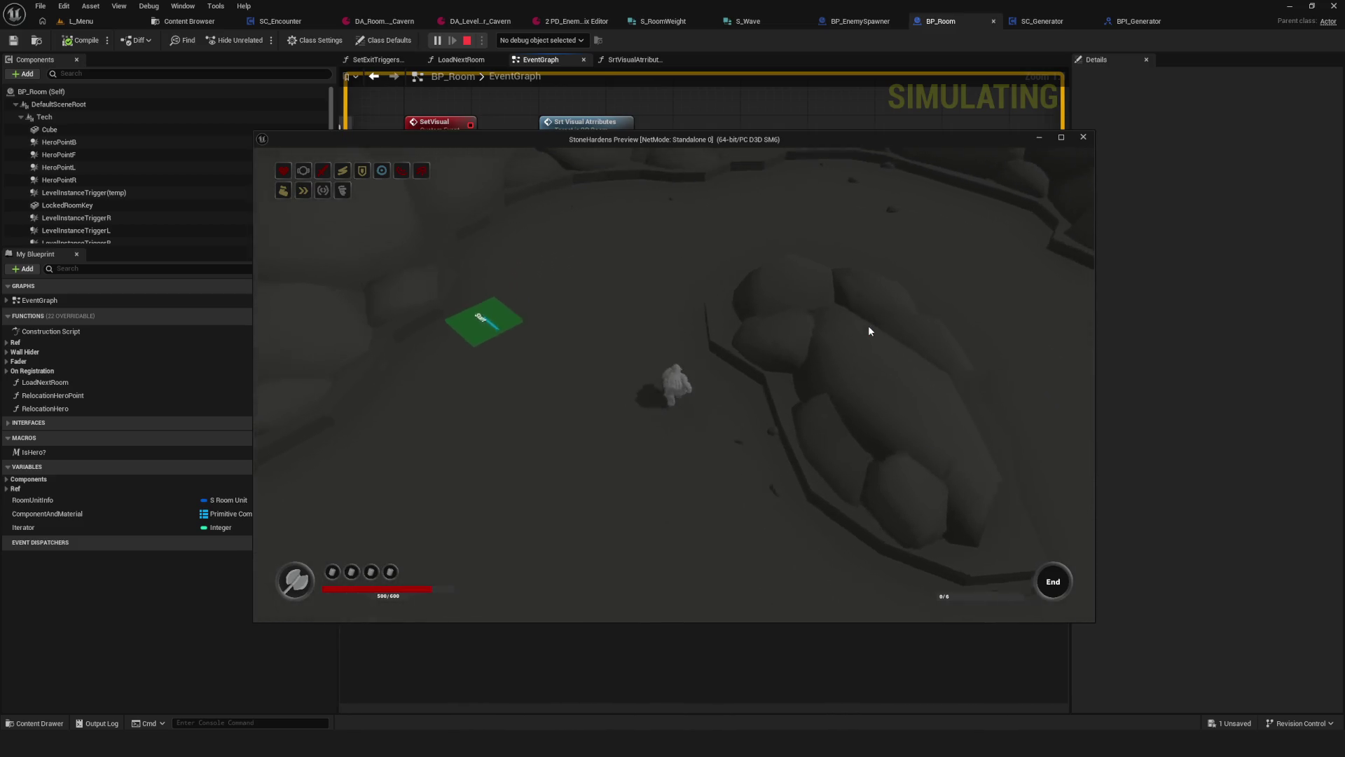
{"action": "key", "text": "a"}
{"action": "key", "text": "s"}
{"action": "key", "text": "s"}
{"action": "key", "text": "d"}
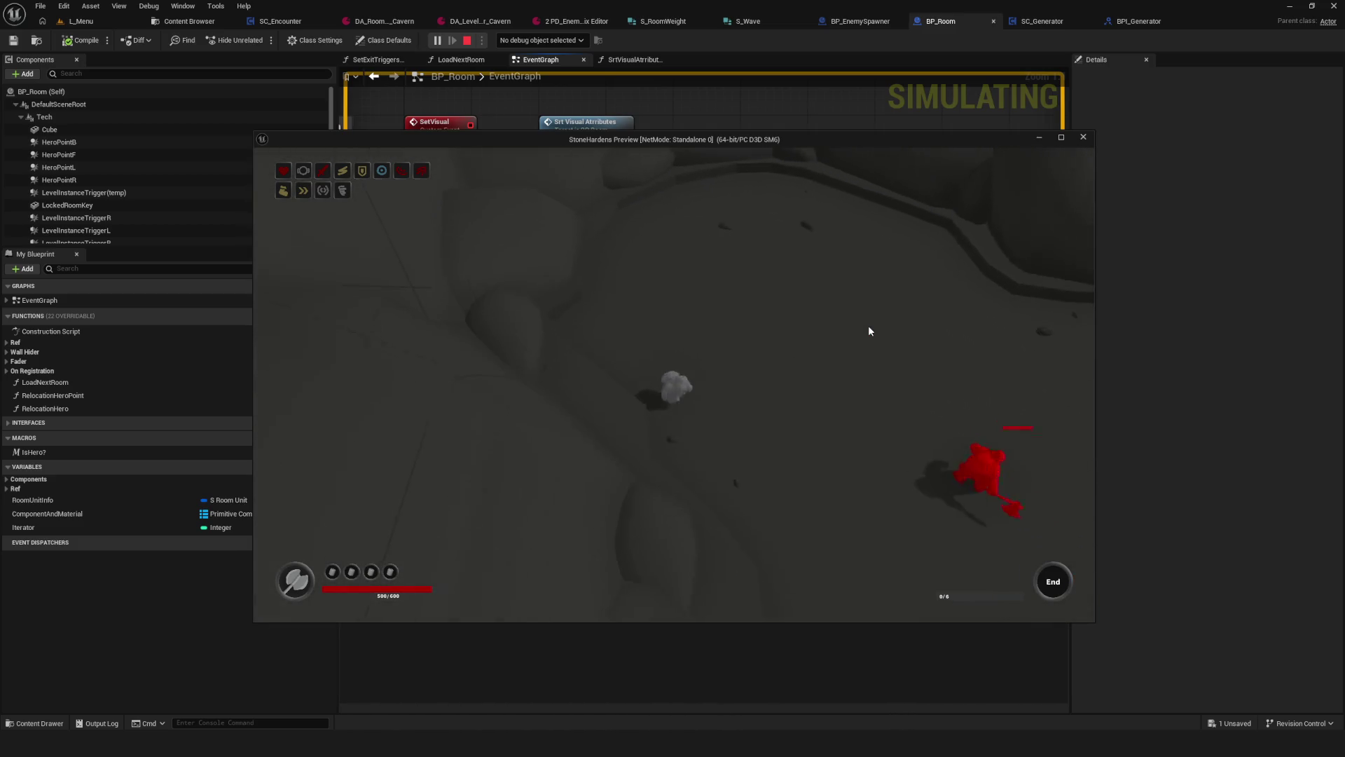
{"action": "key", "text": "w"}
Step: Keep walking the hero across the map into a new rocky area
{"action": "key", "text": "d"}
{"action": "key", "text": "w"}
{"action": "key", "text": "d"}
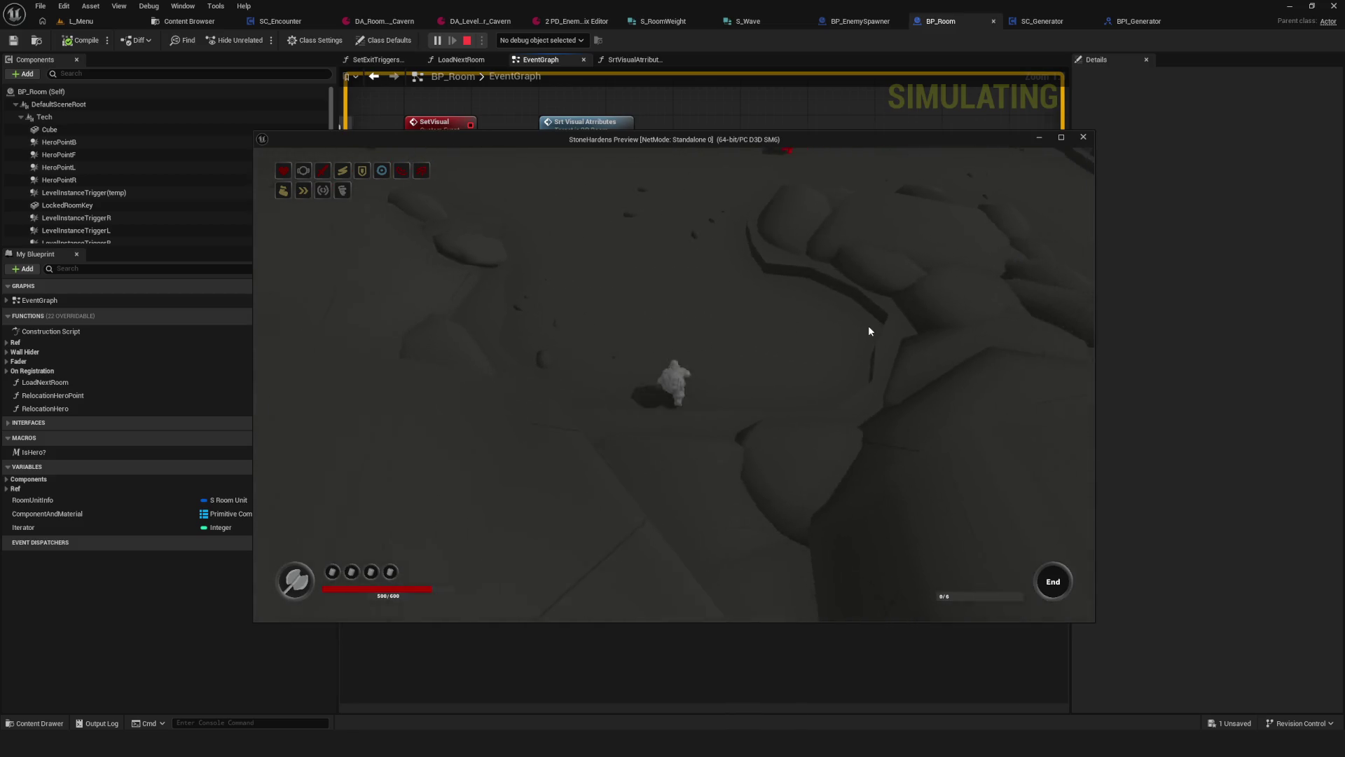
{"action": "key", "text": "w"}
{"action": "key", "text": "d"}
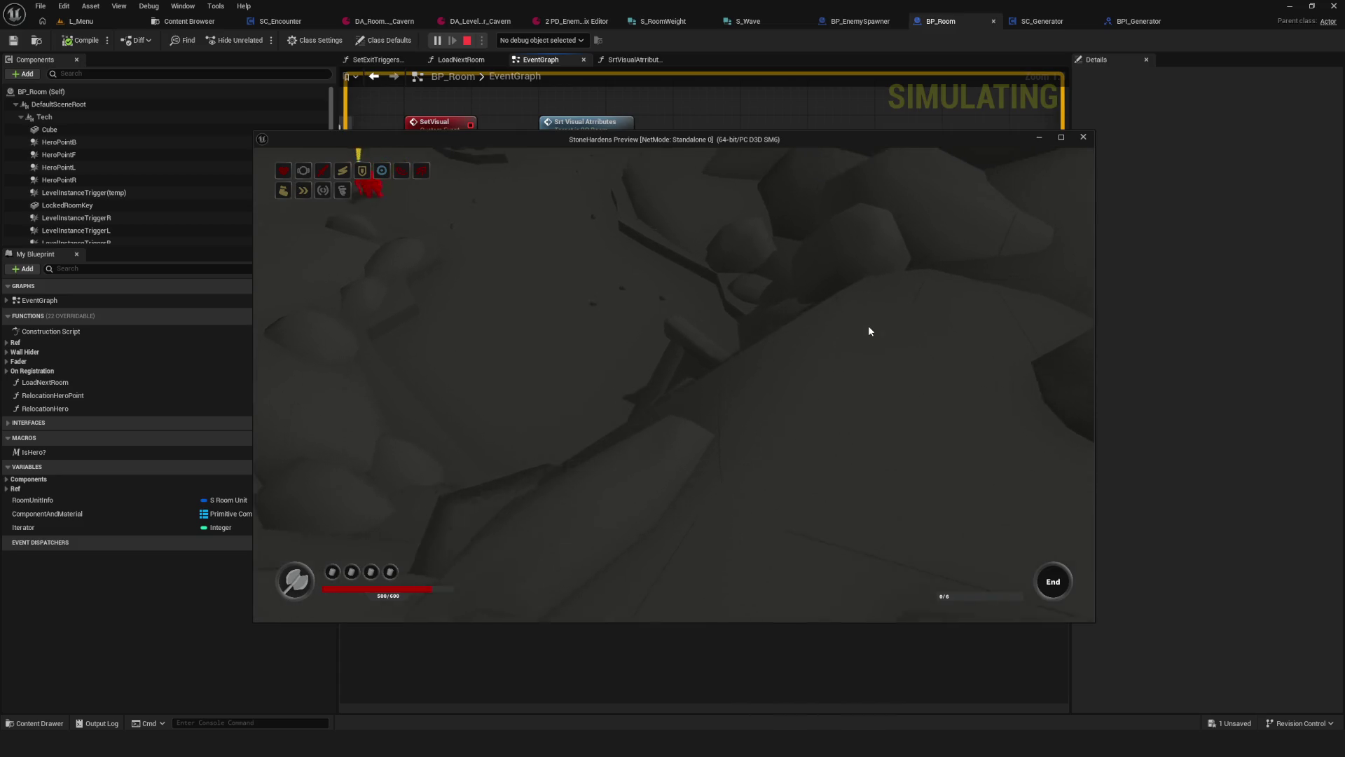
{"action": "key", "text": "s"}
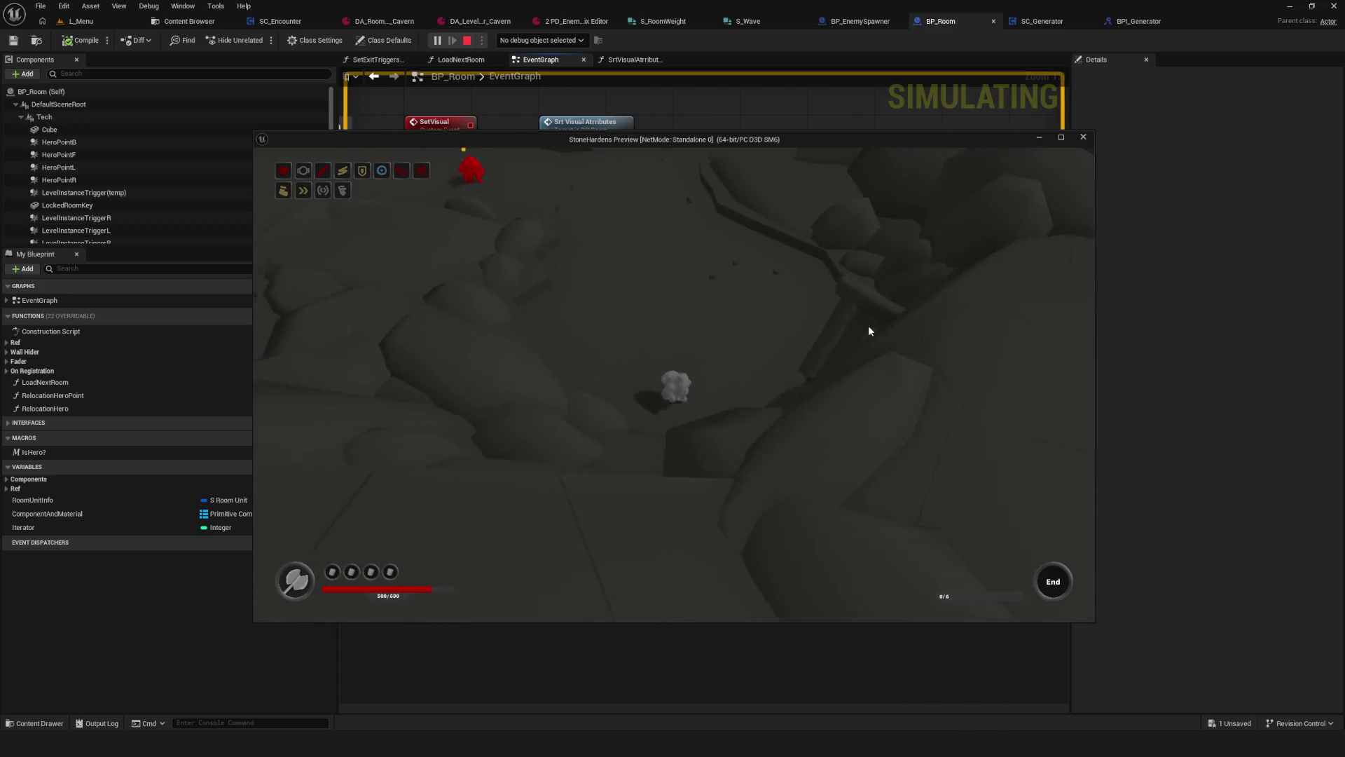
Step: Approach and attack the red enemy, then stop the play session
{"action": "key", "text": "w"}
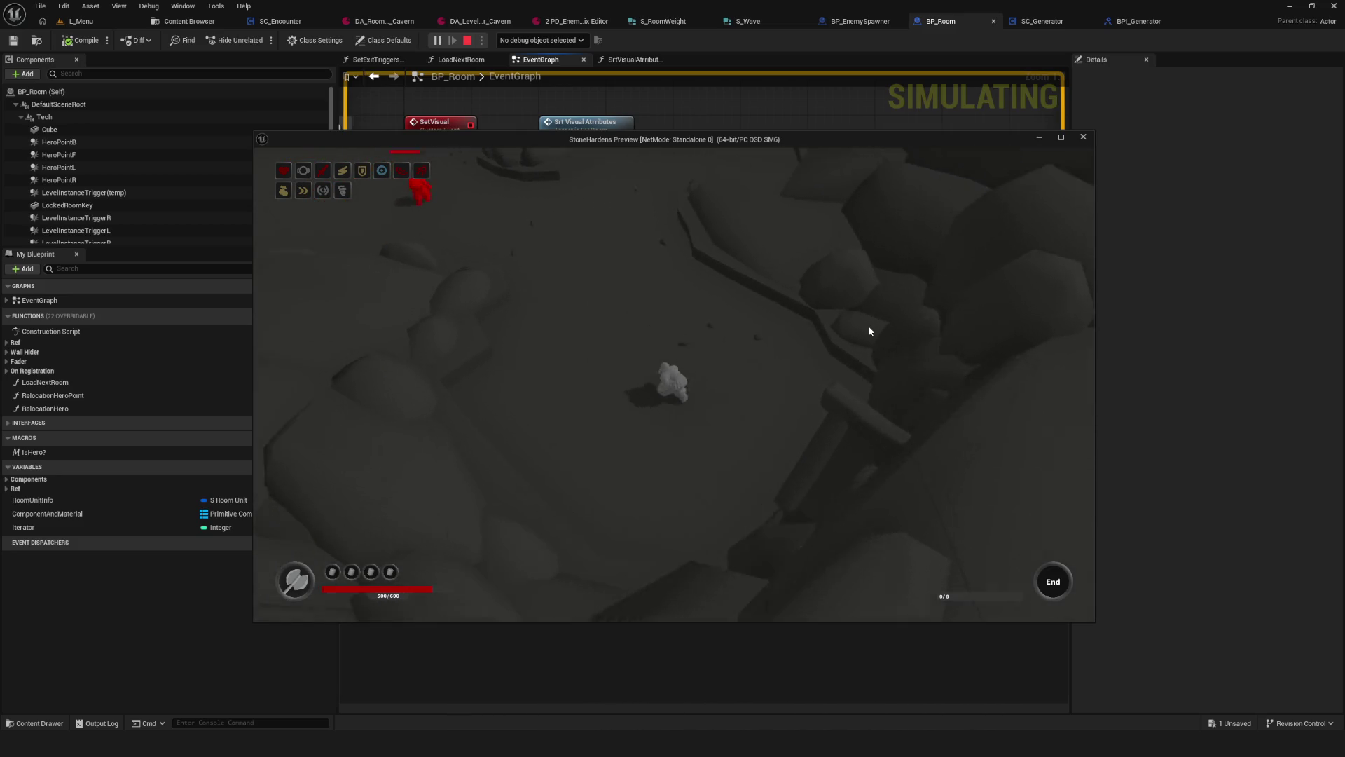
{"action": "left_click", "coordinate": [707, 338]}
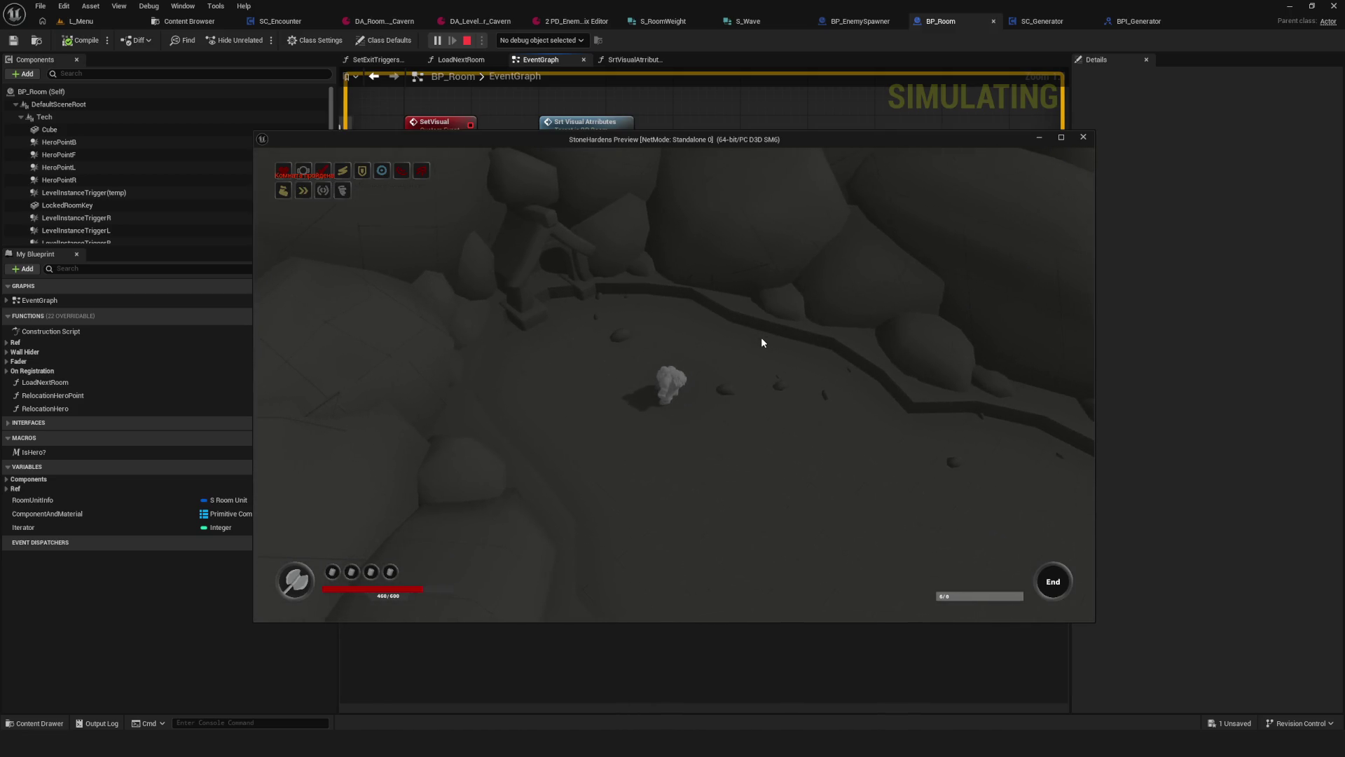
{"action": "key", "text": "Escape"}
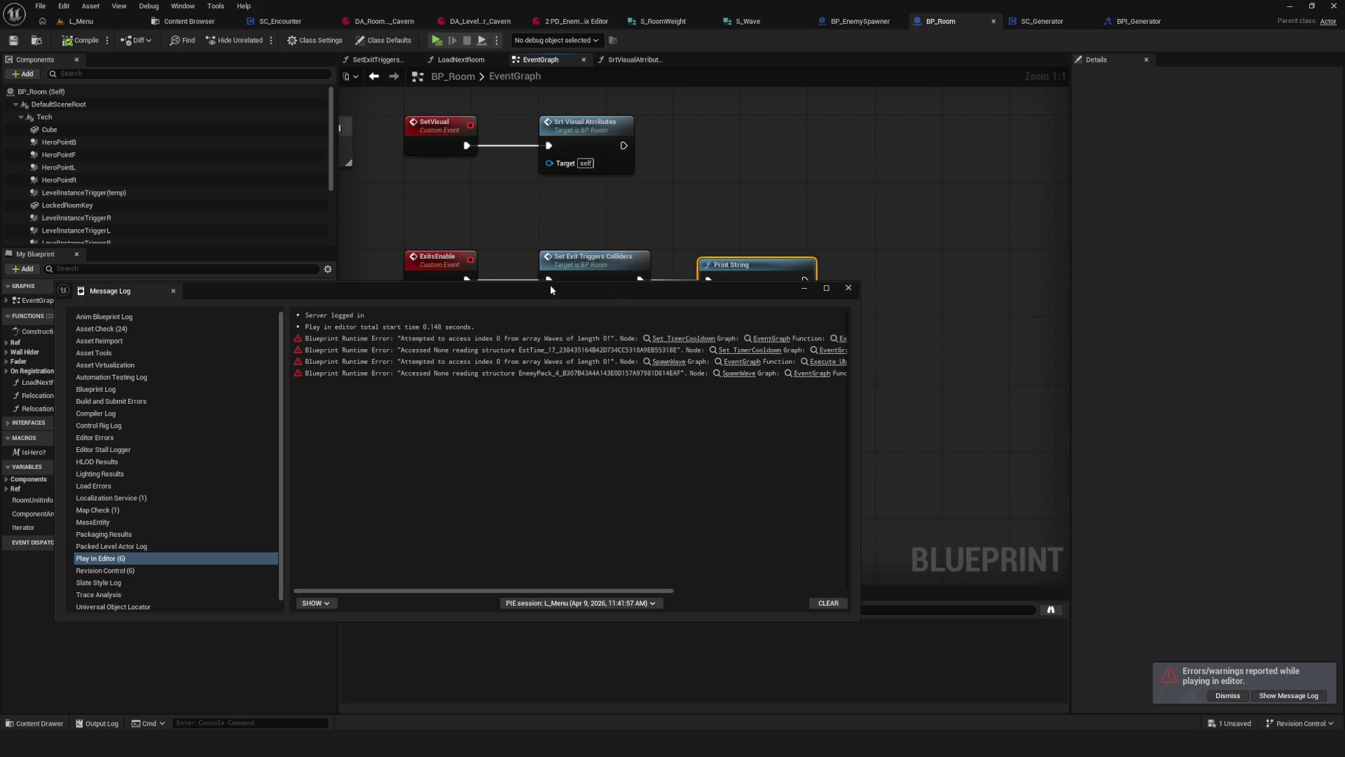
{"action": "mouse_move", "coordinate": [632, 289]}
{"action": "left_mouse_down"}
{"action": "mouse_move", "coordinate": [775, 355]}
{"action": "mouse_move", "coordinate": [947, 338]}
{"action": "left_mouse_up"}
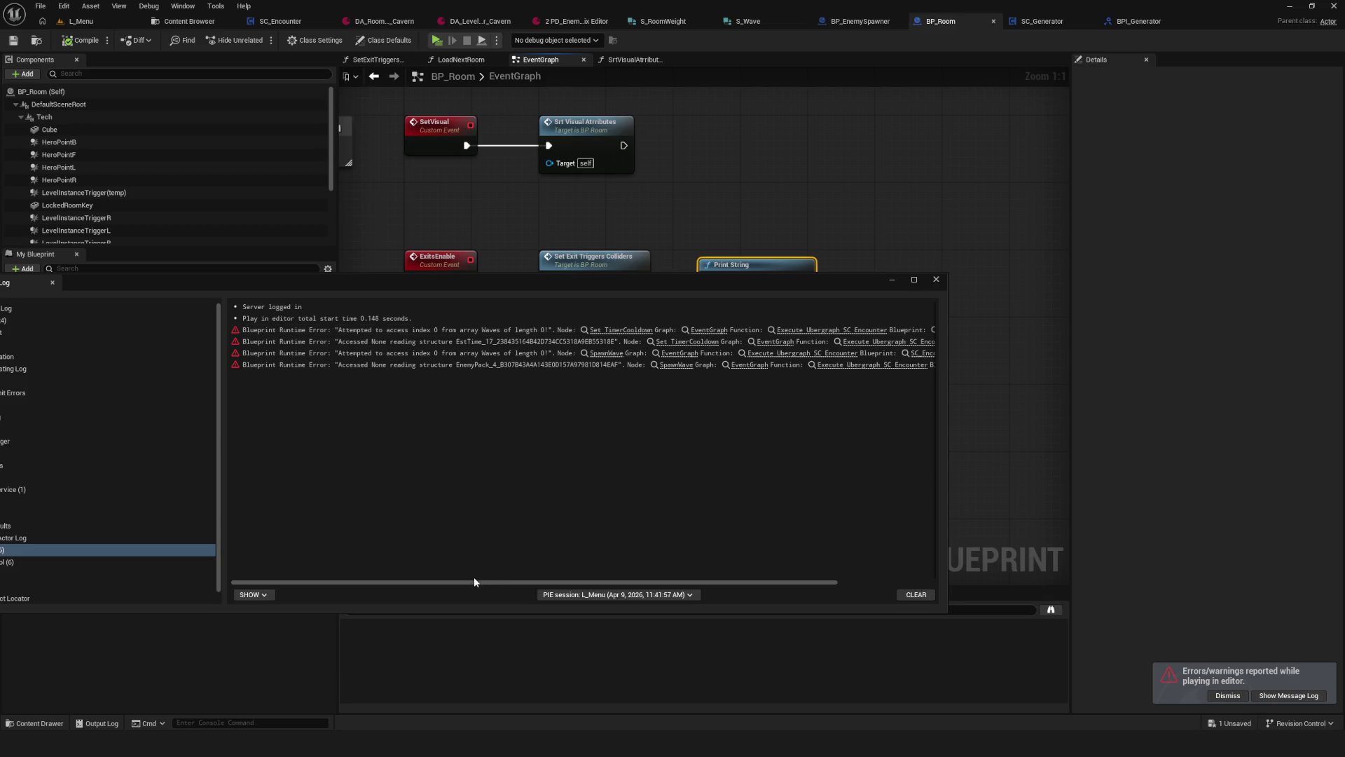
{"action": "left_click_drag", "start_coordinate": [473, 581], "coordinate": [617, 611]}
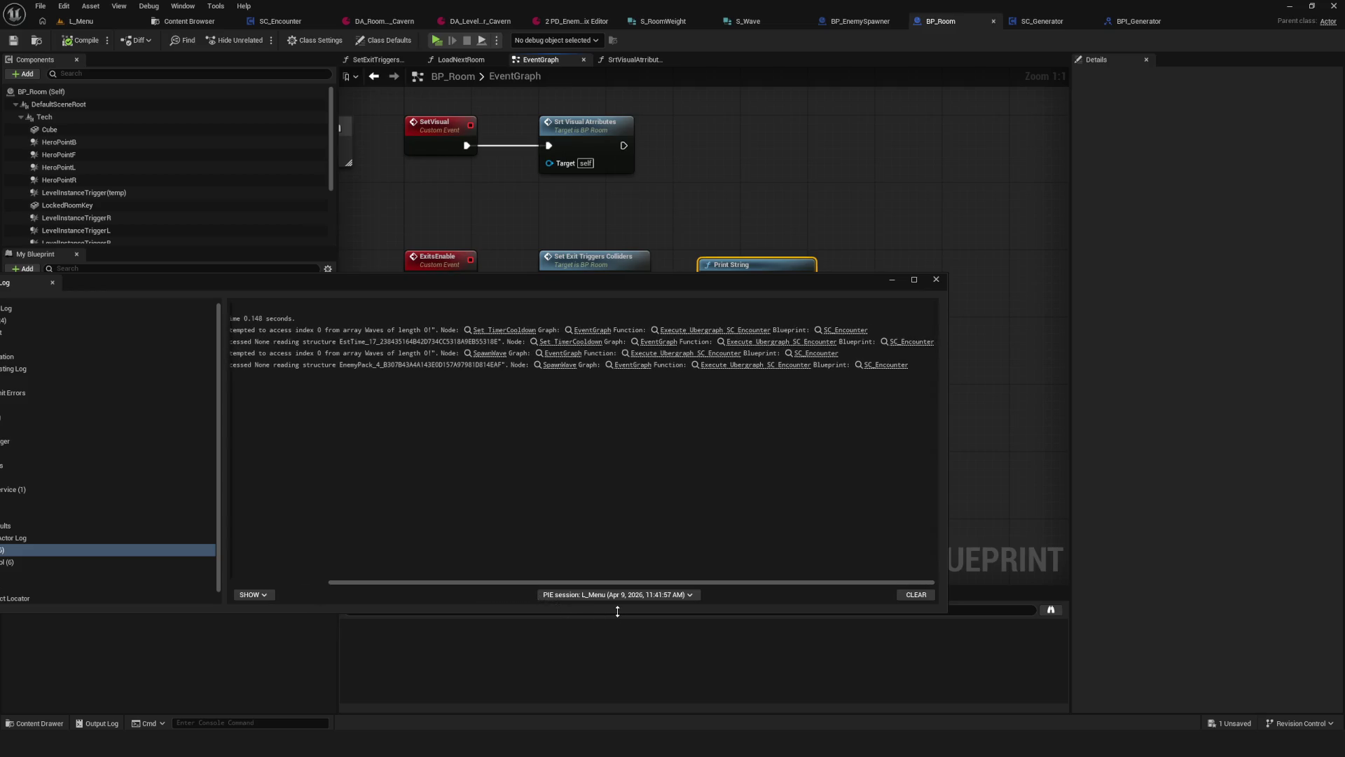
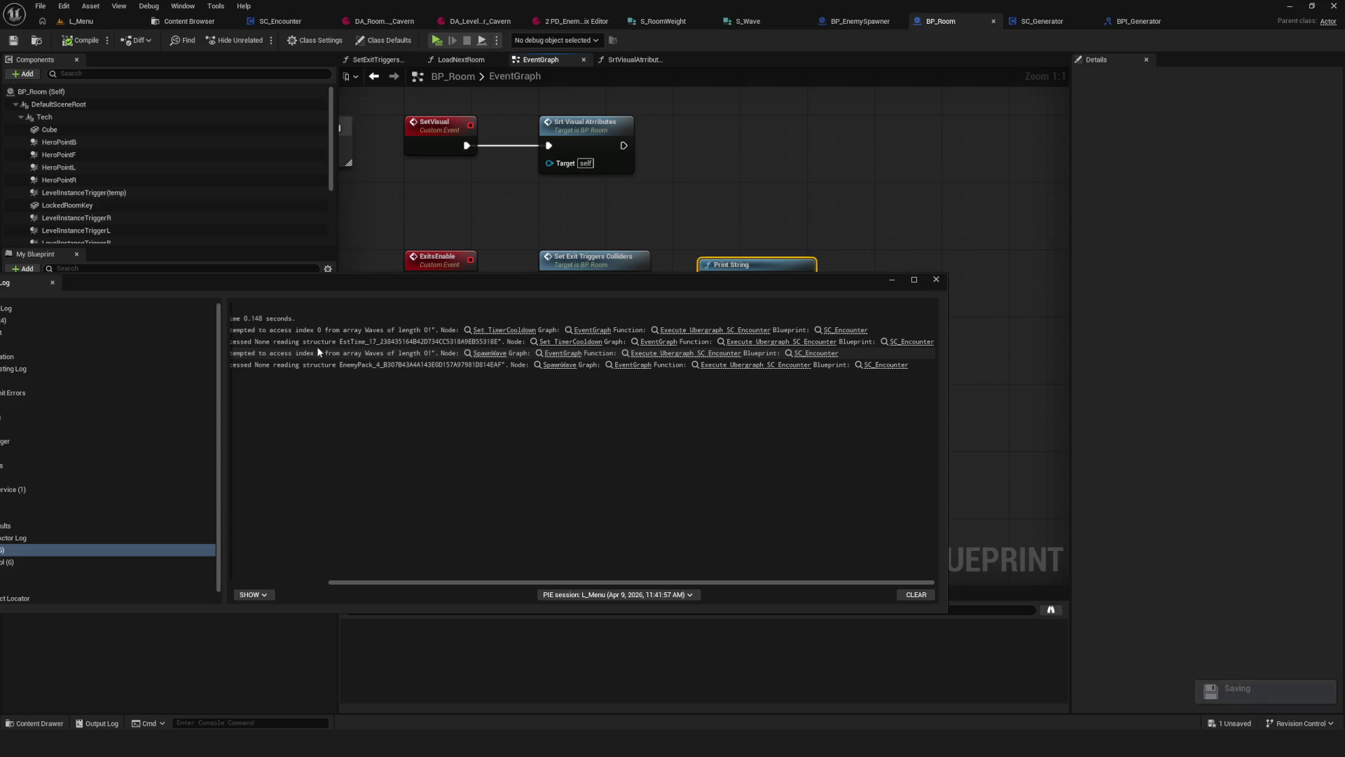
Step: Pick out the SpawnWave array index error in the Output Log, then close the log
{"action": "left_click_drag", "start_coordinate": [511, 582], "coordinate": [412, 570]}
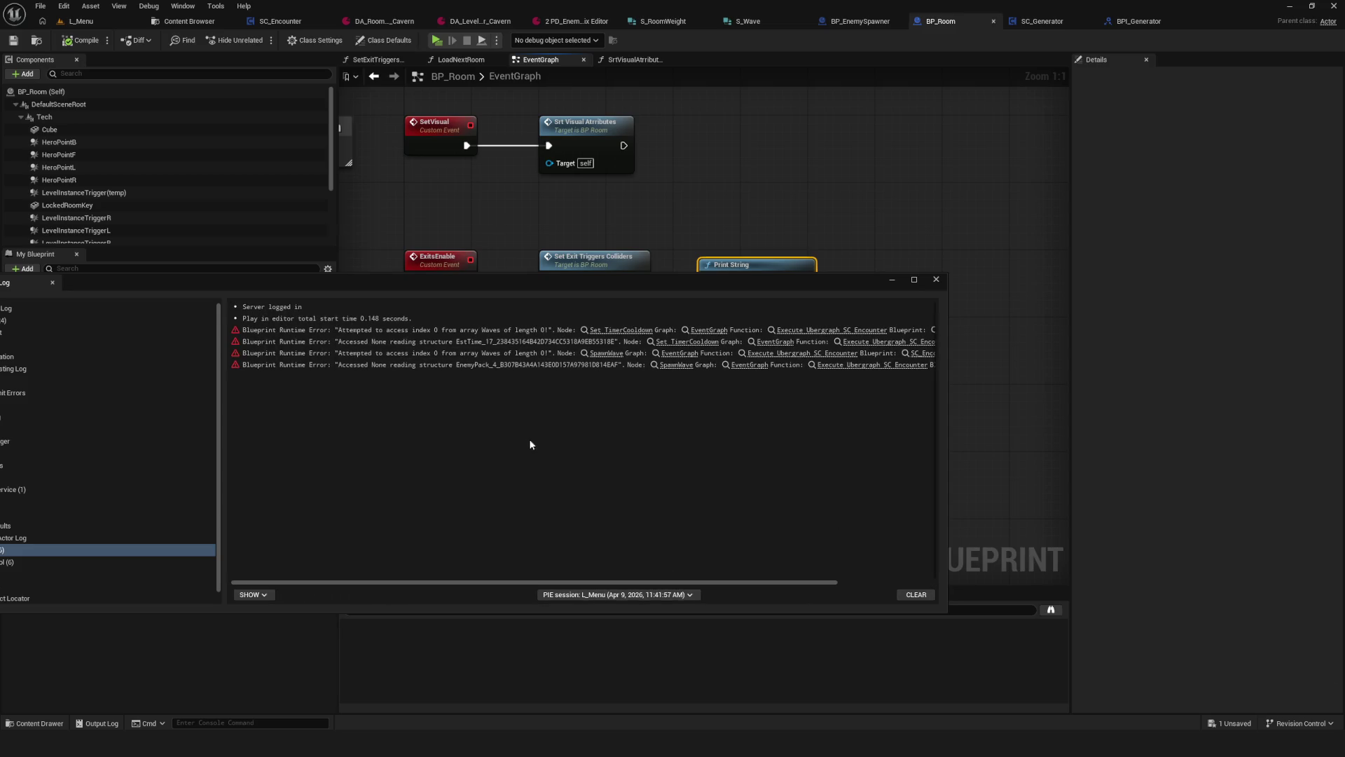
{"action": "left_click", "coordinate": [505, 356]}
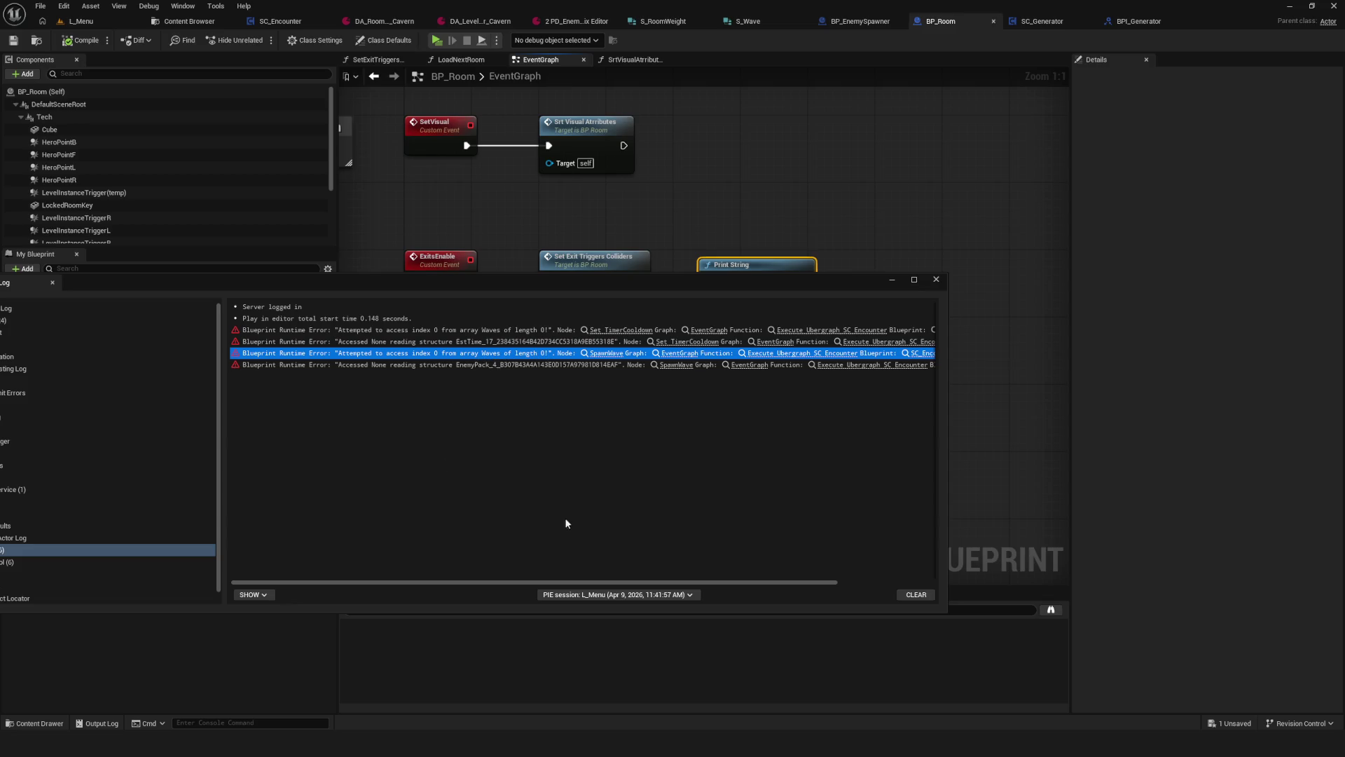
{"action": "left_click", "coordinate": [655, 567]}
{"action": "left_click", "coordinate": [937, 280]}
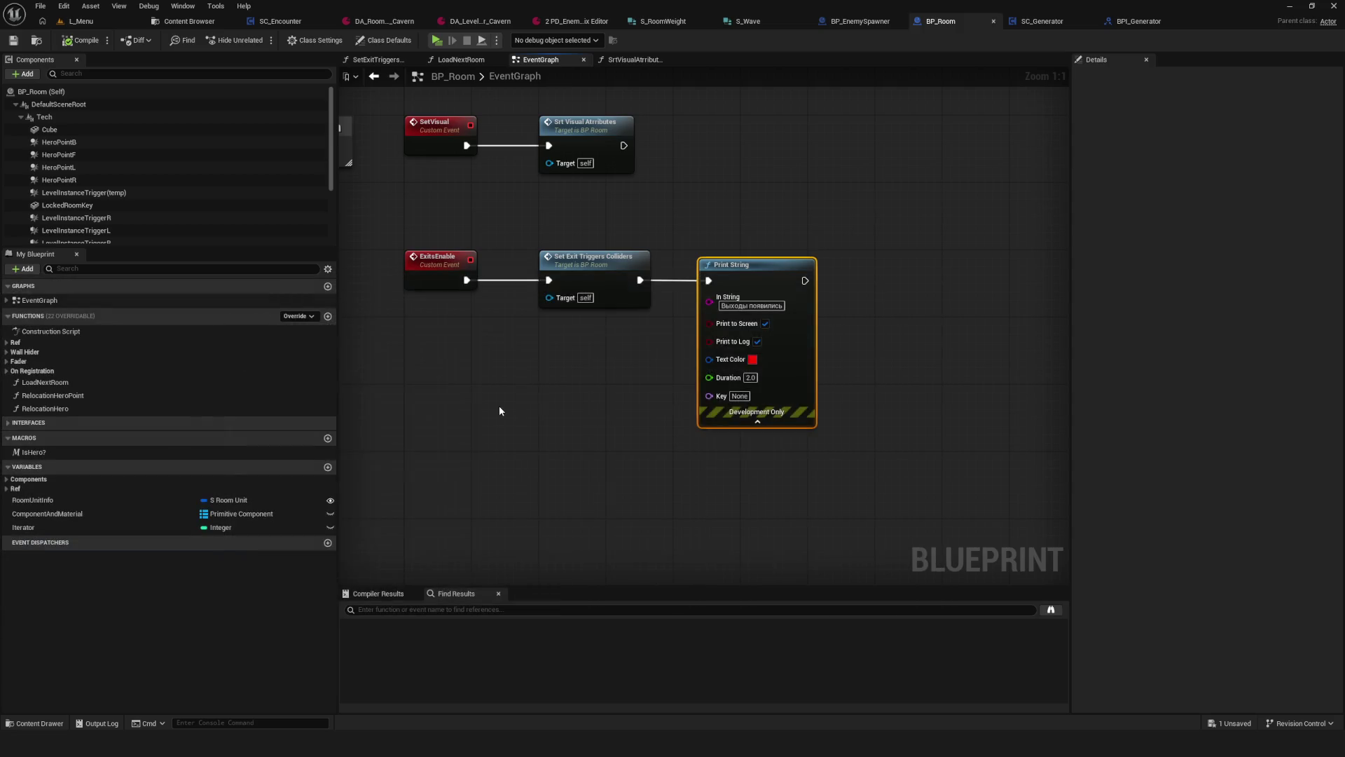
Step: Save the BP_Room blueprint and switch to SC_Encounter's CallToEndRoom function graph
{"action": "scroll", "coordinate": [499, 405], "scroll_direction": "down", "scroll_amount": 4}
{"action": "scroll", "coordinate": [618, 419], "scroll_direction": "up", "scroll_amount": 3}
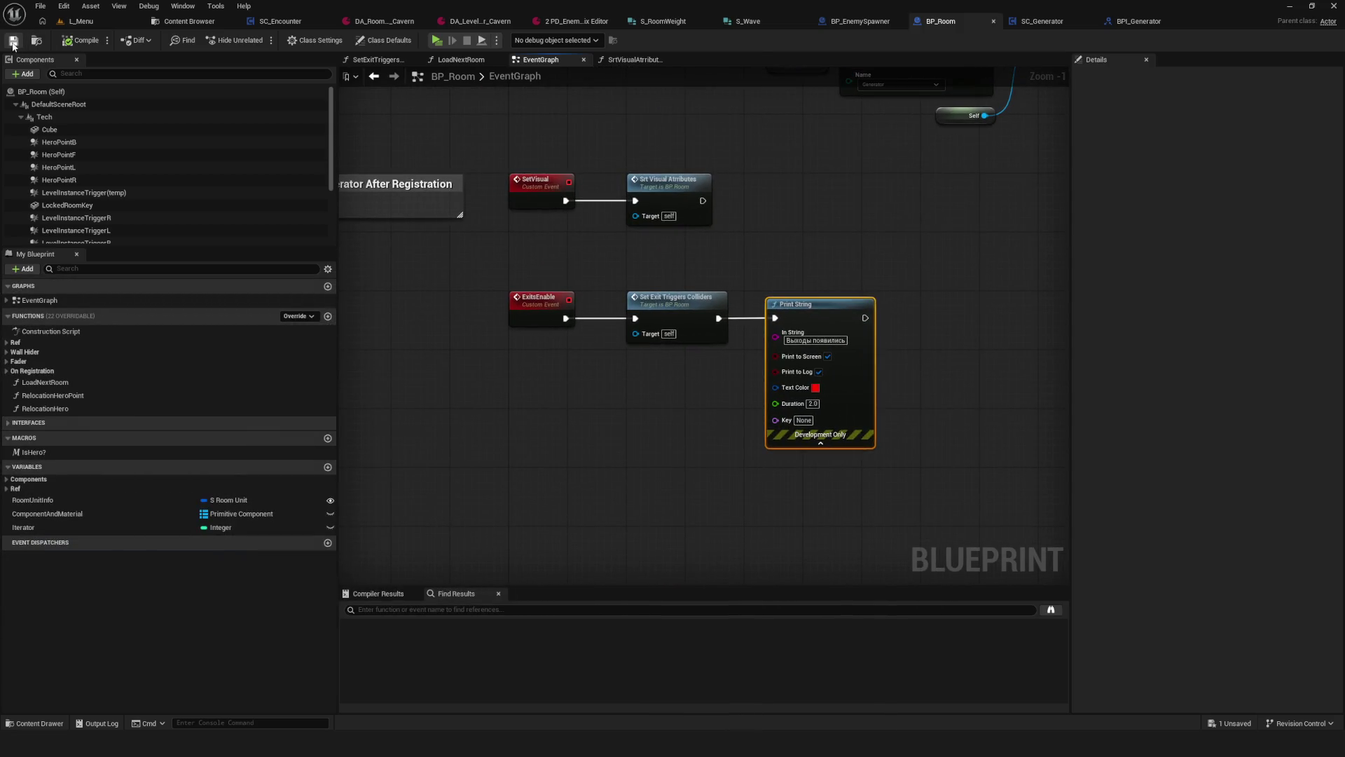
{"action": "scroll", "coordinate": [603, 318], "scroll_direction": "down", "scroll_amount": 6}
{"action": "scroll", "coordinate": [604, 317], "scroll_direction": "up", "scroll_amount": 4}
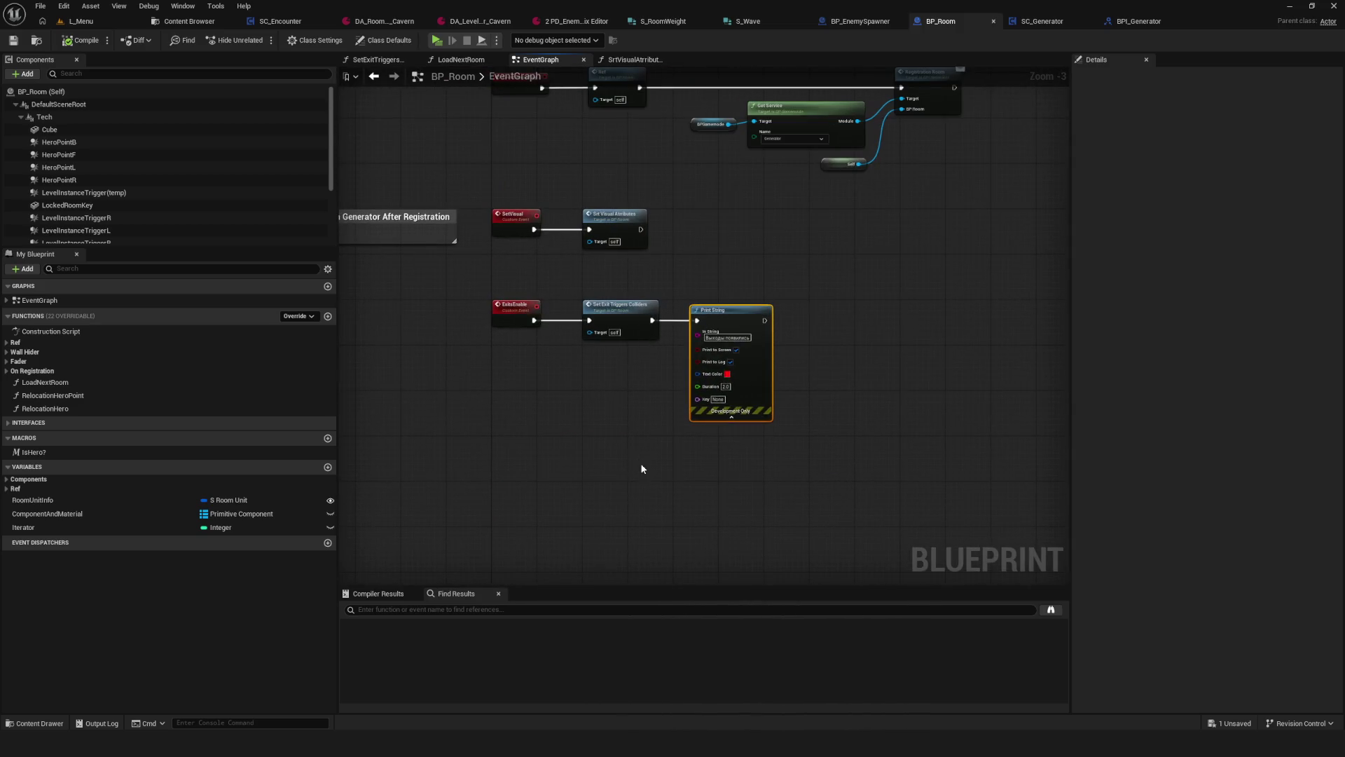
{"action": "scroll", "coordinate": [588, 310], "scroll_direction": "down", "scroll_amount": 9}
{"action": "scroll", "coordinate": [587, 309], "scroll_direction": "up", "scroll_amount": 10}
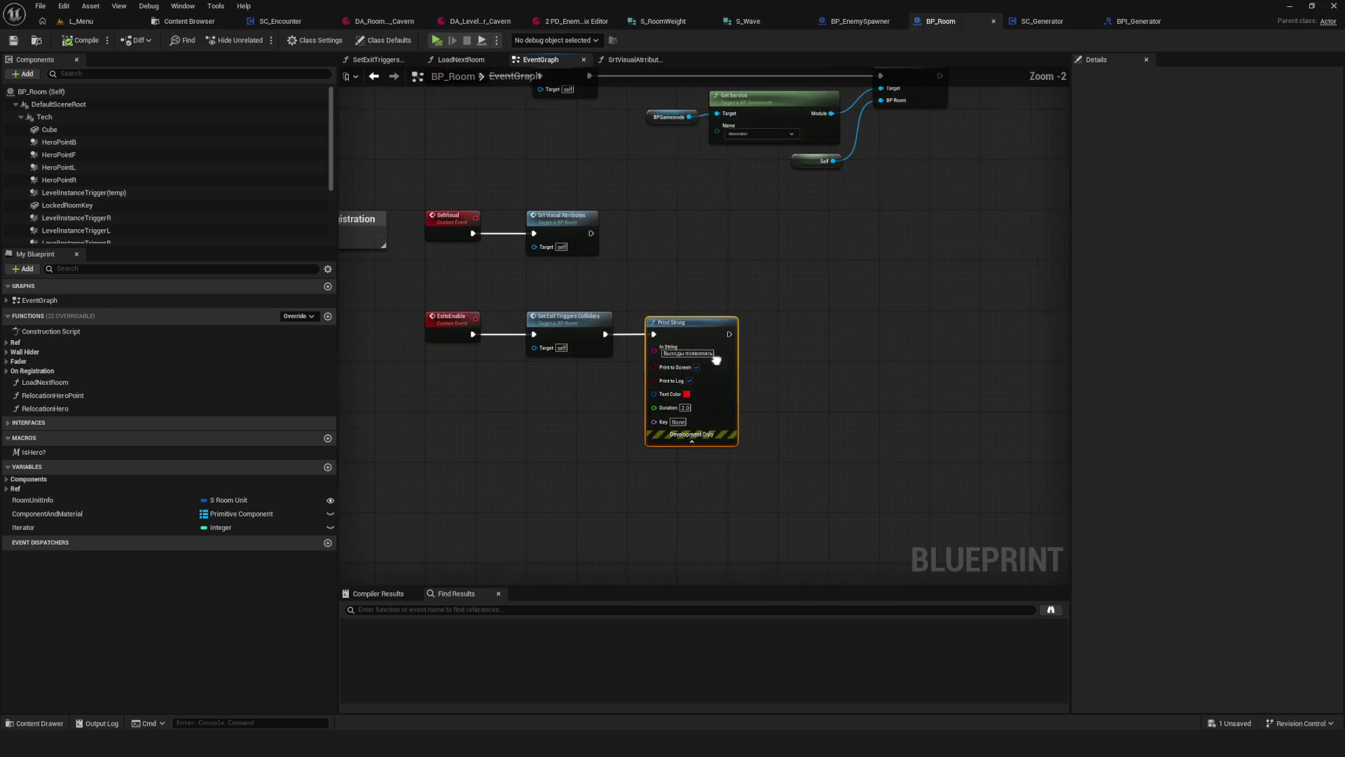
{"action": "left_click", "coordinate": [13, 40]}
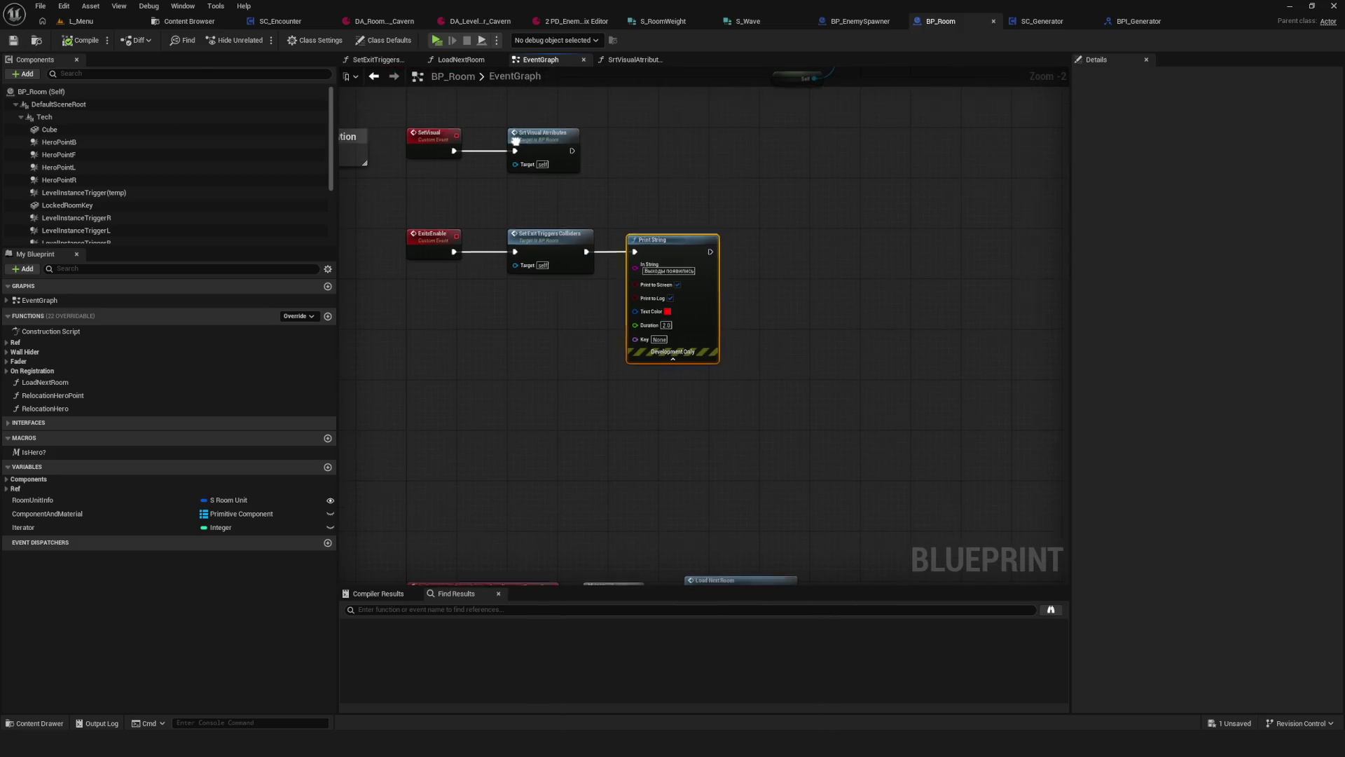
{"action": "left_click", "coordinate": [281, 21]}
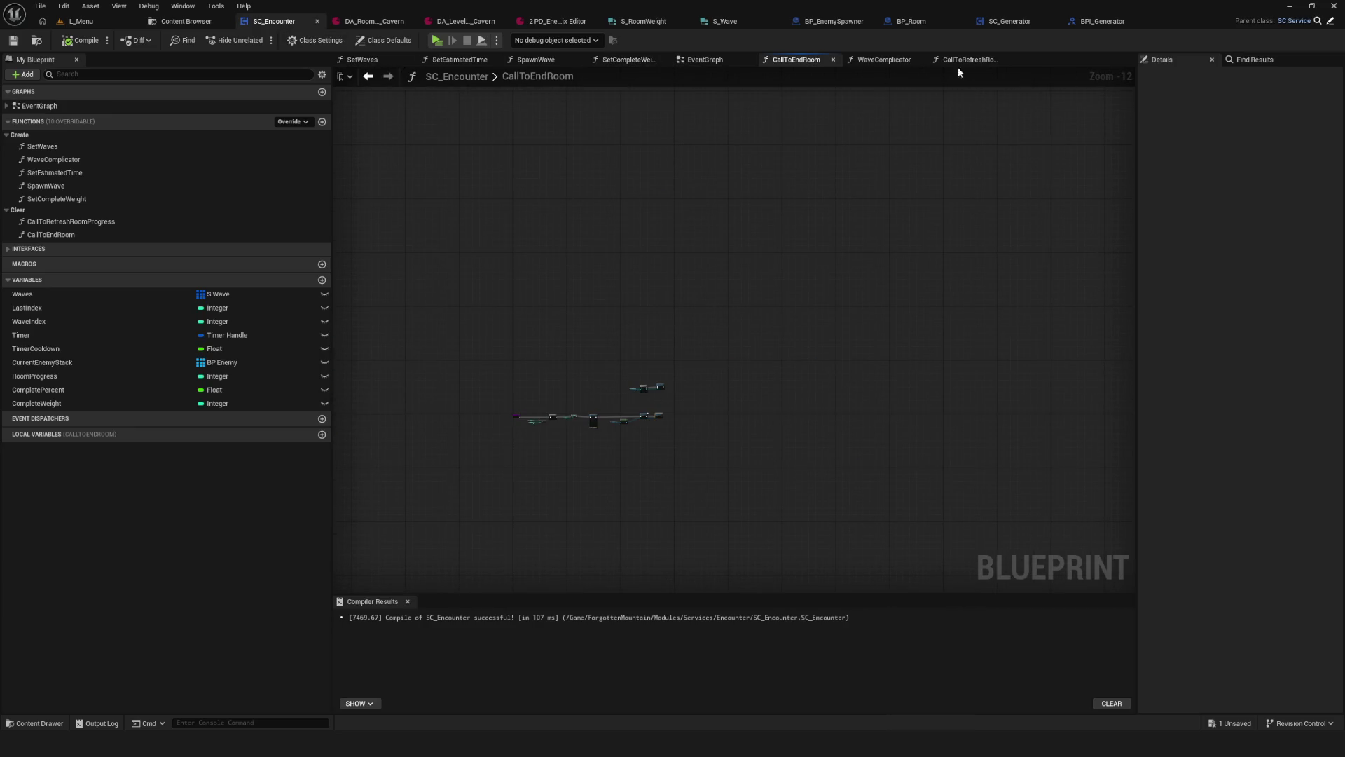
Step: Inspect the Event StartEnemySpawn chain in SC_Encounter's EventGraph, then return to BP_Room
{"action": "left_click", "coordinate": [707, 60]}
{"action": "scroll", "coordinate": [613, 276], "scroll_direction": "down", "scroll_amount": 10}
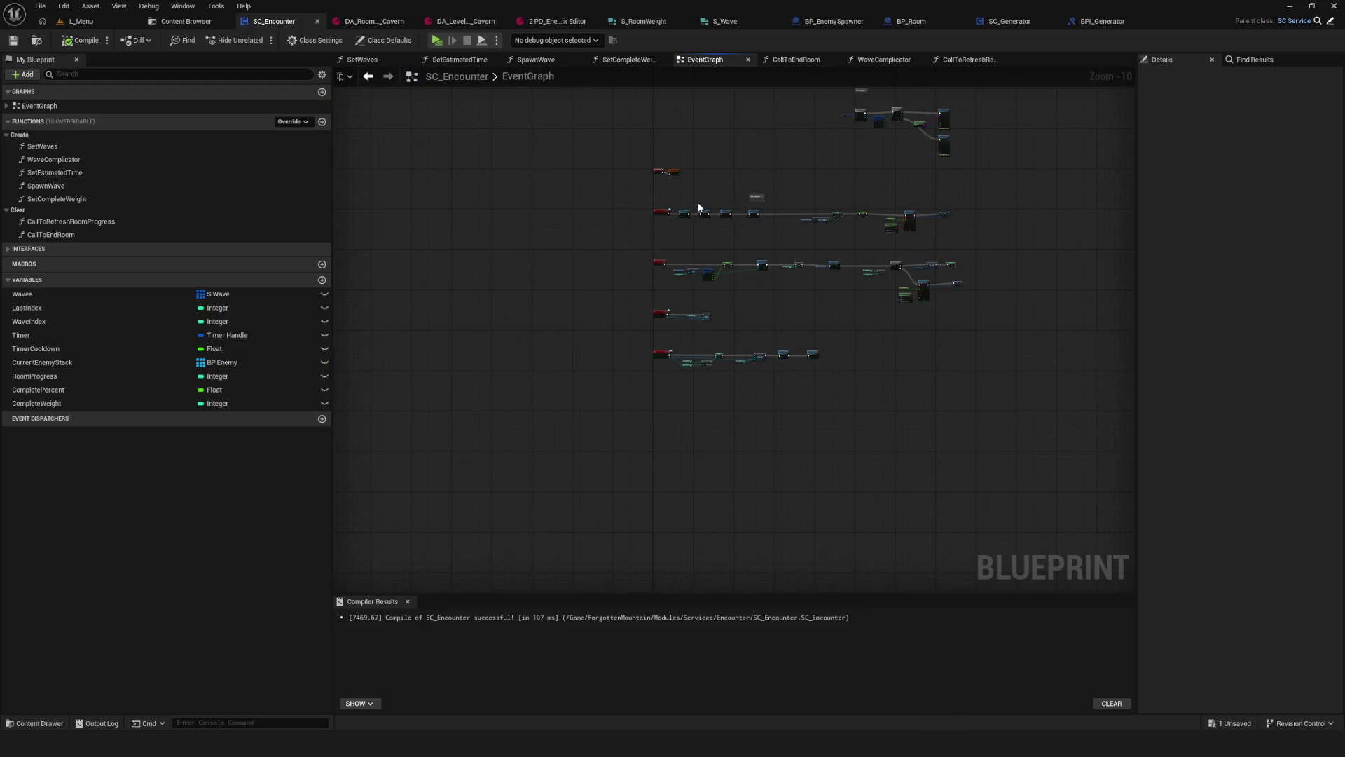
{"action": "scroll", "coordinate": [676, 206], "scroll_direction": "up", "scroll_amount": 10}
{"action": "mouse_move", "coordinate": [460, 111]}
{"action": "left_mouse_down"}
{"action": "mouse_move", "coordinate": [786, 421]}
{"action": "mouse_move", "coordinate": [739, 420]}
{"action": "left_mouse_up"}
{"action": "scroll", "coordinate": [583, 342], "scroll_direction": "down", "scroll_amount": 7}
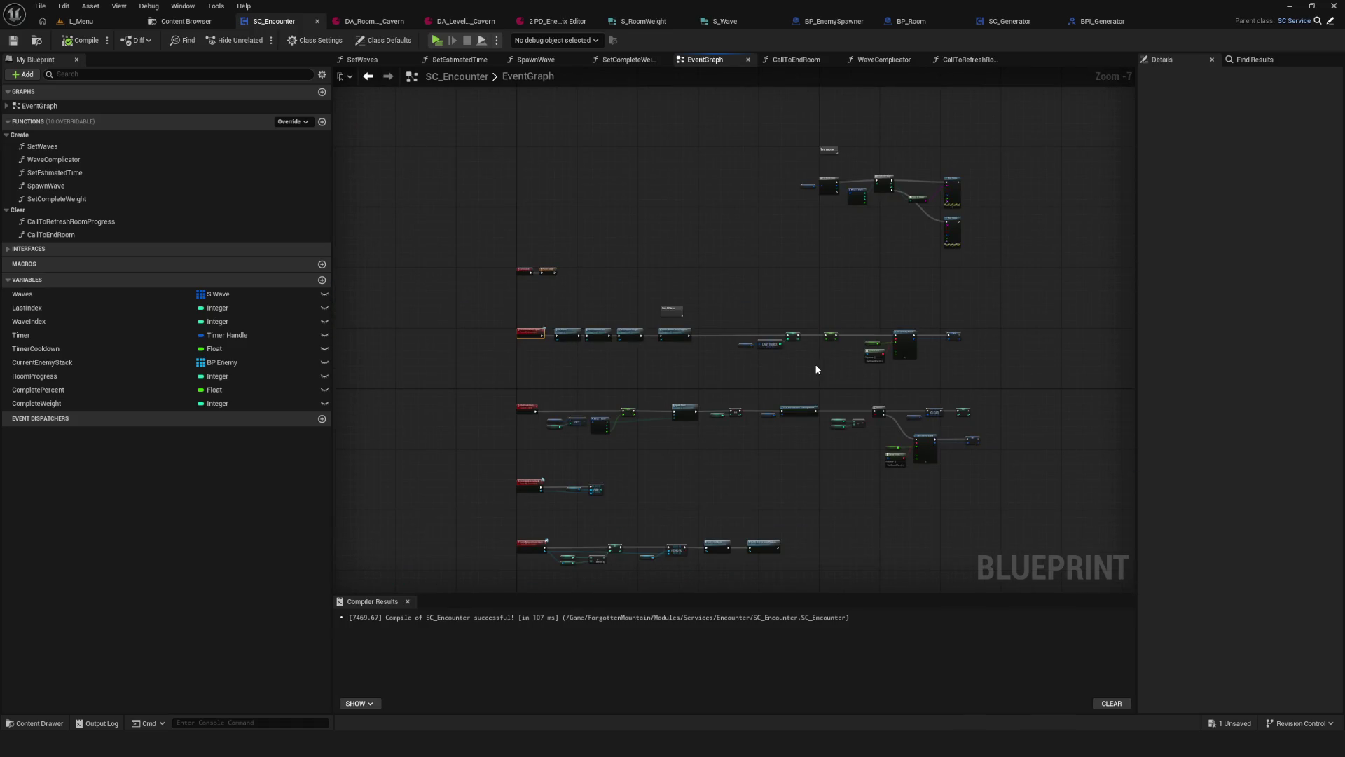
{"action": "scroll", "coordinate": [487, 343], "scroll_direction": "up", "scroll_amount": 7}
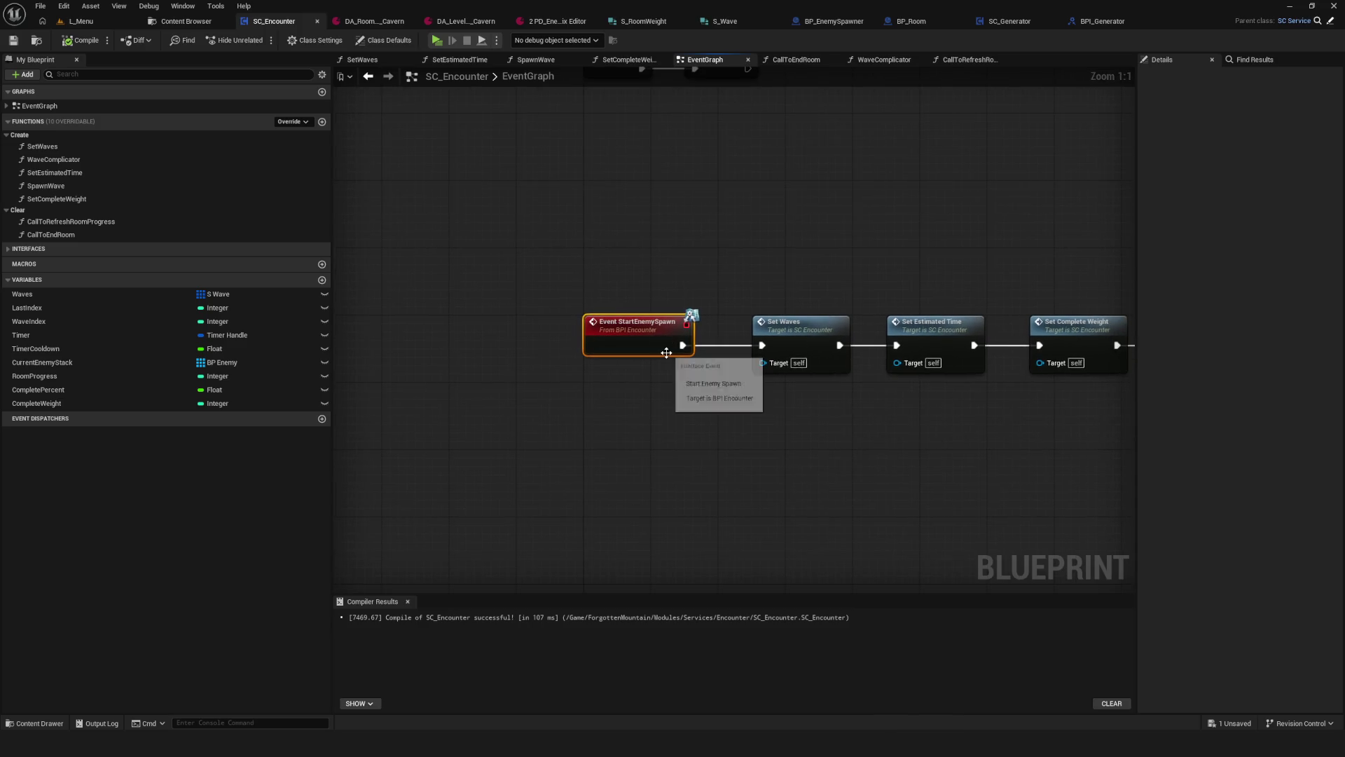
{"action": "left_click_drag", "start_coordinate": [651, 348], "coordinate": [531, 325]}
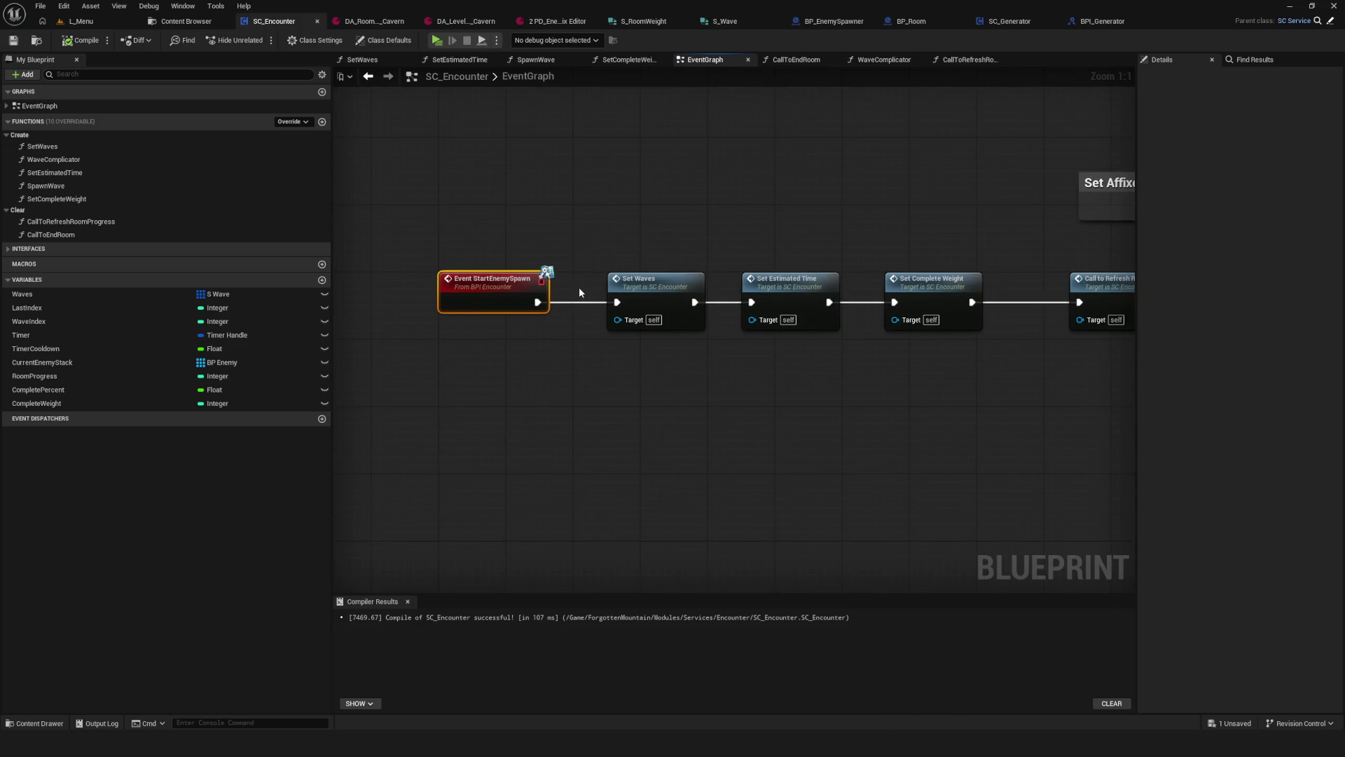
{"action": "left_click", "coordinate": [922, 24]}
{"action": "scroll", "coordinate": [688, 308], "scroll_direction": "down", "scroll_amount": 8}
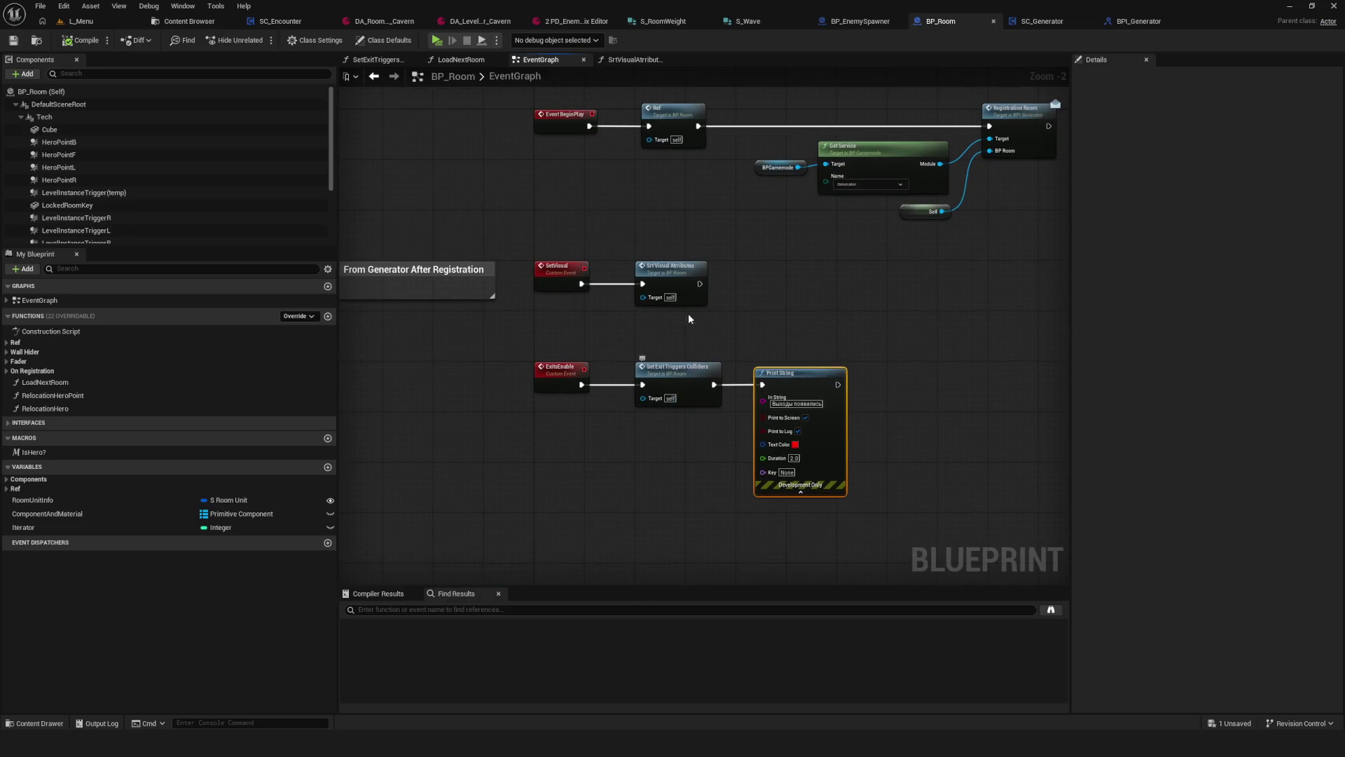
Step: Check BP_Room's ExitsEnable and Print String nodes, then open and close the BPI_Generator interface
{"action": "scroll", "coordinate": [672, 279], "scroll_direction": "up", "scroll_amount": 10}
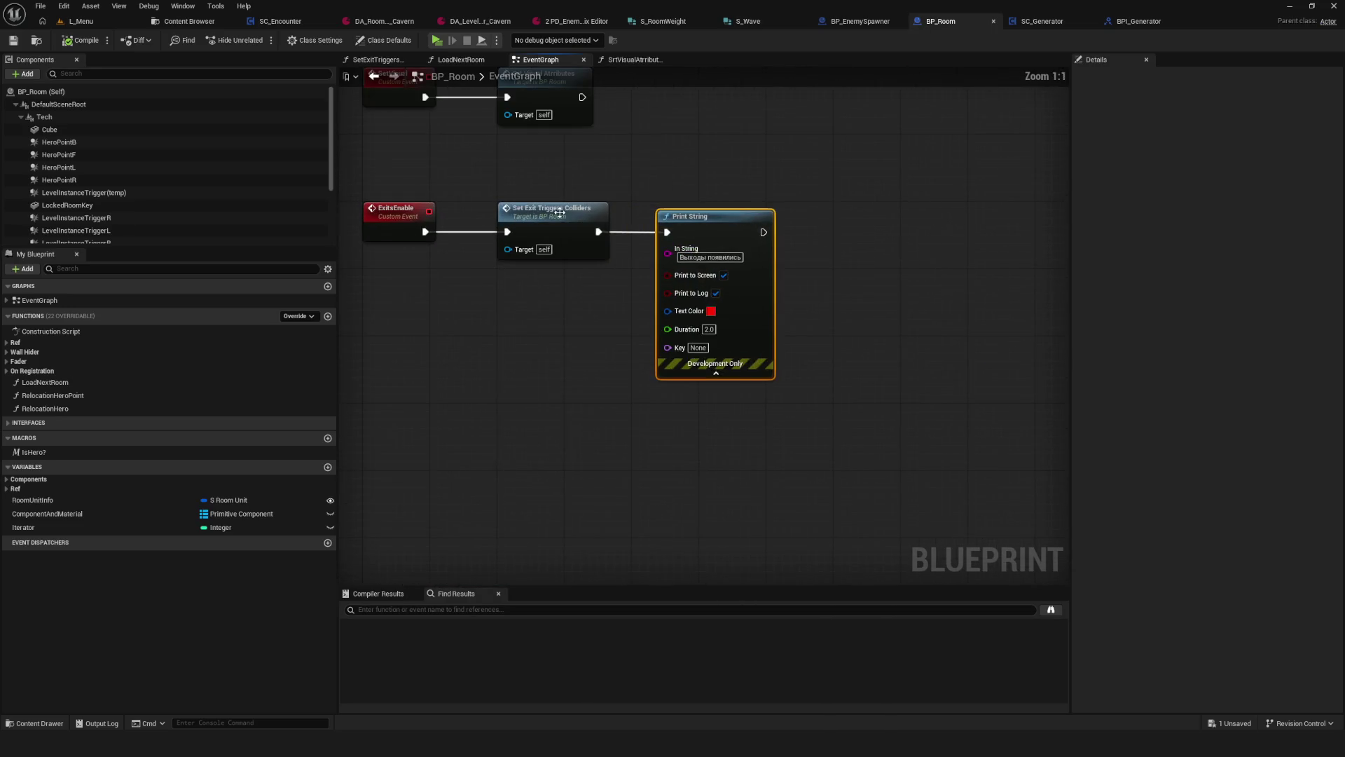
{"action": "left_click_drag", "start_coordinate": [573, 168], "coordinate": [583, 237]}
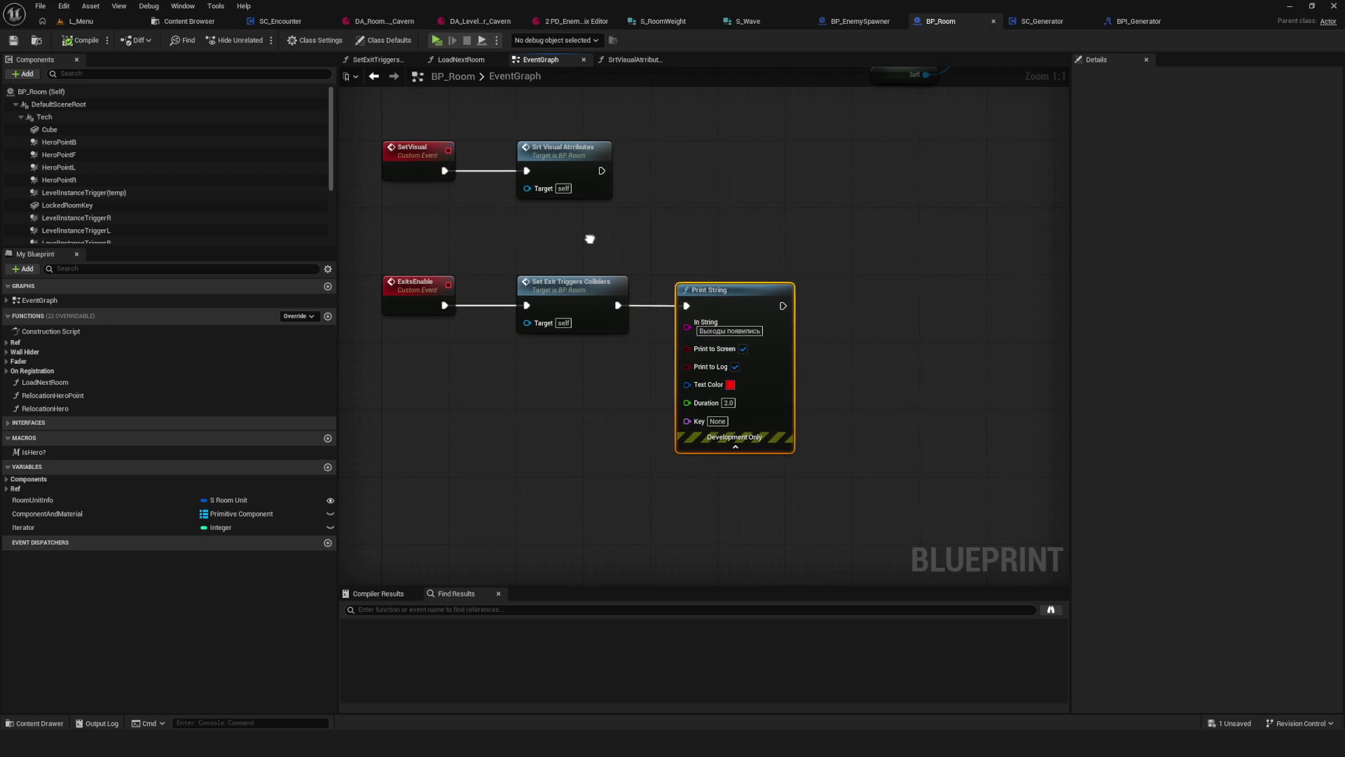
{"action": "scroll", "coordinate": [601, 257], "scroll_direction": "down", "scroll_amount": 7}
{"action": "left_click", "coordinate": [1129, 21]}
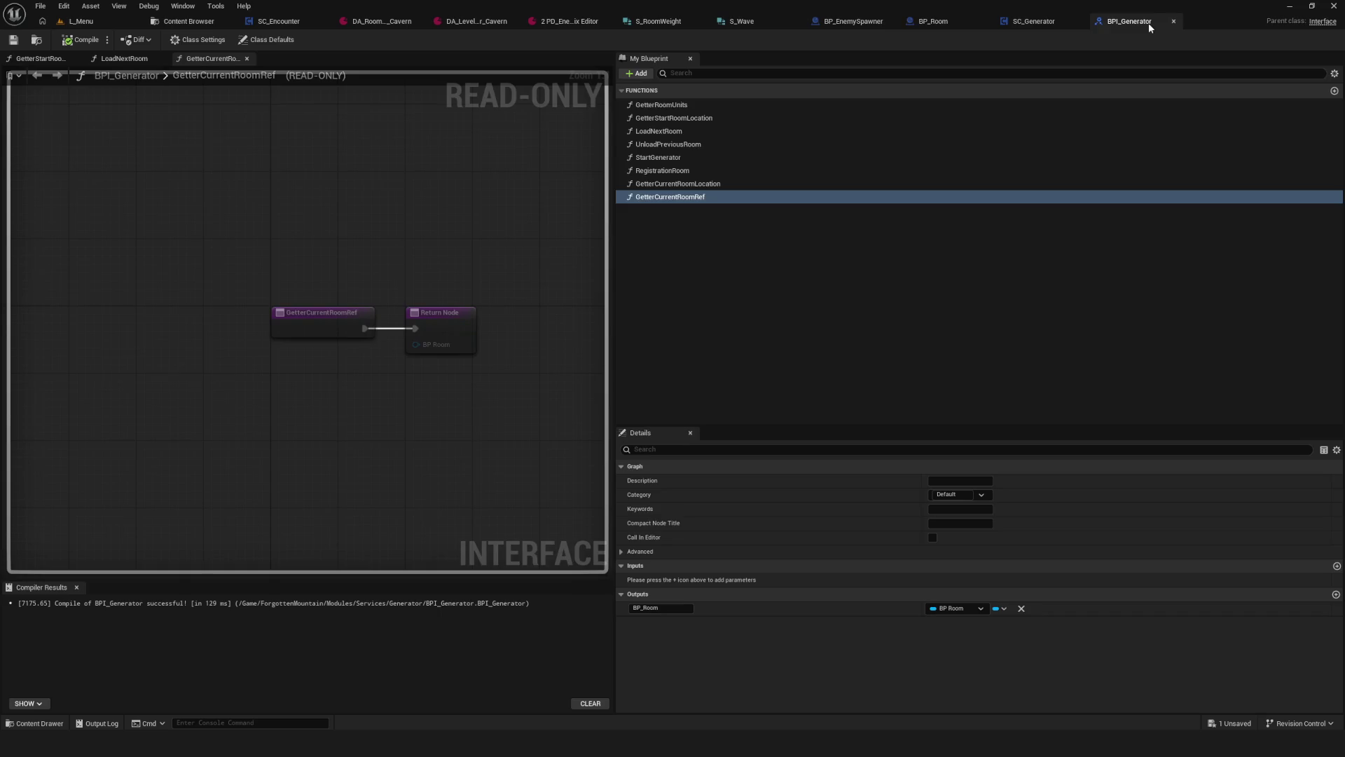
{"action": "left_click", "coordinate": [1174, 22]}
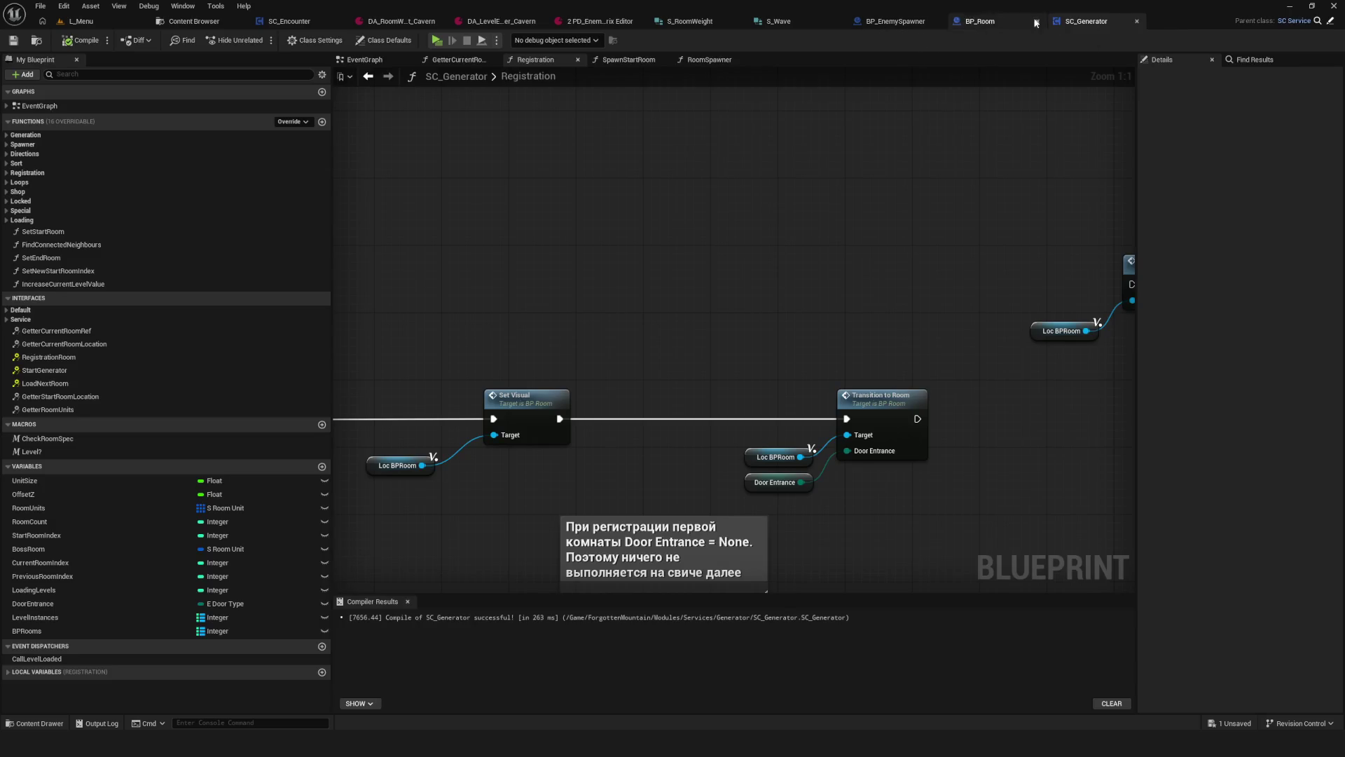
Step: Inspect SC_Generator's Registration function and its Transition to Room nodes, then return to BP_Room
{"action": "scroll", "coordinate": [728, 303], "scroll_direction": "down", "scroll_amount": 3}
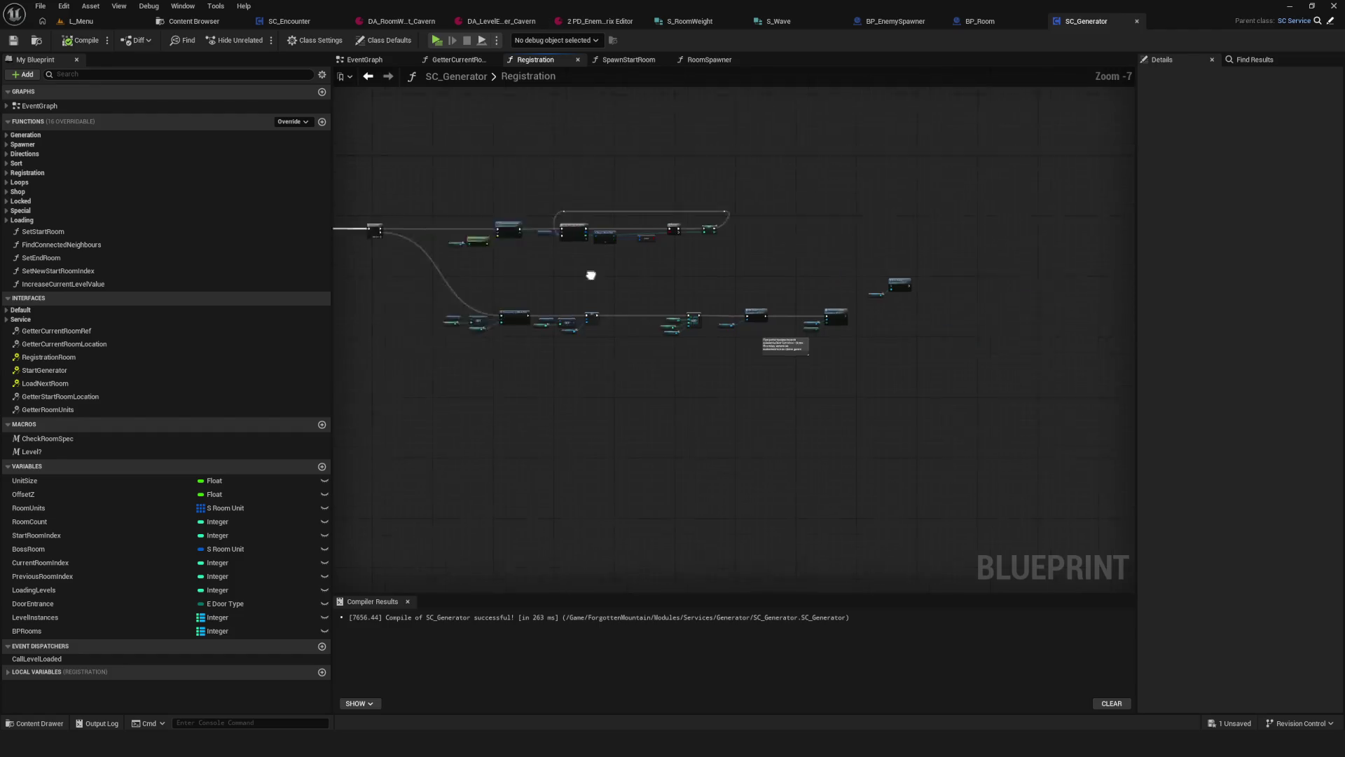
{"action": "left_click", "coordinate": [372, 58]}
{"action": "scroll", "coordinate": [868, 454], "scroll_direction": "down", "scroll_amount": 3}
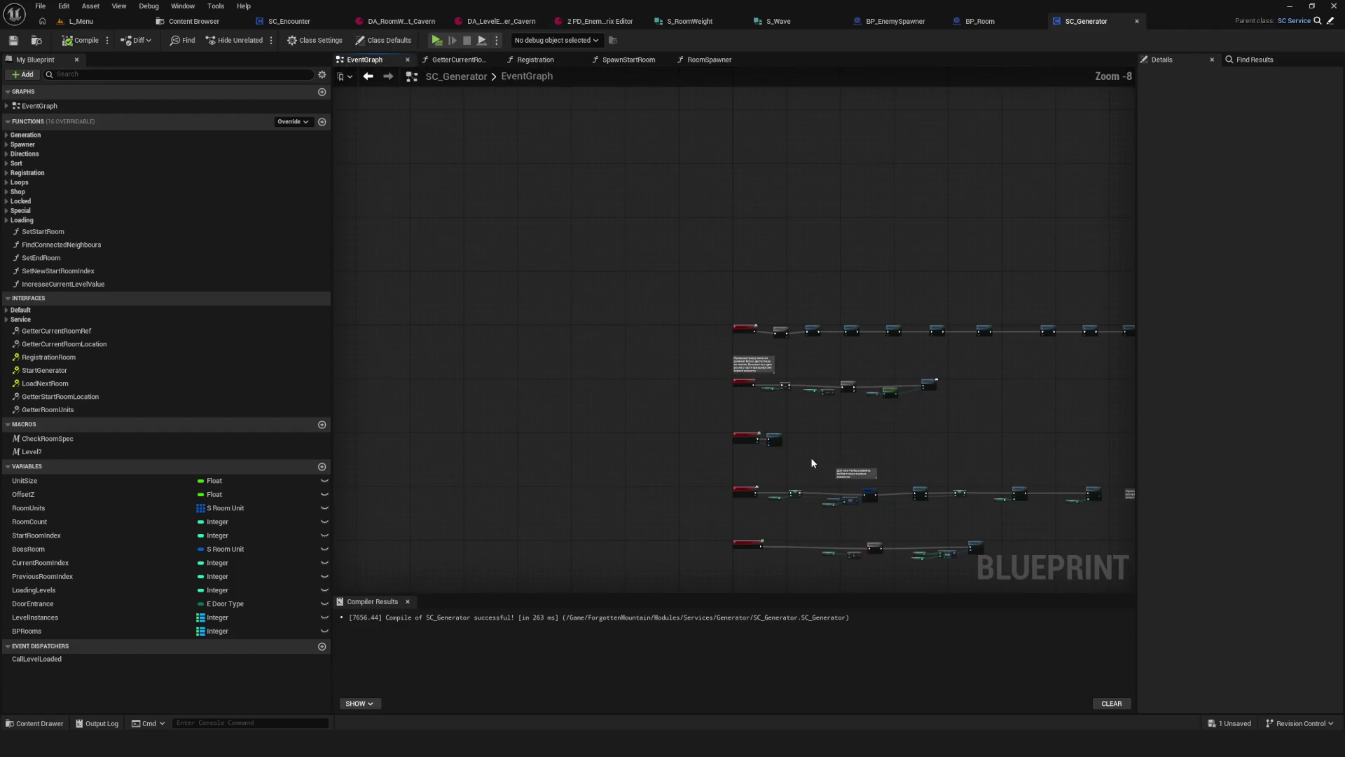
{"action": "scroll", "coordinate": [810, 457], "scroll_direction": "up", "scroll_amount": 3}
{"action": "left_click", "coordinate": [761, 359]}
{"action": "double_click", "coordinate": [761, 359]}
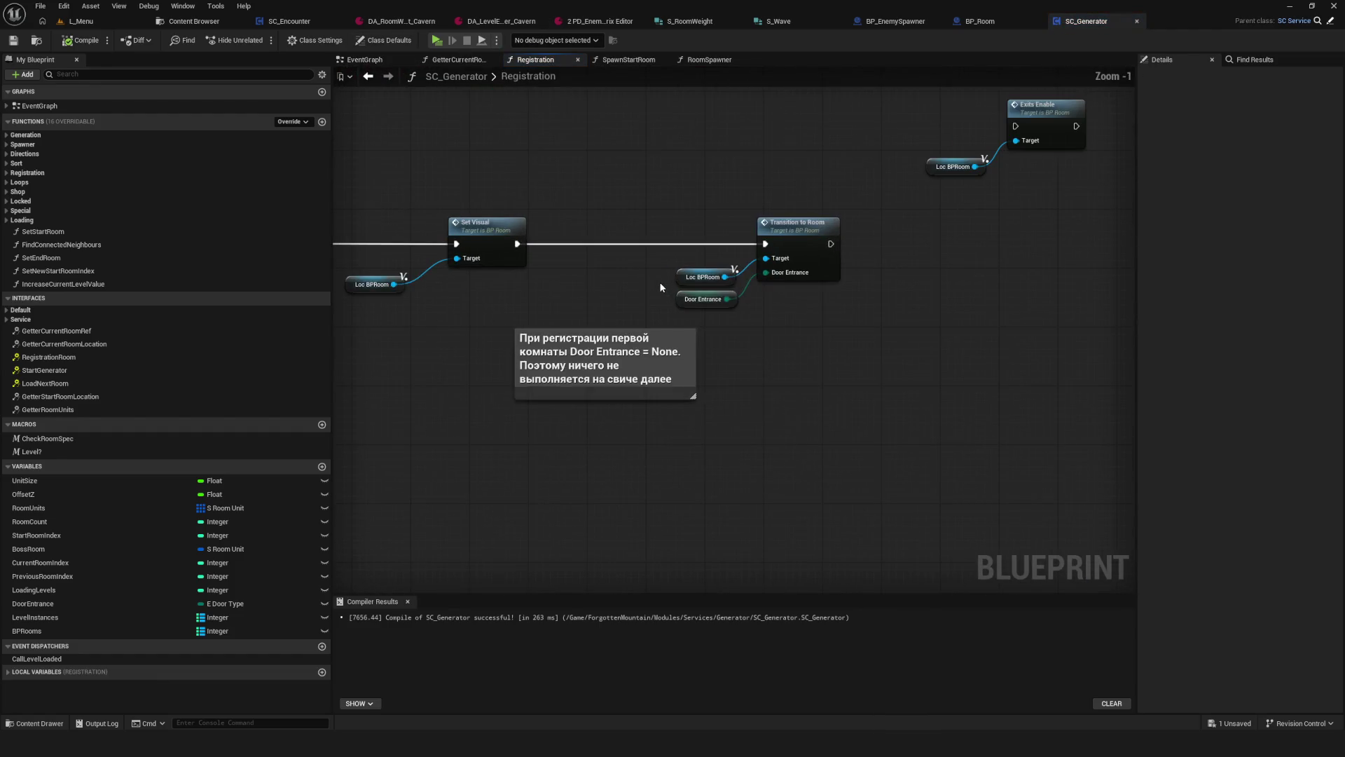
{"action": "mouse_move", "coordinate": [678, 218]}
{"action": "left_mouse_down"}
{"action": "mouse_move", "coordinate": [951, 340]}
{"action": "mouse_move", "coordinate": [948, 321]}
{"action": "left_mouse_up"}
{"action": "left_click", "coordinate": [994, 20]}
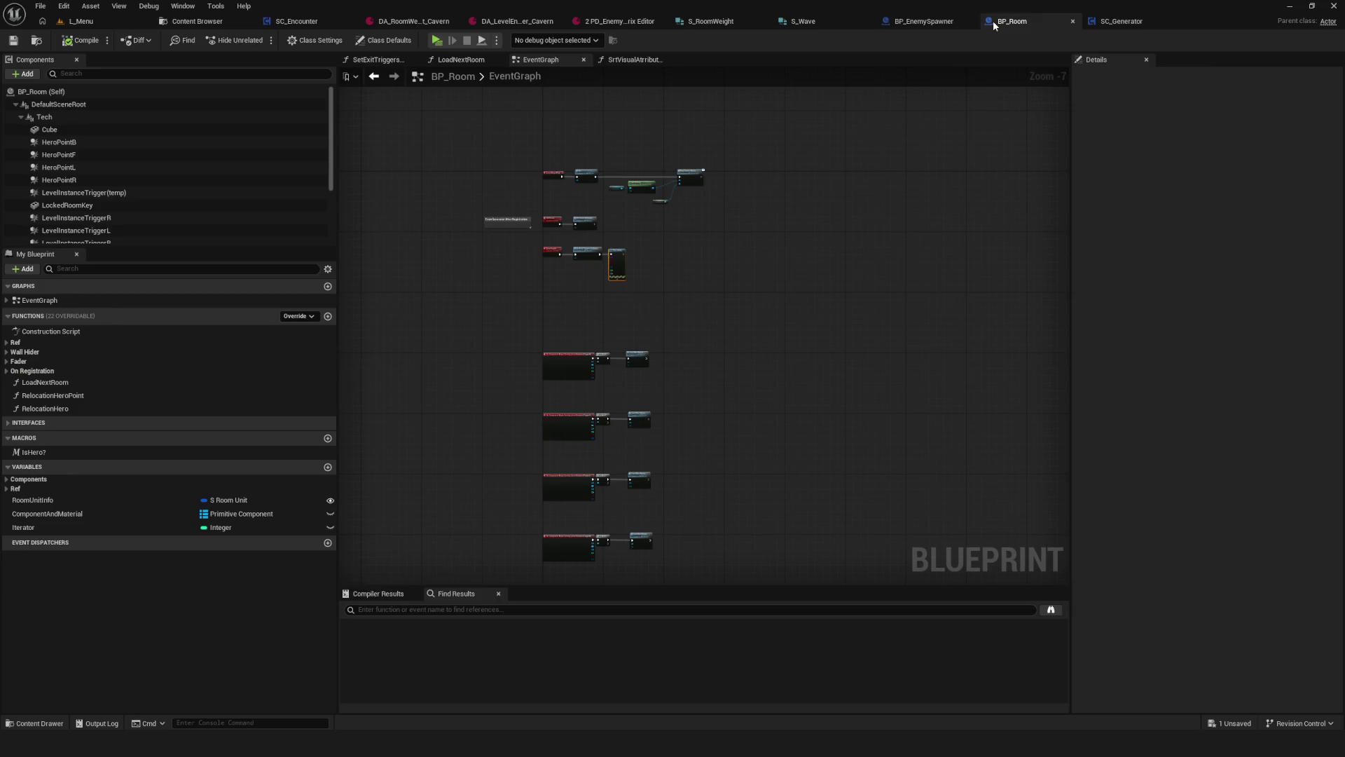
{"action": "mouse_move", "coordinate": [476, 135]}
{"action": "left_mouse_down"}
{"action": "mouse_move", "coordinate": [541, 351]}
{"action": "mouse_move", "coordinate": [660, 396]}
{"action": "mouse_move", "coordinate": [724, 394]}
{"action": "left_mouse_up"}
{"action": "mouse_move", "coordinate": [495, 109]}
{"action": "left_mouse_down"}
{"action": "mouse_move", "coordinate": [562, 300]}
{"action": "mouse_move", "coordinate": [877, 354]}
{"action": "left_mouse_up"}
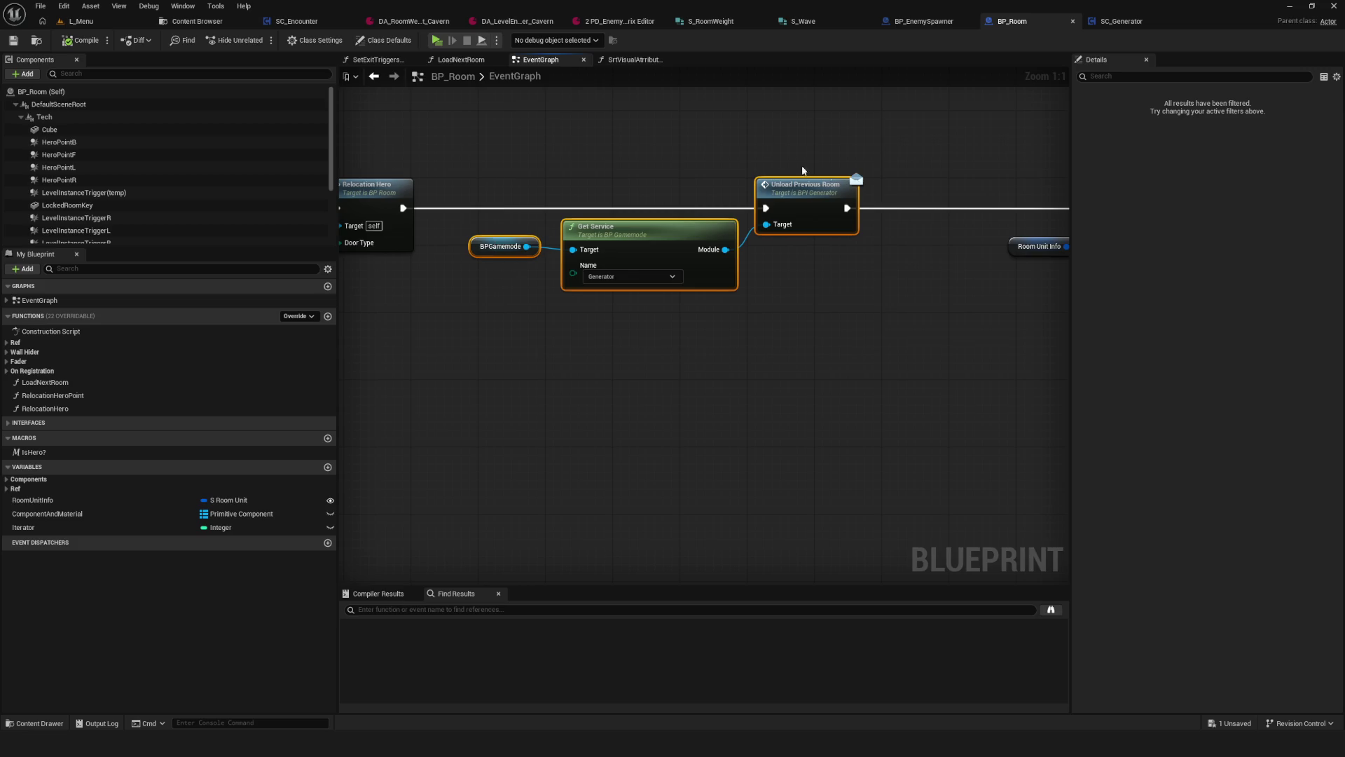
{"action": "mouse_move", "coordinate": [757, 135]}
{"action": "left_mouse_down"}
{"action": "mouse_move", "coordinate": [815, 327]}
{"action": "mouse_move", "coordinate": [622, 349]}
{"action": "mouse_move", "coordinate": [697, 373]}
{"action": "mouse_move", "coordinate": [385, 333]}
{"action": "mouse_move", "coordinate": [426, 344]}
{"action": "mouse_move", "coordinate": [539, 328]}
{"action": "left_mouse_up"}
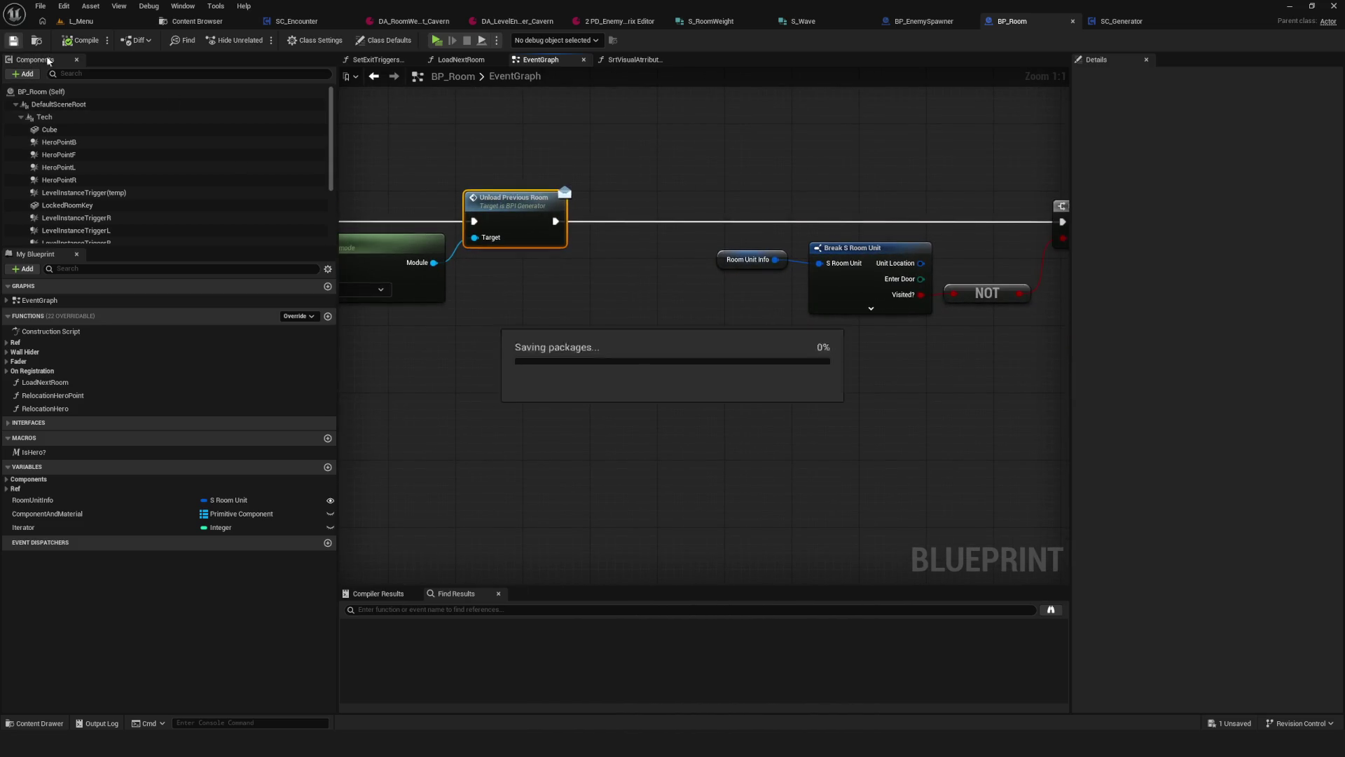
{"action": "left_click_drag", "start_coordinate": [498, 133], "coordinate": [540, 405]}
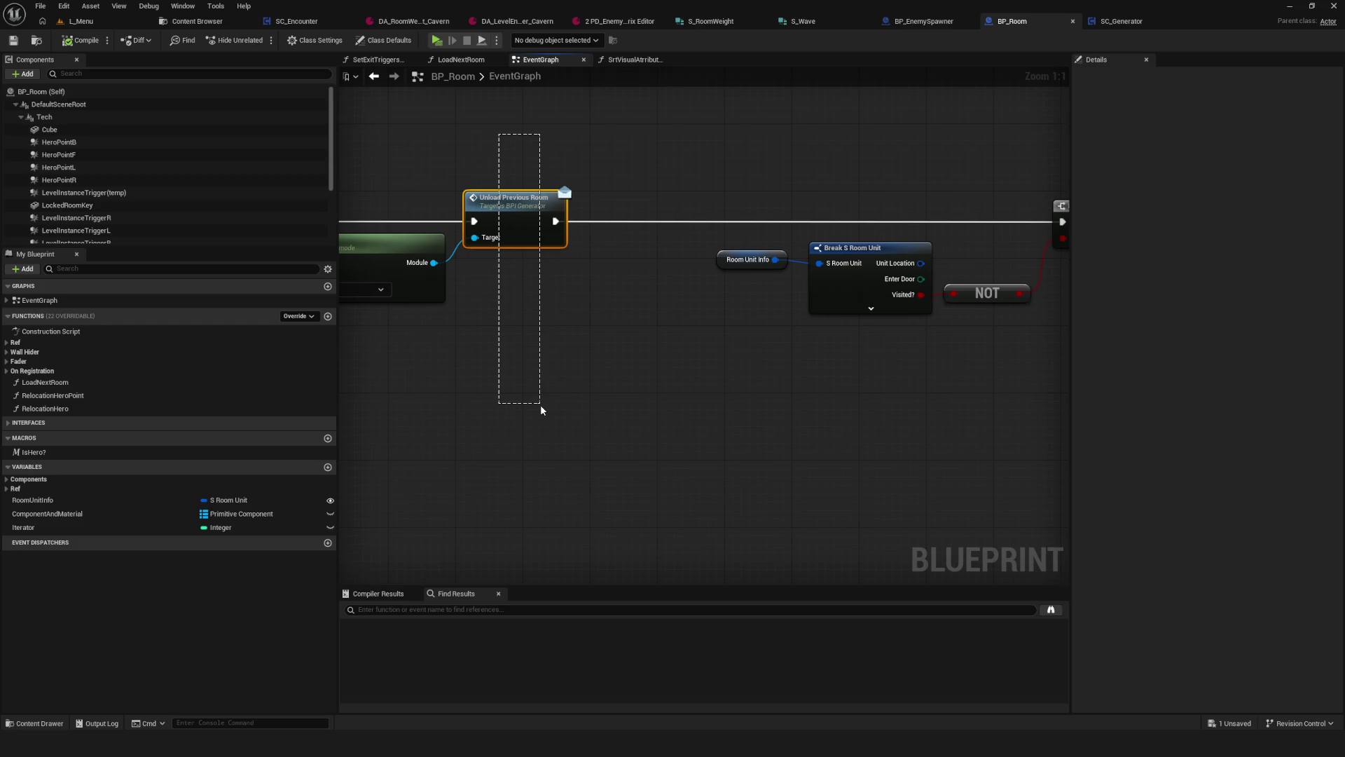
{"action": "left_click_drag", "start_coordinate": [539, 420], "coordinate": [518, 416]}
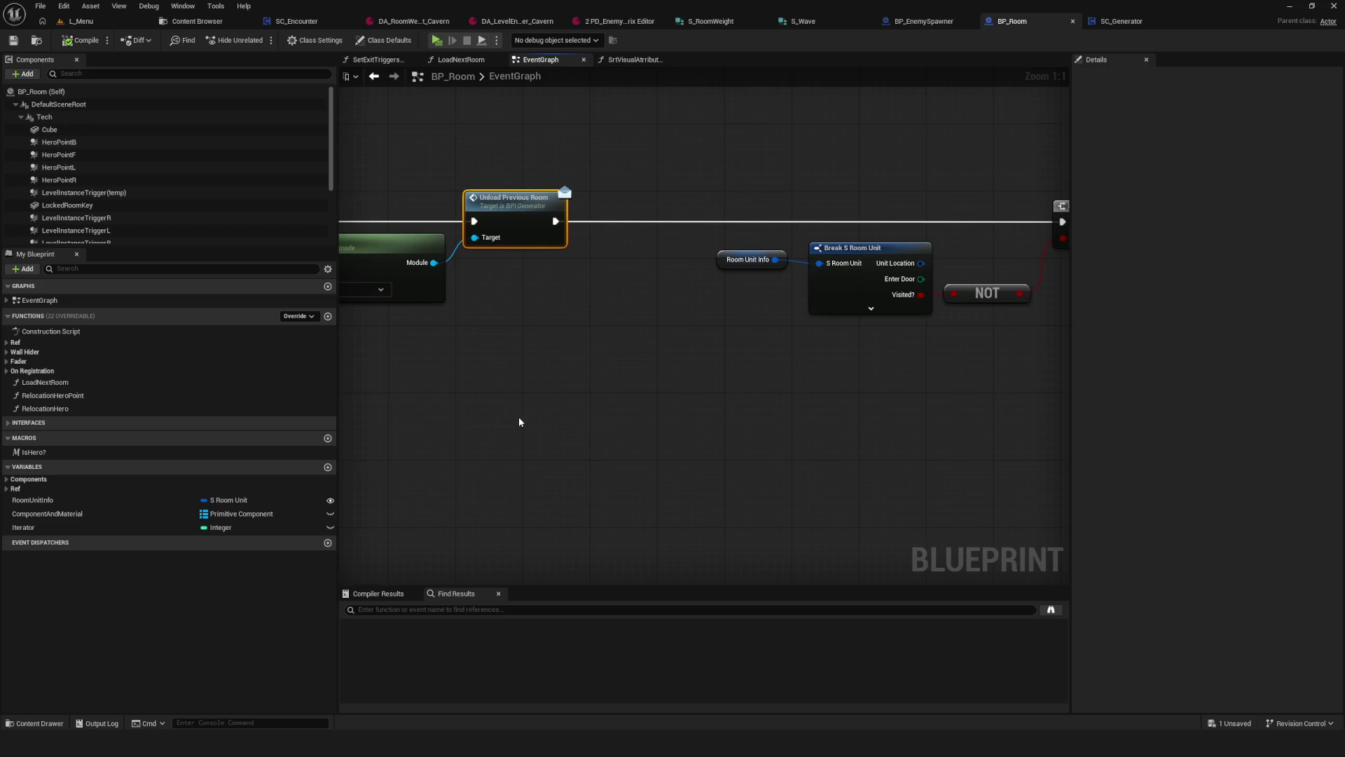
{"action": "left_click_drag", "start_coordinate": [971, 359], "coordinate": [623, 355]}
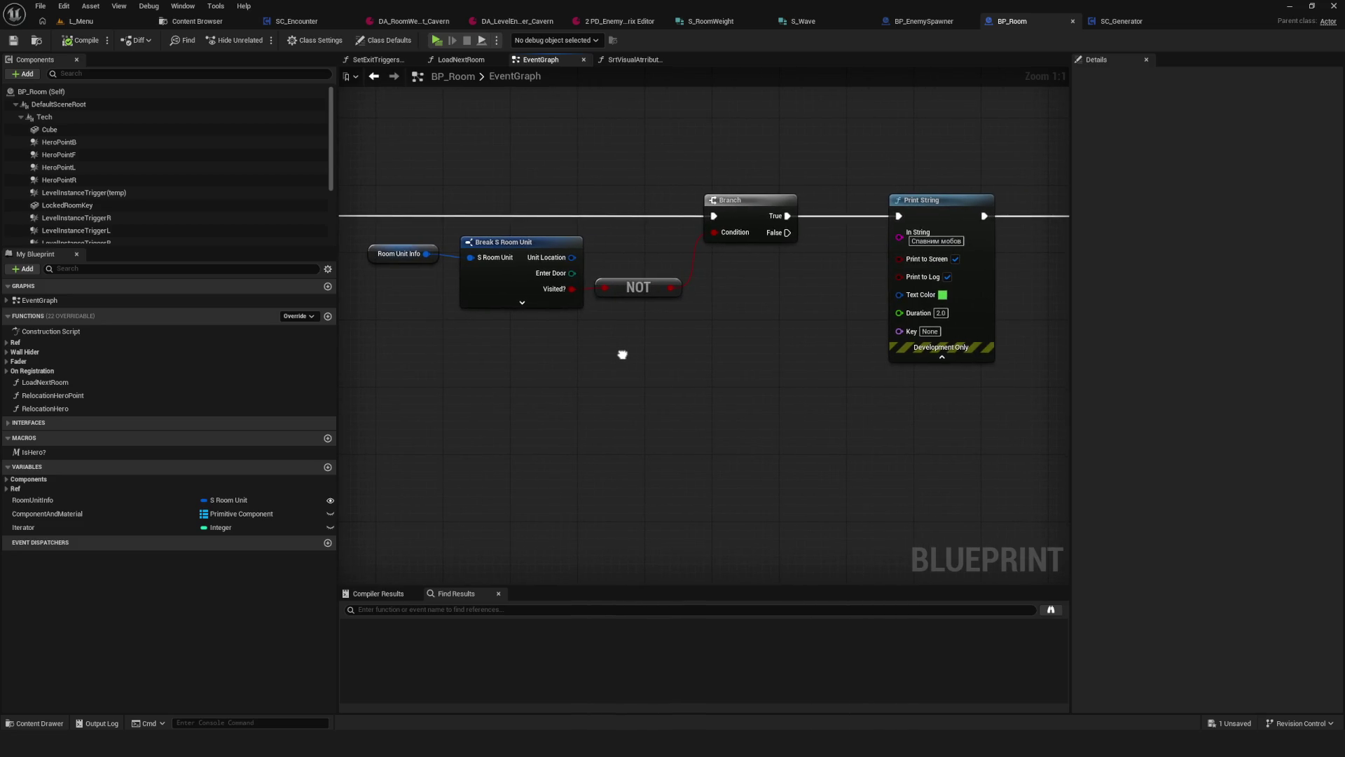
{"action": "mouse_move", "coordinate": [404, 153]}
{"action": "left_mouse_down"}
{"action": "mouse_move", "coordinate": [415, 307]}
{"action": "mouse_move", "coordinate": [436, 367]}
{"action": "mouse_move", "coordinate": [644, 437]}
{"action": "mouse_move", "coordinate": [804, 428]}
{"action": "mouse_move", "coordinate": [712, 408]}
{"action": "mouse_move", "coordinate": [282, 420]}
{"action": "mouse_move", "coordinate": [732, 426]}
{"action": "left_mouse_up"}
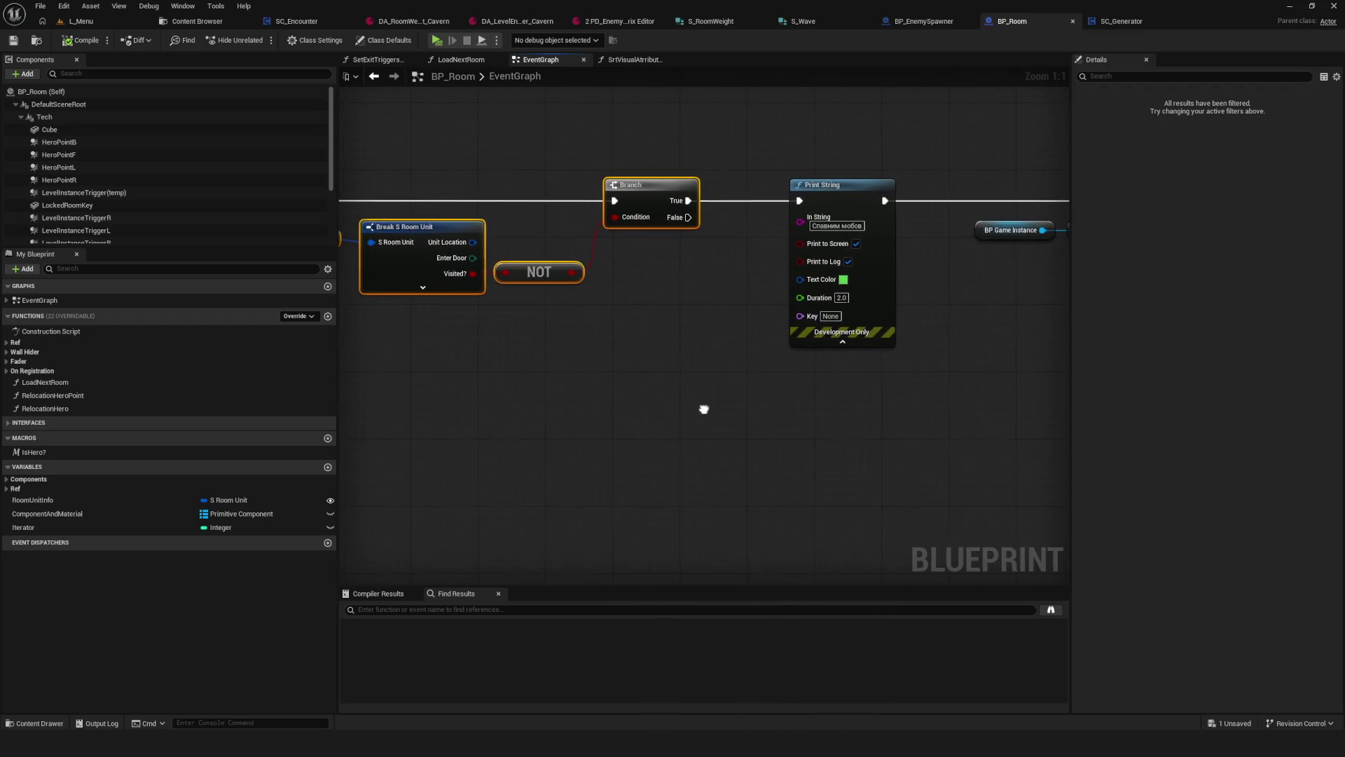
{"action": "scroll", "coordinate": [553, 315], "scroll_direction": "down", "scroll_amount": 5}
{"action": "scroll", "coordinate": [880, 305], "scroll_direction": "up", "scroll_amount": 5}
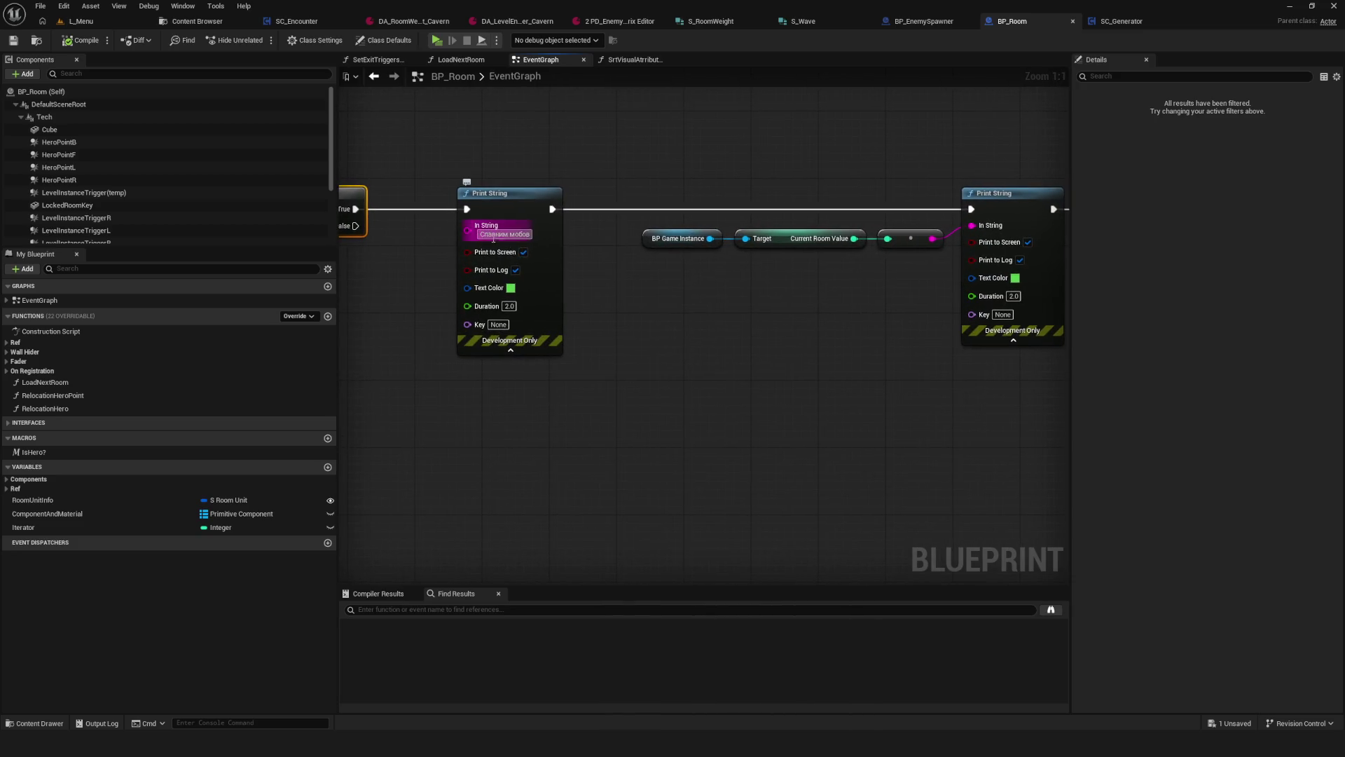
{"action": "left_click_drag", "start_coordinate": [878, 287], "coordinate": [712, 292]}
{"action": "left_click_drag", "start_coordinate": [467, 205], "coordinate": [835, 444]}
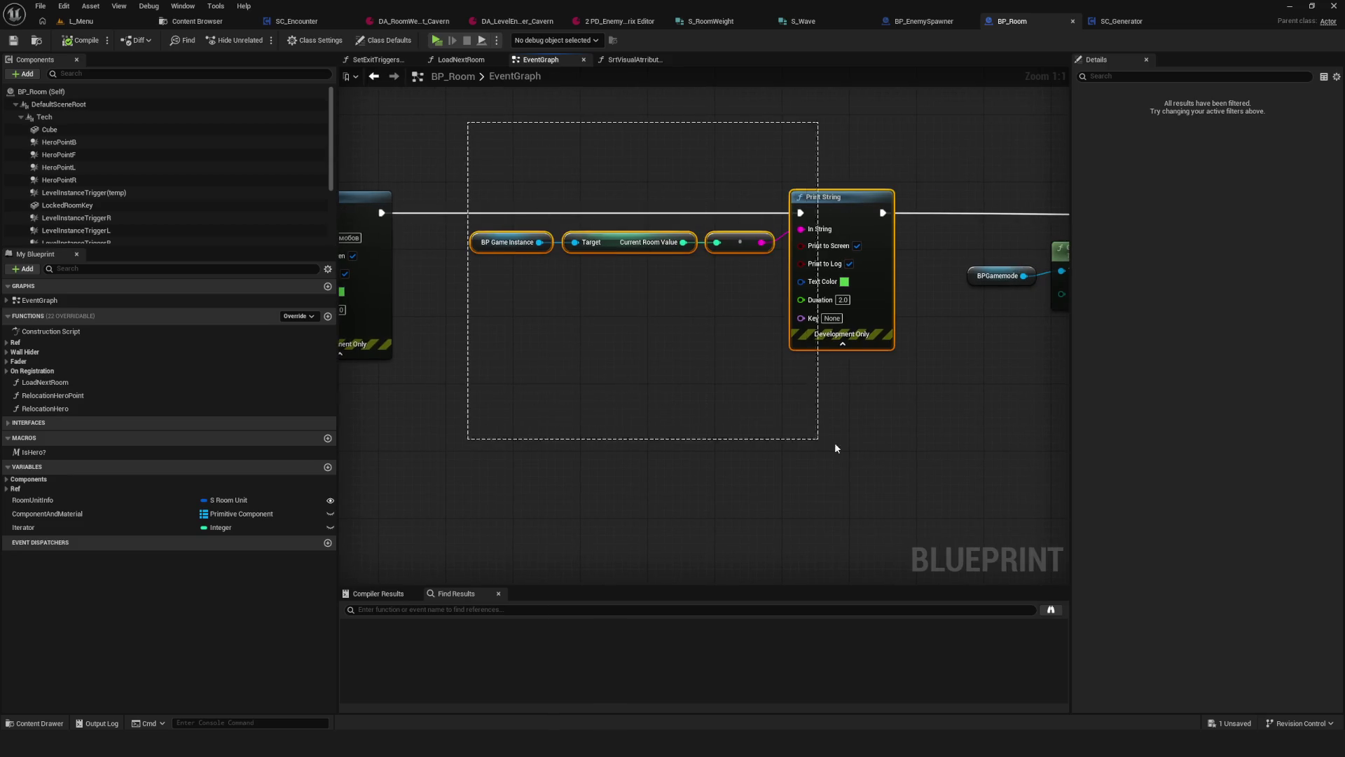
{"action": "mouse_move", "coordinate": [924, 426]}
{"action": "left_mouse_down"}
{"action": "mouse_move", "coordinate": [763, 390]}
{"action": "mouse_move", "coordinate": [507, 384]}
{"action": "left_mouse_up"}
{"action": "left_click_drag", "start_coordinate": [588, 87], "coordinate": [975, 387]}
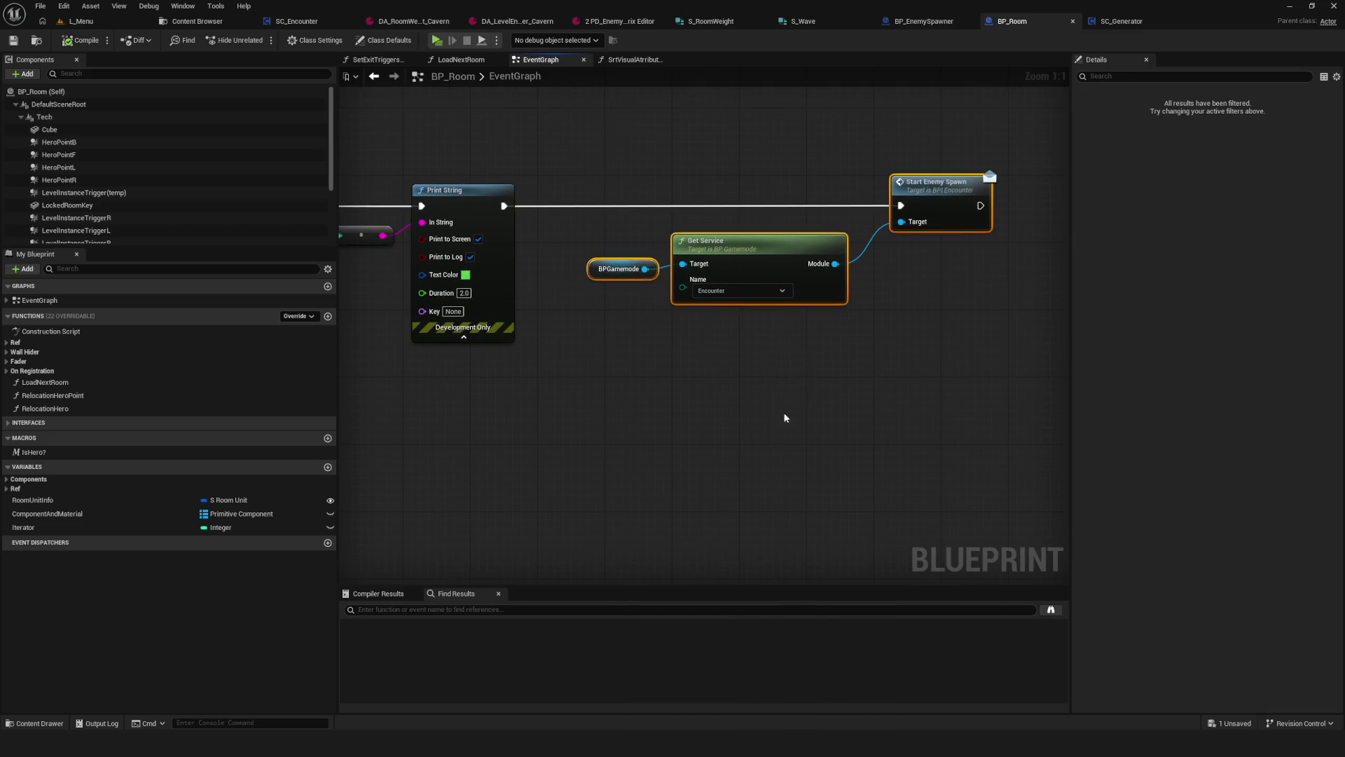
{"action": "scroll", "coordinate": [625, 272], "scroll_direction": "down", "scroll_amount": 5}
{"action": "scroll", "coordinate": [558, 294], "scroll_direction": "up", "scroll_amount": 2}
{"action": "left_click_drag", "start_coordinate": [559, 295], "coordinate": [713, 440]}
{"action": "scroll", "coordinate": [712, 439], "scroll_direction": "down", "scroll_amount": 1}
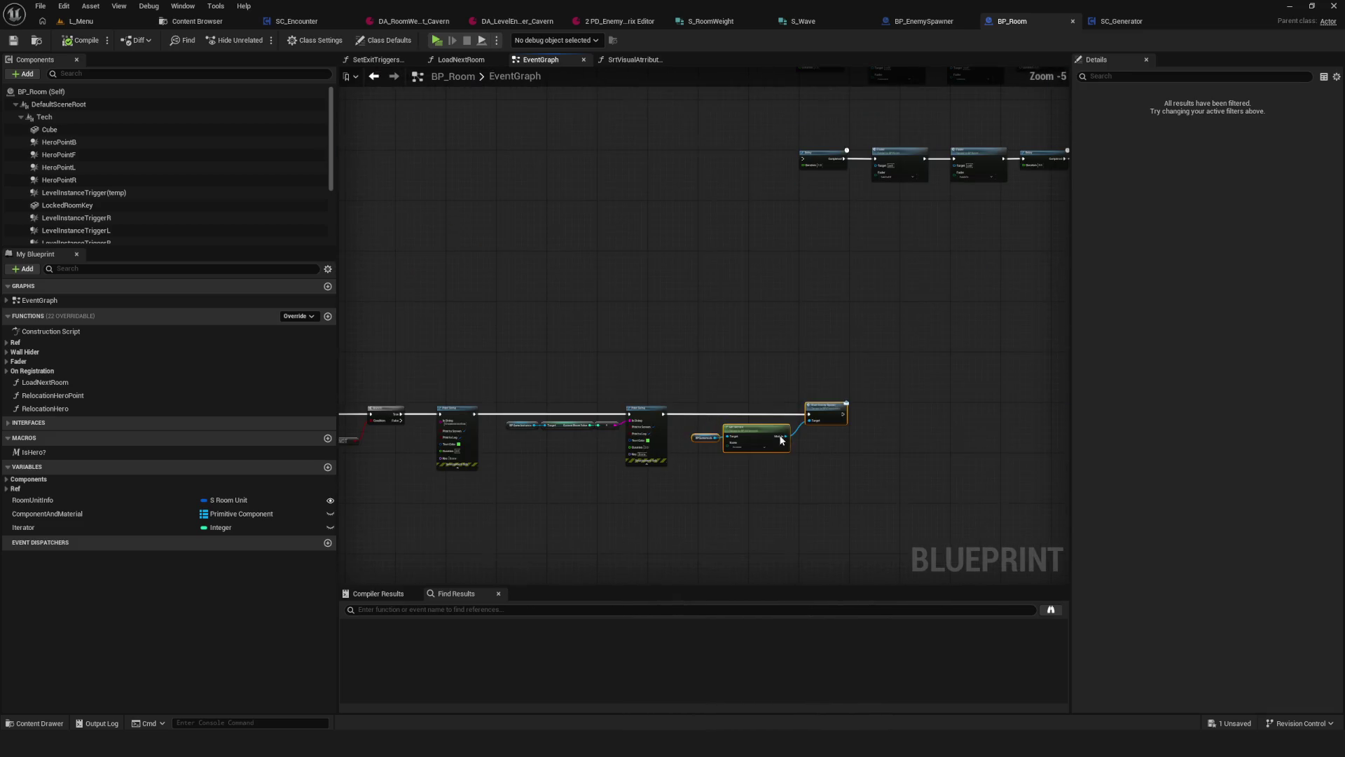
{"action": "left_click_drag", "start_coordinate": [700, 355], "coordinate": [907, 535]}
{"action": "left_click_drag", "start_coordinate": [697, 354], "coordinate": [916, 512]}
{"action": "scroll", "coordinate": [557, 297], "scroll_direction": "up", "scroll_amount": 2}
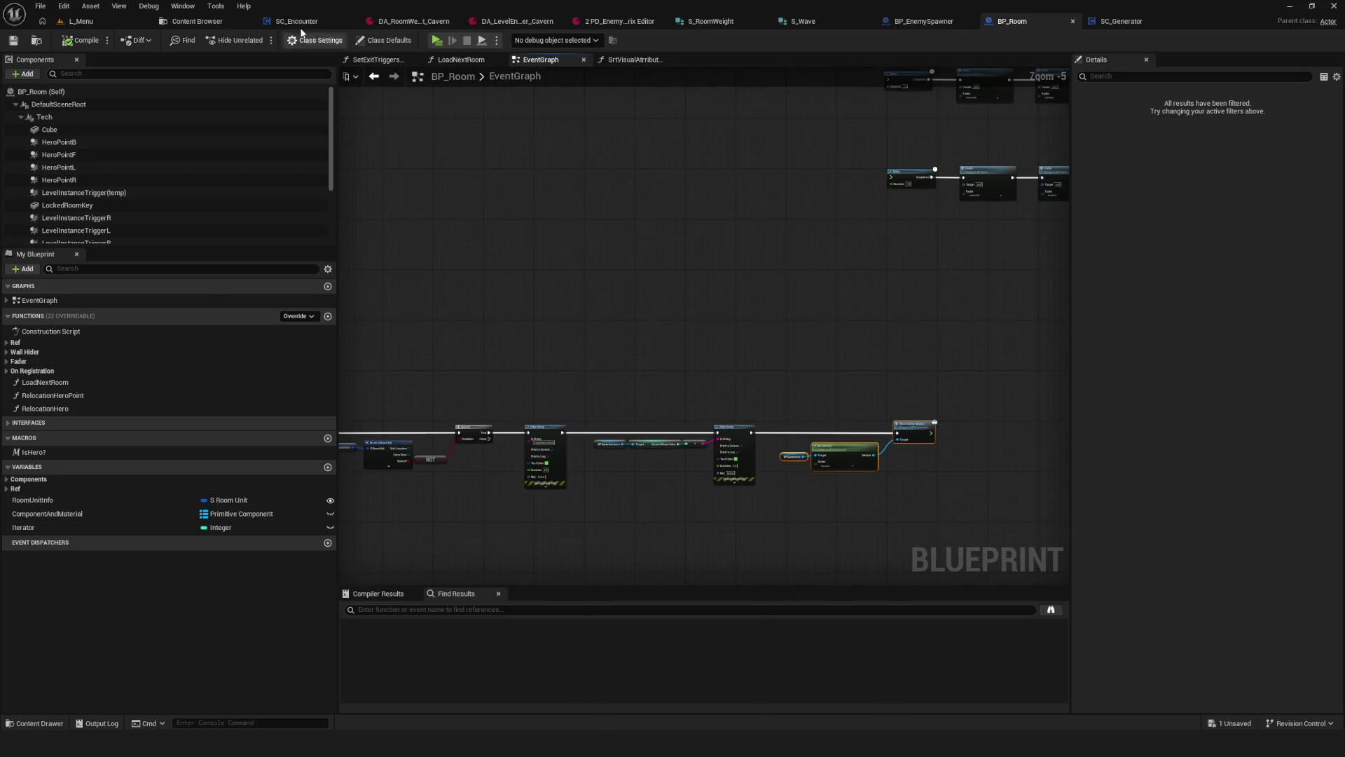
Step: In SC_Encounter, shift the Set Waves row right to open a gap after Event StartEnemySpawn
{"action": "left_click", "coordinate": [296, 21]}
{"action": "scroll", "coordinate": [529, 301], "scroll_direction": "down", "scroll_amount": 5}
{"action": "scroll", "coordinate": [598, 371], "scroll_direction": "up", "scroll_amount": 2}
{"action": "scroll", "coordinate": [570, 391], "scroll_direction": "down", "scroll_amount": 2}
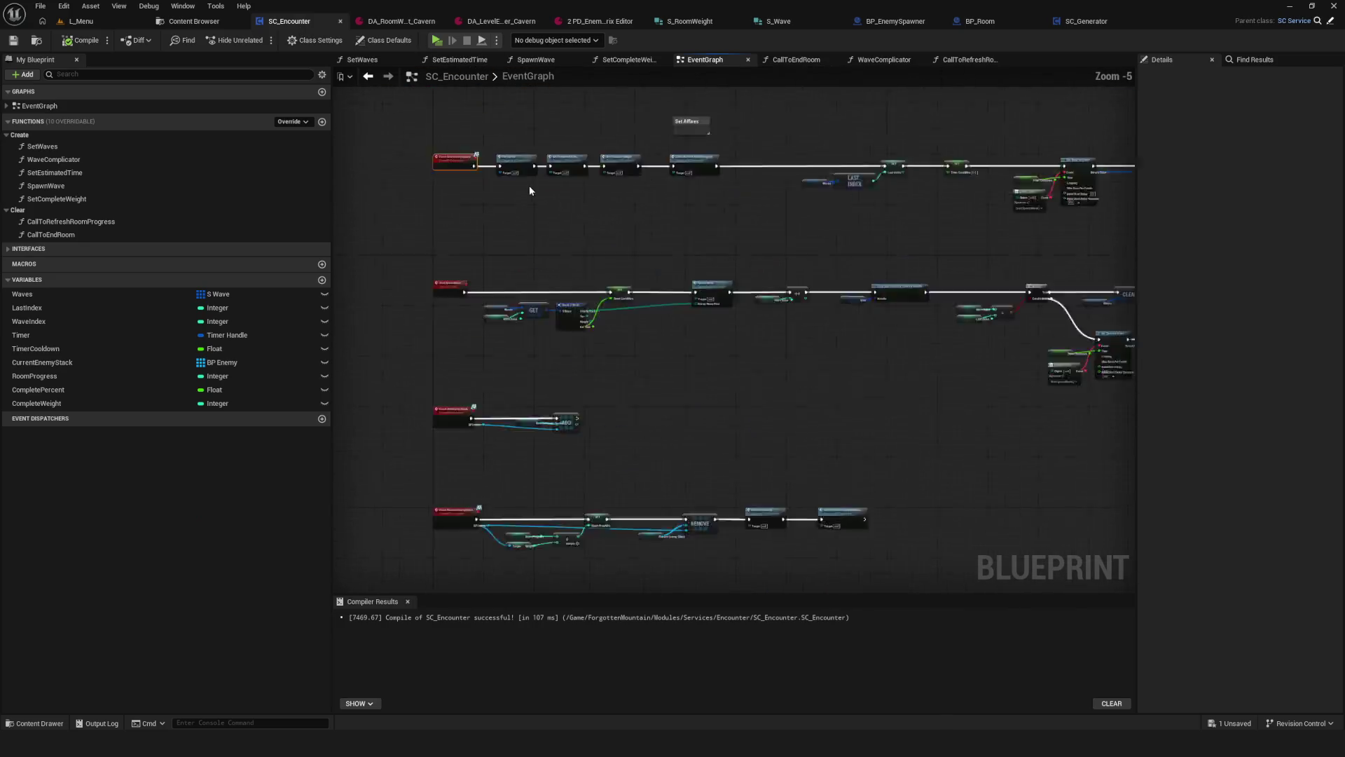
{"action": "scroll", "coordinate": [529, 185], "scroll_direction": "up", "scroll_amount": 5}
{"action": "mouse_move", "coordinate": [441, 113]}
{"action": "left_mouse_down"}
{"action": "mouse_move", "coordinate": [574, 372]}
{"action": "mouse_move", "coordinate": [619, 385]}
{"action": "left_mouse_up"}
{"action": "scroll", "coordinate": [619, 385], "scroll_direction": "down", "scroll_amount": 5}
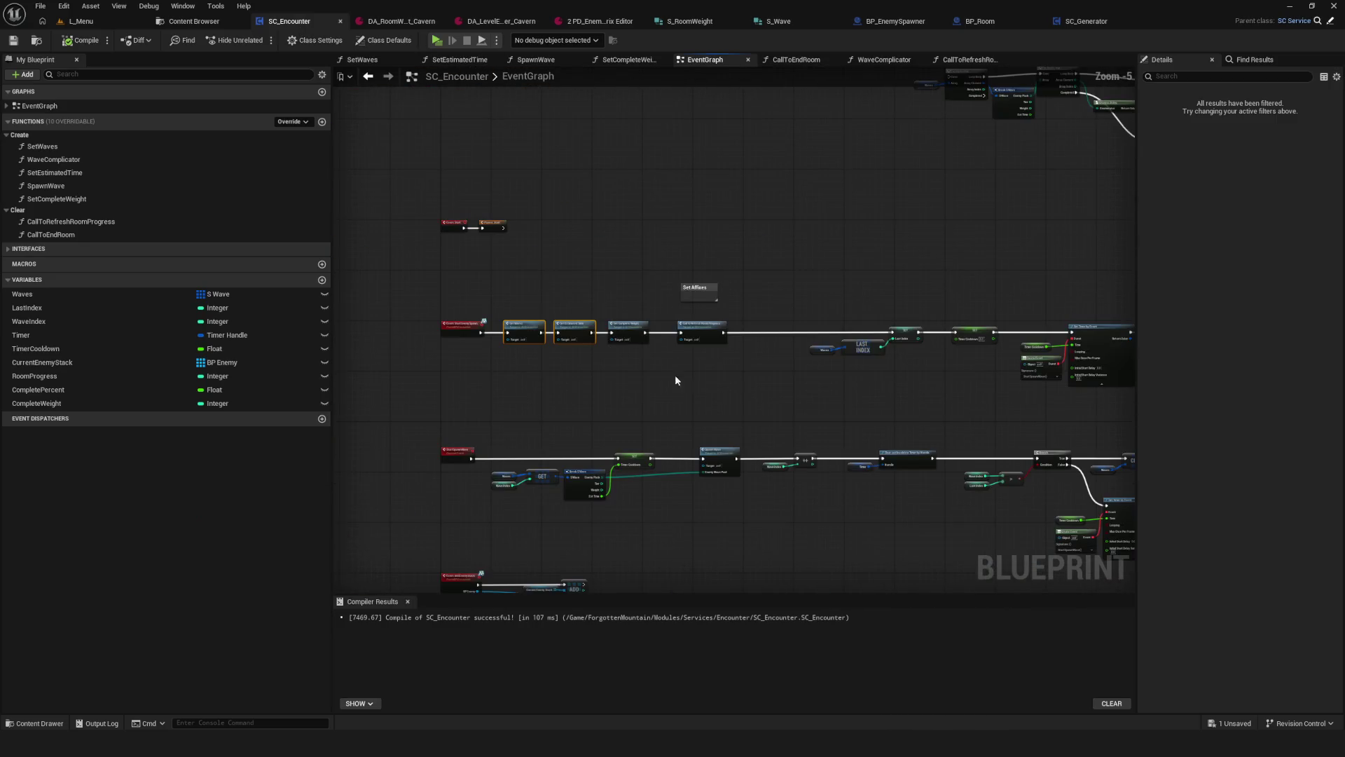
{"action": "left_click_drag", "start_coordinate": [437, 280], "coordinate": [1112, 408]}
{"action": "scroll", "coordinate": [518, 330], "scroll_direction": "up", "scroll_amount": 5}
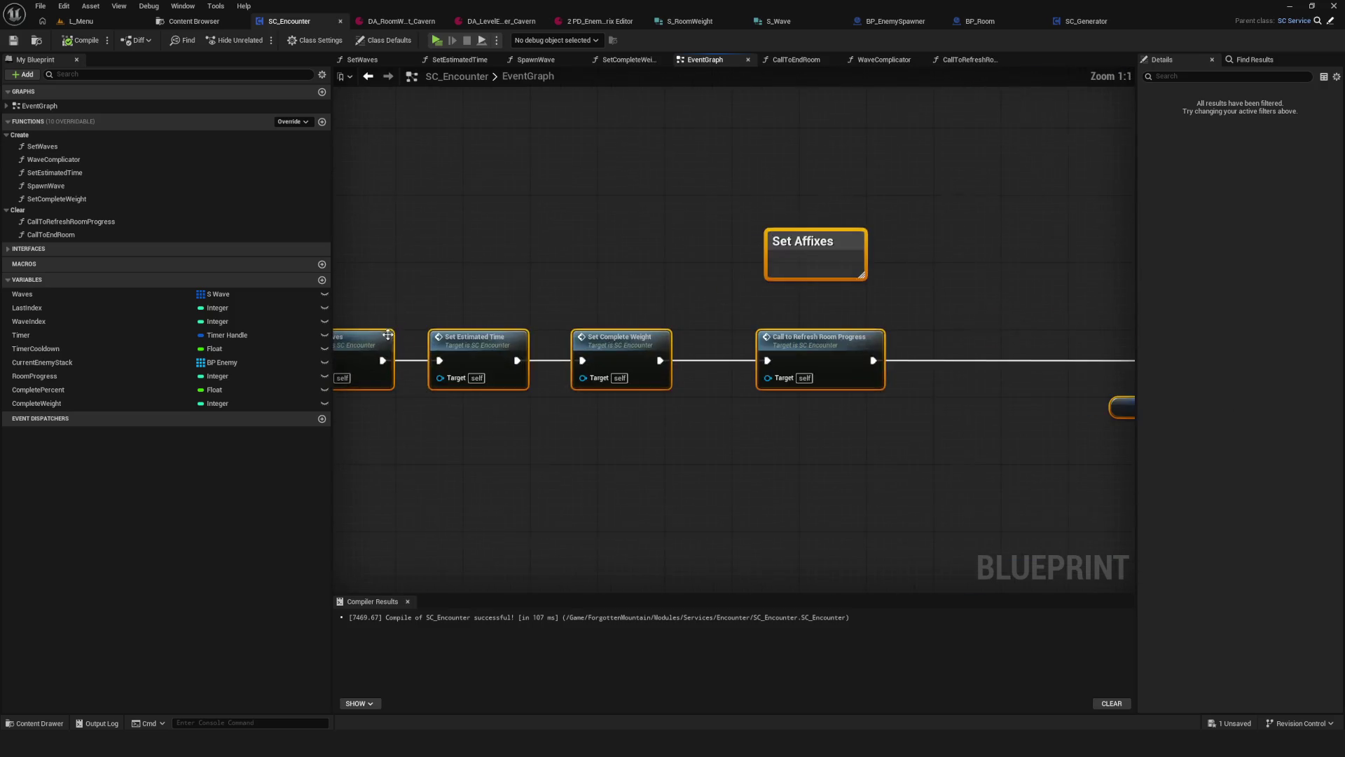
{"action": "left_click_drag", "start_coordinate": [515, 329], "coordinate": [941, 321]}
{"action": "scroll", "coordinate": [589, 346], "scroll_direction": "down", "scroll_amount": 2}
{"action": "left_click", "coordinate": [698, 292]}
{"action": "scroll", "coordinate": [698, 293], "scroll_direction": "up", "scroll_amount": 1}
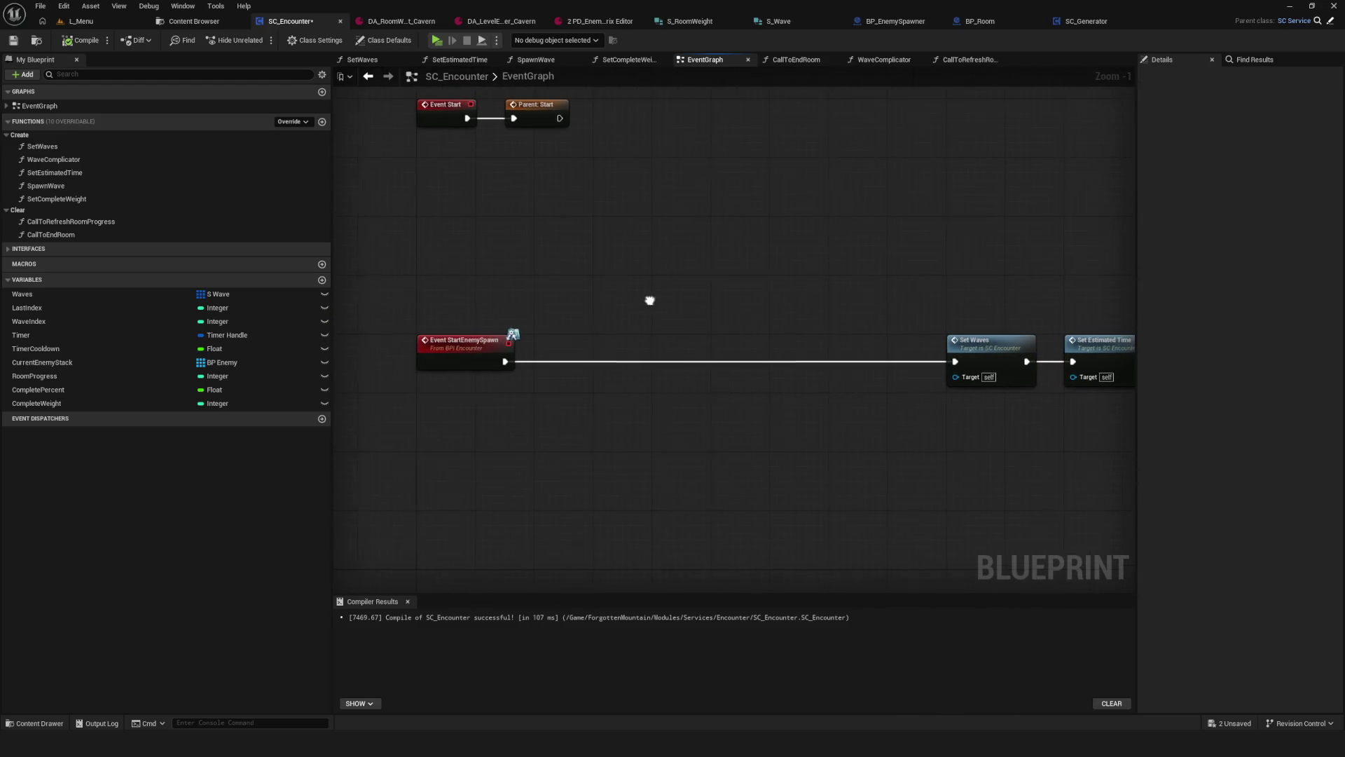
Step: Title the comment 'Клинап', narrow its box, and add a new function to SC_Encounter
{"action": "type", "text": "cкЛИНА"}
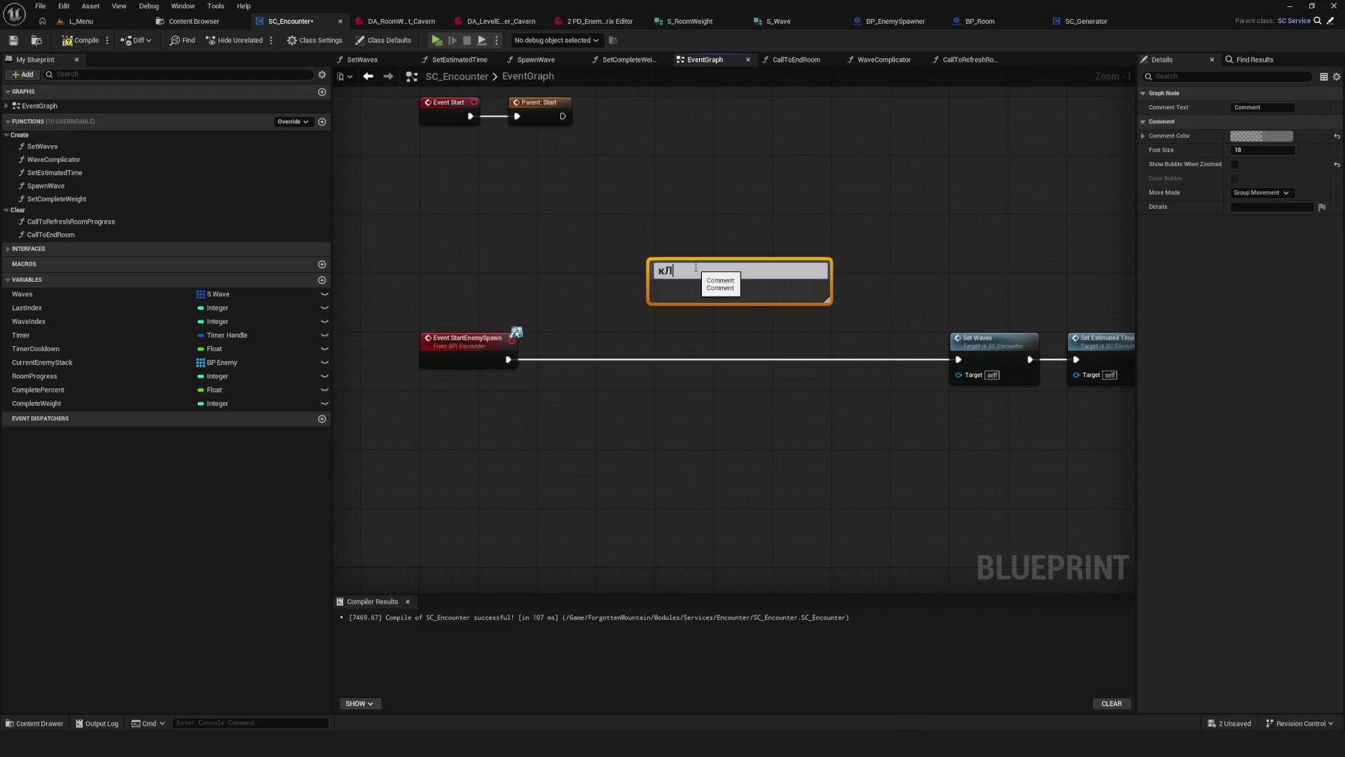
{"action": "key", "text": "BackSpace"}
{"action": "key", "text": "BackSpace"}
{"action": "key", "text": "BackSpace"}
{"action": "type", "text": "линап"}
{"action": "key", "text": "Return"}
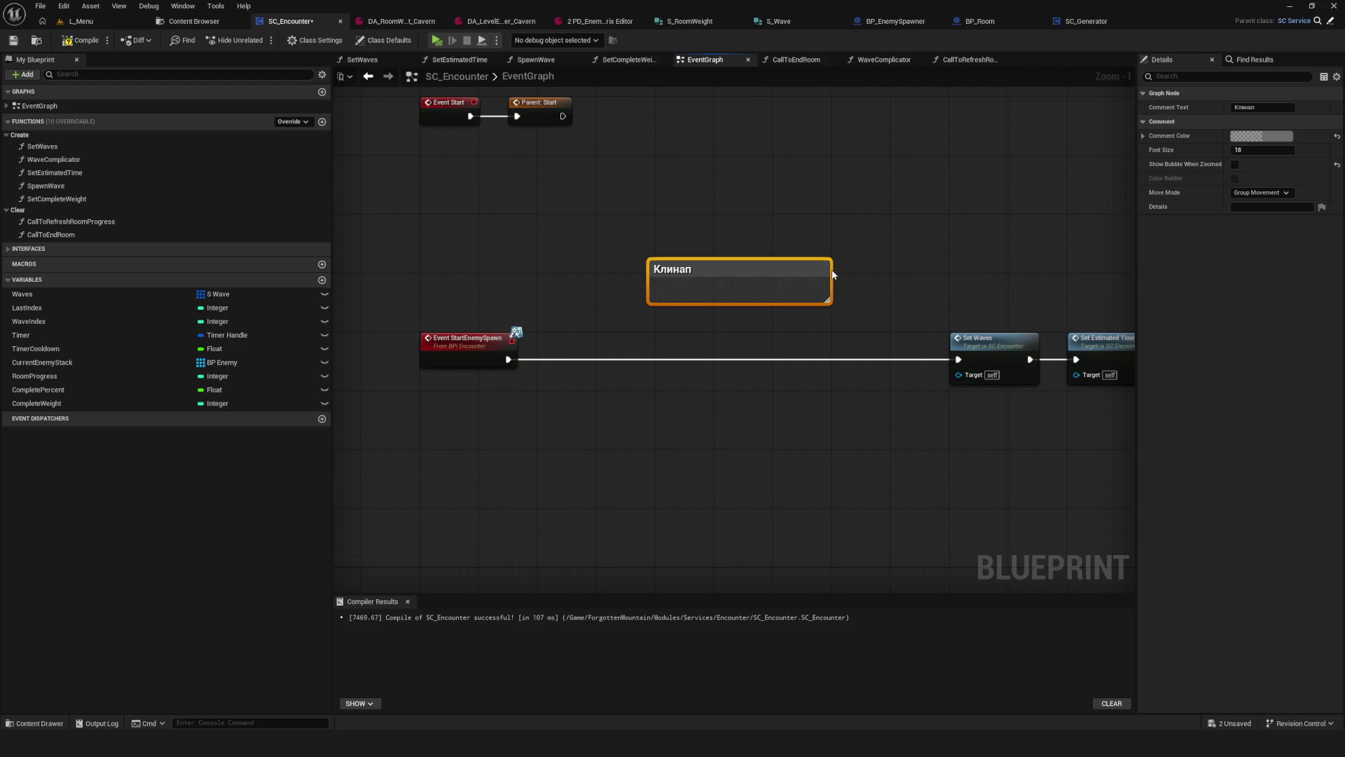
{"action": "left_click_drag", "start_coordinate": [832, 273], "coordinate": [726, 284]}
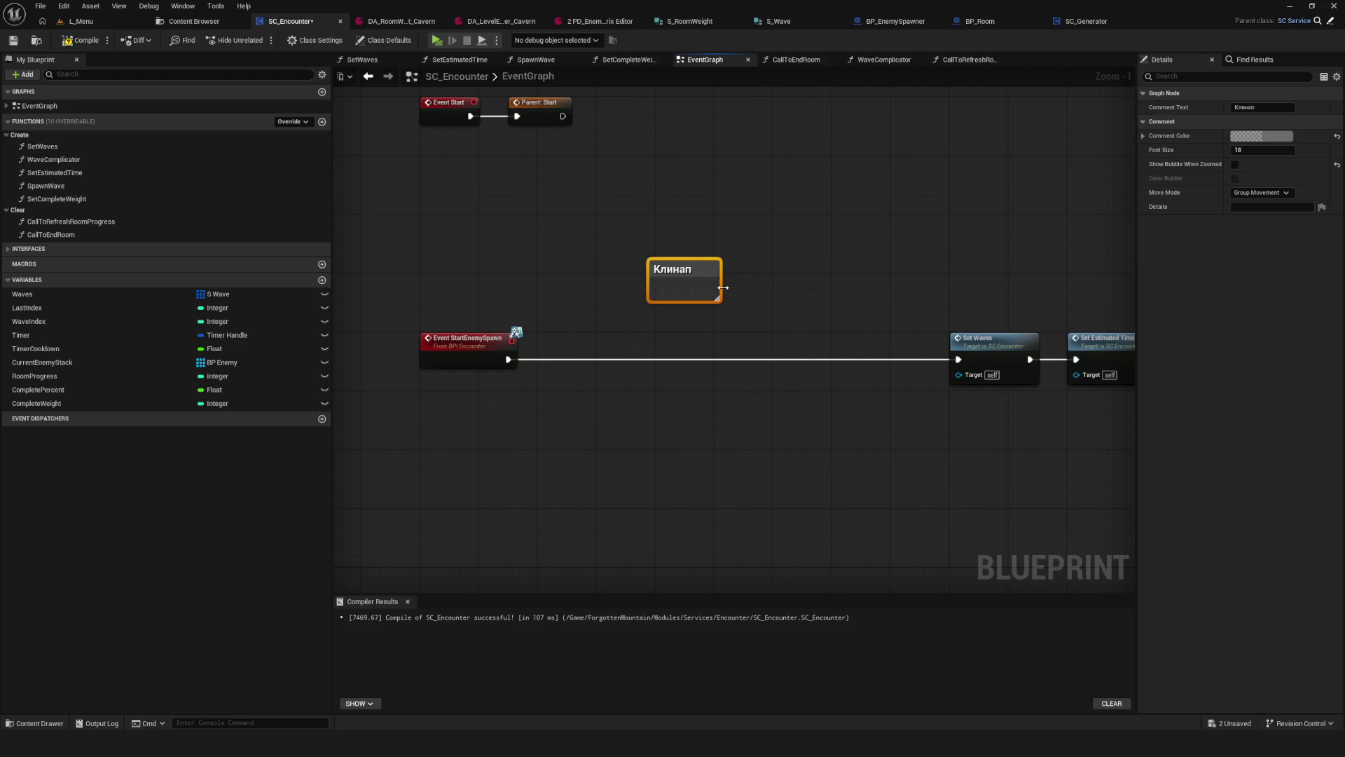
{"action": "scroll", "coordinate": [690, 290], "scroll_direction": "down", "scroll_amount": 8}
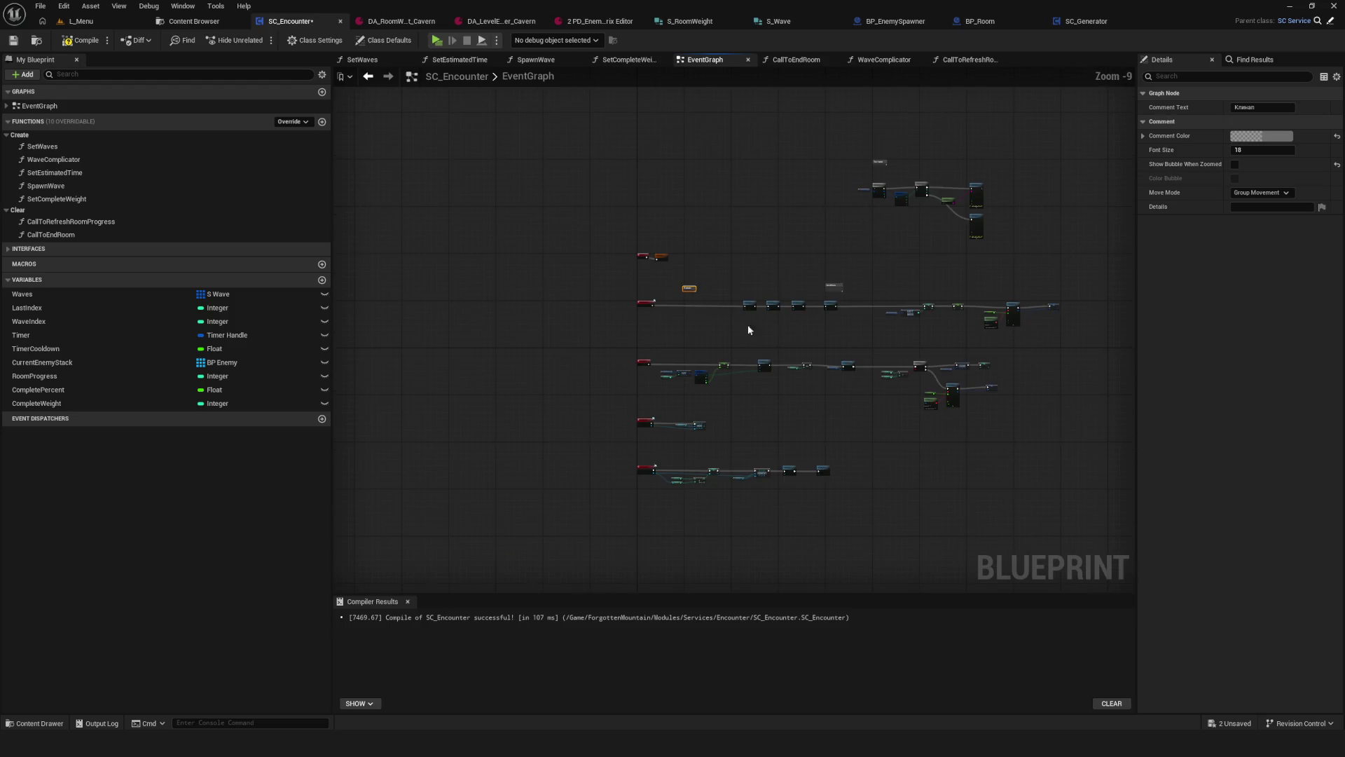
{"action": "scroll", "coordinate": [708, 324], "scroll_direction": "up", "scroll_amount": 8}
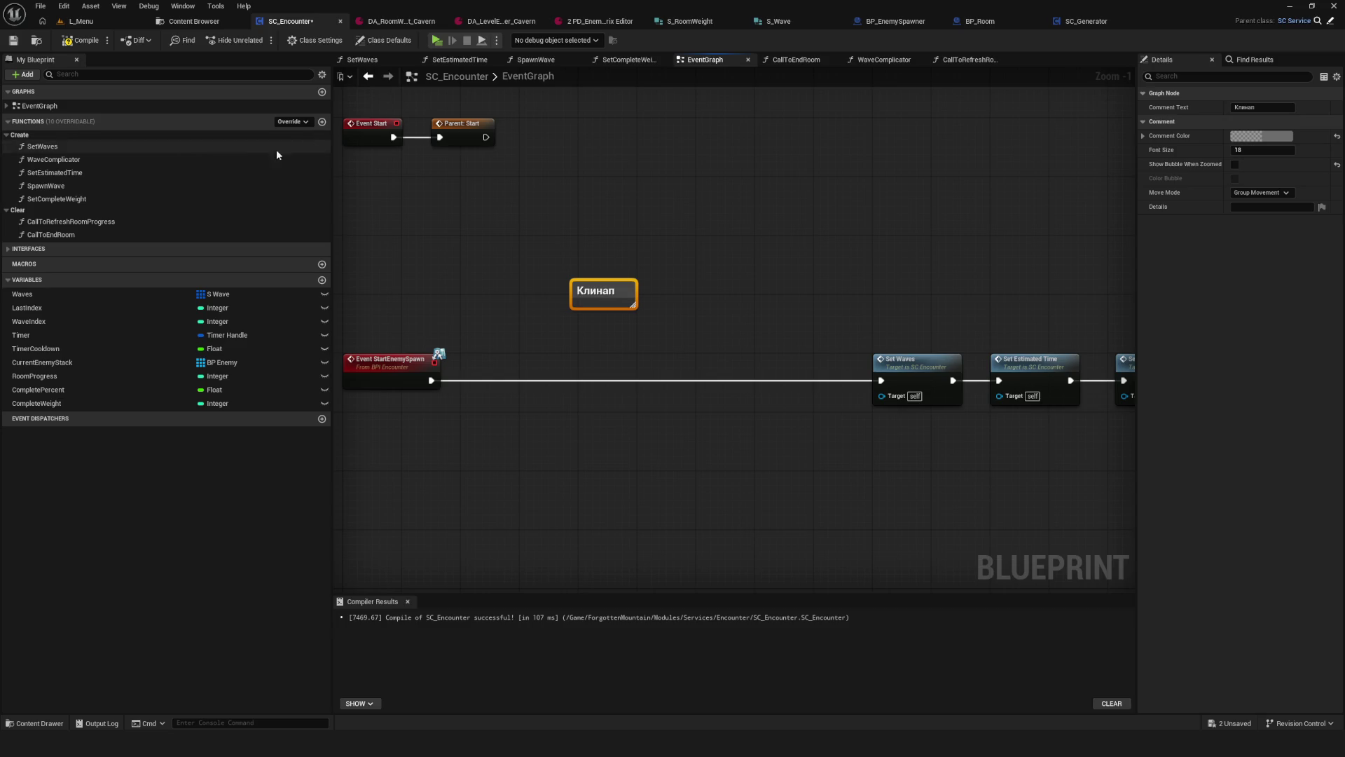
{"action": "left_click", "coordinate": [321, 121]}
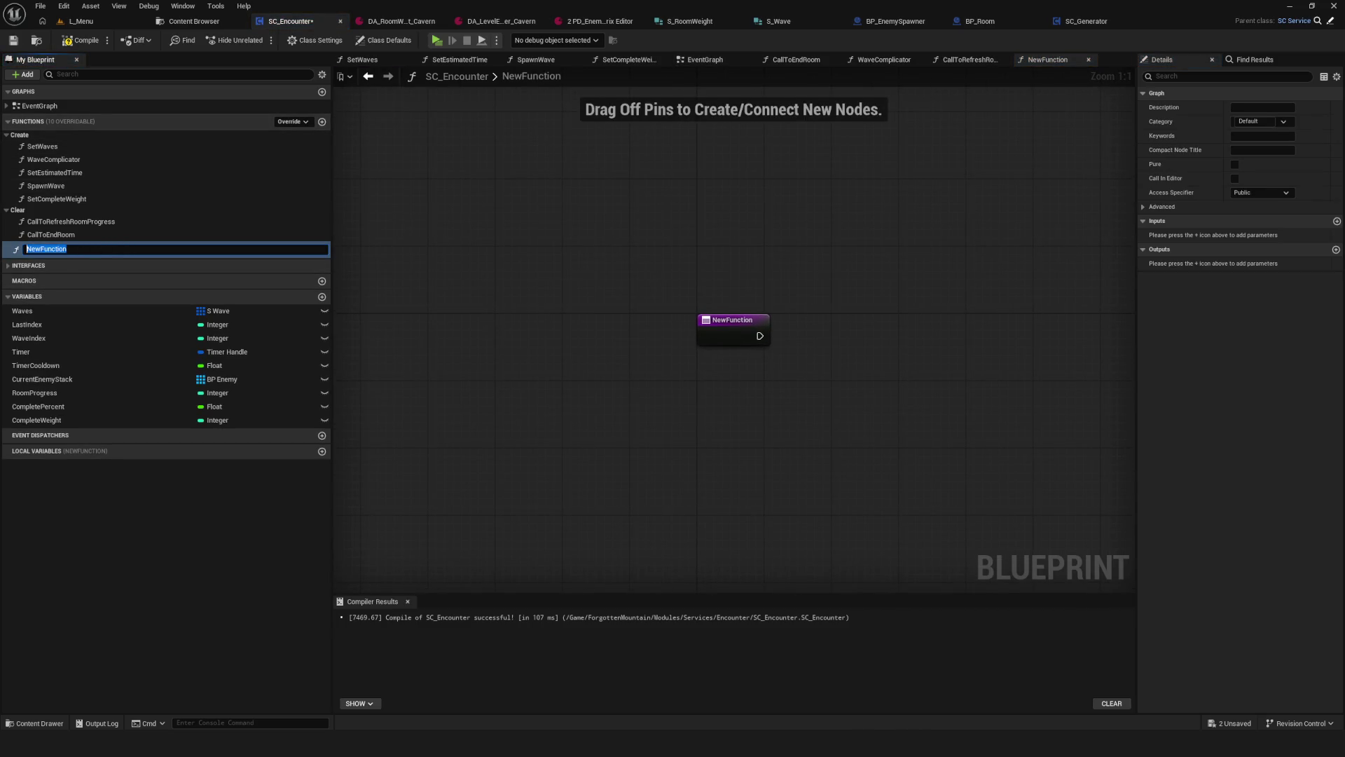
Step: Rename the existing Clear category to Finish and file NewFunction under a new Clear category
{"action": "double_click", "coordinate": [33, 211]}
{"action": "type", "text": "Finish"}
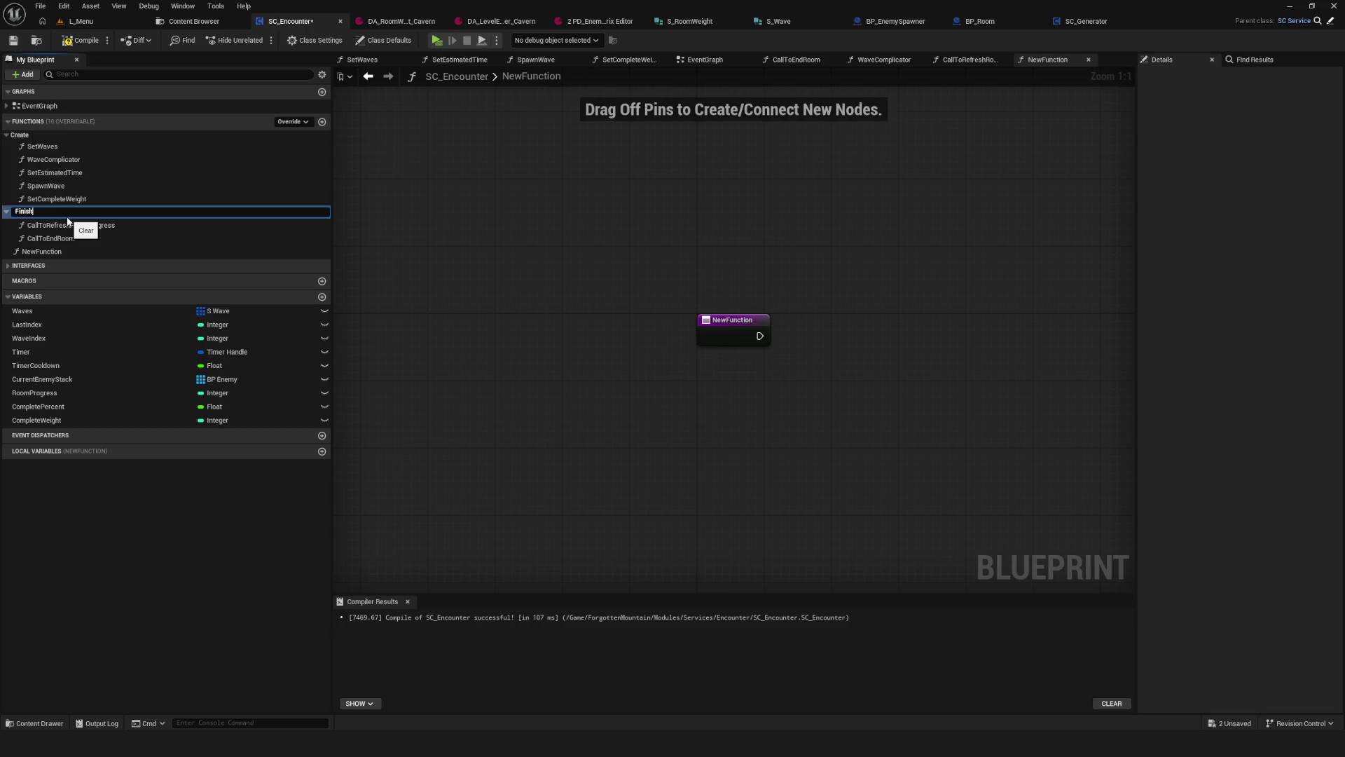
{"action": "key", "text": "Return"}
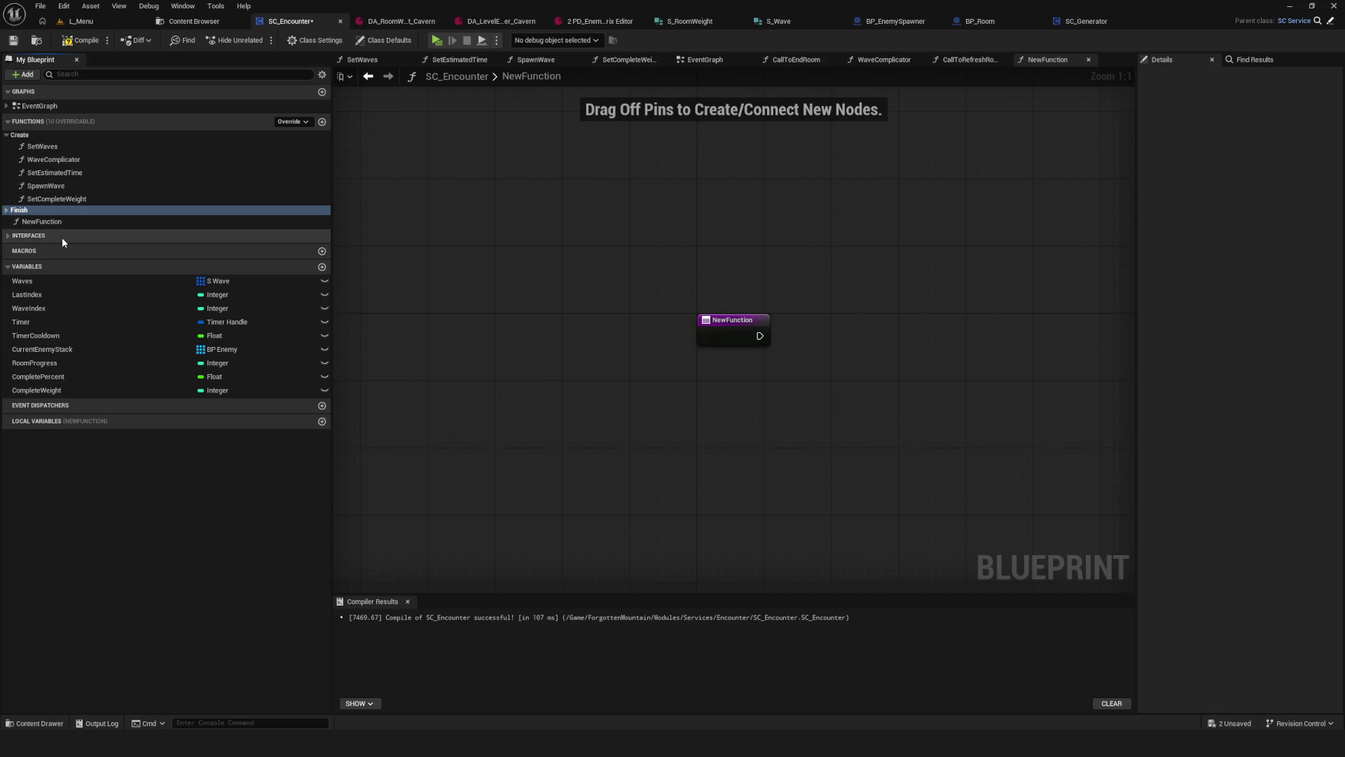
{"action": "left_click", "coordinate": [102, 223]}
{"action": "left_click", "coordinate": [1254, 121]}
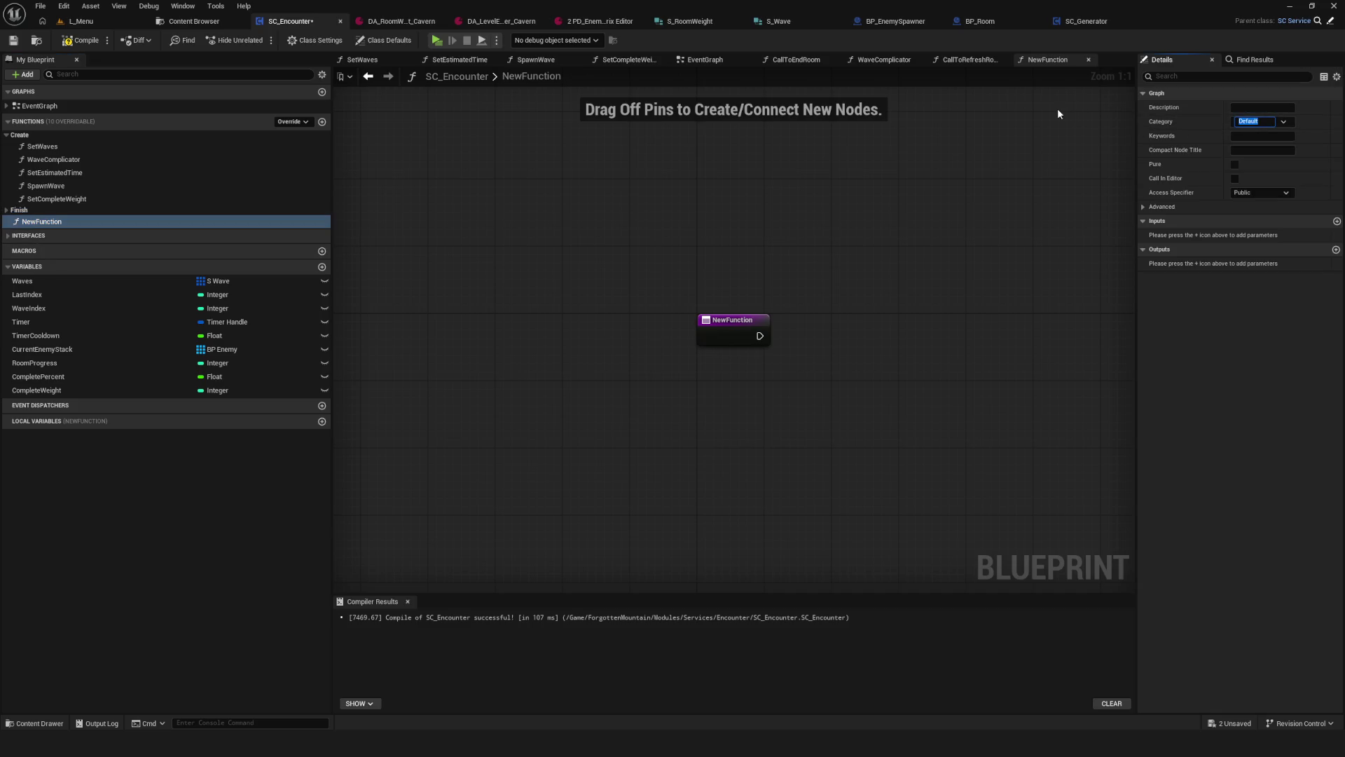
{"action": "type", "text": "Clear"}
{"action": "key", "text": "Return"}
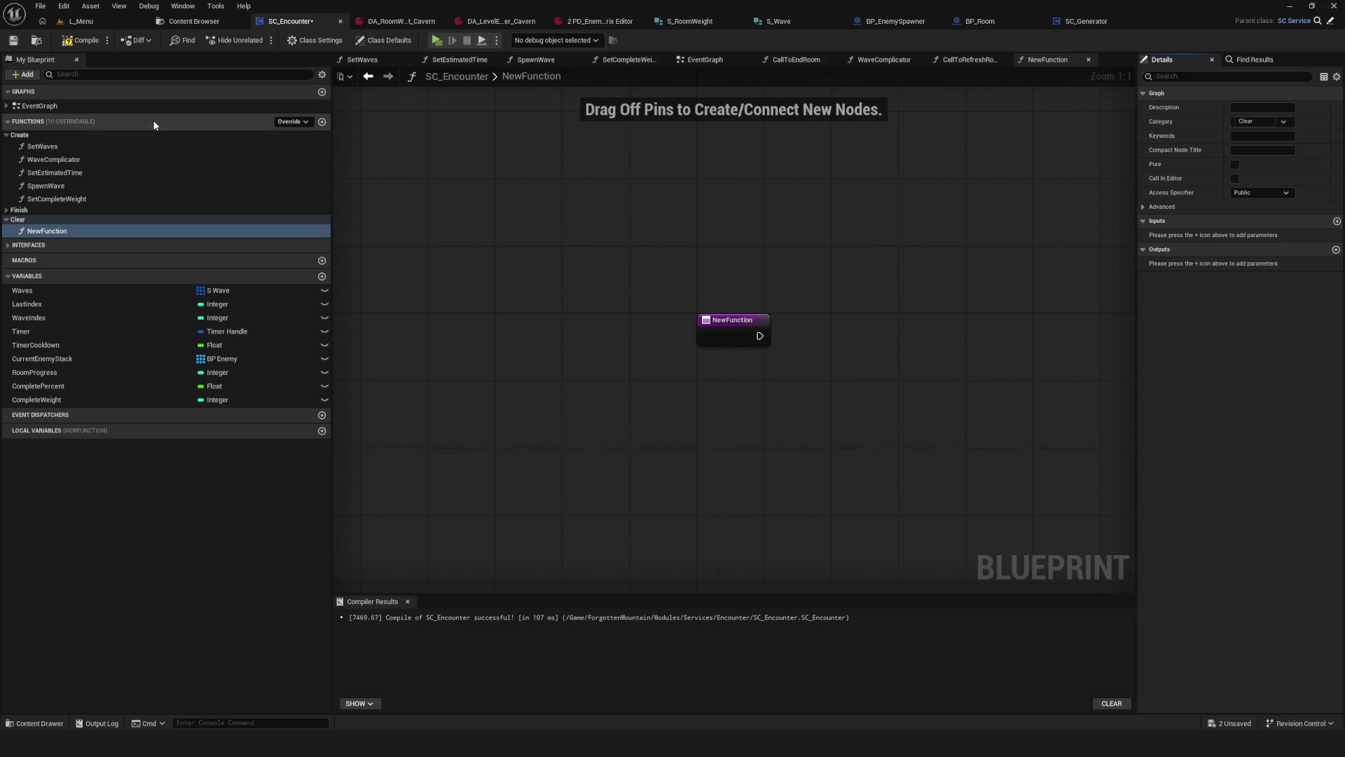
Step: Rename NewFunction to Cleanup and save SC_Encounter
{"action": "left_click", "coordinate": [321, 229]}
{"action": "type", "text": "Cleanup"}
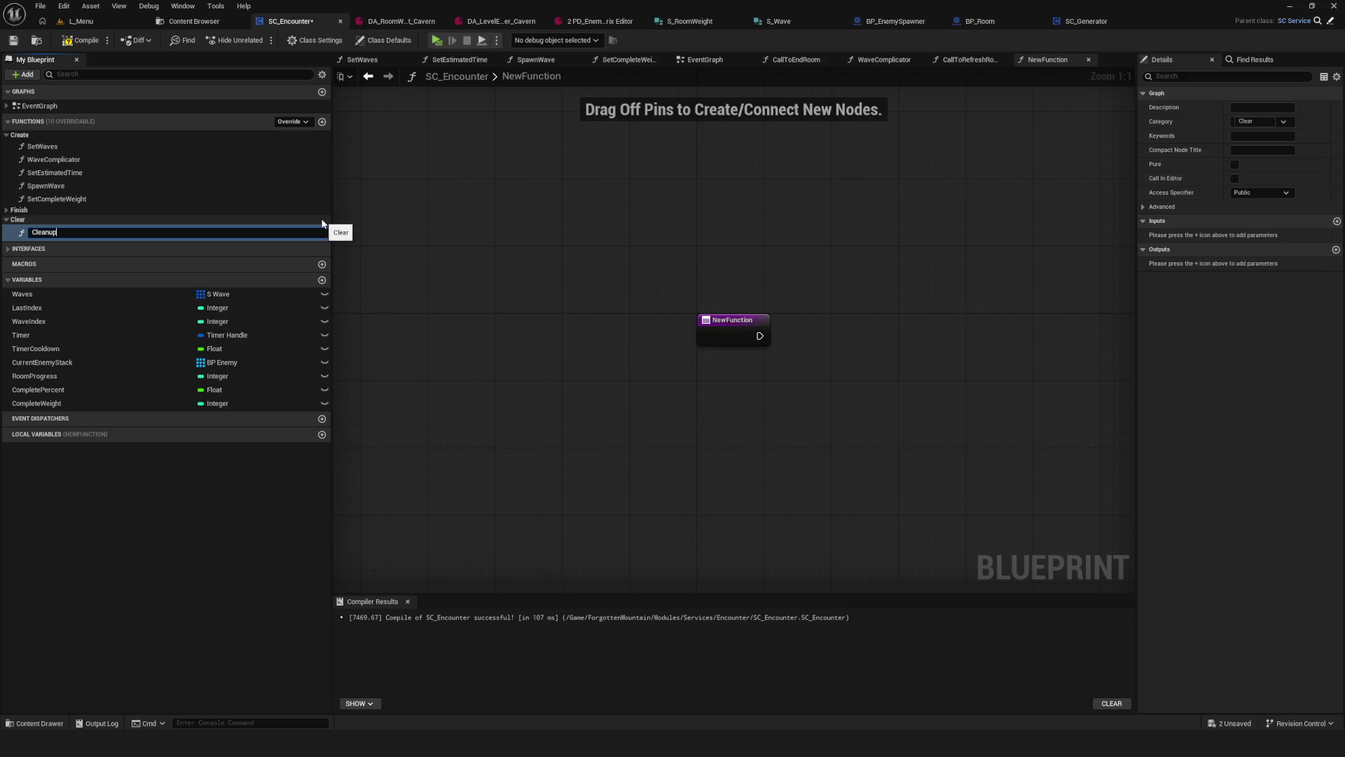
{"action": "key", "text": "Return"}
{"action": "key", "text": "ctrl+s"}
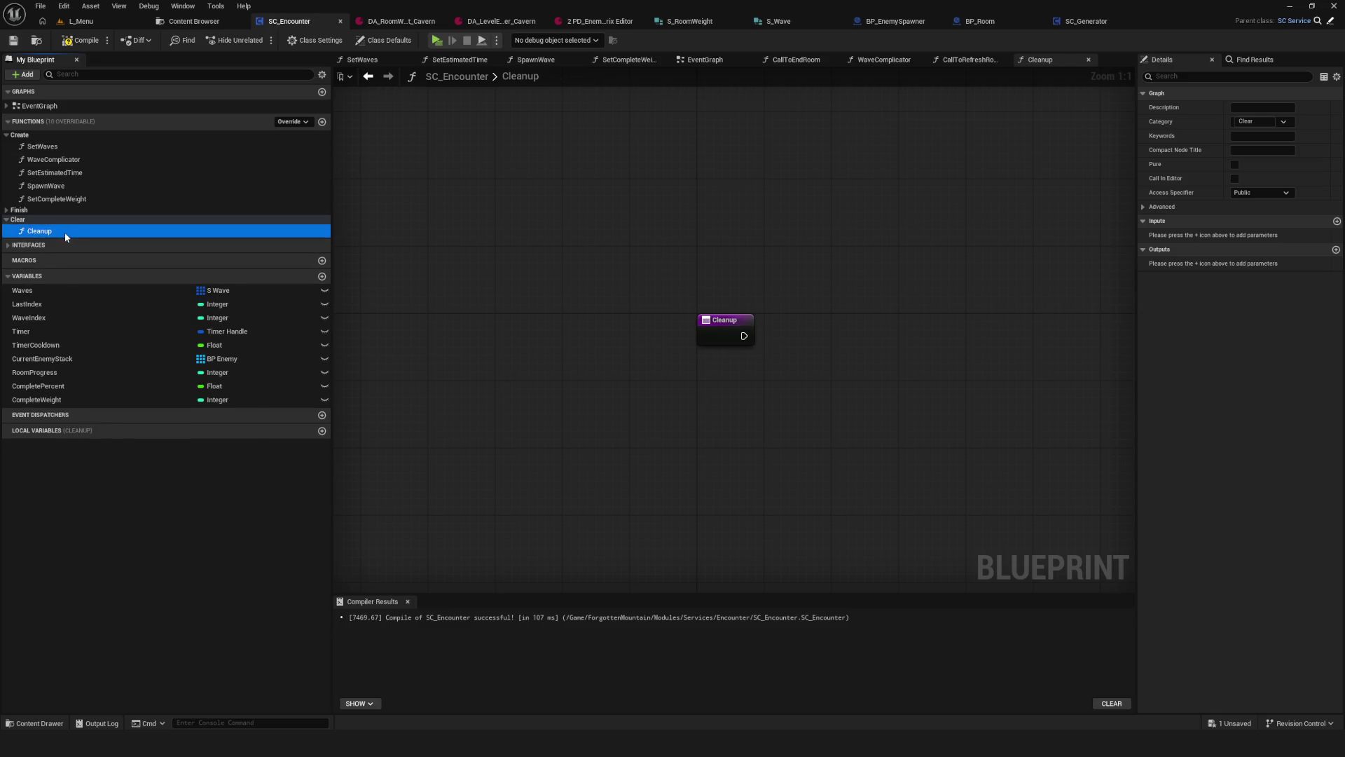
{"action": "left_click", "coordinate": [65, 233]}
{"action": "type", "text": "Da"}
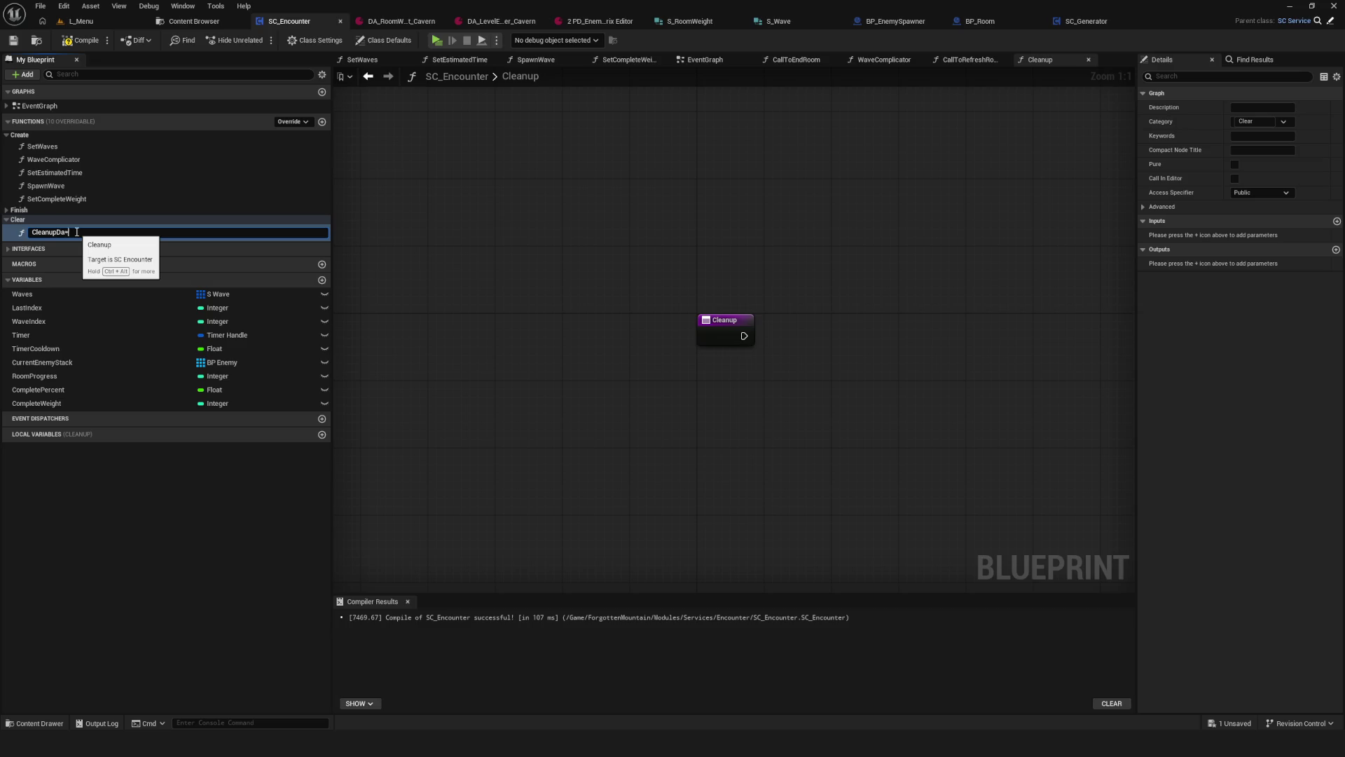
{"action": "key", "text": "Return"}
{"action": "key", "text": "ctrl+s"}
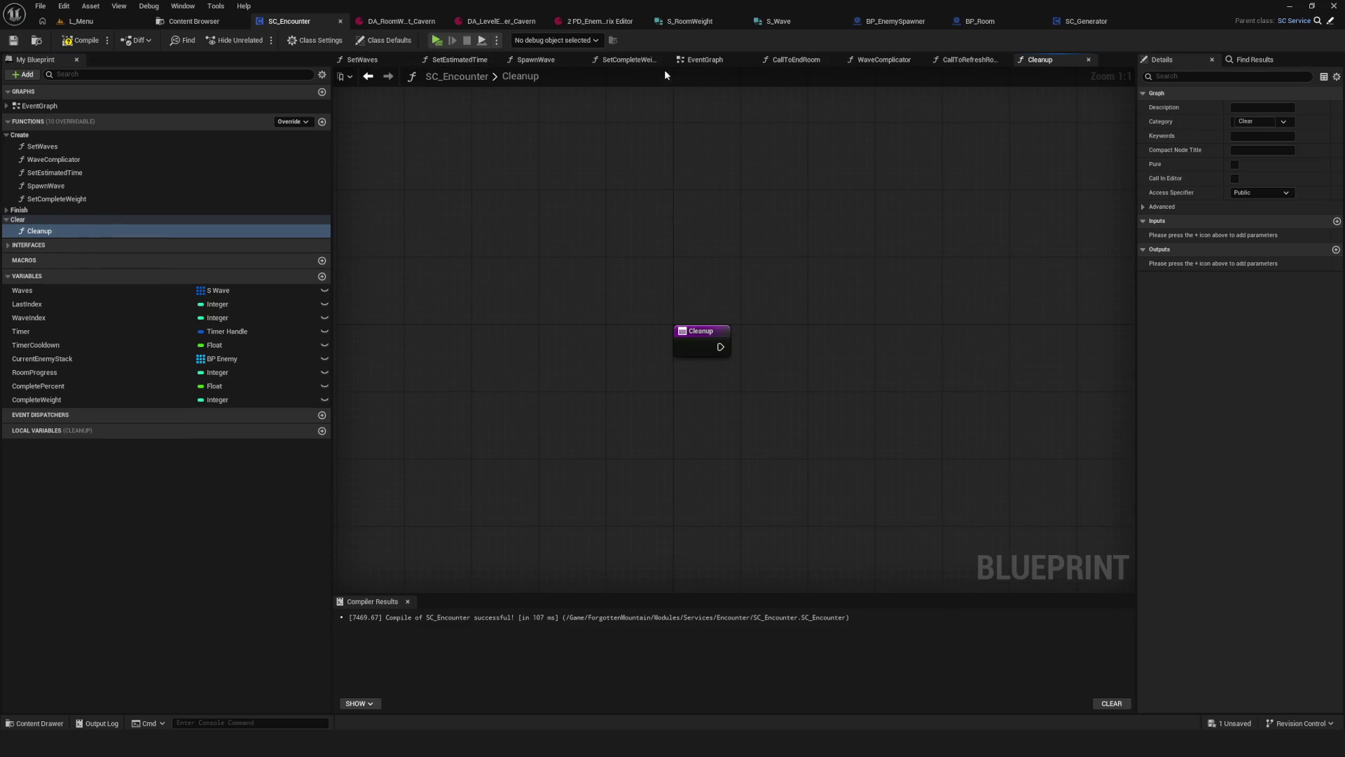
Step: Place a Cleanup call after Event StartEnemySpawn in the EventGraph and open its graph
{"action": "left_click", "coordinate": [705, 60]}
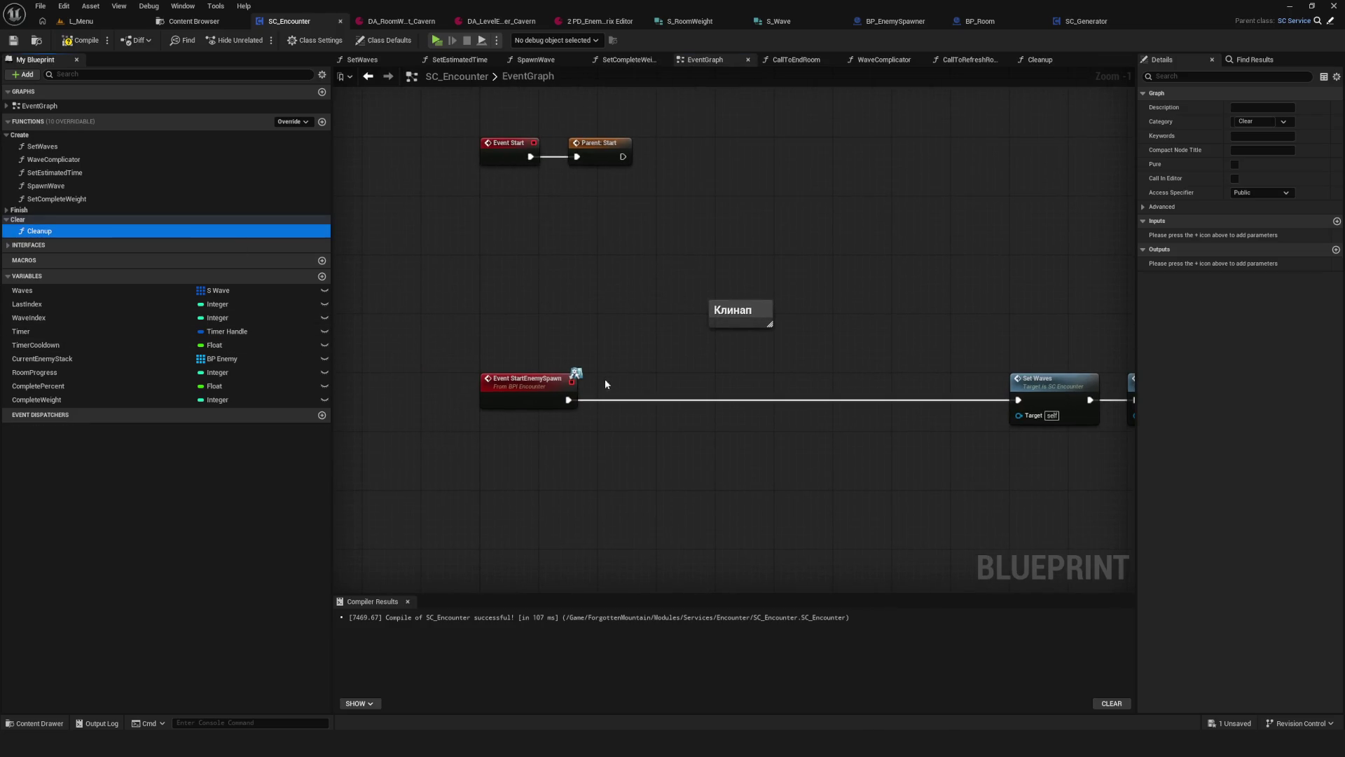
{"action": "mouse_move", "coordinate": [606, 384]}
{"action": "left_mouse_down"}
{"action": "mouse_move", "coordinate": [755, 392]}
{"action": "mouse_move", "coordinate": [726, 388]}
{"action": "left_mouse_up"}
{"action": "left_click_drag", "start_coordinate": [568, 399], "coordinate": [1018, 400]}
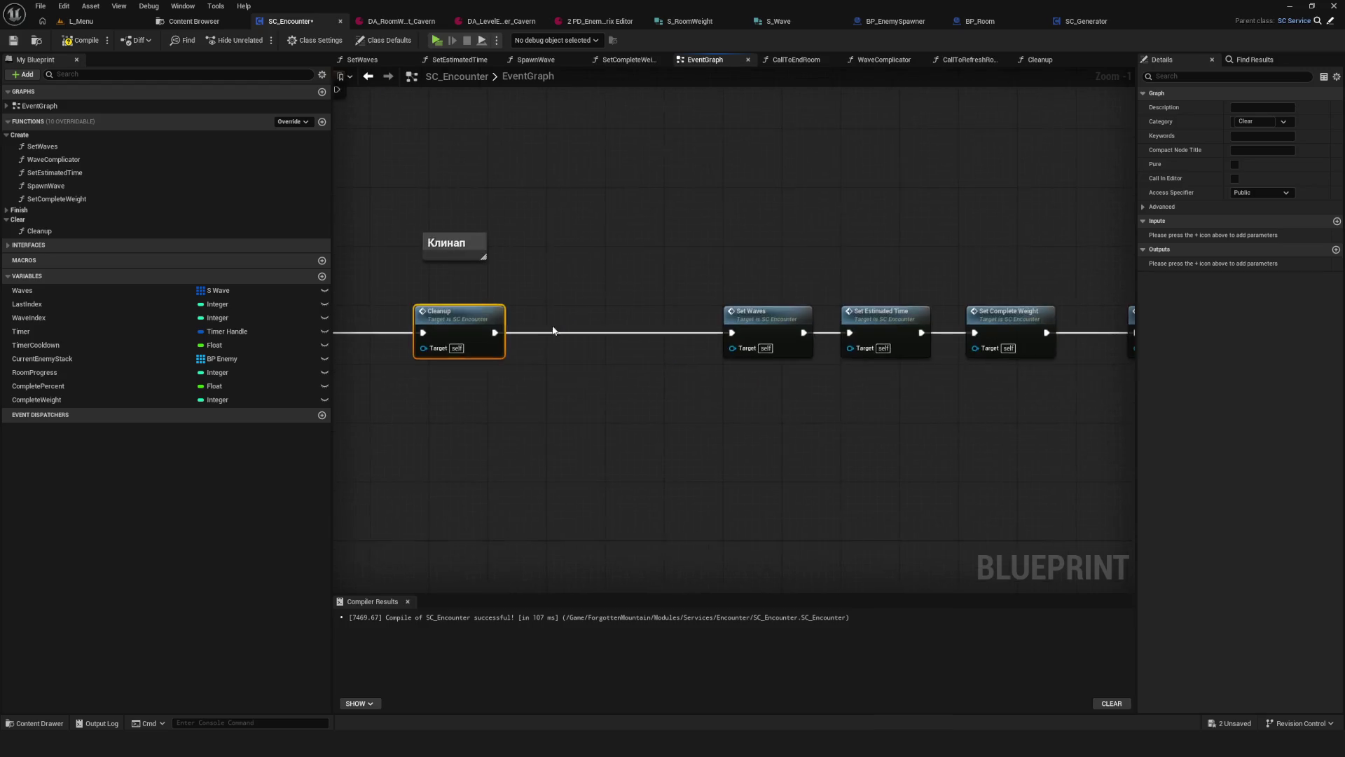
{"action": "scroll", "coordinate": [553, 330], "scroll_direction": "down", "scroll_amount": 8}
{"action": "scroll", "coordinate": [515, 319], "scroll_direction": "up", "scroll_amount": 8}
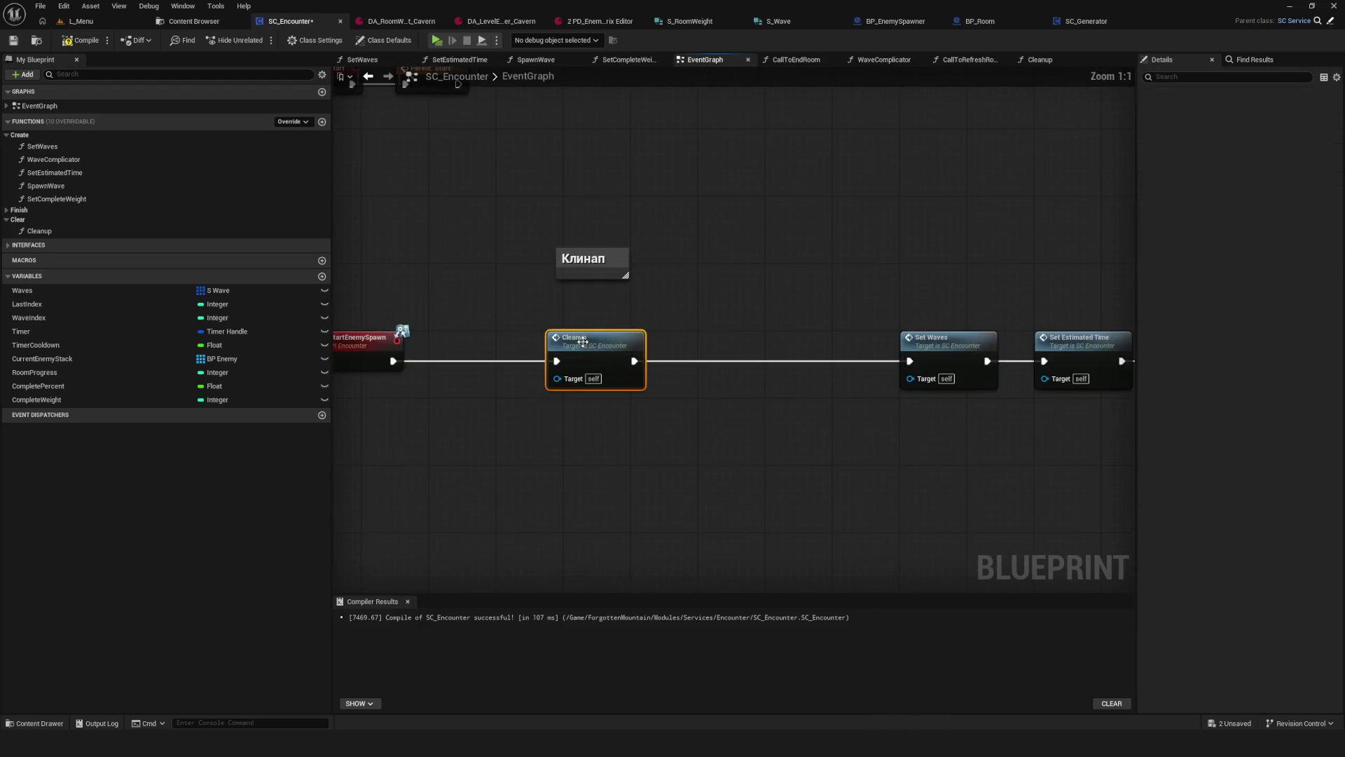
{"action": "double_click", "coordinate": [592, 363]}
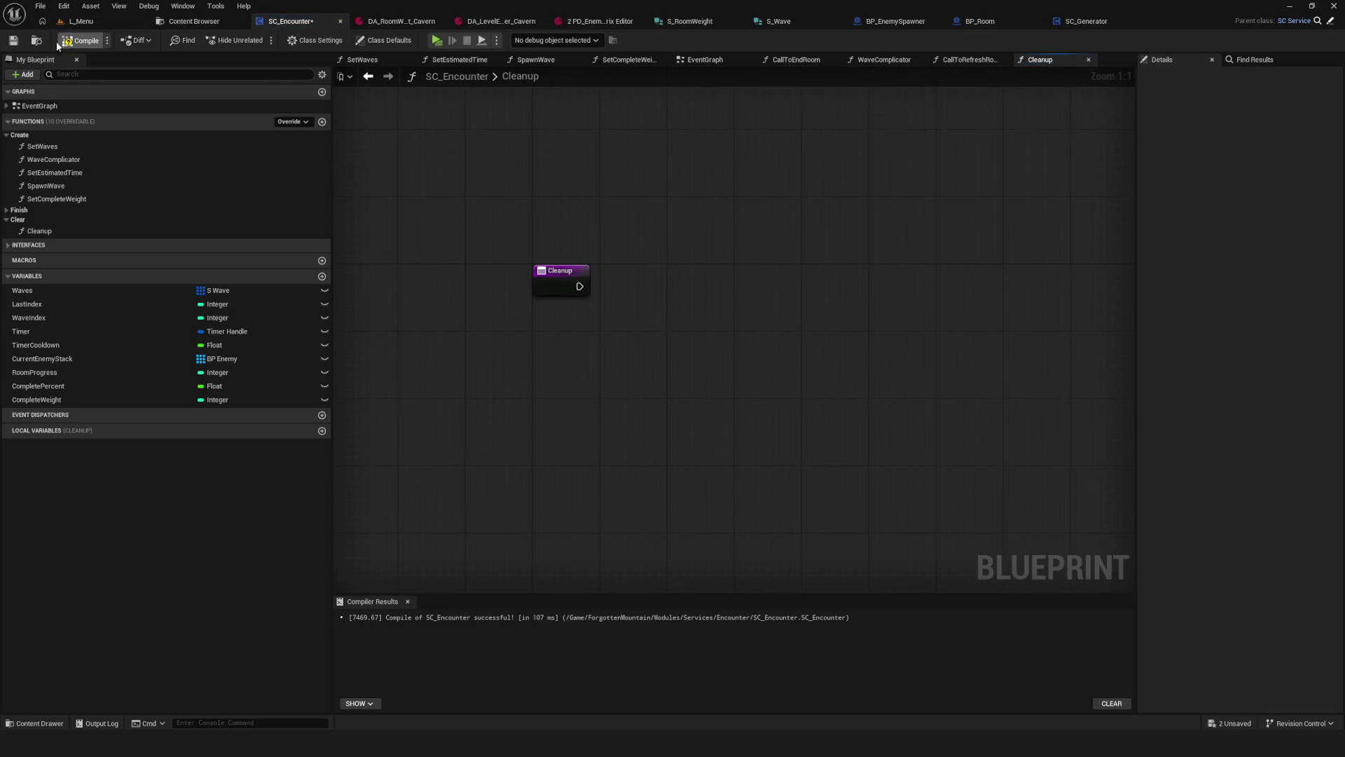
Step: In Cleanup, add a Clear node that empties the Waves array, then compile and save
{"action": "left_click", "coordinate": [81, 40]}
{"action": "mouse_move", "coordinate": [680, 328]}
{"action": "left_mouse_down"}
{"action": "mouse_move", "coordinate": [735, 297]}
{"action": "mouse_move", "coordinate": [726, 289]}
{"action": "left_mouse_up"}
{"action": "mouse_move", "coordinate": [128, 290]}
{"action": "left_mouse_down"}
{"action": "mouse_move", "coordinate": [754, 288]}
{"action": "mouse_move", "coordinate": [677, 352]}
{"action": "mouse_move", "coordinate": [760, 301]}
{"action": "left_mouse_up"}
{"action": "type", "text": "clear"}
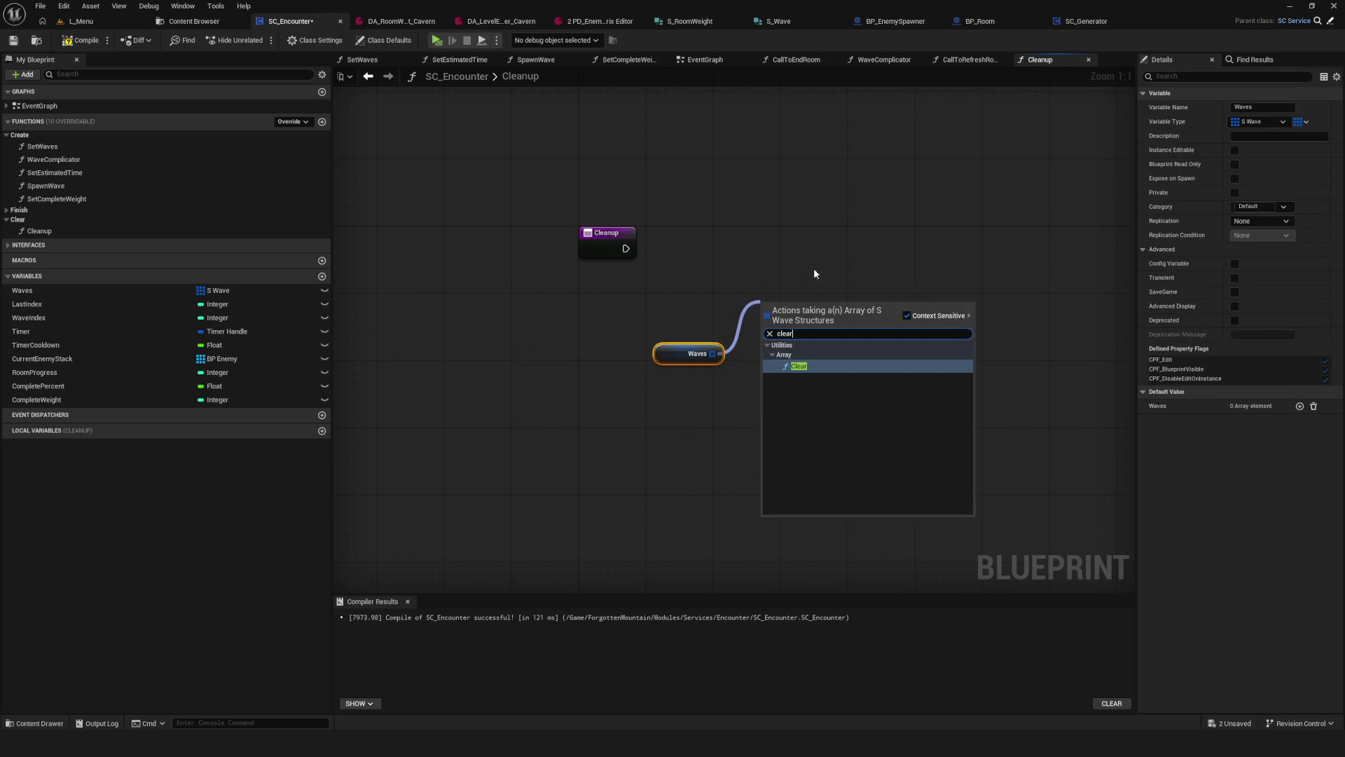
{"action": "left_click", "coordinate": [799, 366]}
{"action": "left_click_drag", "start_coordinate": [816, 259], "coordinate": [791, 237]}
{"action": "mouse_move", "coordinate": [625, 249]}
{"action": "left_mouse_down"}
{"action": "mouse_move", "coordinate": [756, 232]}
{"action": "mouse_move", "coordinate": [826, 276]}
{"action": "mouse_move", "coordinate": [821, 260]}
{"action": "left_mouse_up"}
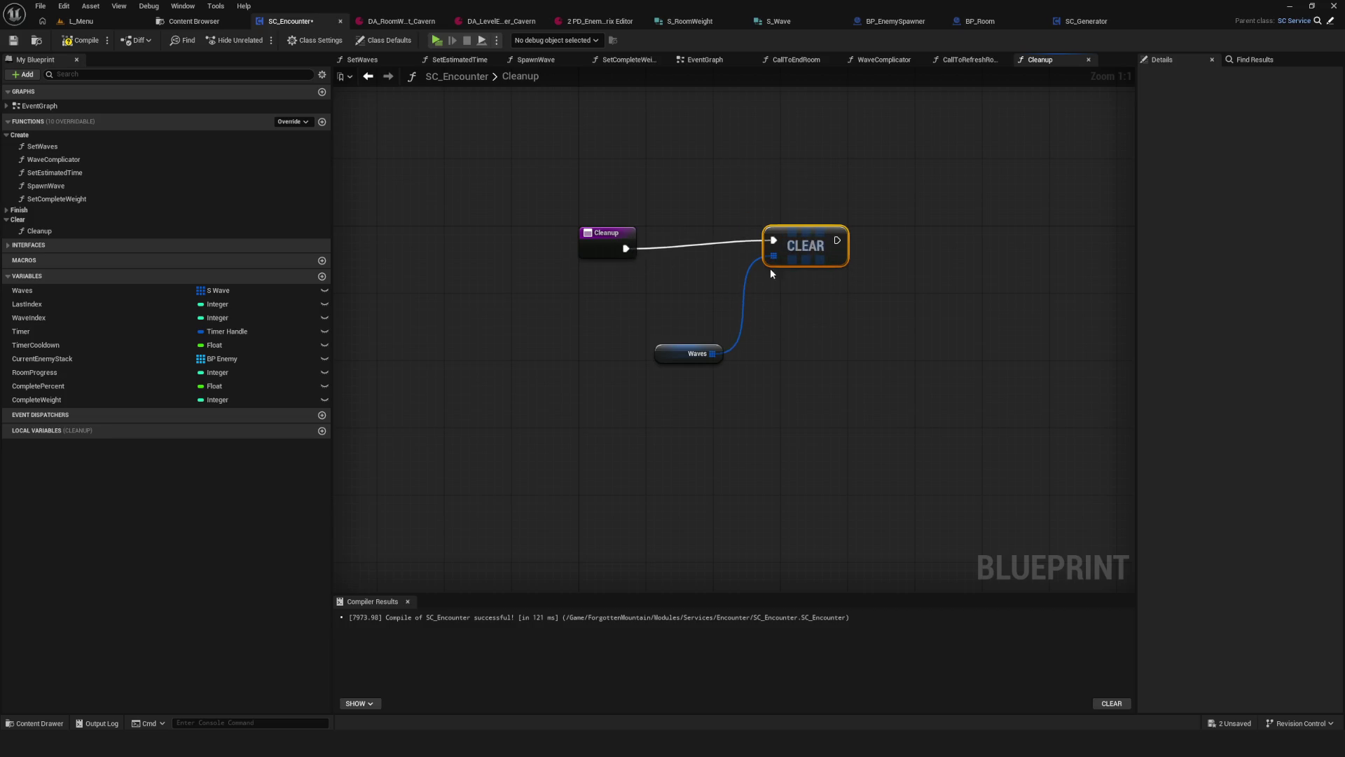
{"action": "left_click_drag", "start_coordinate": [714, 267], "coordinate": [713, 272]}
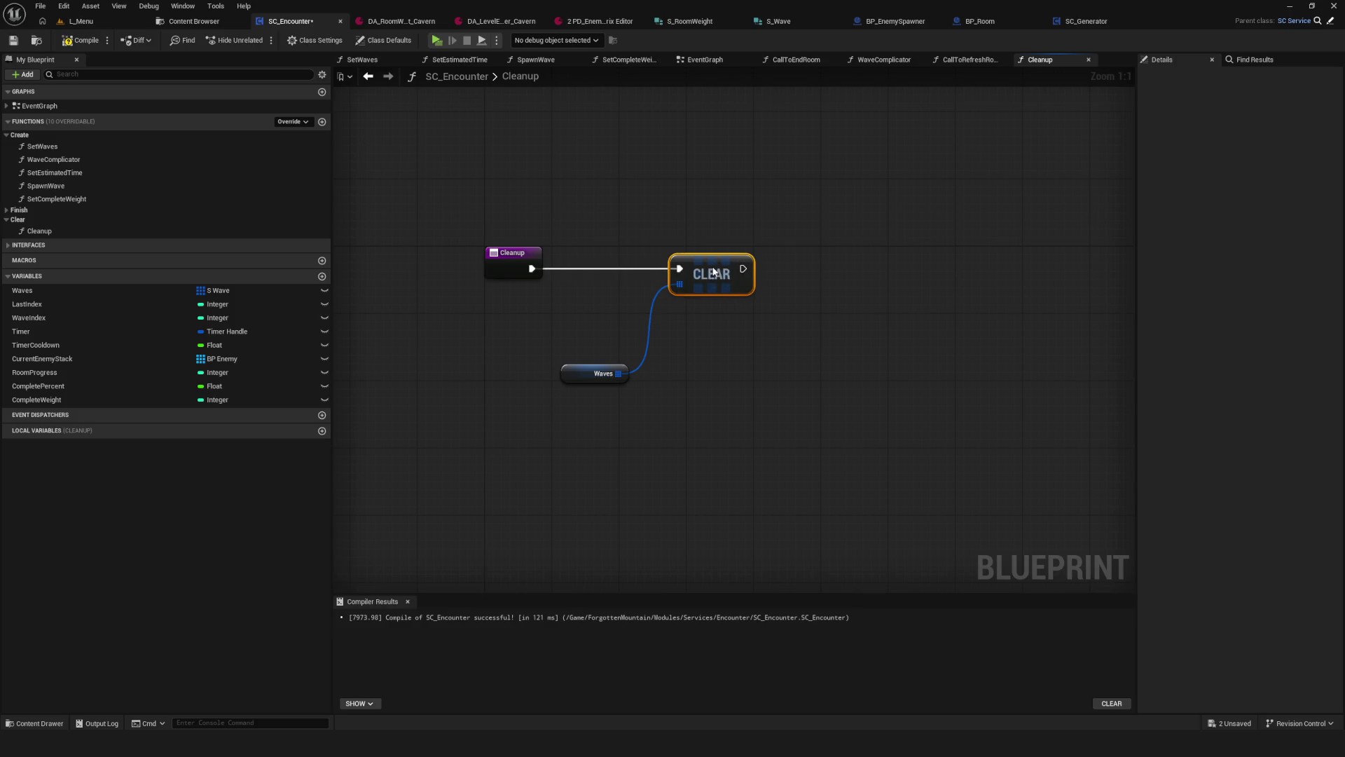
{"action": "left_click_drag", "start_coordinate": [572, 377], "coordinate": [598, 300]}
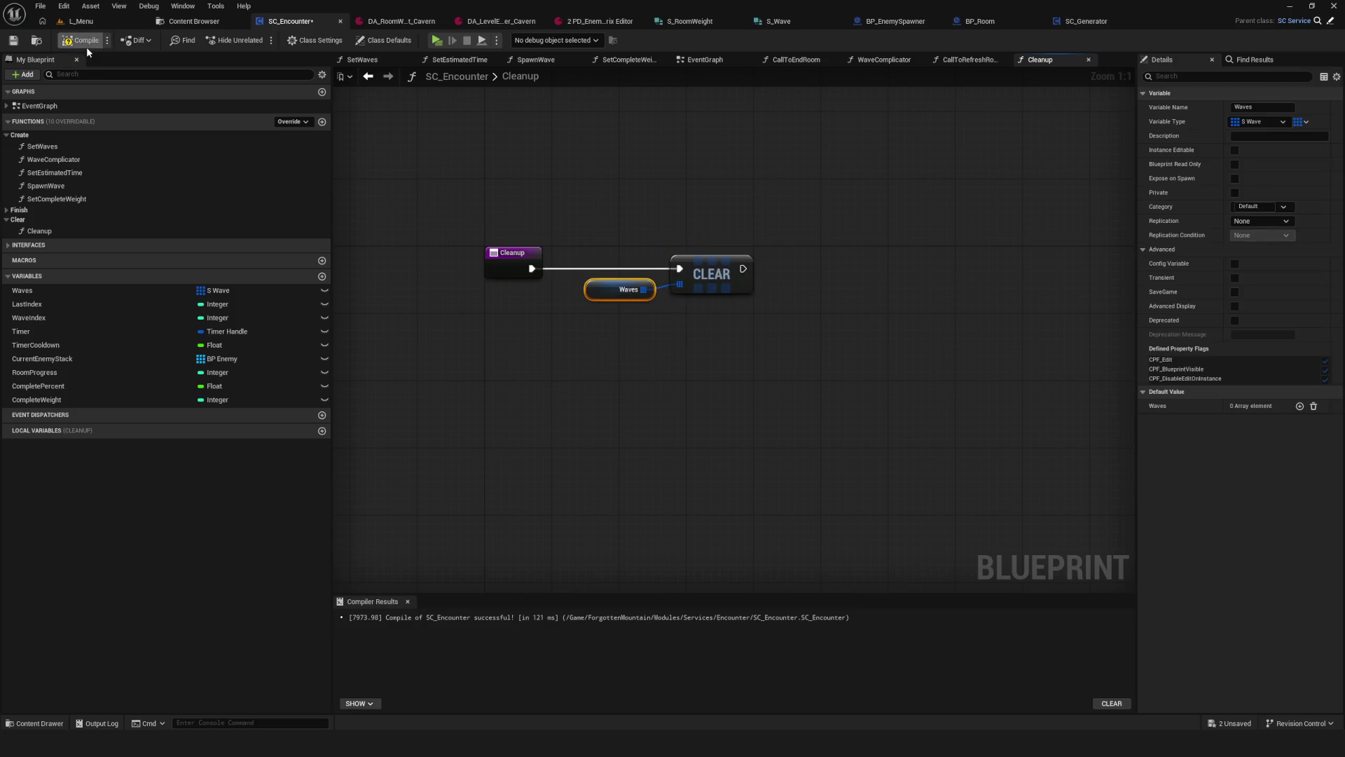
{"action": "left_click", "coordinate": [14, 41]}
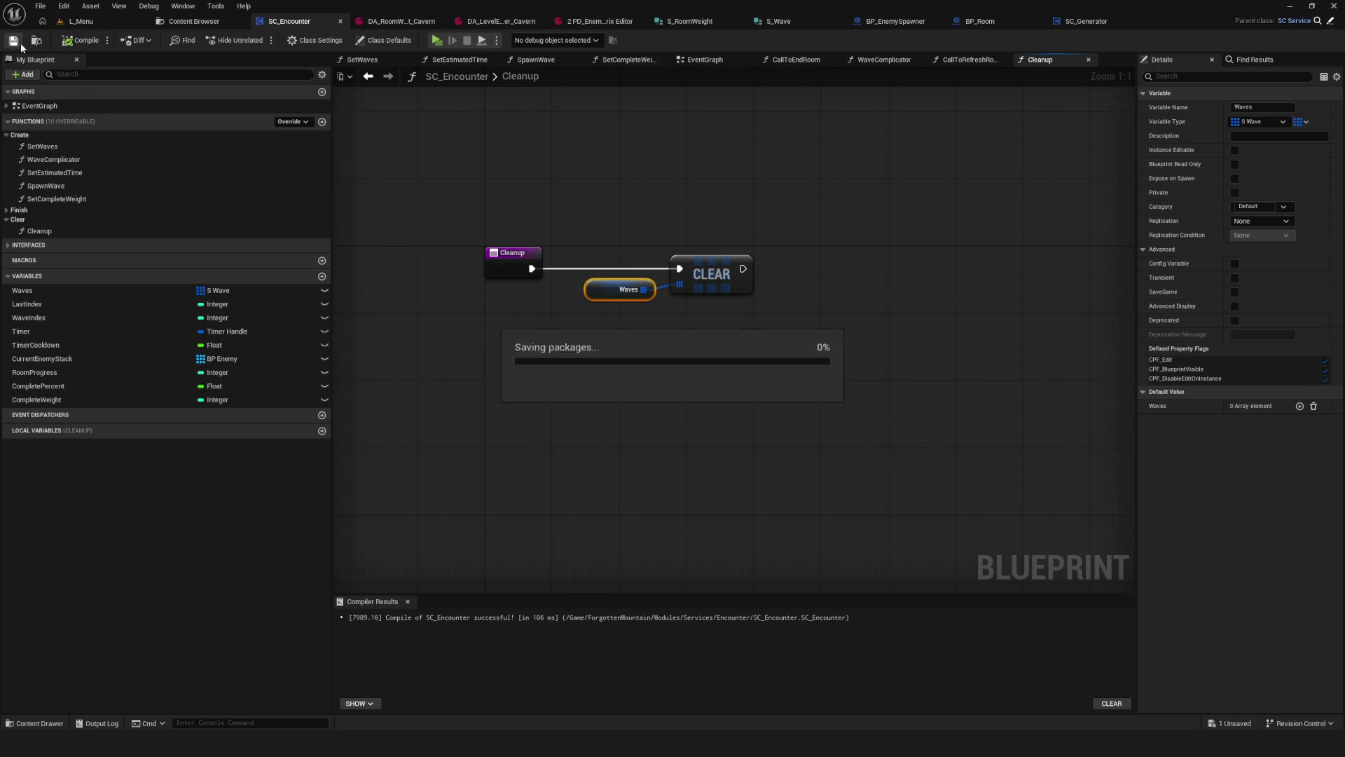
{"action": "left_click_drag", "start_coordinate": [635, 258], "coordinate": [635, 214]}
{"action": "left_click", "coordinate": [608, 254]}
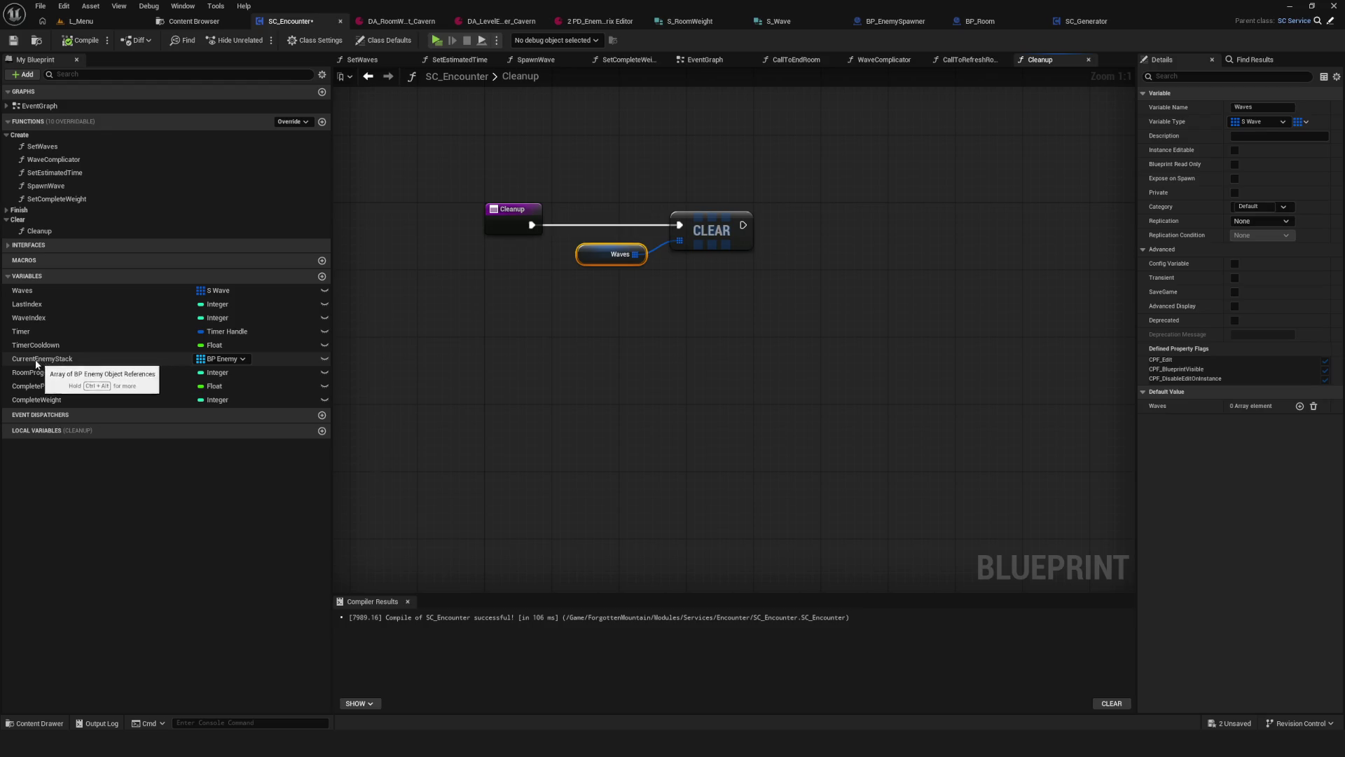
Step: Add a Current Enemy Stack getter and an Is Valid Index node to the Cleanup graph
{"action": "mouse_move", "coordinate": [35, 361]}
{"action": "left_mouse_down"}
{"action": "mouse_move", "coordinate": [901, 297]}
{"action": "mouse_move", "coordinate": [956, 254]}
{"action": "left_mouse_up"}
{"action": "type", "text": "destr"}
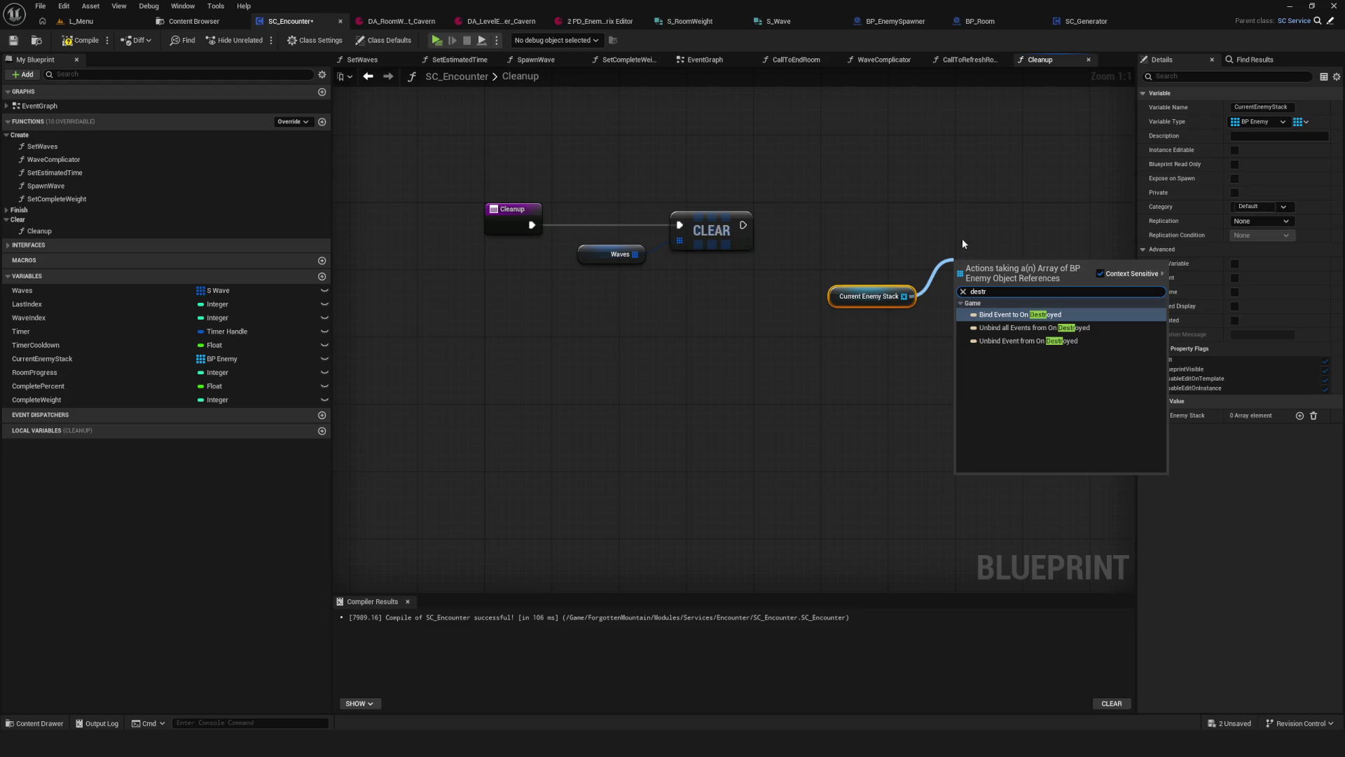
{"action": "left_click", "coordinate": [894, 226]}
{"action": "left_click_drag", "start_coordinate": [893, 226], "coordinate": [676, 225]}
{"action": "left_click_drag", "start_coordinate": [695, 296], "coordinate": [754, 253]}
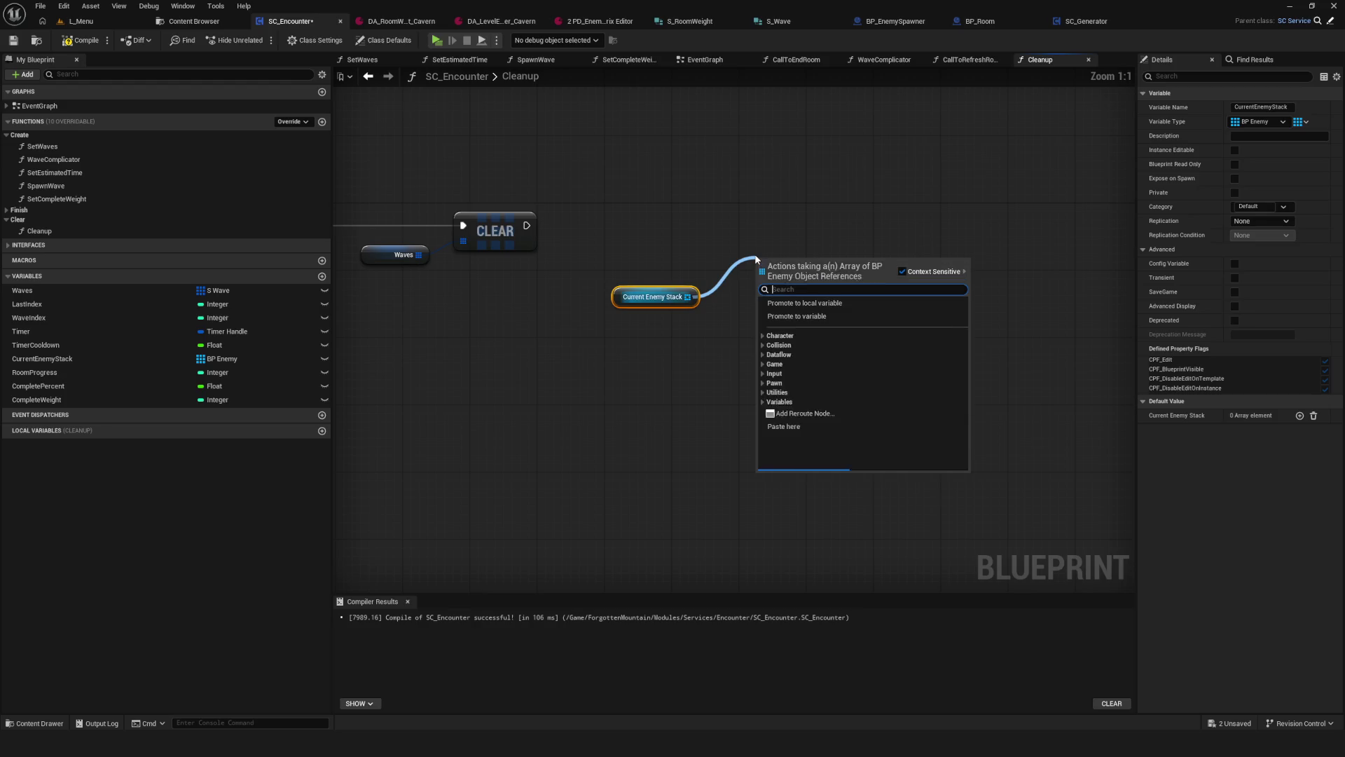
{"action": "type", "text": "is valid"}
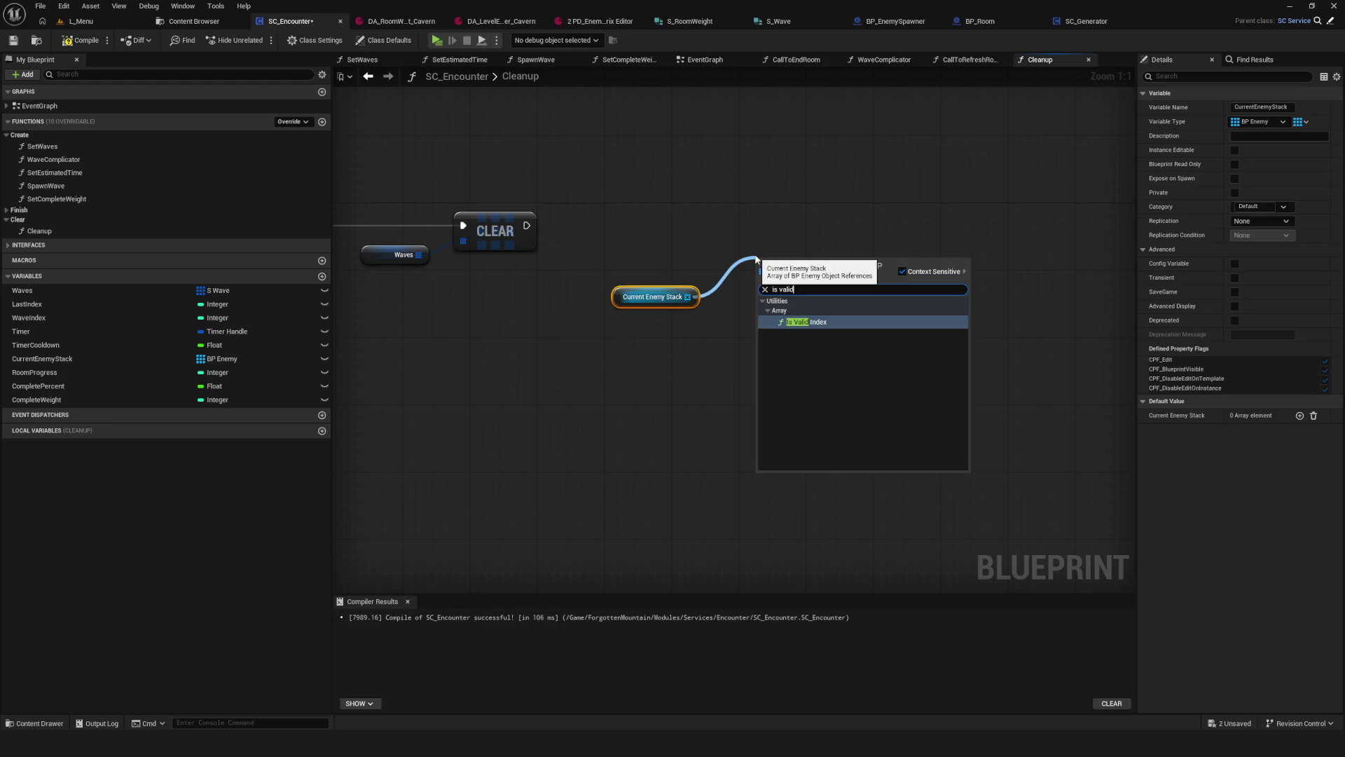
{"action": "left_click", "coordinate": [805, 323]}
{"action": "left_click_drag", "start_coordinate": [806, 268], "coordinate": [782, 306]}
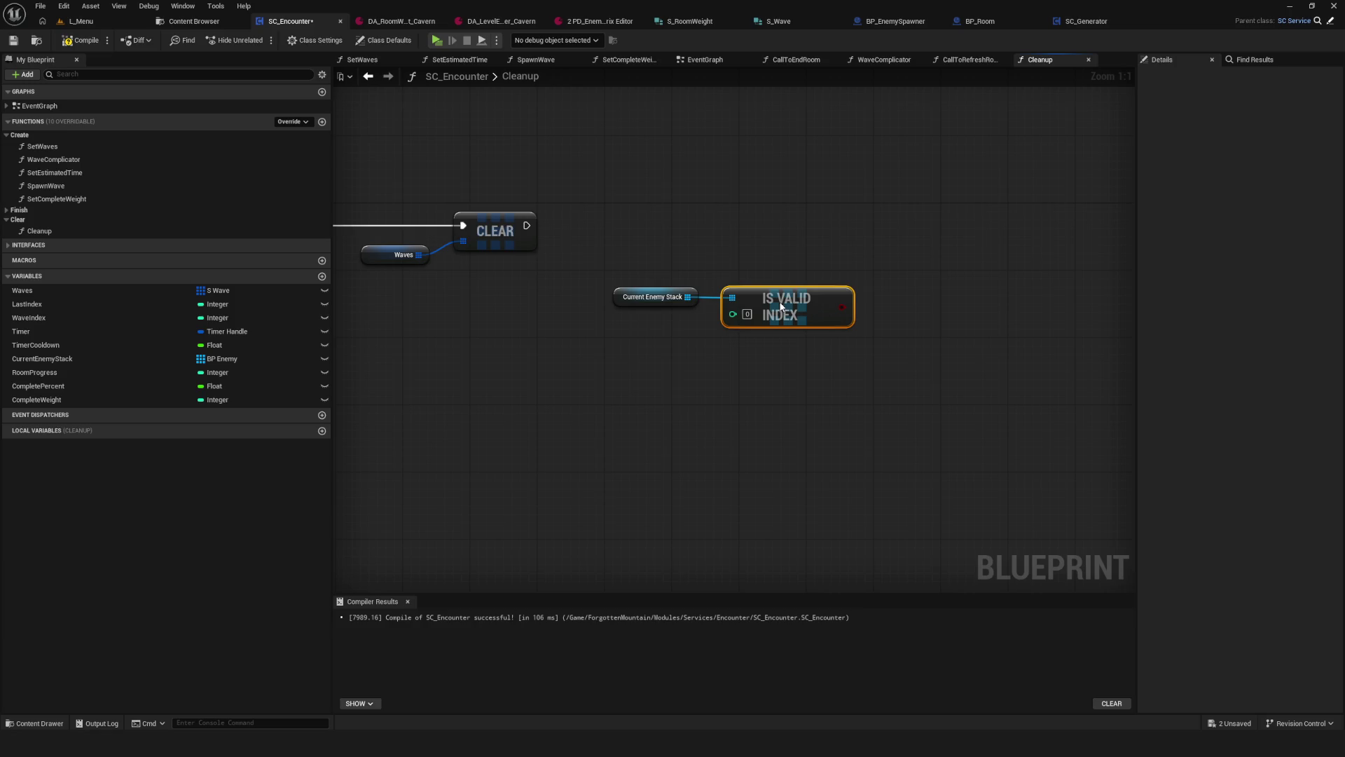
{"action": "left_click", "coordinate": [687, 296], "text": "alt"}
{"action": "mouse_move", "coordinate": [655, 297]}
{"action": "left_mouse_down"}
{"action": "mouse_move", "coordinate": [580, 319]}
{"action": "mouse_move", "coordinate": [571, 338]}
{"action": "left_mouse_up"}
Step: Add a For Each Loop over Current Enemy Stack, driven by Clear's exec output
{"action": "left_click_drag", "start_coordinate": [611, 339], "coordinate": [642, 287]}
{"action": "type", "text": "for "}
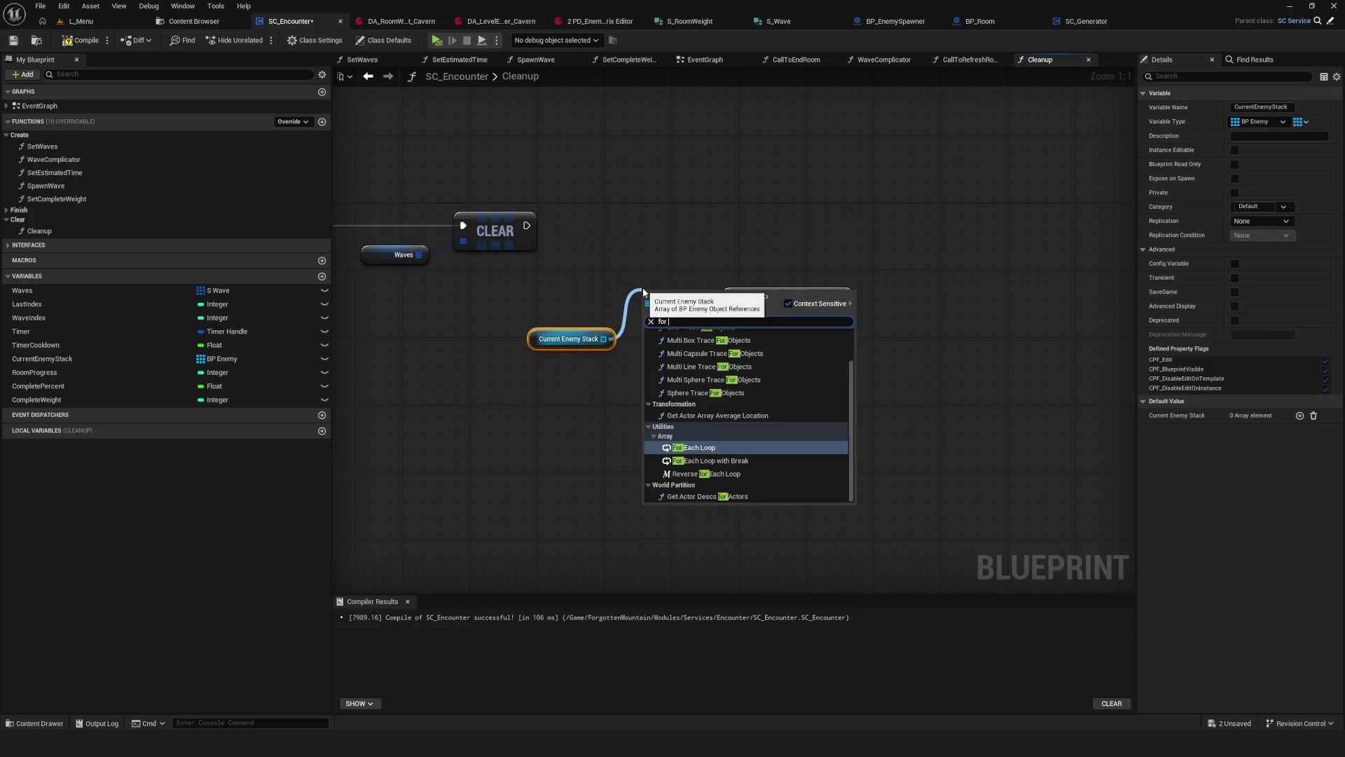
{"action": "type", "text": "each"}
{"action": "key", "text": "Return"}
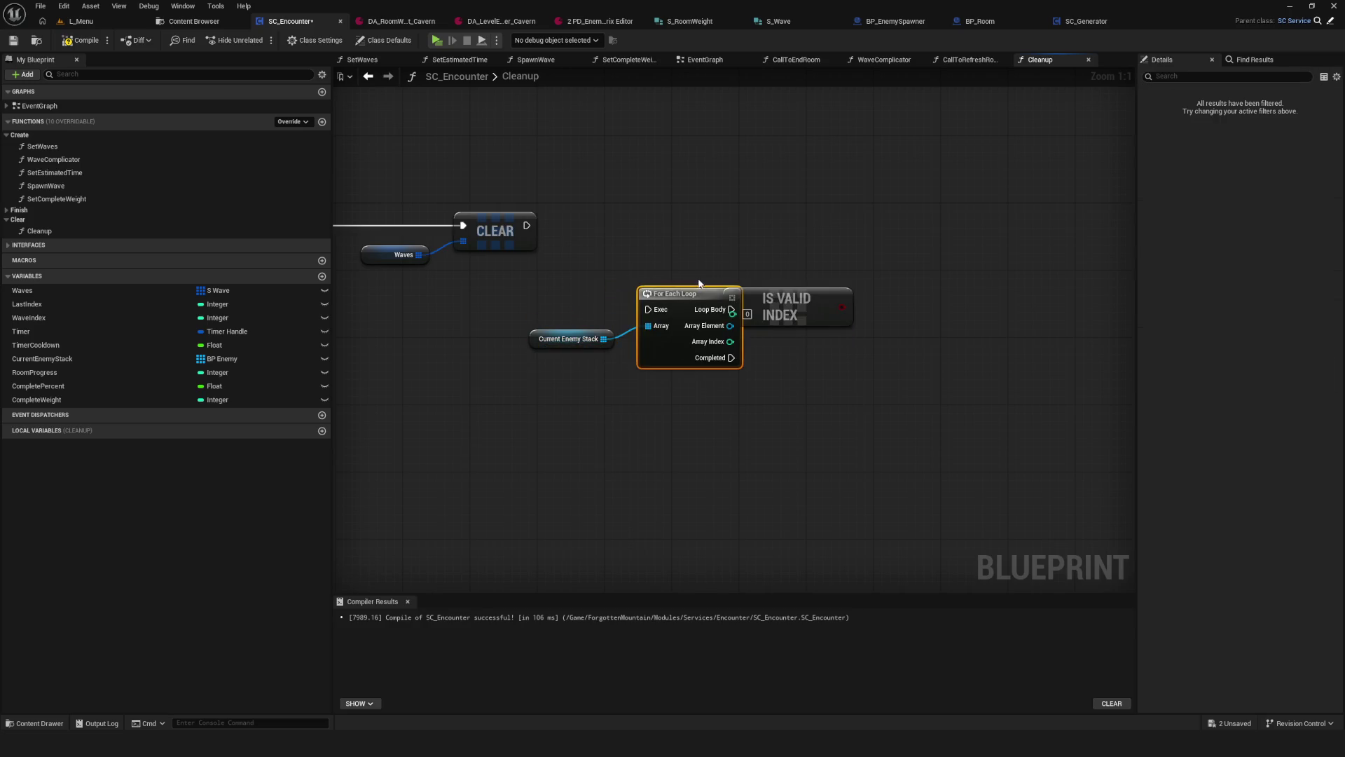
{"action": "left_click_drag", "start_coordinate": [671, 301], "coordinate": [665, 204]}
{"action": "left_click_drag", "start_coordinate": [527, 224], "coordinate": [673, 217]}
{"action": "left_click_drag", "start_coordinate": [701, 201], "coordinate": [734, 210]}
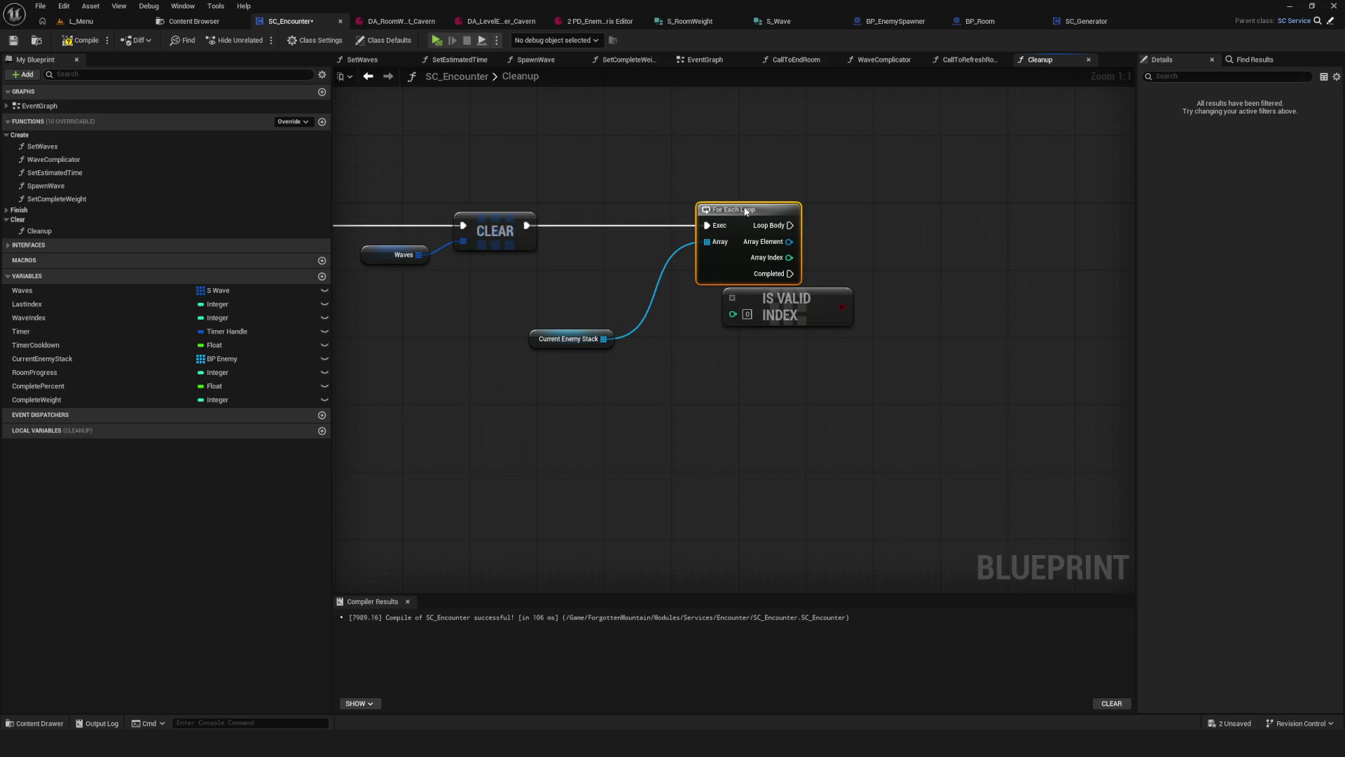
{"action": "left_click_drag", "start_coordinate": [574, 341], "coordinate": [643, 269]}
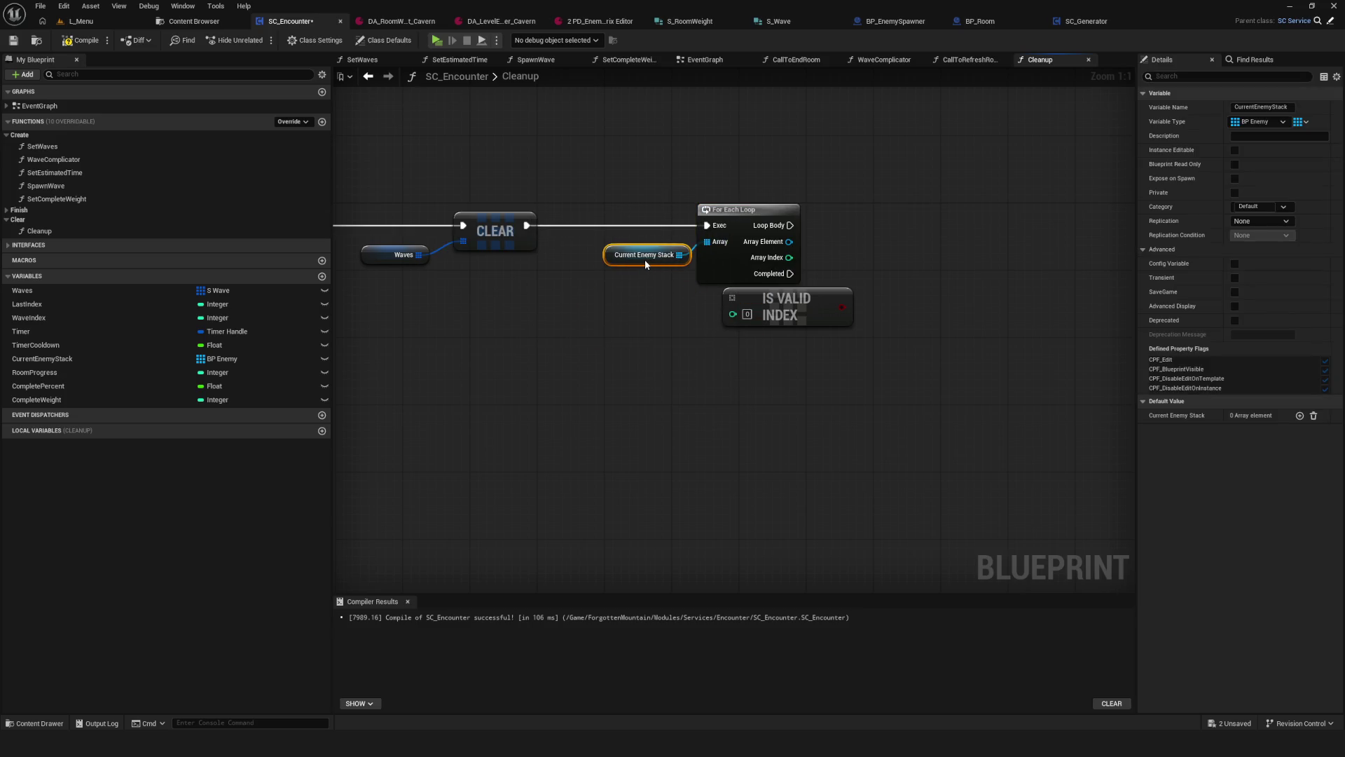
Step: Delete the loop and validity check, and search for Is Not Empty on Current Enemy Stack
{"action": "key", "text": "Delete"}
{"action": "type", "text": "is not empty"}
{"action": "mouse_move", "coordinate": [602, 265]}
{"action": "left_mouse_down"}
{"action": "mouse_move", "coordinate": [683, 232]}
{"action": "mouse_move", "coordinate": [650, 258]}
{"action": "left_mouse_up"}
Step: Add an Is Not Empty check feeding a Branch that runs after Clear
{"action": "left_click", "coordinate": [755, 305]}
{"action": "left_click_drag", "start_coordinate": [557, 265], "coordinate": [557, 282]}
{"action": "left_click", "coordinate": [696, 276], "text": "ctrl"}
{"action": "mouse_move", "coordinate": [696, 276]}
{"action": "left_mouse_down"}
{"action": "mouse_move", "coordinate": [646, 403]}
{"action": "mouse_move", "coordinate": [799, 326]}
{"action": "mouse_move", "coordinate": [749, 243]}
{"action": "mouse_move", "coordinate": [762, 228]}
{"action": "left_mouse_up"}
{"action": "left_click", "coordinate": [788, 287]}
{"action": "mouse_move", "coordinate": [449, 239]}
{"action": "left_mouse_down"}
{"action": "mouse_move", "coordinate": [759, 241]}
{"action": "mouse_move", "coordinate": [800, 225]}
{"action": "left_mouse_up"}
{"action": "mouse_move", "coordinate": [563, 334]}
{"action": "left_mouse_down"}
{"action": "mouse_move", "coordinate": [629, 406]}
{"action": "mouse_move", "coordinate": [655, 255]}
{"action": "left_mouse_up"}
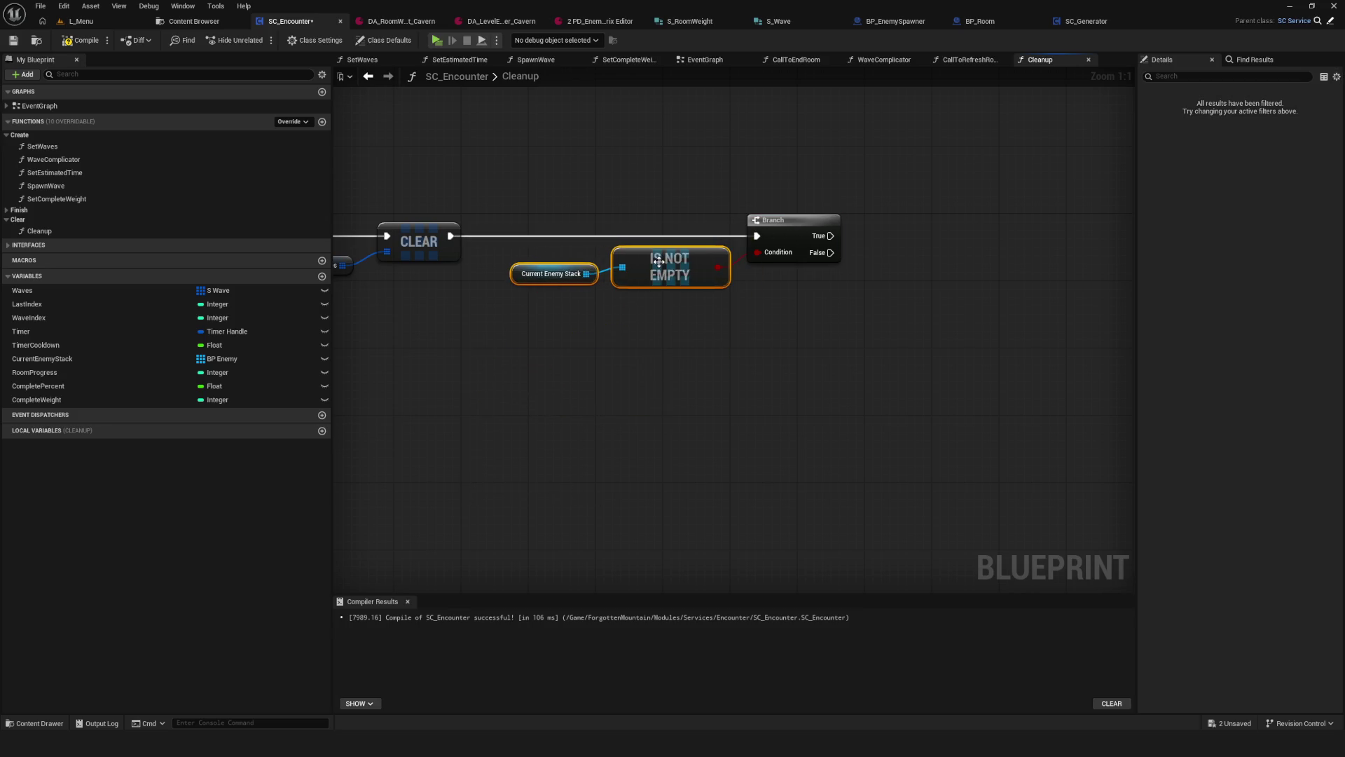
{"action": "left_click", "coordinate": [545, 273]}
{"action": "left_click_drag", "start_coordinate": [544, 274], "coordinate": [553, 265]}
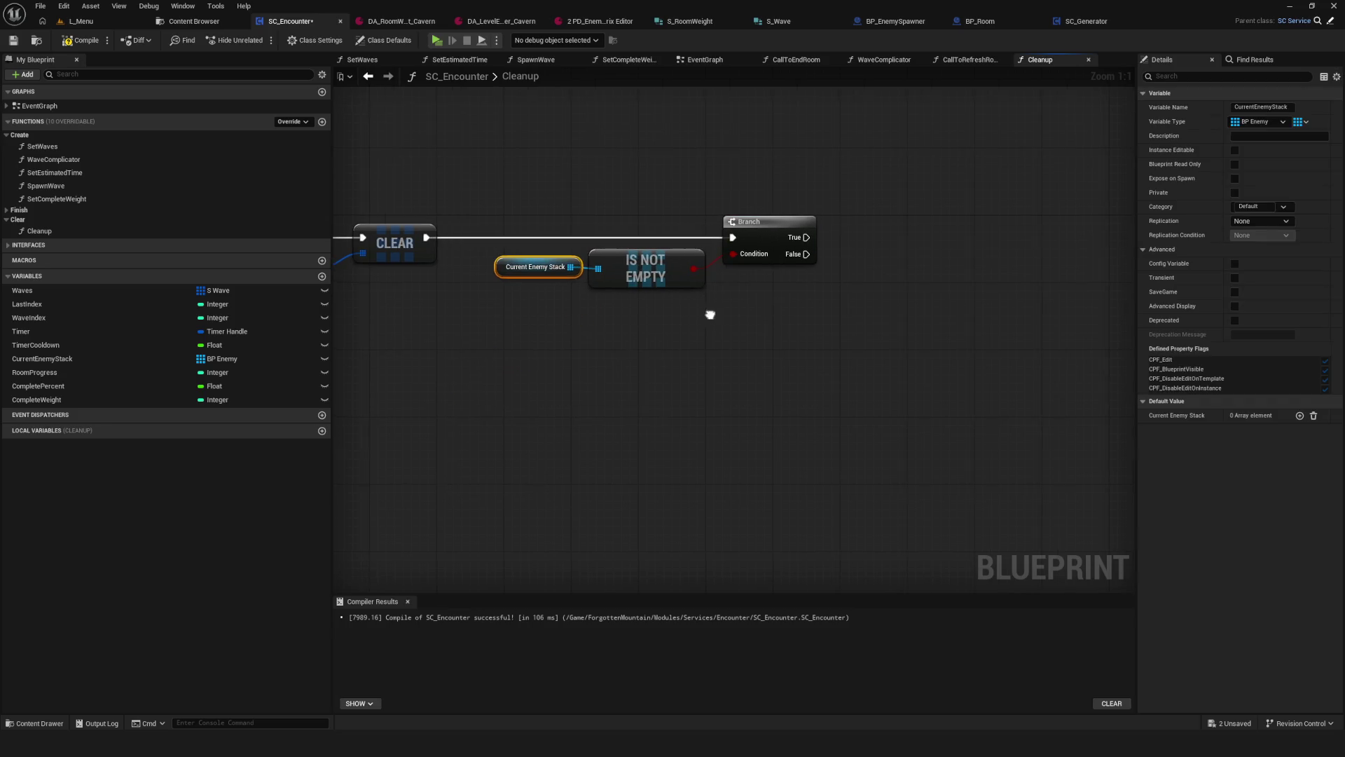
Step: On Branch True, loop over Current Enemy Stack and Destroy Actor on each Array Element
{"action": "left_click_drag", "start_coordinate": [757, 293], "coordinate": [777, 259]}
{"action": "type", "text": "for each"}
{"action": "left_click", "coordinate": [861, 310]}
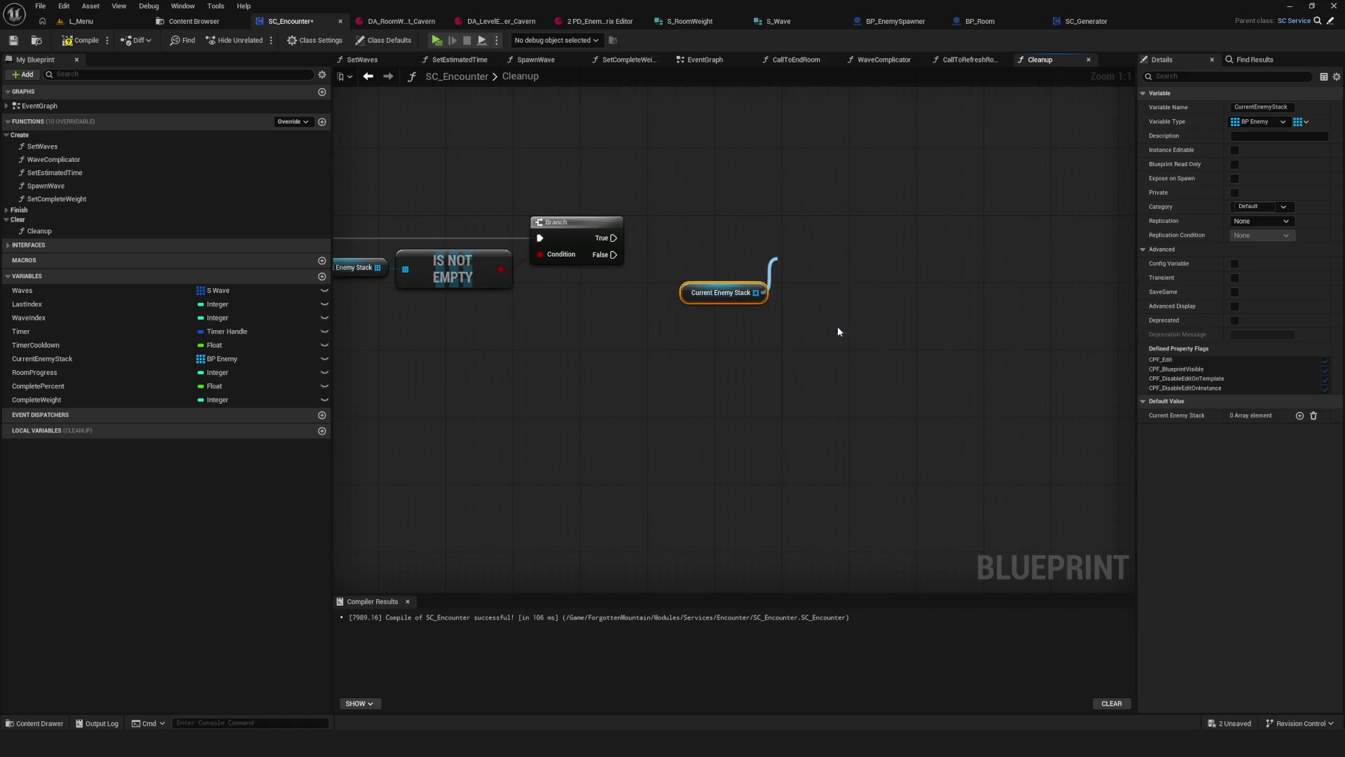
{"action": "left_click_drag", "start_coordinate": [612, 243], "coordinate": [792, 238]}
{"action": "mouse_move", "coordinate": [874, 255]}
{"action": "left_mouse_down"}
{"action": "mouse_move", "coordinate": [956, 255]}
{"action": "mouse_move", "coordinate": [985, 233]}
{"action": "left_mouse_up"}
{"action": "type", "text": "destroy"}
{"action": "left_click", "coordinate": [990, 301]}
{"action": "left_click_drag", "start_coordinate": [875, 239], "coordinate": [961, 239]}
{"action": "left_click", "coordinate": [710, 300]}
{"action": "left_click_drag", "start_coordinate": [709, 300], "coordinate": [721, 268]}
{"action": "scroll", "coordinate": [655, 238], "scroll_direction": "down", "scroll_amount": 3}
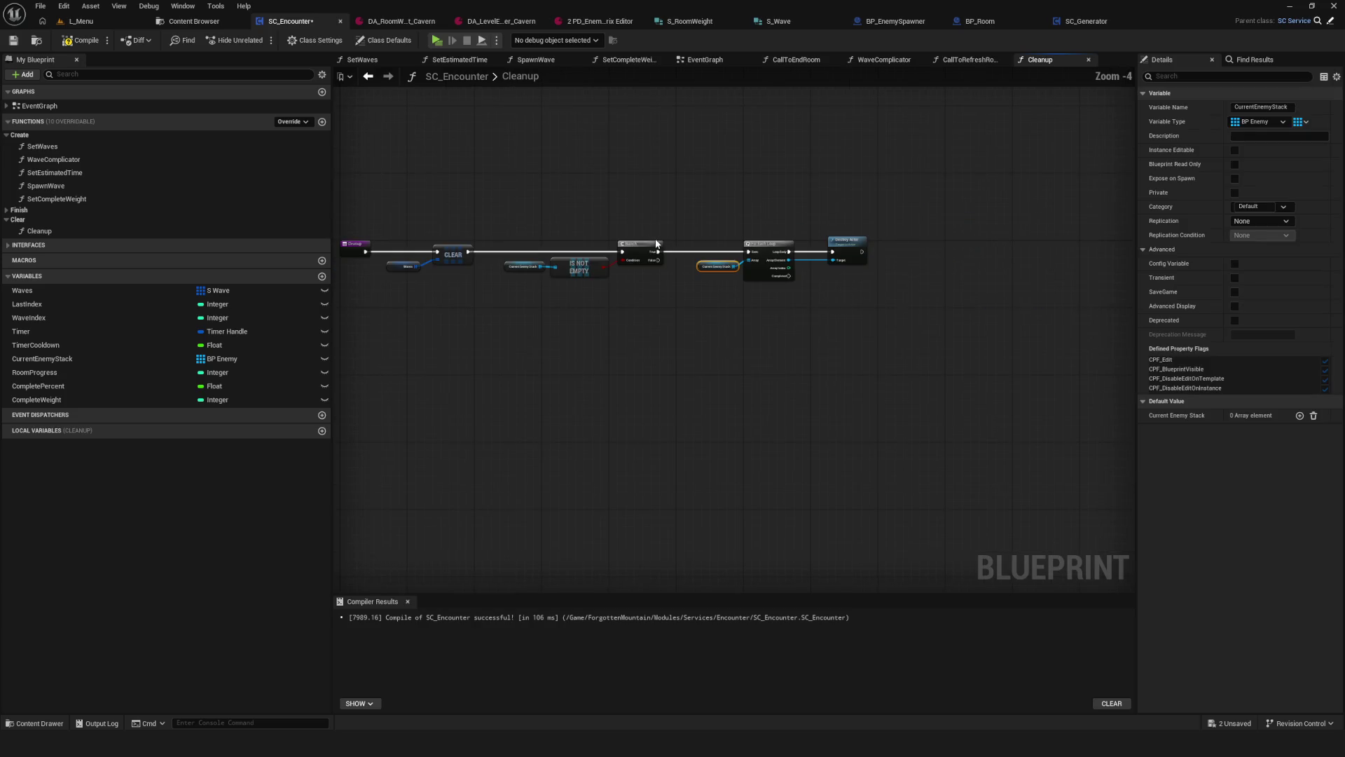
{"action": "scroll", "coordinate": [430, 235], "scroll_direction": "up", "scroll_amount": 3}
Step: Tidy the Destroy Actor node, then save and compile SC_Encounter
{"action": "left_click", "coordinate": [434, 279]}
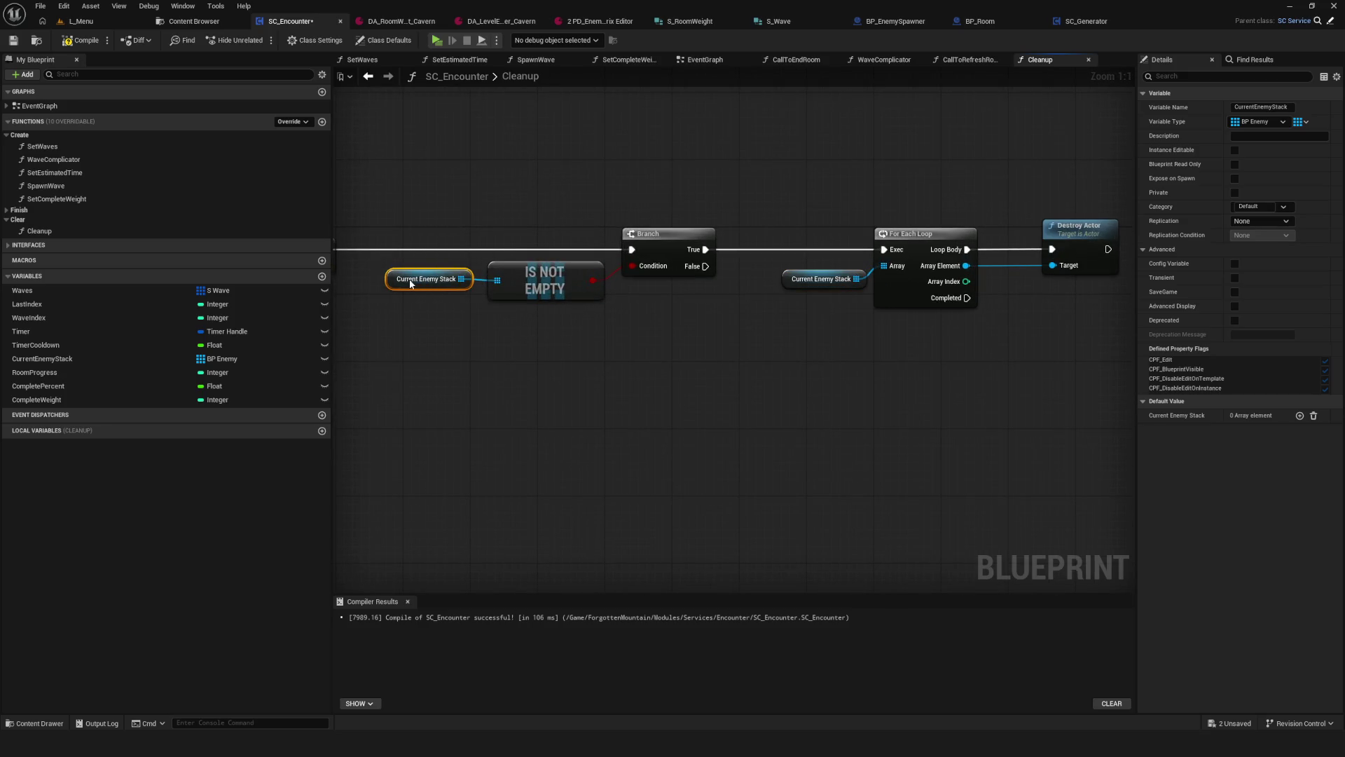
{"action": "left_click", "coordinate": [978, 247]}
{"action": "mouse_move", "coordinate": [978, 247]}
{"action": "left_mouse_down"}
{"action": "mouse_move", "coordinate": [948, 241]}
{"action": "mouse_move", "coordinate": [970, 241]}
{"action": "left_mouse_up"}
{"action": "key", "text": "ctrl+s"}
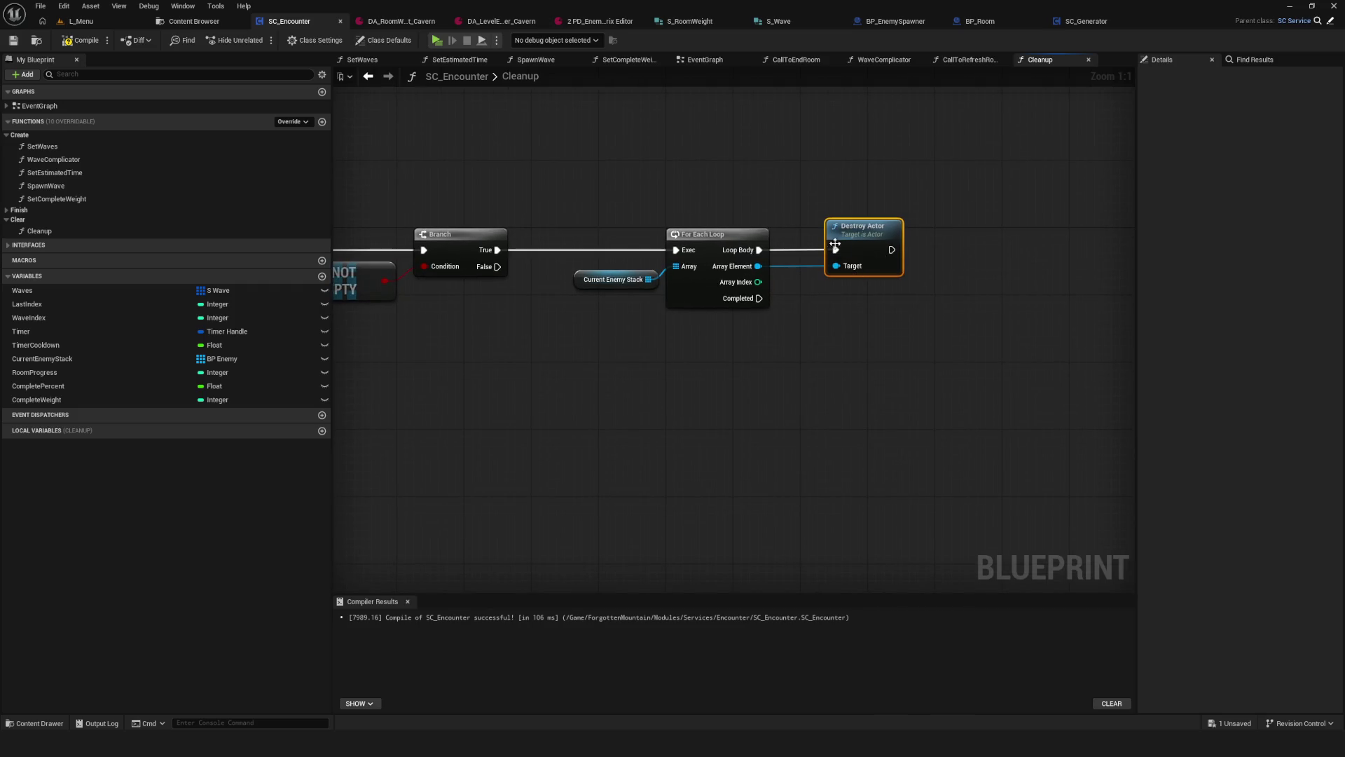
{"action": "left_click_drag", "start_coordinate": [852, 231], "coordinate": [843, 231]}
{"action": "left_click", "coordinate": [80, 38]}
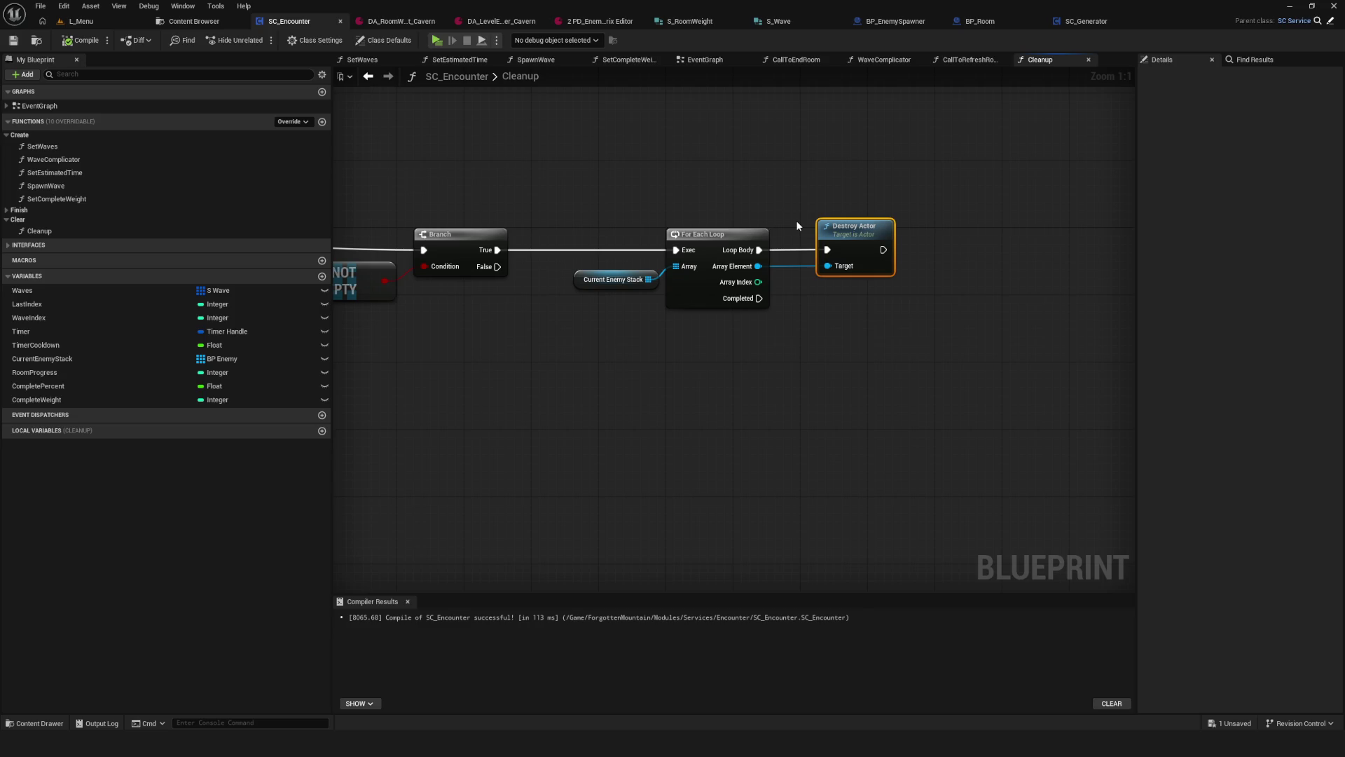
{"action": "left_click", "coordinate": [194, 21]}
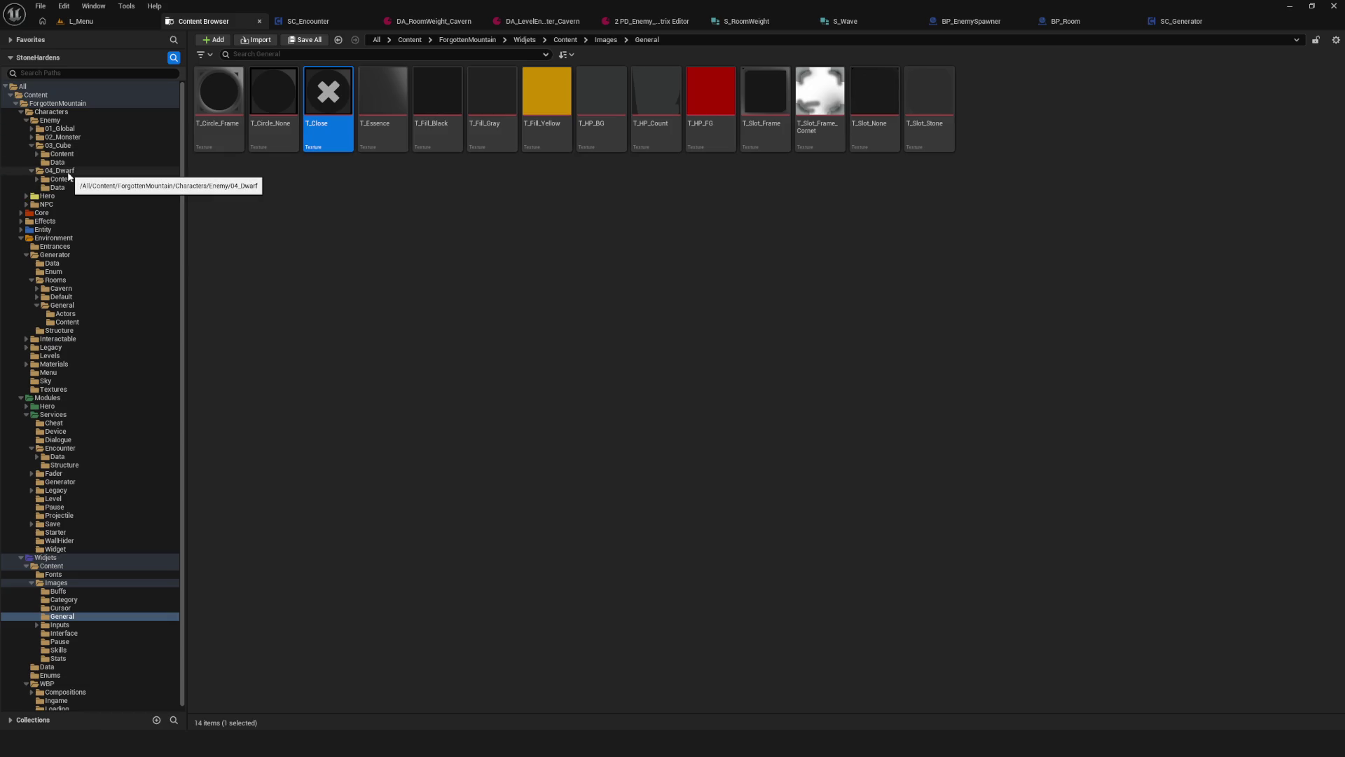
Step: Open BP_Enemy_Dwarf from the Enemy/04_Dwarf folder and look over its event graph
{"action": "left_click", "coordinate": [69, 172]}
{"action": "left_click", "coordinate": [334, 98]}
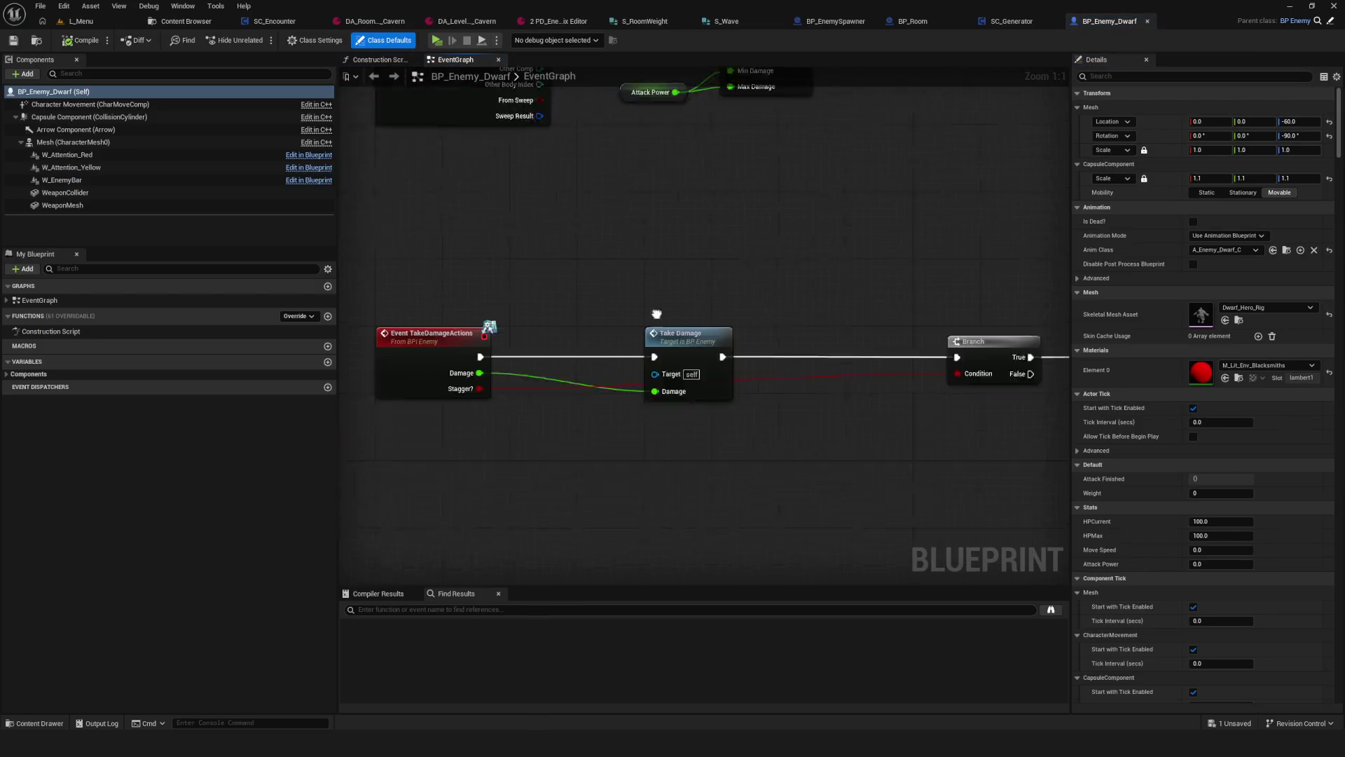
{"action": "mouse_move", "coordinate": [688, 210]}
{"action": "left_mouse_down"}
{"action": "mouse_move", "coordinate": [715, 254]}
{"action": "mouse_move", "coordinate": [635, 537]}
{"action": "mouse_move", "coordinate": [625, 327]}
{"action": "left_mouse_up"}
Step: Back in the Content Browser, browse to Enemy/01_Global and select BP_Enemy
{"action": "left_click", "coordinate": [186, 21]}
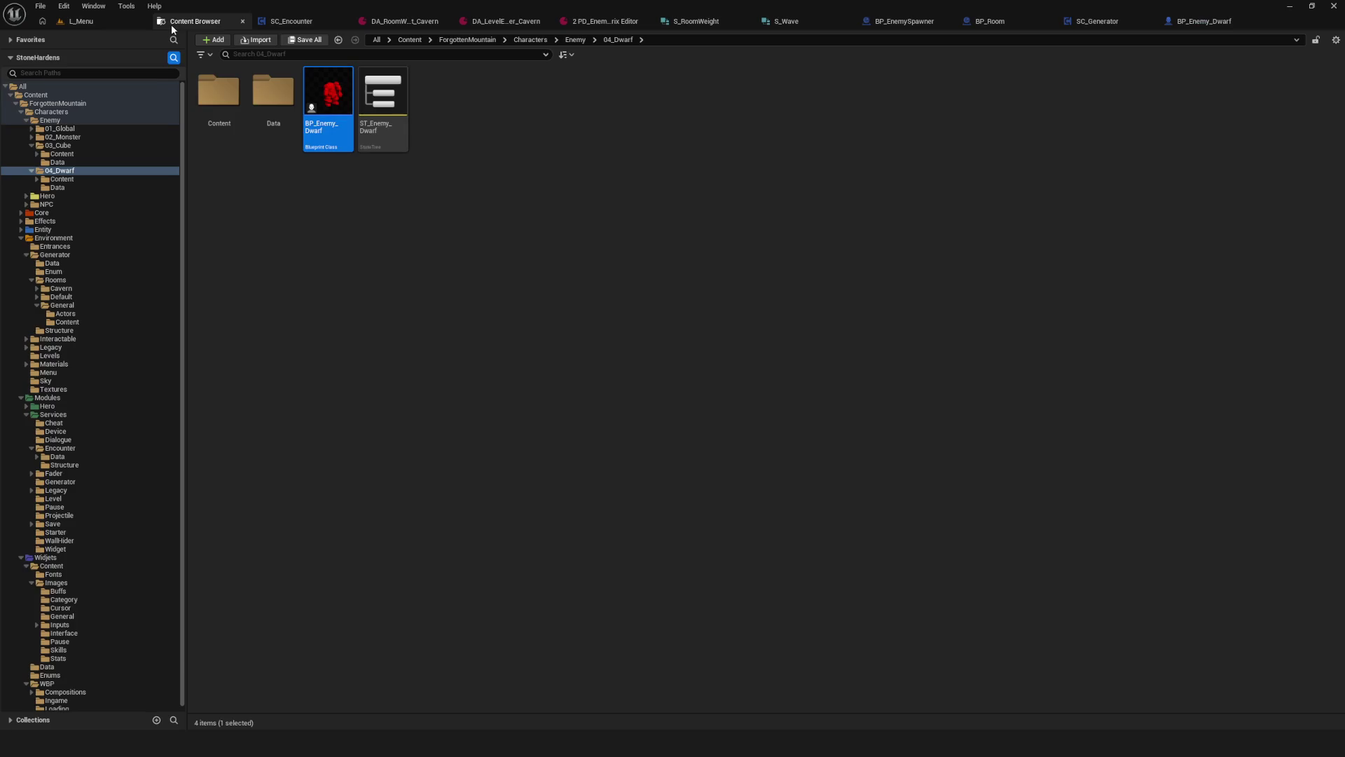
{"action": "left_click", "coordinate": [77, 129]}
{"action": "left_click", "coordinate": [497, 107]}
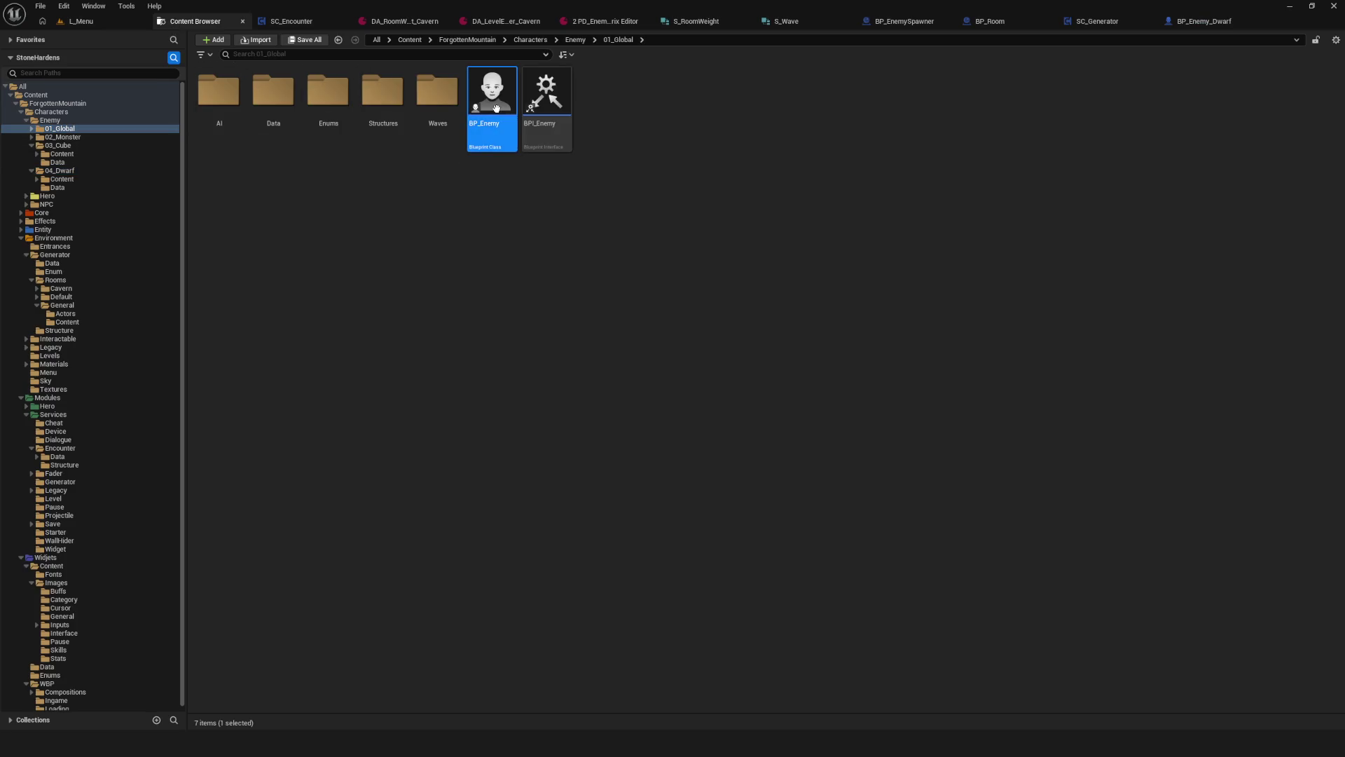
Step: Open BP_Enemy's DeathActions graph and bring the Stop AI Logic node into view
{"action": "scroll", "coordinate": [699, 351], "scroll_direction": "down", "scroll_amount": 5}
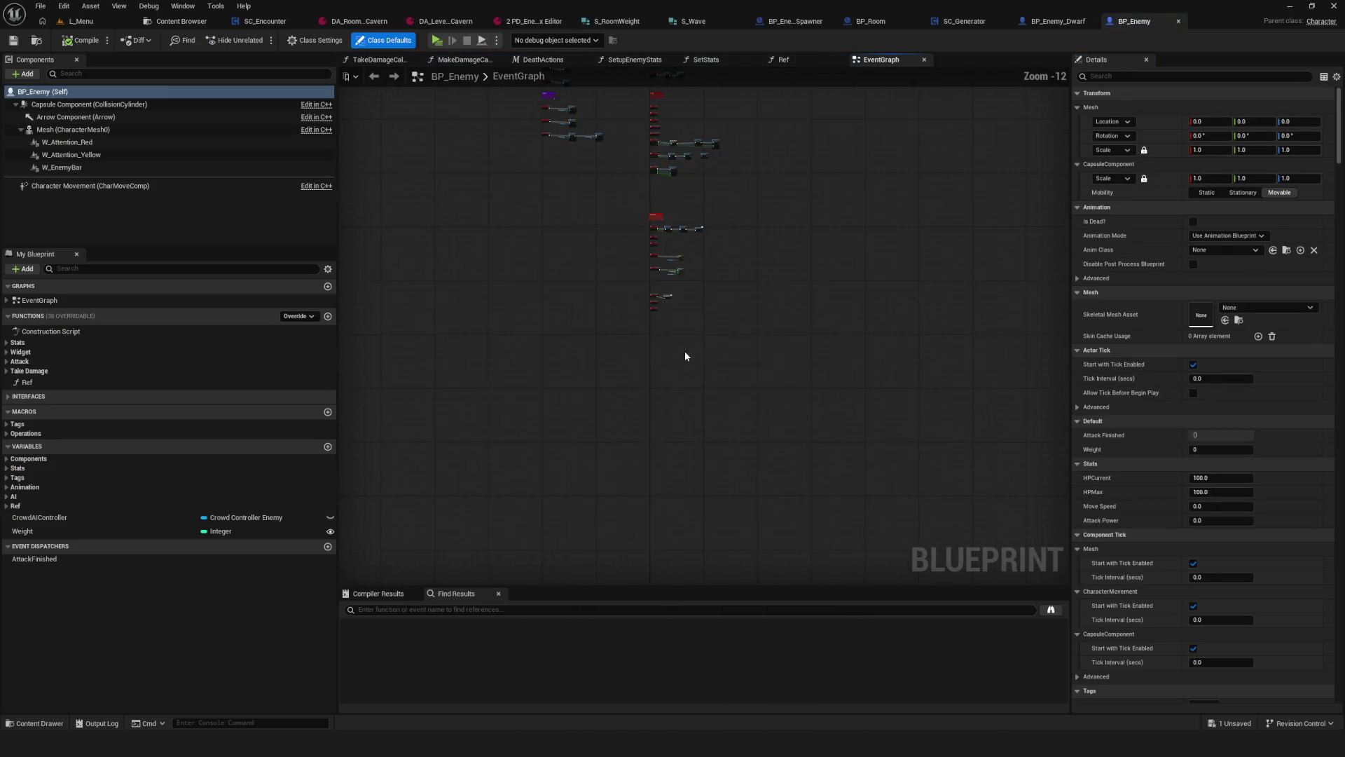
{"action": "scroll", "coordinate": [709, 220], "scroll_direction": "up", "scroll_amount": 5}
{"action": "double_click", "coordinate": [709, 220]}
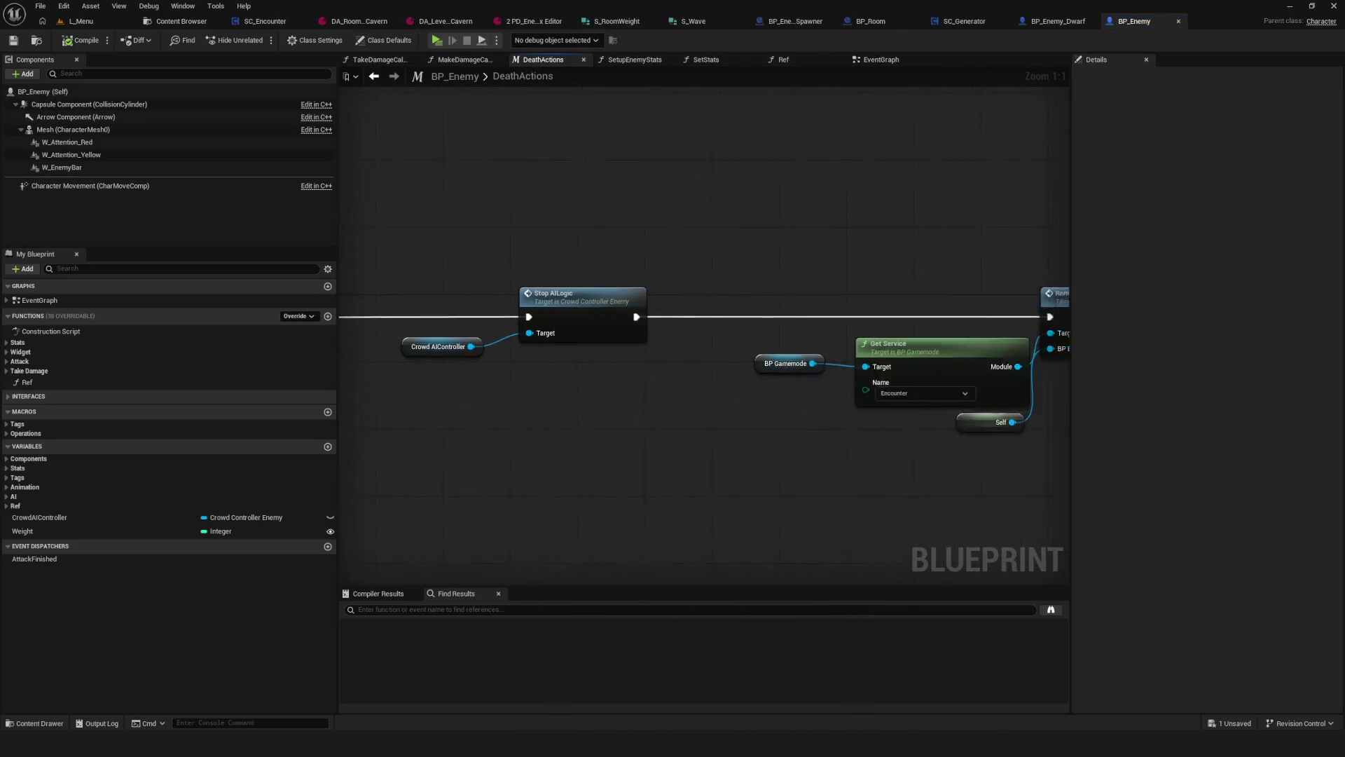
{"action": "mouse_move", "coordinate": [723, 268]}
{"action": "left_mouse_down"}
{"action": "mouse_move", "coordinate": [736, 252]}
{"action": "mouse_move", "coordinate": [887, 239]}
{"action": "left_mouse_up"}
{"action": "scroll", "coordinate": [887, 239], "scroll_direction": "down", "scroll_amount": 5}
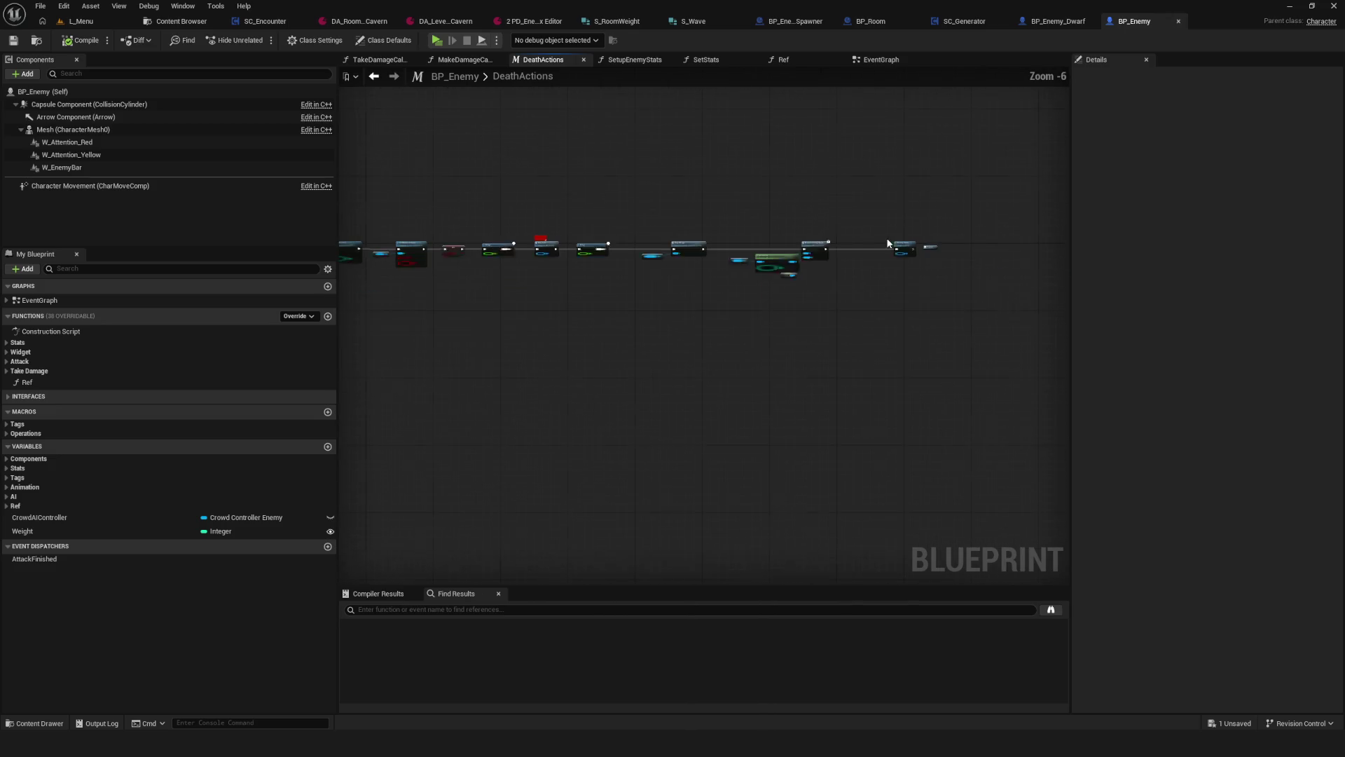
{"action": "scroll", "coordinate": [740, 255], "scroll_direction": "up", "scroll_amount": 5}
{"action": "left_click_drag", "start_coordinate": [603, 268], "coordinate": [940, 257]}
Step: Inspect the Crowd AIController and Stop AI Logic nodes, then go back to SC_Encounter
{"action": "mouse_move", "coordinate": [609, 187]}
{"action": "left_mouse_down"}
{"action": "mouse_move", "coordinate": [639, 258]}
{"action": "mouse_move", "coordinate": [832, 356]}
{"action": "left_mouse_up"}
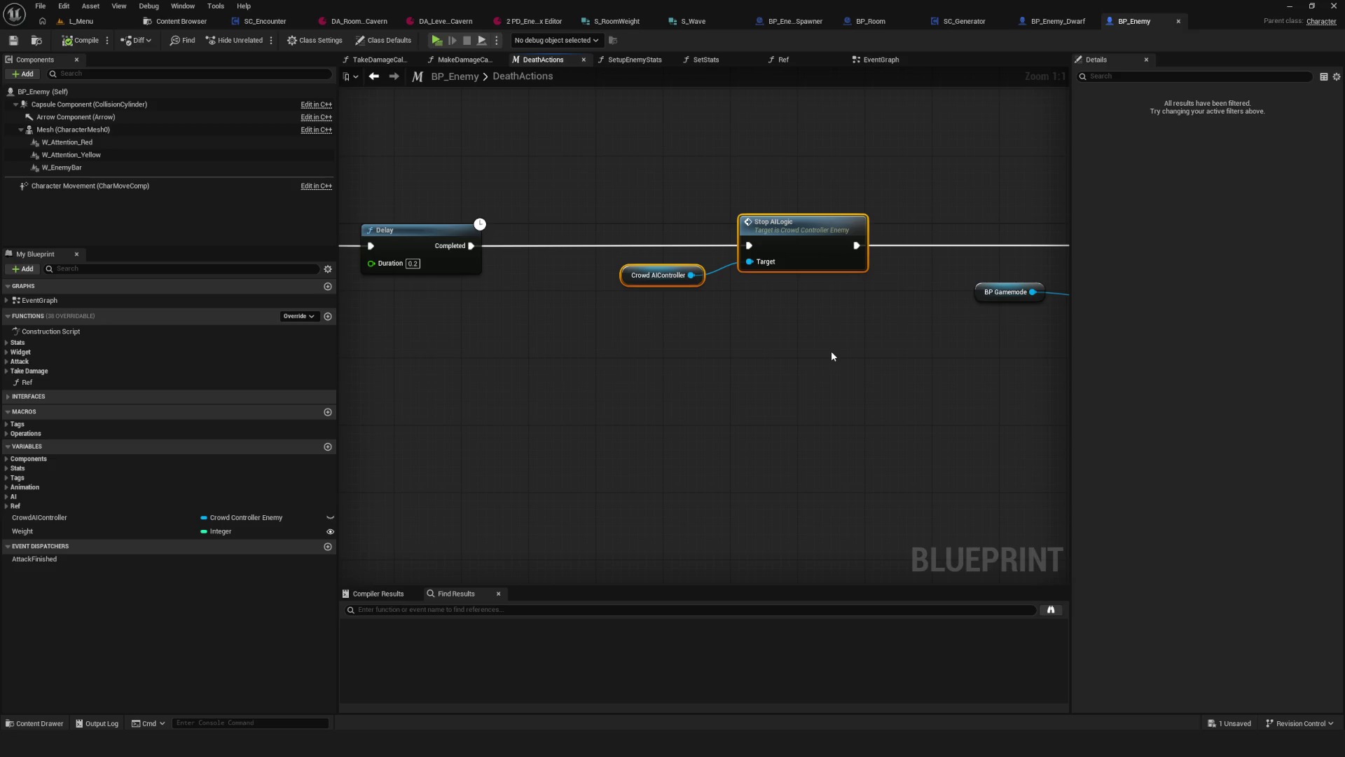
{"action": "left_click_drag", "start_coordinate": [778, 117], "coordinate": [720, 117]}
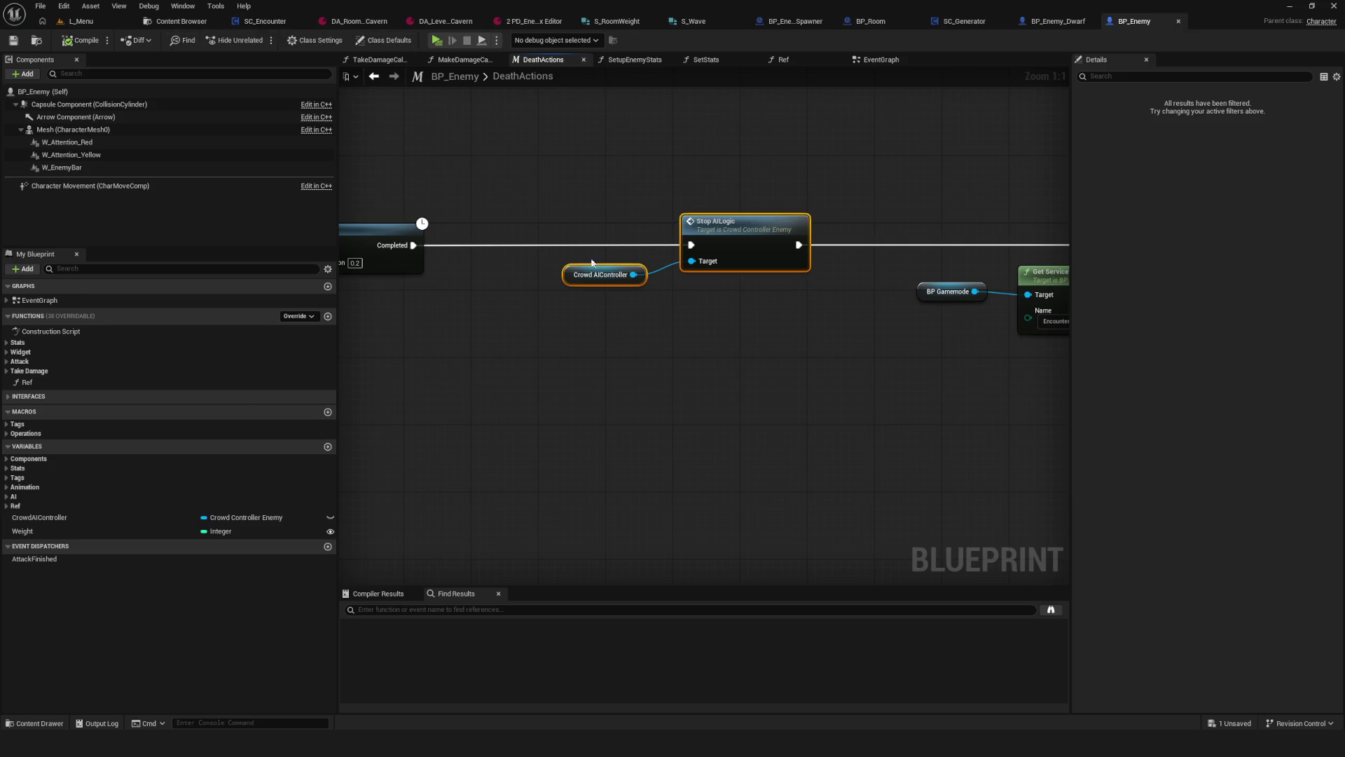
{"action": "left_click", "coordinate": [596, 281]}
{"action": "left_click", "coordinate": [264, 21]}
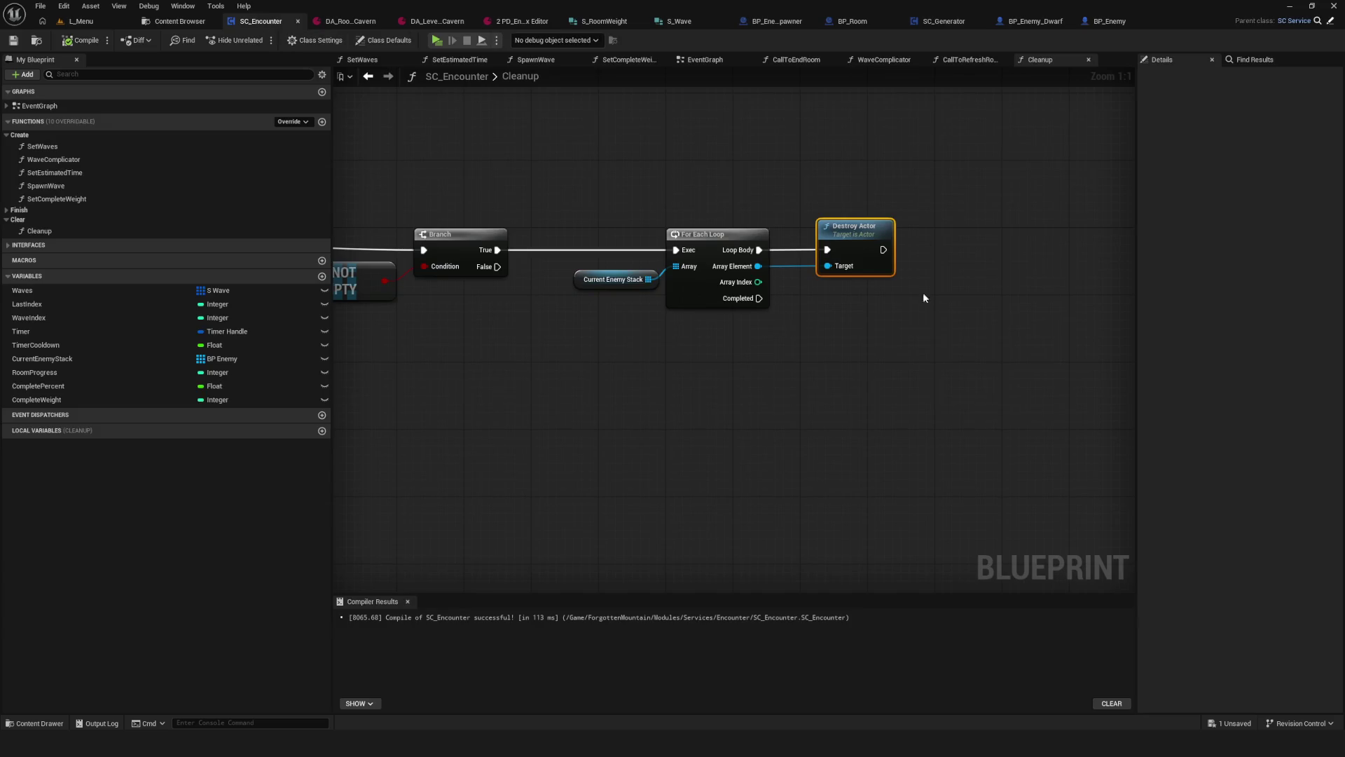
Step: Detach Destroy Actor and get each Array Element's Crowd AIController, undoing a stray Stop Logic node
{"action": "left_click_drag", "start_coordinate": [906, 297], "coordinate": [815, 296]}
{"action": "left_click", "coordinate": [738, 265], "text": "alt"}
{"action": "left_click_drag", "start_coordinate": [753, 239], "coordinate": [861, 146]}
{"action": "left_click_drag", "start_coordinate": [668, 265], "coordinate": [746, 284]}
{"action": "type", "text": "croes"}
{"action": "key", "text": "BackSpace"}
{"action": "type", "text": "wd"}
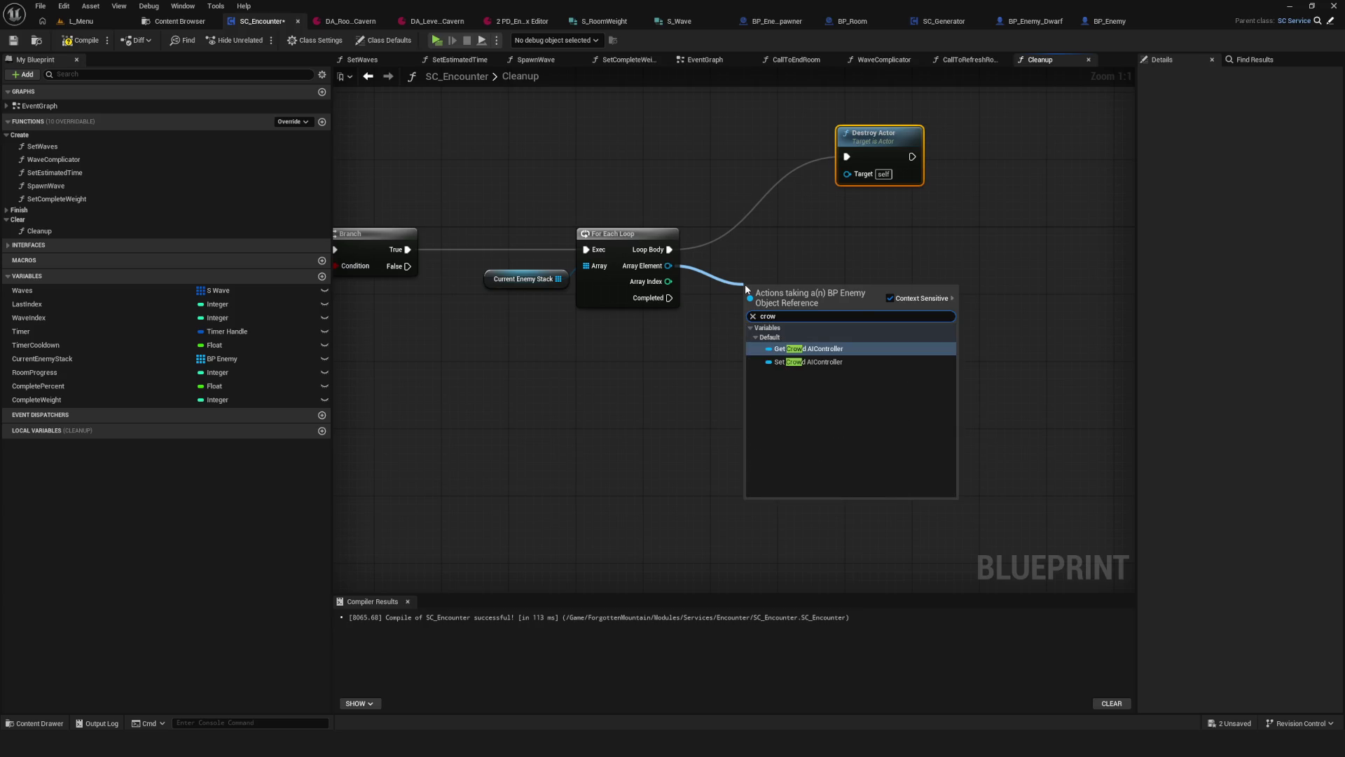
{"action": "left_click", "coordinate": [852, 352]}
{"action": "mouse_move", "coordinate": [852, 287]}
{"action": "left_mouse_down"}
{"action": "mouse_move", "coordinate": [797, 306]}
{"action": "mouse_move", "coordinate": [827, 262]}
{"action": "left_mouse_up"}
{"action": "type", "text": "stop logic"}
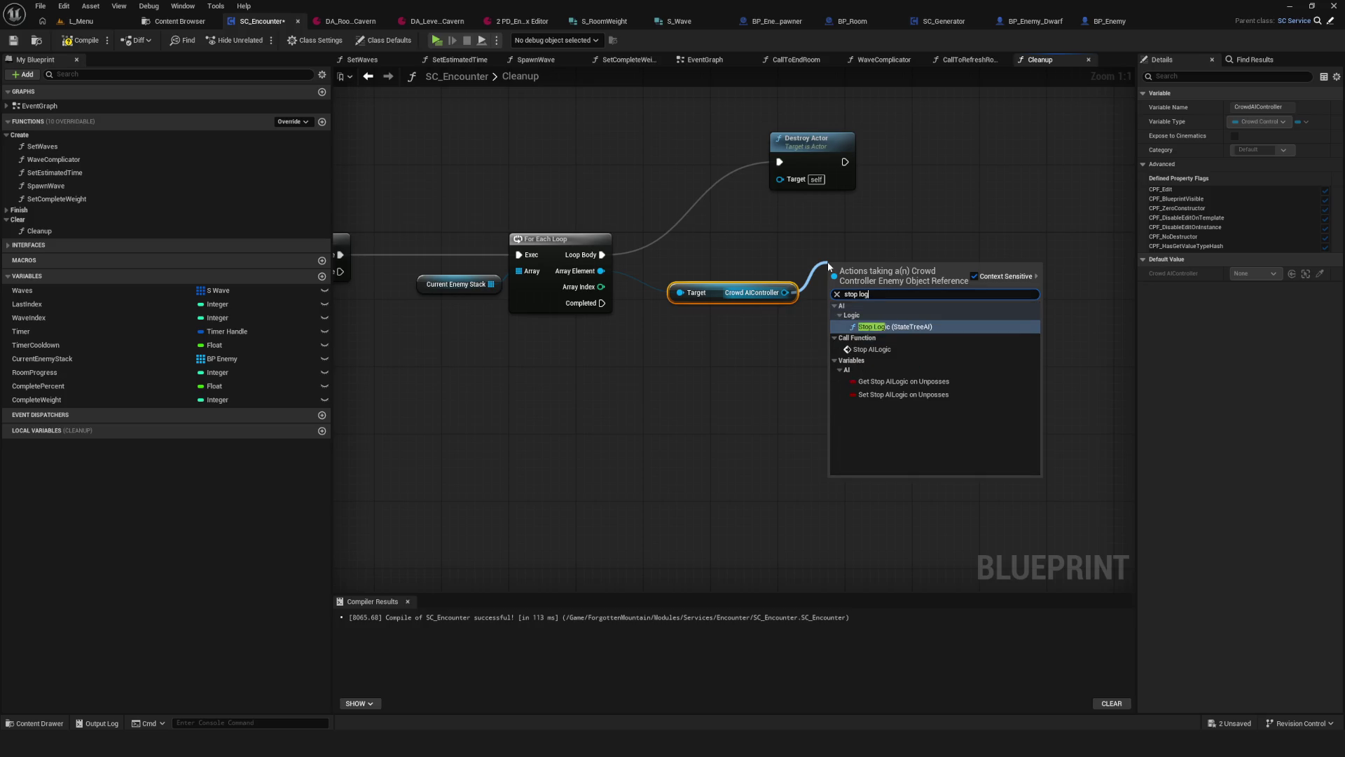
{"action": "left_click", "coordinate": [958, 327]}
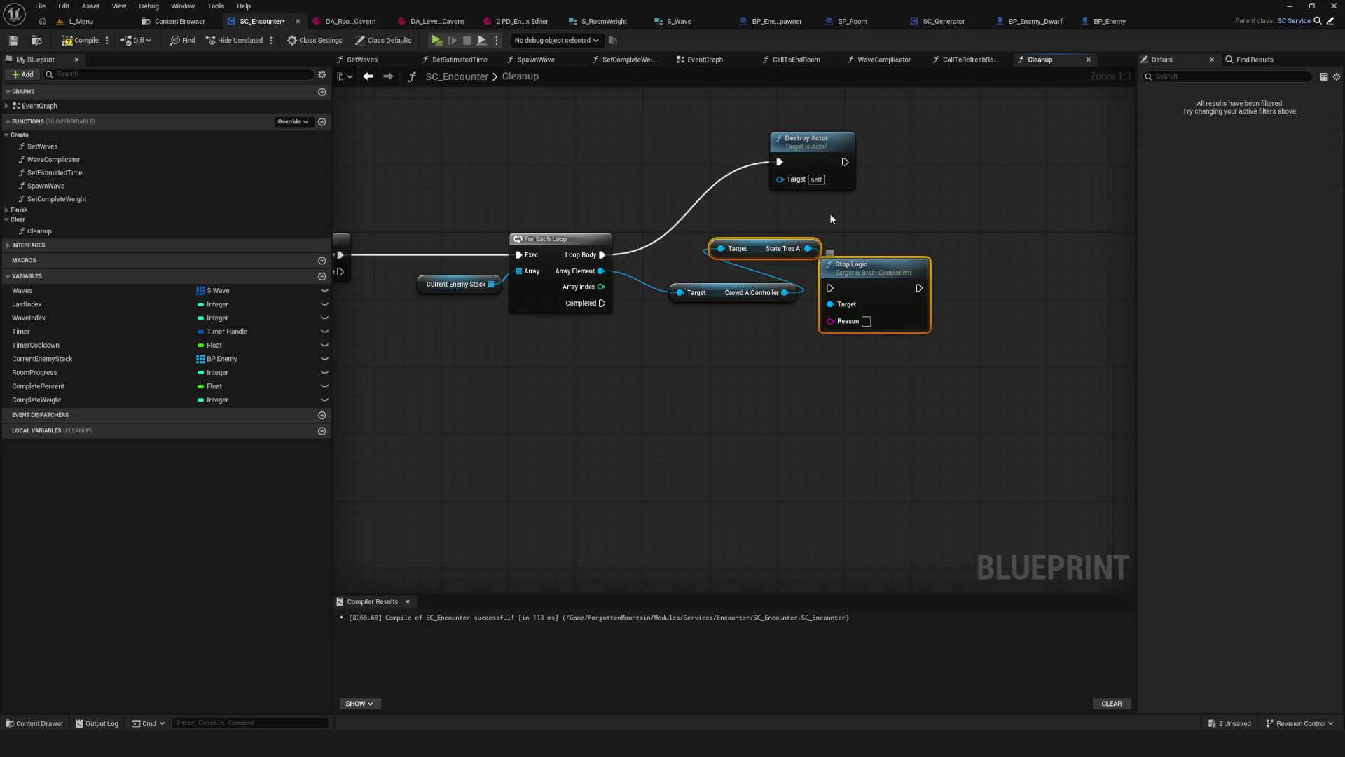
{"action": "key", "text": "ctrl+z"}
Step: Copy the Stop AI Logic node from BP_Enemy's DeathActions and paste it beside the Cleanup loop
{"action": "left_click", "coordinate": [1110, 21]}
{"action": "left_click_drag", "start_coordinate": [719, 170], "coordinate": [785, 360]}
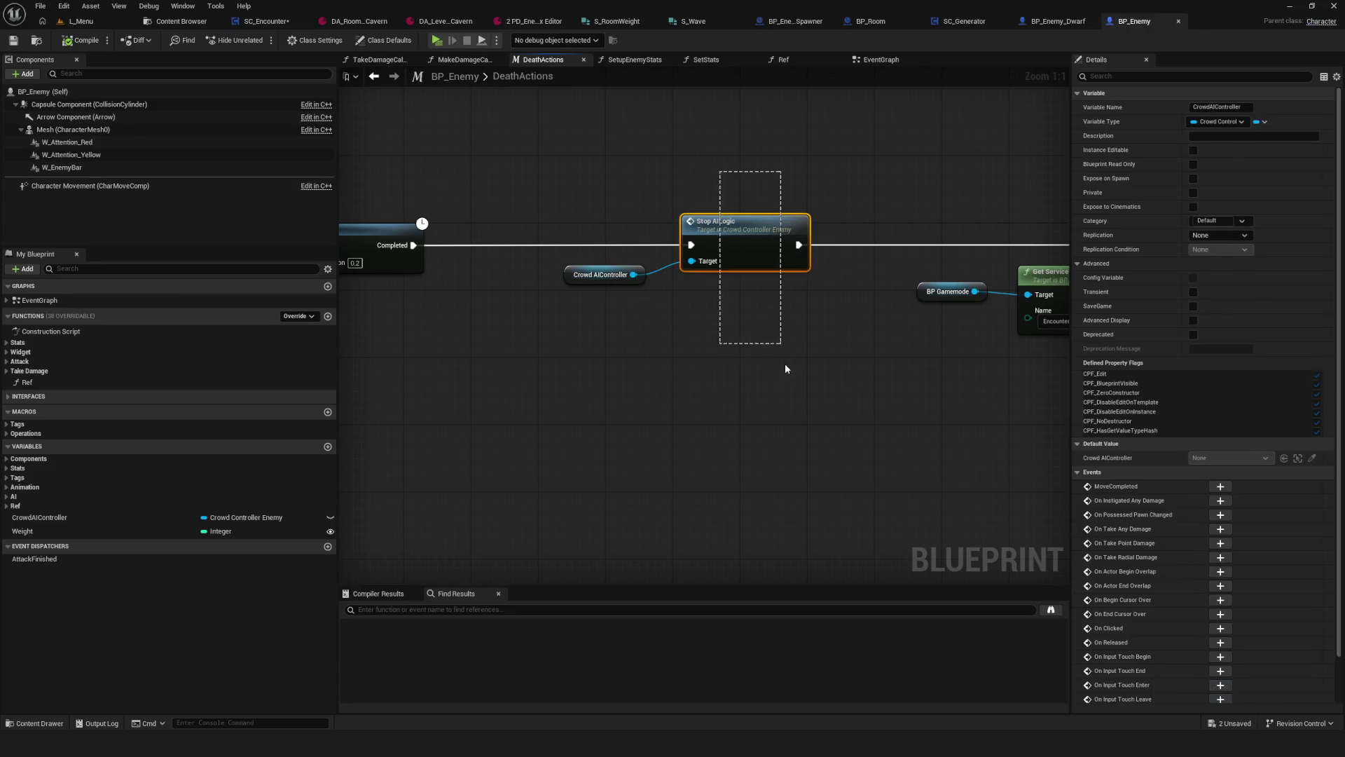
{"action": "left_click", "coordinate": [265, 21]}
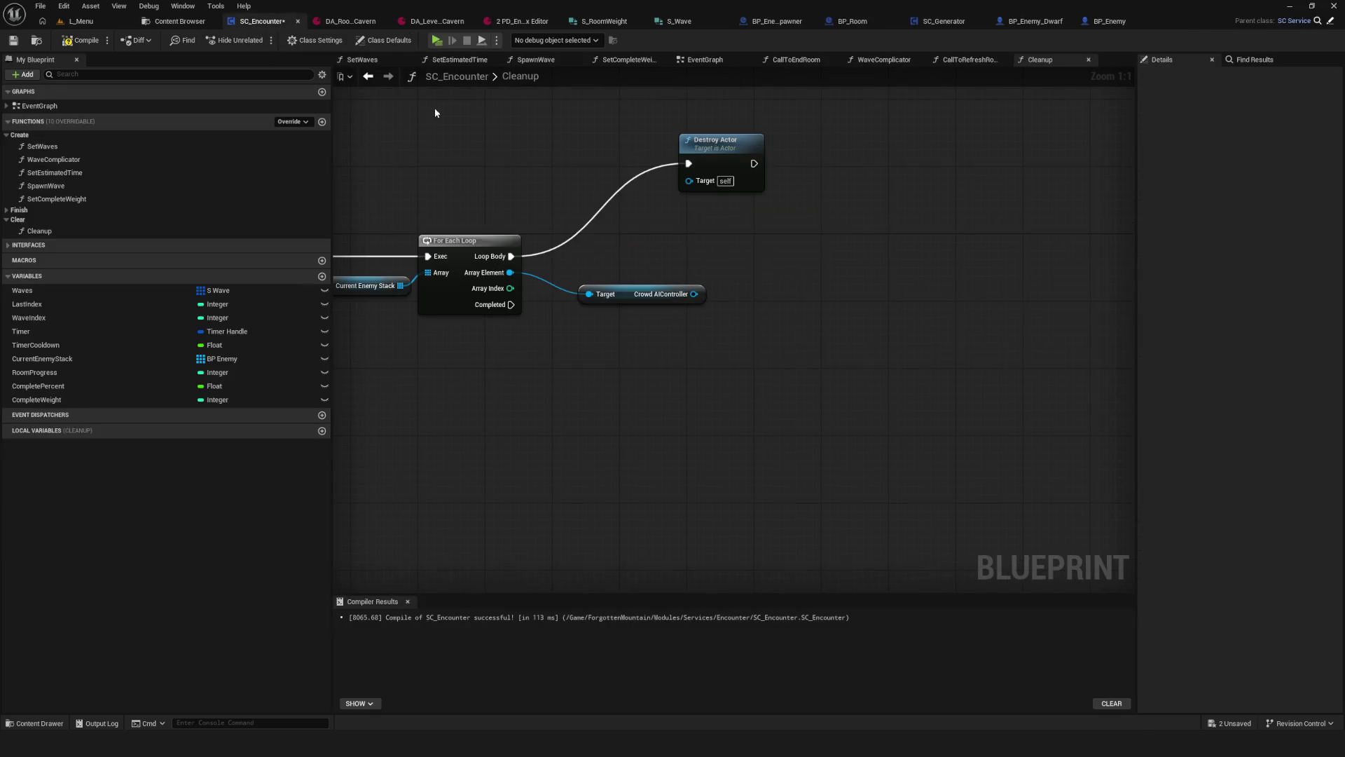
{"action": "key", "text": "ctrl+v"}
{"action": "left_click_drag", "start_coordinate": [785, 267], "coordinate": [794, 243]}
Step: Wire Crowd AIController and Loop Body into Stop AI Logic, then chain it into Destroy Actor
{"action": "left_click_drag", "start_coordinate": [694, 294], "coordinate": [773, 281]}
{"action": "mouse_move", "coordinate": [511, 256]}
{"action": "left_mouse_down"}
{"action": "mouse_move", "coordinate": [789, 255]}
{"action": "mouse_move", "coordinate": [772, 264]}
{"action": "mouse_move", "coordinate": [811, 245]}
{"action": "left_mouse_up"}
{"action": "left_click_drag", "start_coordinate": [713, 151], "coordinate": [965, 244]}
{"action": "mouse_move", "coordinate": [854, 256]}
{"action": "left_mouse_down"}
{"action": "mouse_move", "coordinate": [967, 257]}
{"action": "mouse_move", "coordinate": [941, 255]}
{"action": "left_mouse_up"}
{"action": "mouse_move", "coordinate": [510, 273]}
{"action": "left_mouse_down"}
{"action": "mouse_move", "coordinate": [873, 318]}
{"action": "mouse_move", "coordinate": [954, 266]}
{"action": "left_mouse_up"}
{"action": "left_click", "coordinate": [581, 283]}
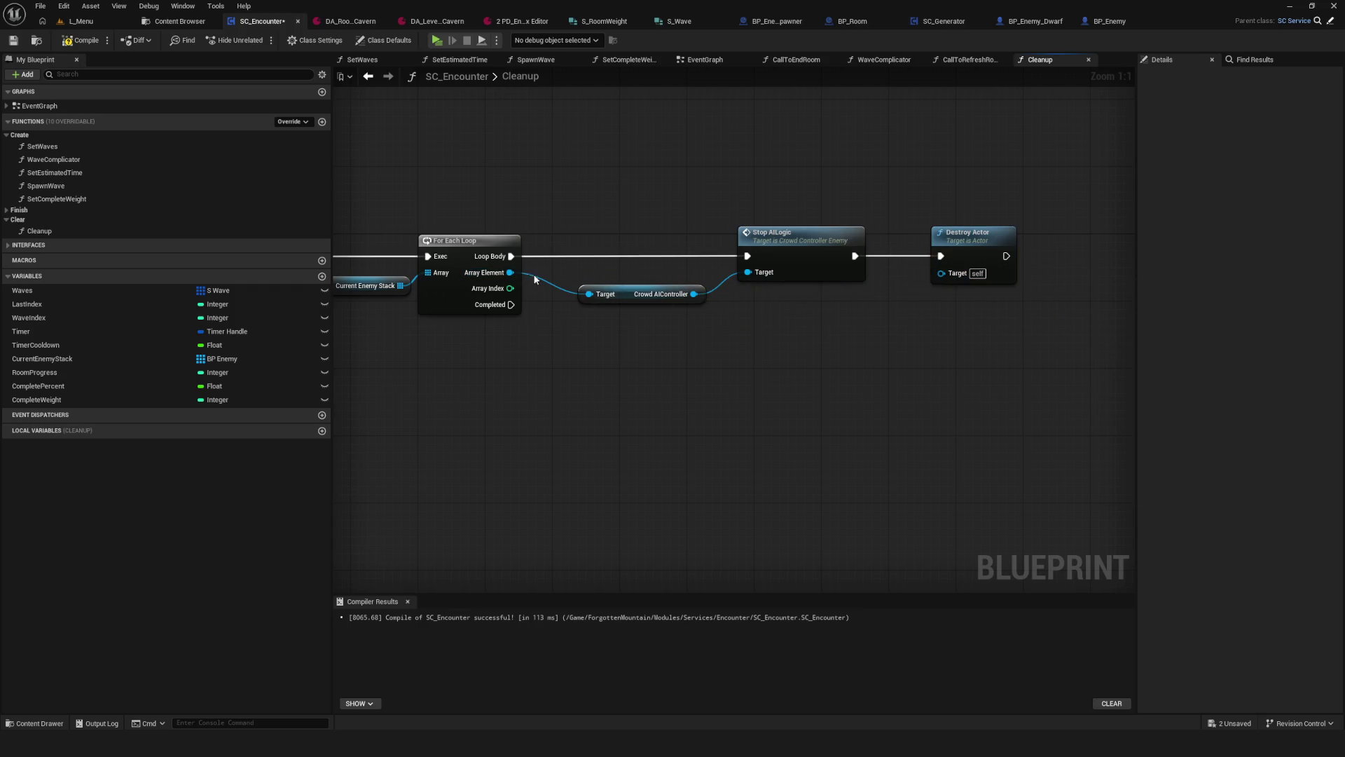
Step: Wire Array Element into Destroy Actor's Target and nudge the Current Enemy Stack node
{"action": "left_click_drag", "start_coordinate": [510, 272], "coordinate": [941, 273]}
{"action": "left_click_drag", "start_coordinate": [939, 170], "coordinate": [1000, 316]}
{"action": "scroll", "coordinate": [932, 233], "scroll_direction": "down", "scroll_amount": 6}
{"action": "scroll", "coordinate": [751, 291], "scroll_direction": "up", "scroll_amount": 3}
{"action": "left_click_drag", "start_coordinate": [554, 250], "coordinate": [600, 342]}
{"action": "left_click_drag", "start_coordinate": [581, 313], "coordinate": [564, 306]}
Step: Reposition the Branch node and select the loop with its connected nodes
{"action": "left_click_drag", "start_coordinate": [641, 310], "coordinate": [674, 306]}
{"action": "left_click_drag", "start_coordinate": [480, 235], "coordinate": [561, 330]}
{"action": "left_click", "coordinate": [634, 270]}
{"action": "left_click_drag", "start_coordinate": [627, 261], "coordinate": [642, 260]}
{"action": "left_click_drag", "start_coordinate": [802, 363], "coordinate": [678, 345]}
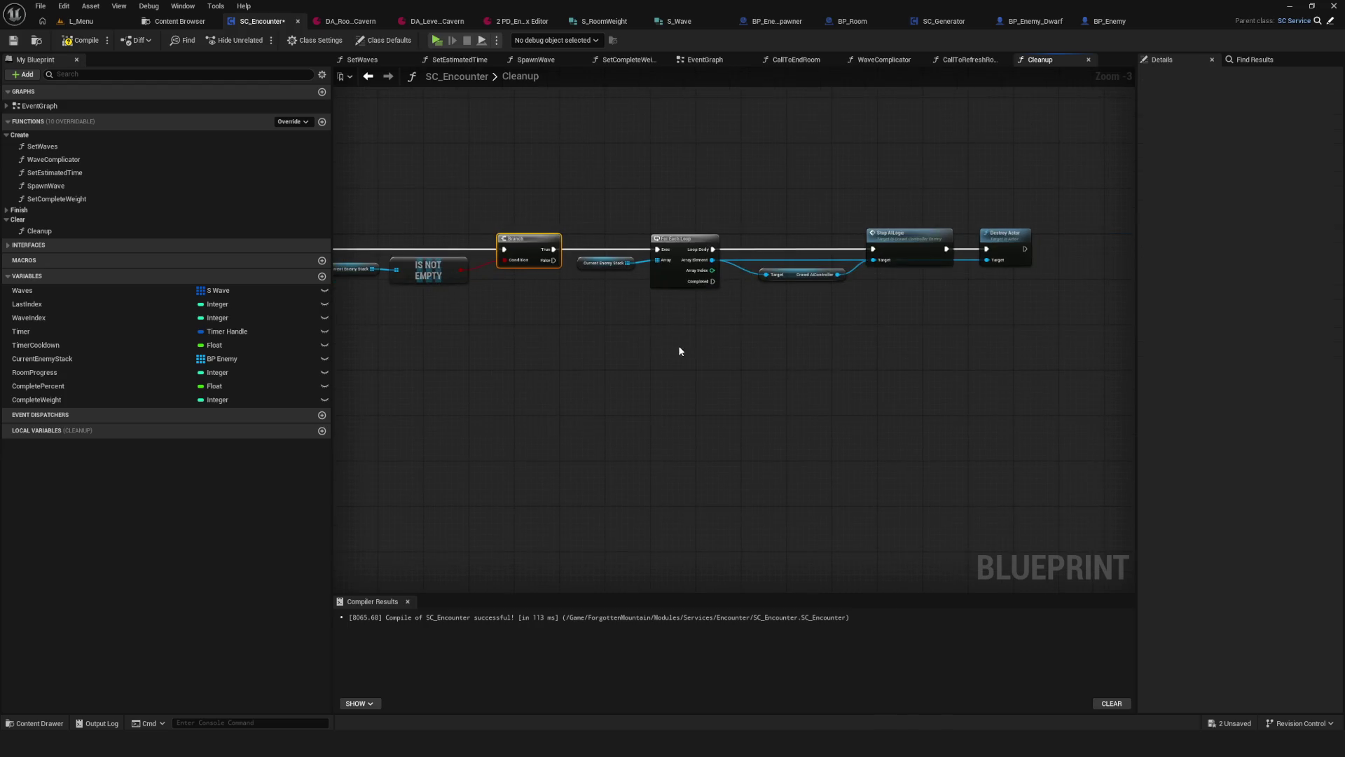
{"action": "left_click", "coordinate": [664, 269]}
{"action": "left_click_drag", "start_coordinate": [1178, 345], "coordinate": [1104, 345]}
{"action": "left_click_drag", "start_coordinate": [1016, 186], "coordinate": [552, 370]}
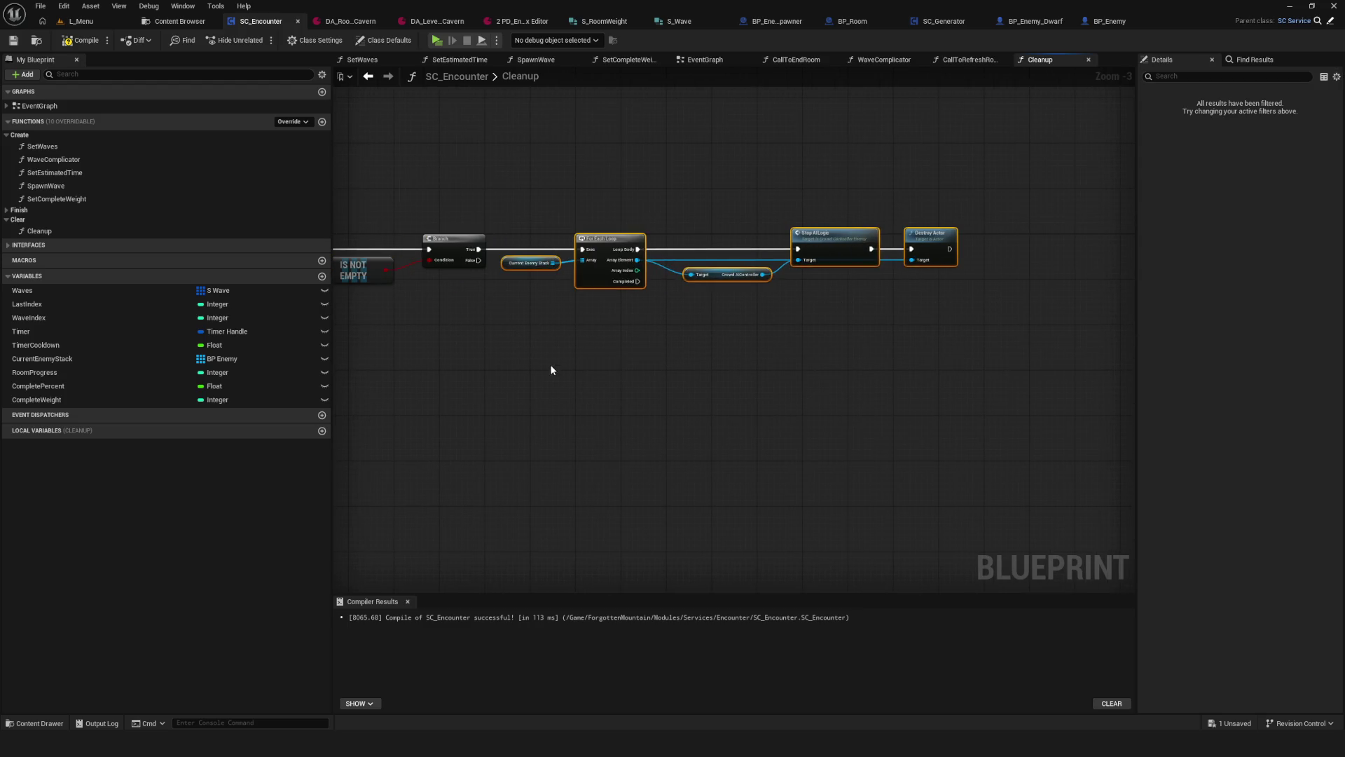
Step: Compile SC_Encounter and shift the loop, Branch, IS NOT EMPTY and getter into a row
{"action": "left_click", "coordinate": [79, 40]}
{"action": "left_click_drag", "start_coordinate": [596, 237], "coordinate": [641, 236]}
{"action": "left_click_drag", "start_coordinate": [592, 316], "coordinate": [776, 302]}
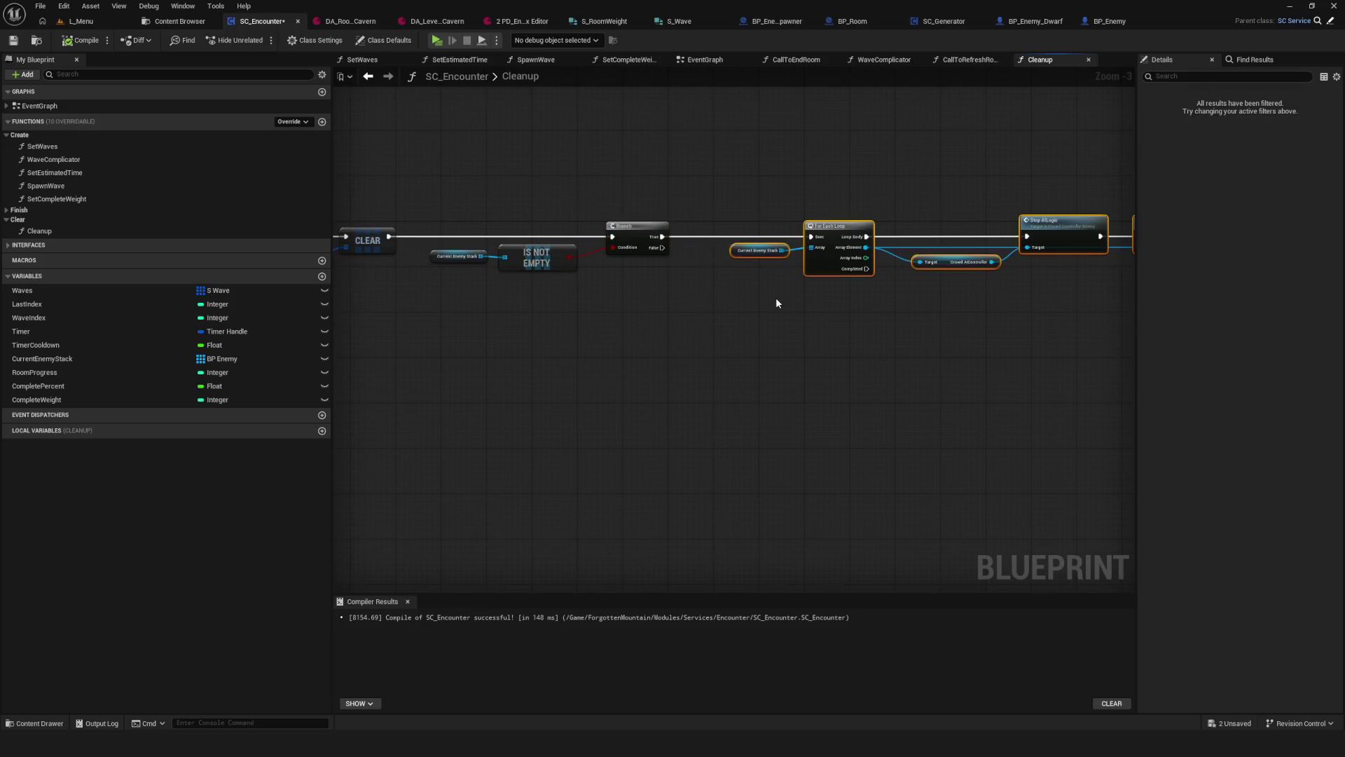
{"action": "left_click_drag", "start_coordinate": [465, 204], "coordinate": [674, 290]}
{"action": "left_click_drag", "start_coordinate": [620, 227], "coordinate": [649, 228]}
{"action": "mouse_move", "coordinate": [466, 204]}
{"action": "left_mouse_down"}
{"action": "mouse_move", "coordinate": [486, 234]}
{"action": "mouse_move", "coordinate": [616, 277]}
{"action": "left_mouse_up"}
{"action": "left_click_drag", "start_coordinate": [579, 262], "coordinate": [596, 262]}
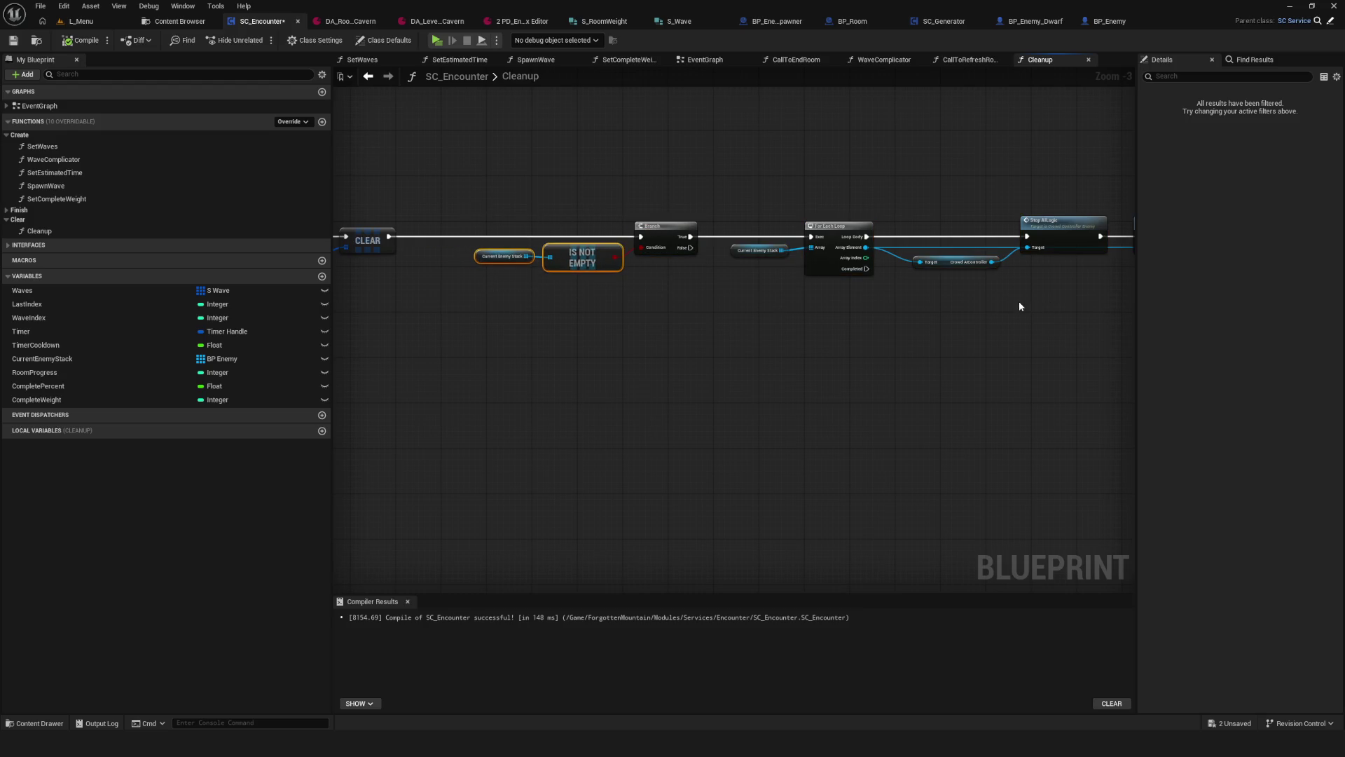
Step: Duplicate the Current Enemy Stack getter with copy and paste
{"action": "left_click", "coordinate": [502, 256]}
{"action": "key", "text": "ctrl+c"}
{"action": "key", "text": "ctrl+v"}
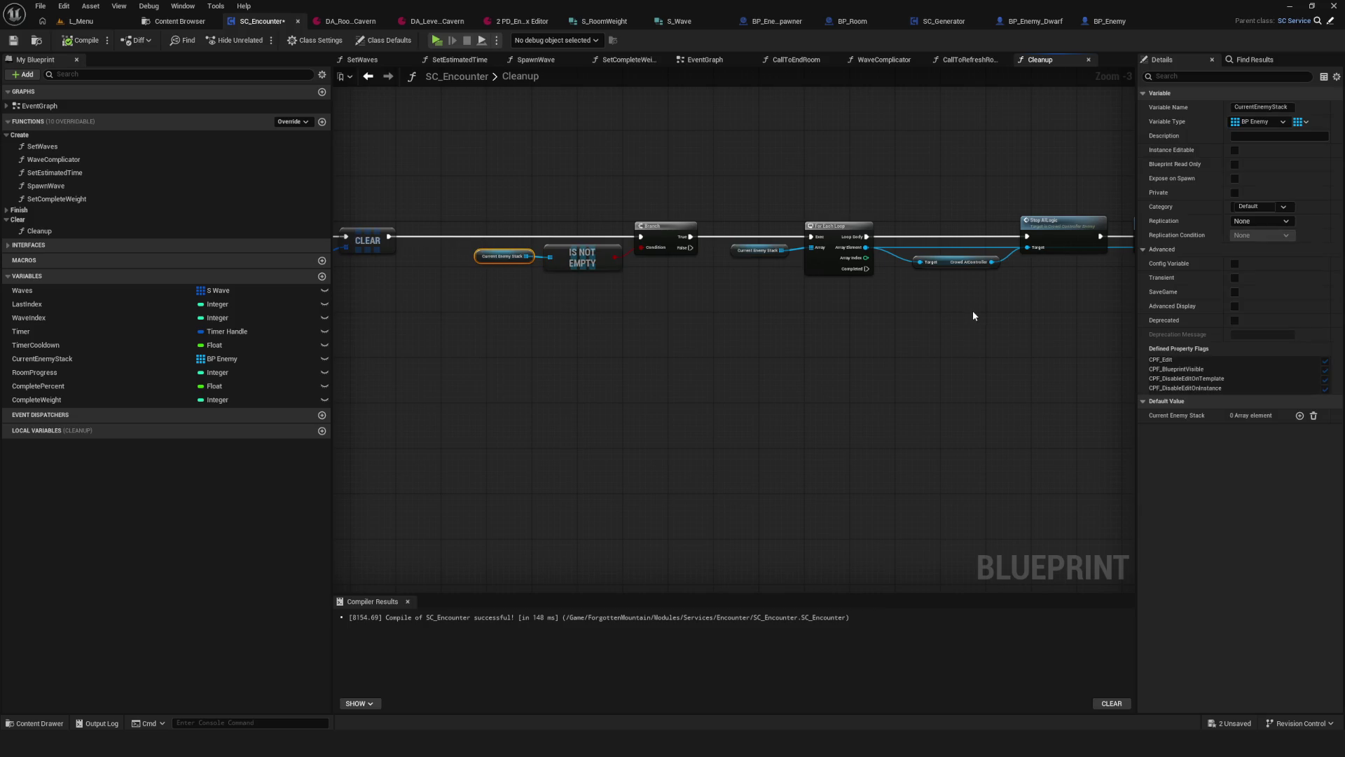
{"action": "scroll", "coordinate": [1000, 313], "scroll_direction": "up", "scroll_amount": 3}
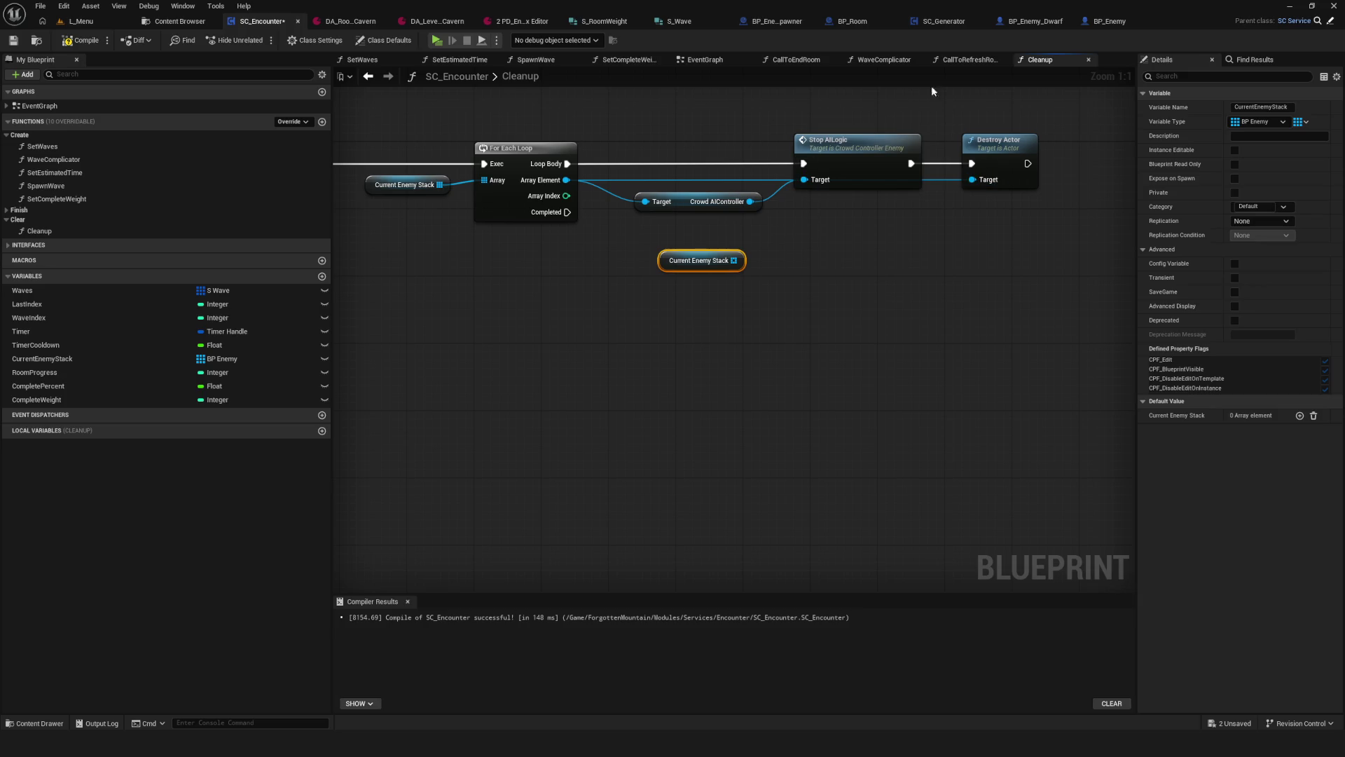
Step: Add an Array Clear node on the new Current Enemy Stack getter, driven by the loop's Completed pin
{"action": "left_click_drag", "start_coordinate": [687, 263], "coordinate": [602, 322]}
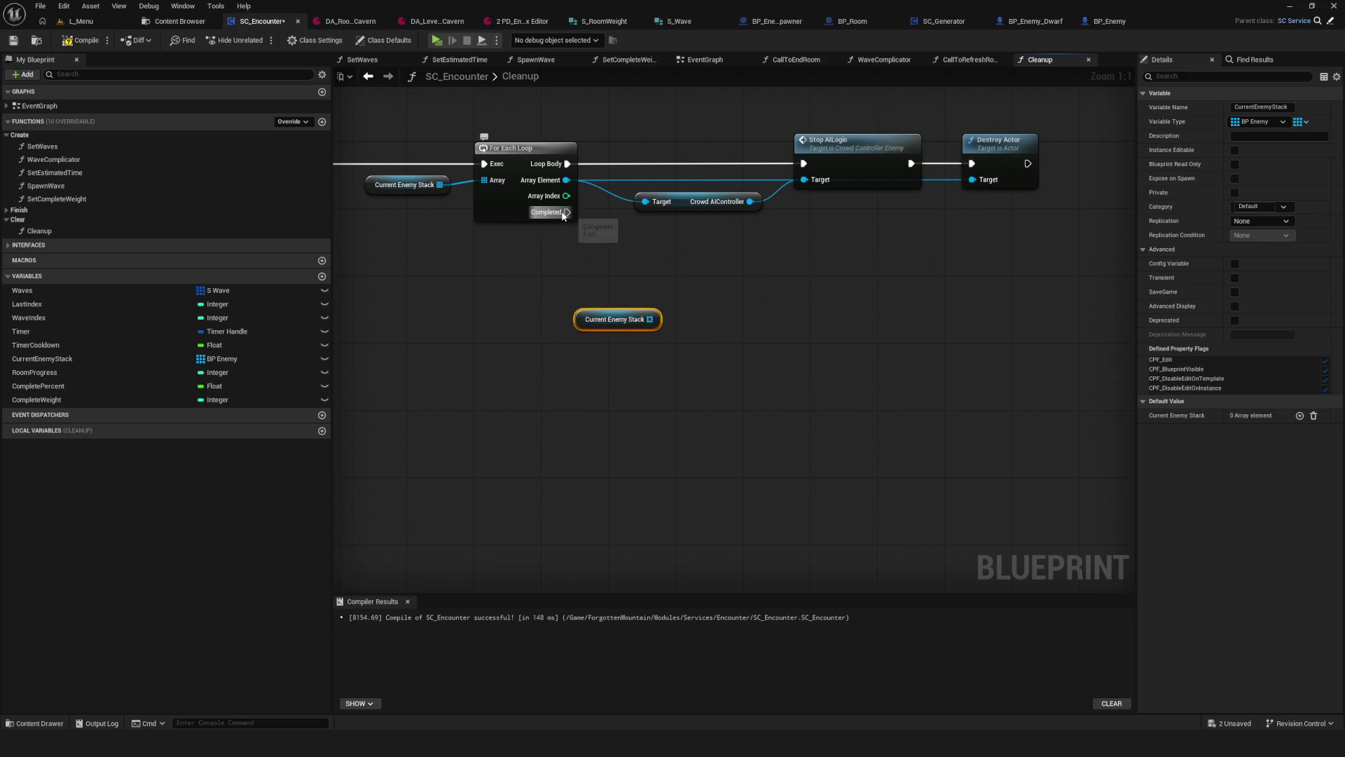
{"action": "left_click_drag", "start_coordinate": [649, 319], "coordinate": [706, 288]}
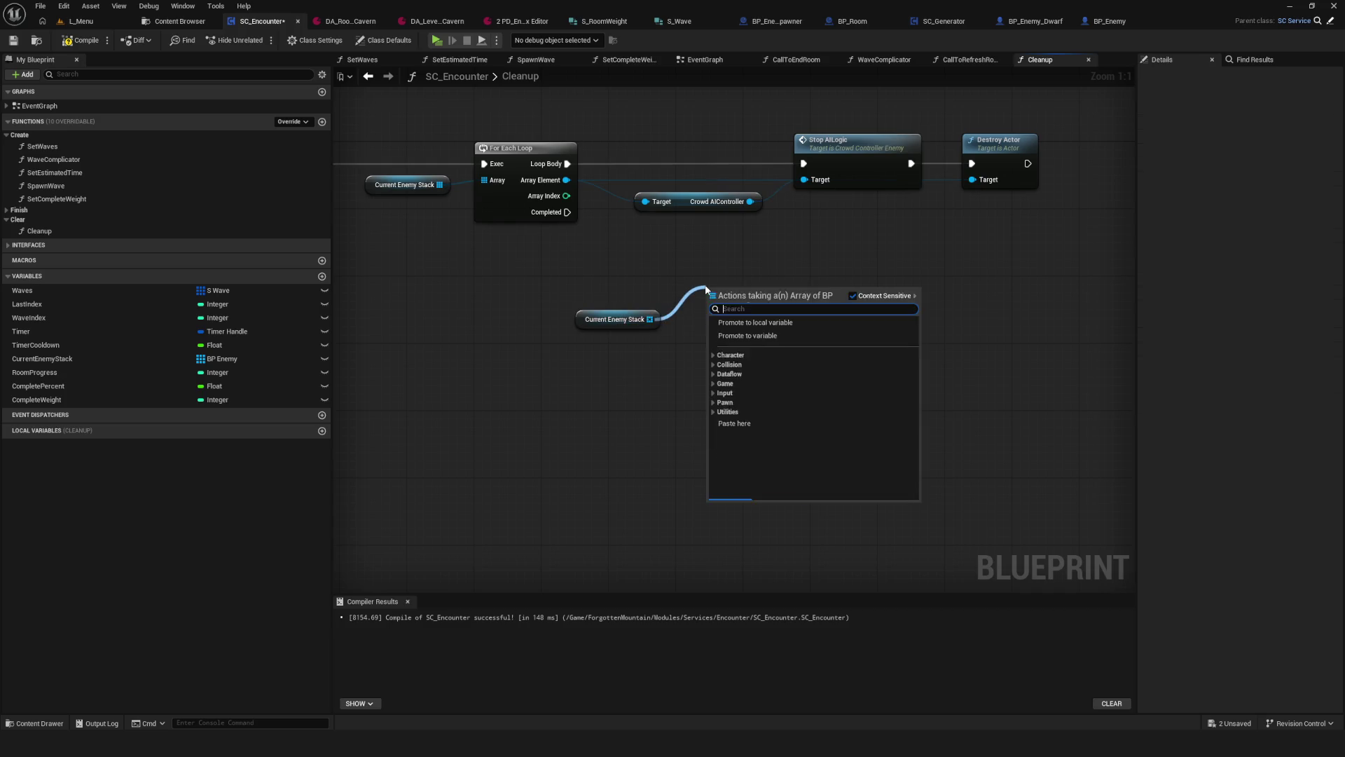
{"action": "type", "text": "clear"}
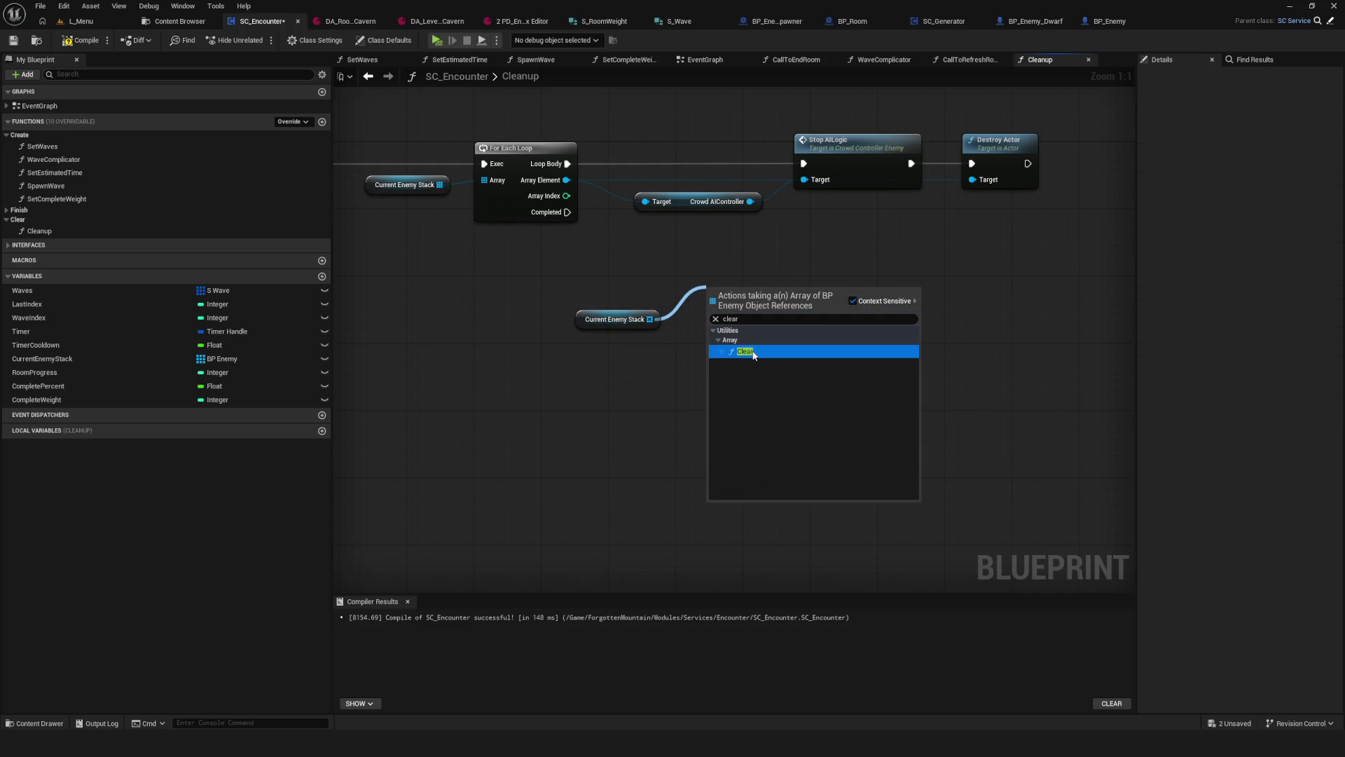
{"action": "left_click", "coordinate": [749, 351]}
{"action": "left_click_drag", "start_coordinate": [567, 212], "coordinate": [711, 298]}
{"action": "left_click_drag", "start_coordinate": [612, 319], "coordinate": [646, 319]}
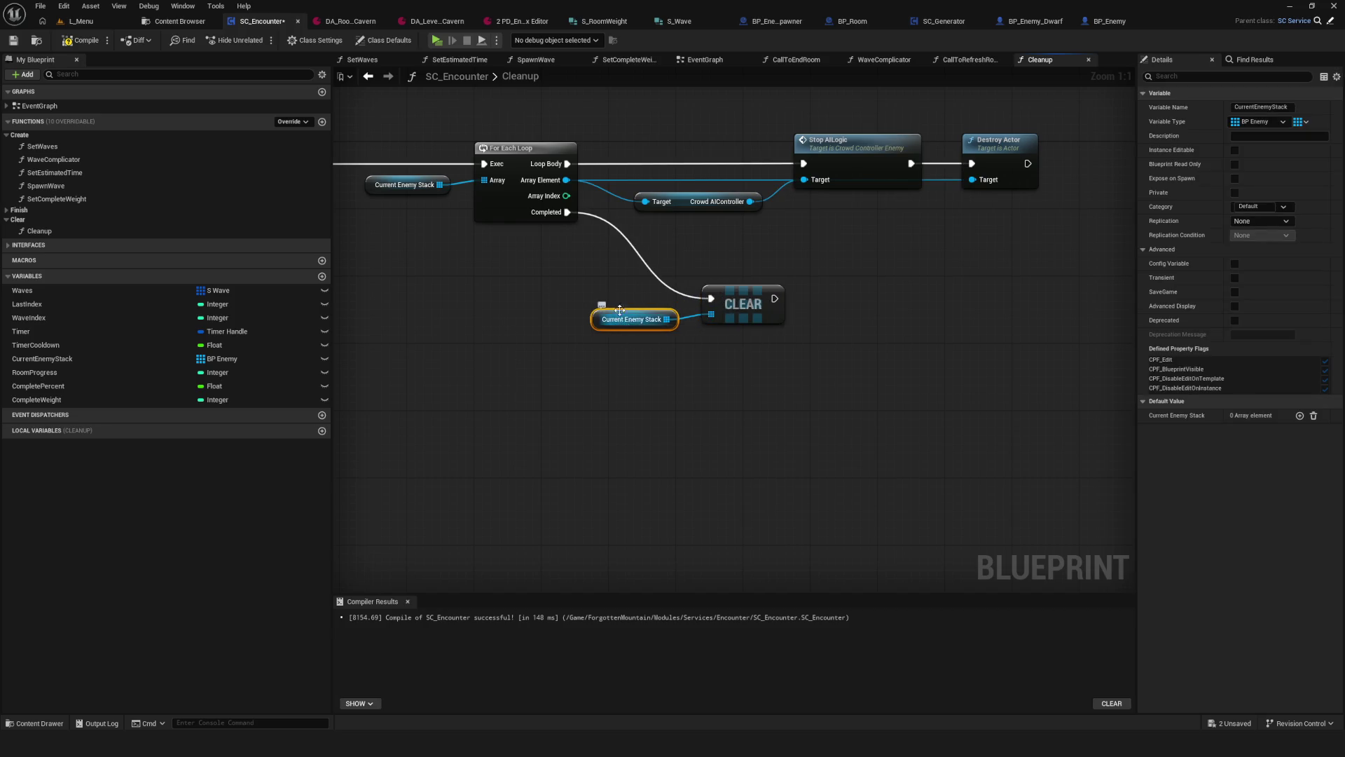
{"action": "scroll", "coordinate": [734, 295], "scroll_direction": "down", "scroll_amount": 6}
{"action": "scroll", "coordinate": [589, 287], "scroll_direction": "up", "scroll_amount": 2}
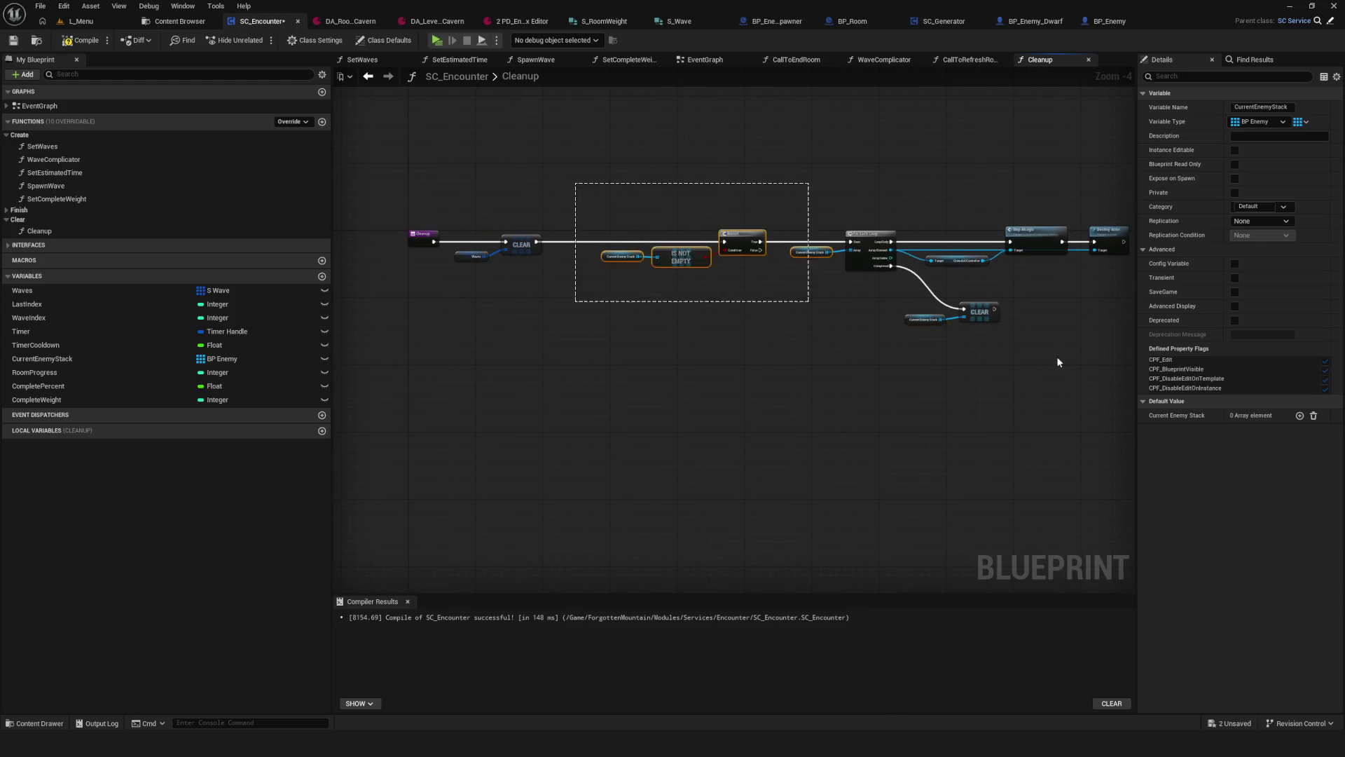
{"action": "key", "text": "ctrl+a"}
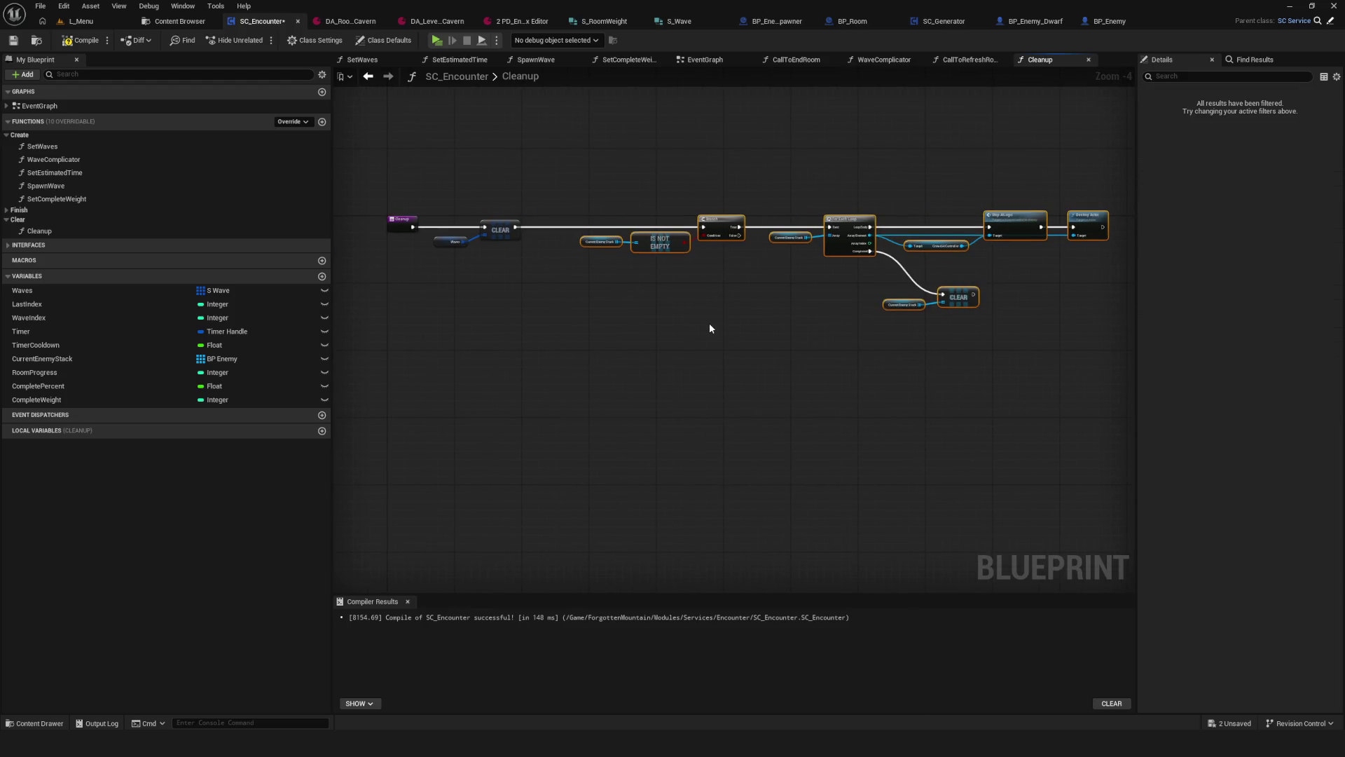
{"action": "left_click", "coordinate": [451, 241]}
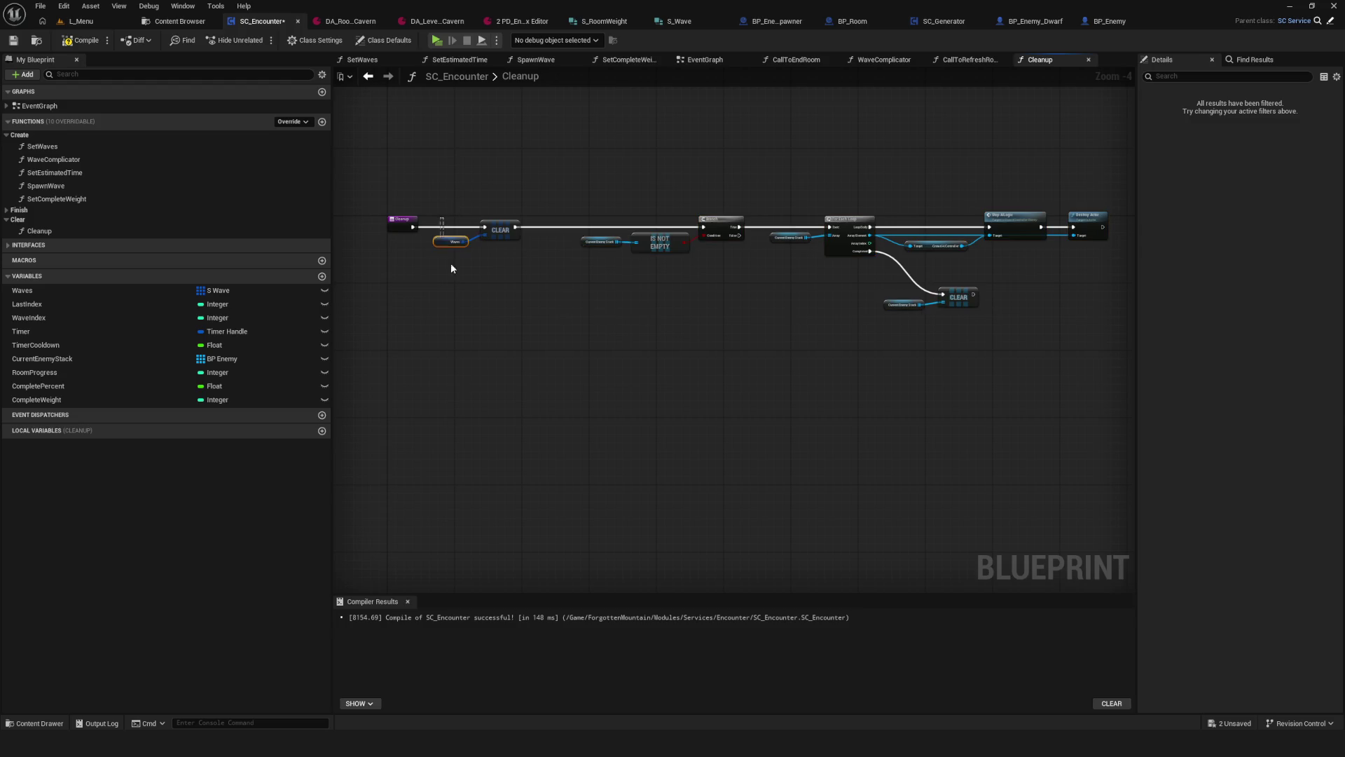
Step: Detach the Waves Clear from the Branch and insert a Sequence node after the Cleanup entry
{"action": "left_click", "coordinate": [515, 230], "text": "alt"}
{"action": "mouse_move", "coordinate": [442, 199]}
{"action": "left_mouse_down"}
{"action": "mouse_move", "coordinate": [525, 249]}
{"action": "mouse_move", "coordinate": [615, 119]}
{"action": "left_mouse_up"}
{"action": "left_click", "coordinate": [482, 221]}
{"action": "left_click", "coordinate": [483, 226]}
{"action": "scroll", "coordinate": [484, 226], "scroll_direction": "up", "scroll_amount": 4}
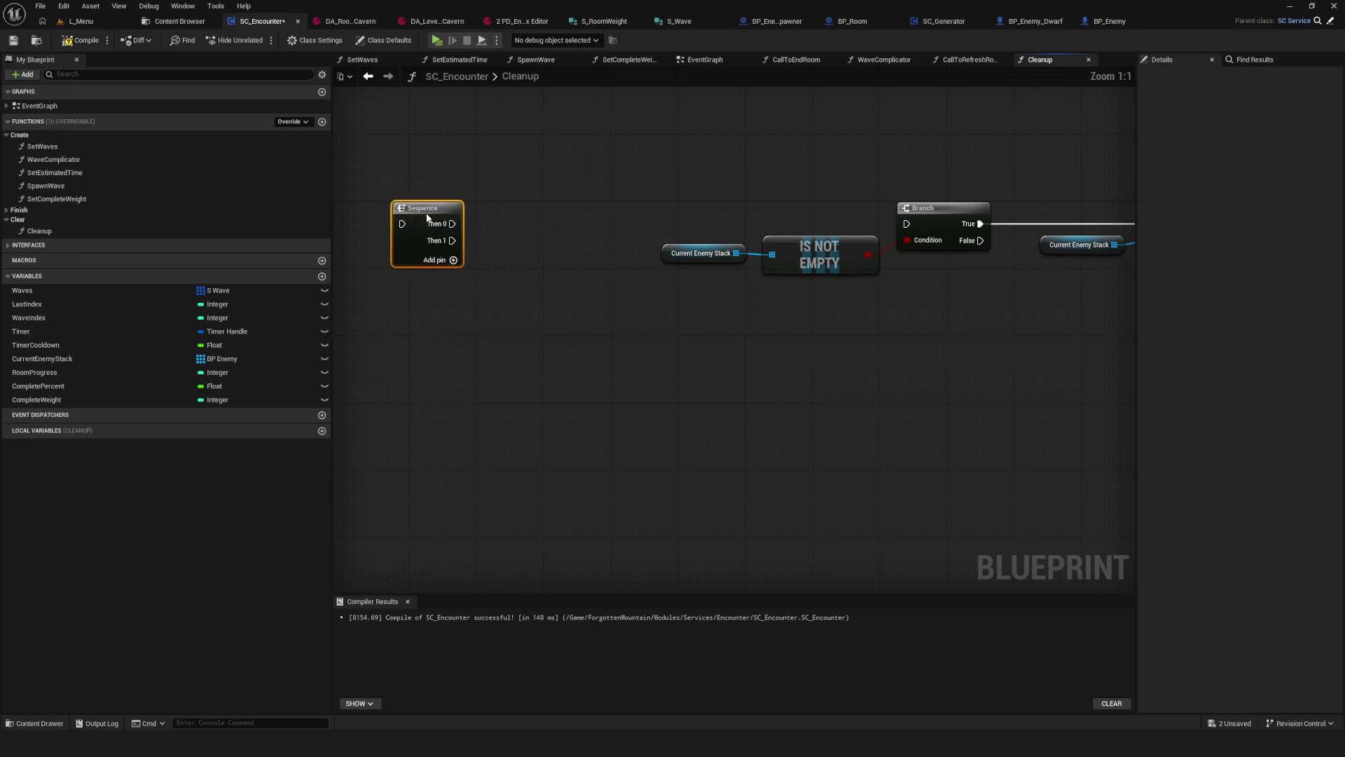
{"action": "mouse_move", "coordinate": [507, 221]}
{"action": "left_mouse_down"}
{"action": "mouse_move", "coordinate": [589, 221]}
{"action": "mouse_move", "coordinate": [1126, 385]}
{"action": "left_mouse_up"}
{"action": "scroll", "coordinate": [517, 252], "scroll_direction": "down", "scroll_amount": 1}
{"action": "scroll", "coordinate": [601, 247], "scroll_direction": "down", "scroll_amount": 3}
Step: Rearrange the node rows and wire the Sequence's first output into the Waves Clear node
{"action": "left_click_drag", "start_coordinate": [659, 273], "coordinate": [634, 350]}
{"action": "scroll", "coordinate": [560, 164], "scroll_direction": "up", "scroll_amount": 4}
{"action": "mouse_move", "coordinate": [533, 176]}
{"action": "left_mouse_down"}
{"action": "mouse_move", "coordinate": [680, 113]}
{"action": "mouse_move", "coordinate": [697, 322]}
{"action": "left_mouse_up"}
{"action": "mouse_move", "coordinate": [376, 341]}
{"action": "left_mouse_down"}
{"action": "mouse_move", "coordinate": [667, 356]}
{"action": "mouse_move", "coordinate": [663, 316]}
{"action": "mouse_move", "coordinate": [685, 347]}
{"action": "left_mouse_up"}
{"action": "mouse_move", "coordinate": [355, 382]}
{"action": "left_mouse_down"}
{"action": "mouse_move", "coordinate": [449, 257]}
{"action": "mouse_move", "coordinate": [729, 392]}
{"action": "mouse_move", "coordinate": [872, 376]}
{"action": "left_mouse_up"}
{"action": "scroll", "coordinate": [712, 287], "scroll_direction": "down", "scroll_amount": 7}
{"action": "scroll", "coordinate": [517, 291], "scroll_direction": "up", "scroll_amount": 4}
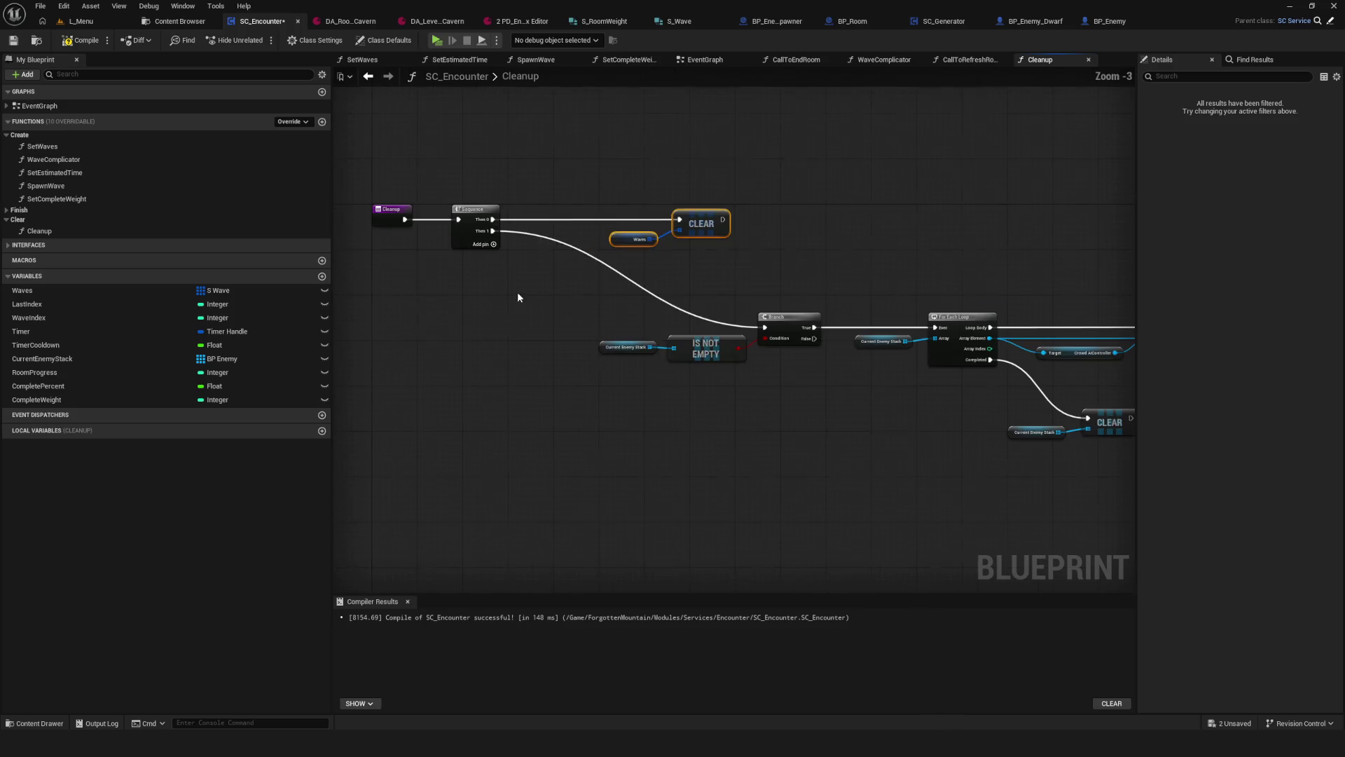
Step: Add another Sequence output, then save and compile SC_Encounter
{"action": "left_click", "coordinate": [493, 243]}
{"action": "left_click_drag", "start_coordinate": [493, 252], "coordinate": [601, 246]}
{"action": "key", "text": "ctrl+s"}
{"action": "left_click", "coordinate": [11, 41]}
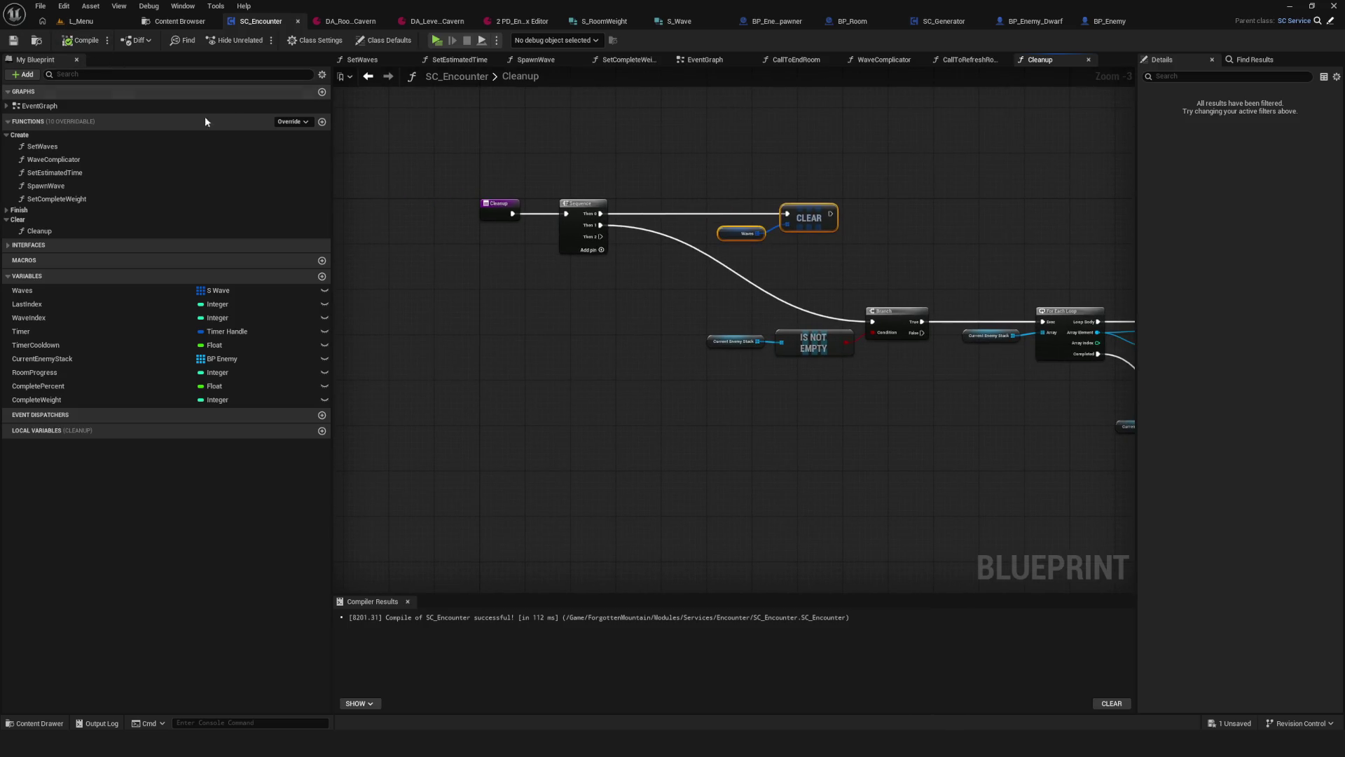
{"action": "scroll", "coordinate": [553, 221], "scroll_direction": "down", "scroll_amount": 2}
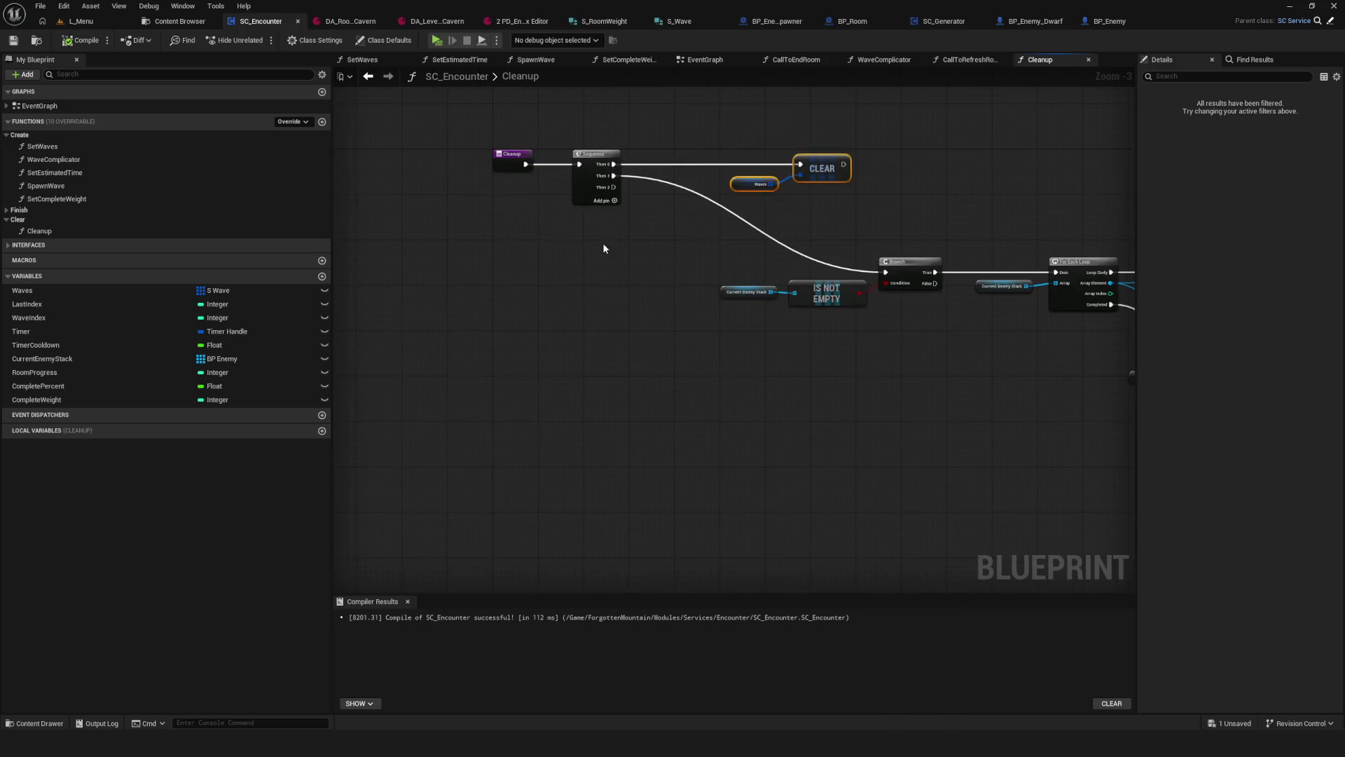
Step: In the EventGraph, select the Timer and Clear and Invalidate Timer by Handle nodes
{"action": "left_click", "coordinate": [703, 60]}
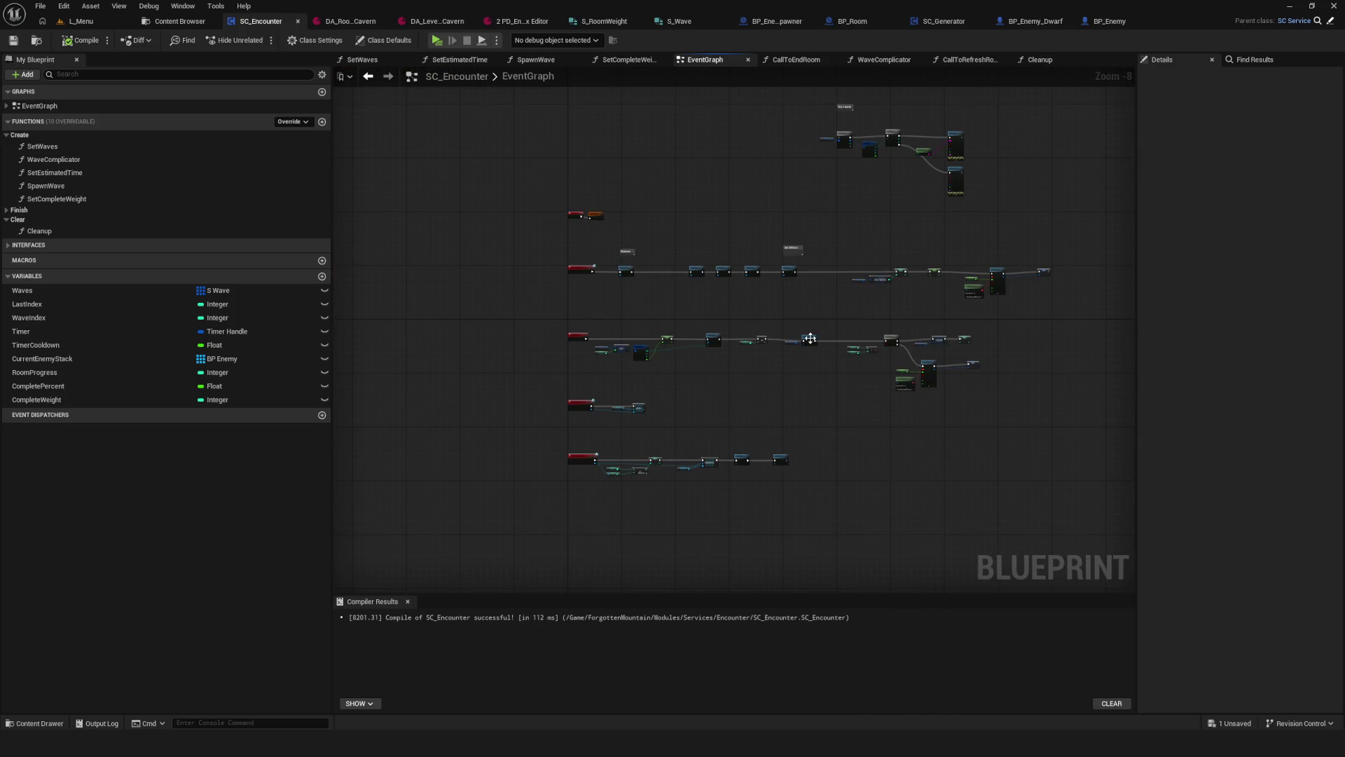
{"action": "left_click_drag", "start_coordinate": [885, 402], "coordinate": [758, 406]}
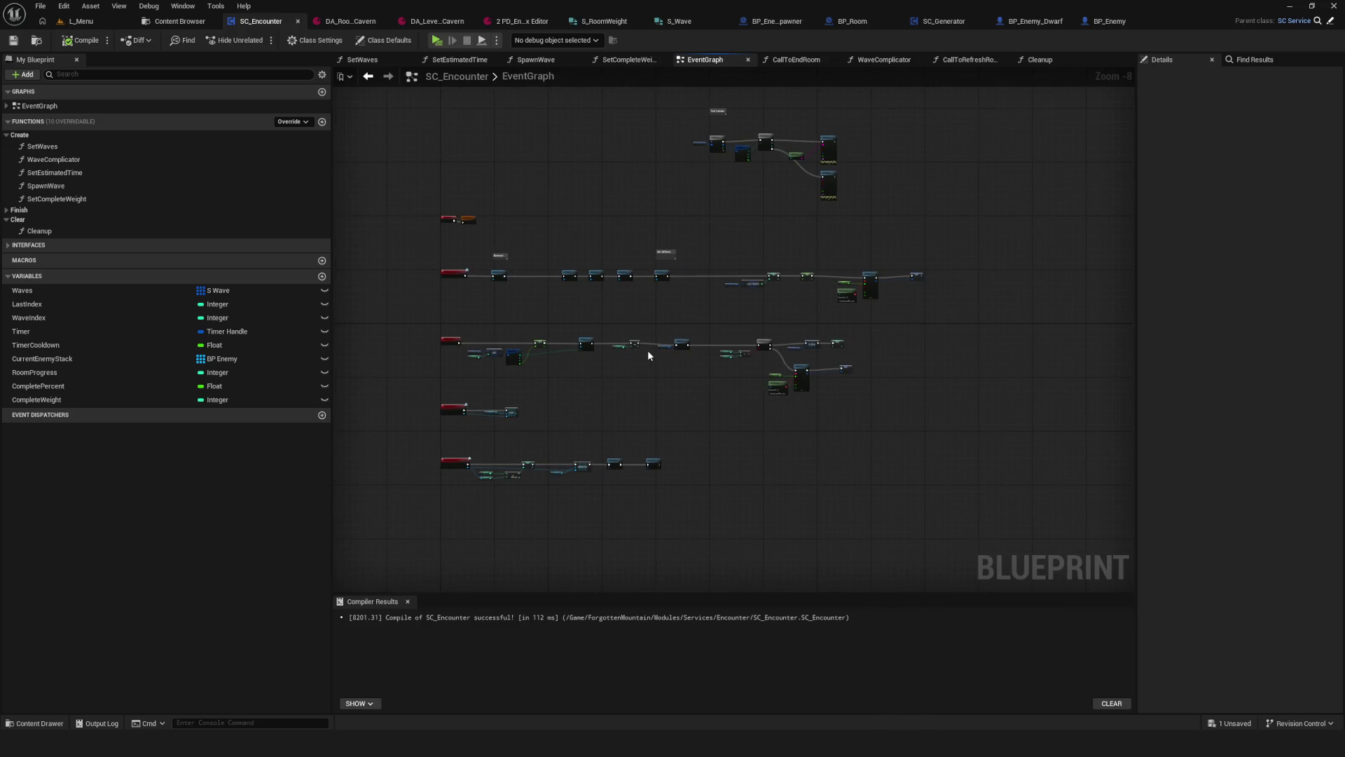
{"action": "scroll", "coordinate": [653, 357], "scroll_direction": "up", "scroll_amount": 8}
{"action": "left_click_drag", "start_coordinate": [505, 289], "coordinate": [554, 366]}
{"action": "mouse_move", "coordinate": [481, 225]}
{"action": "left_mouse_down"}
{"action": "mouse_move", "coordinate": [754, 420]}
{"action": "mouse_move", "coordinate": [796, 423]}
{"action": "left_mouse_up"}
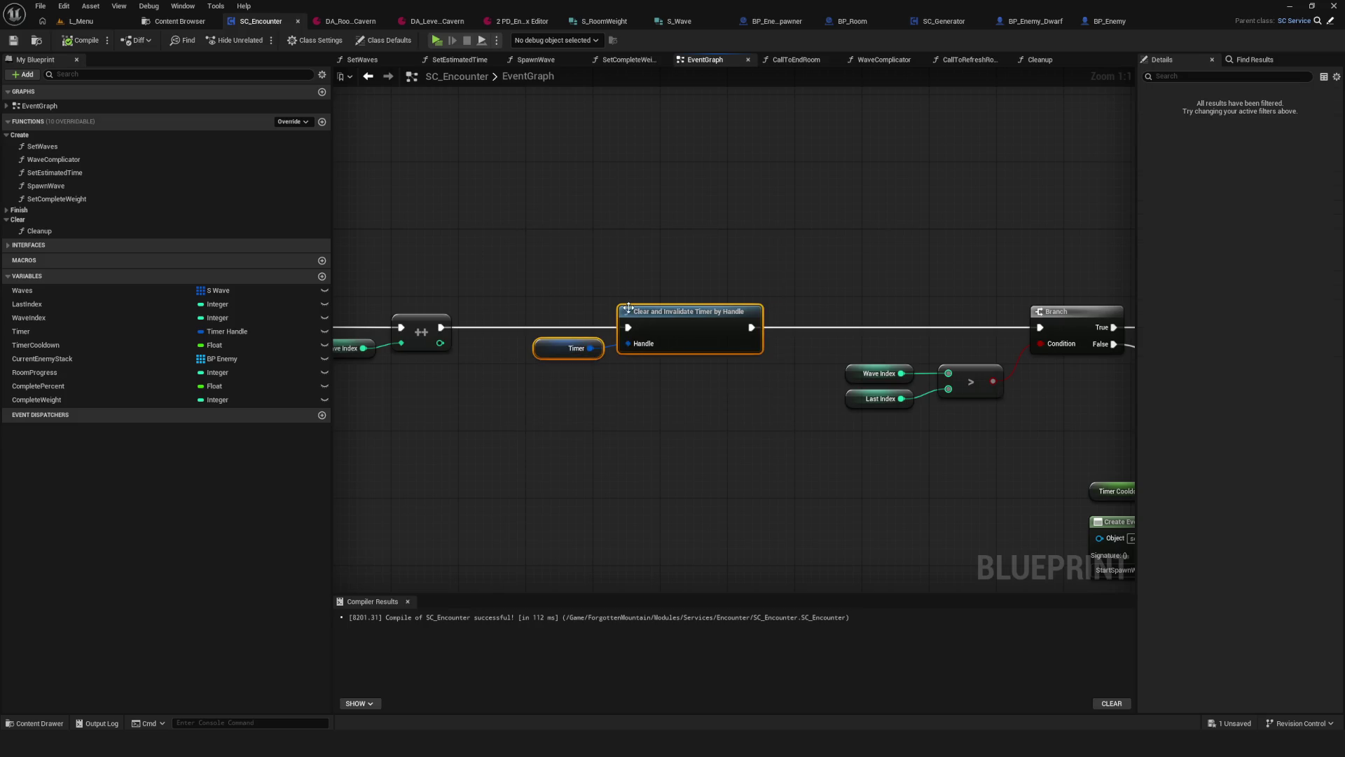
{"action": "scroll", "coordinate": [721, 273], "scroll_direction": "down", "scroll_amount": 8}
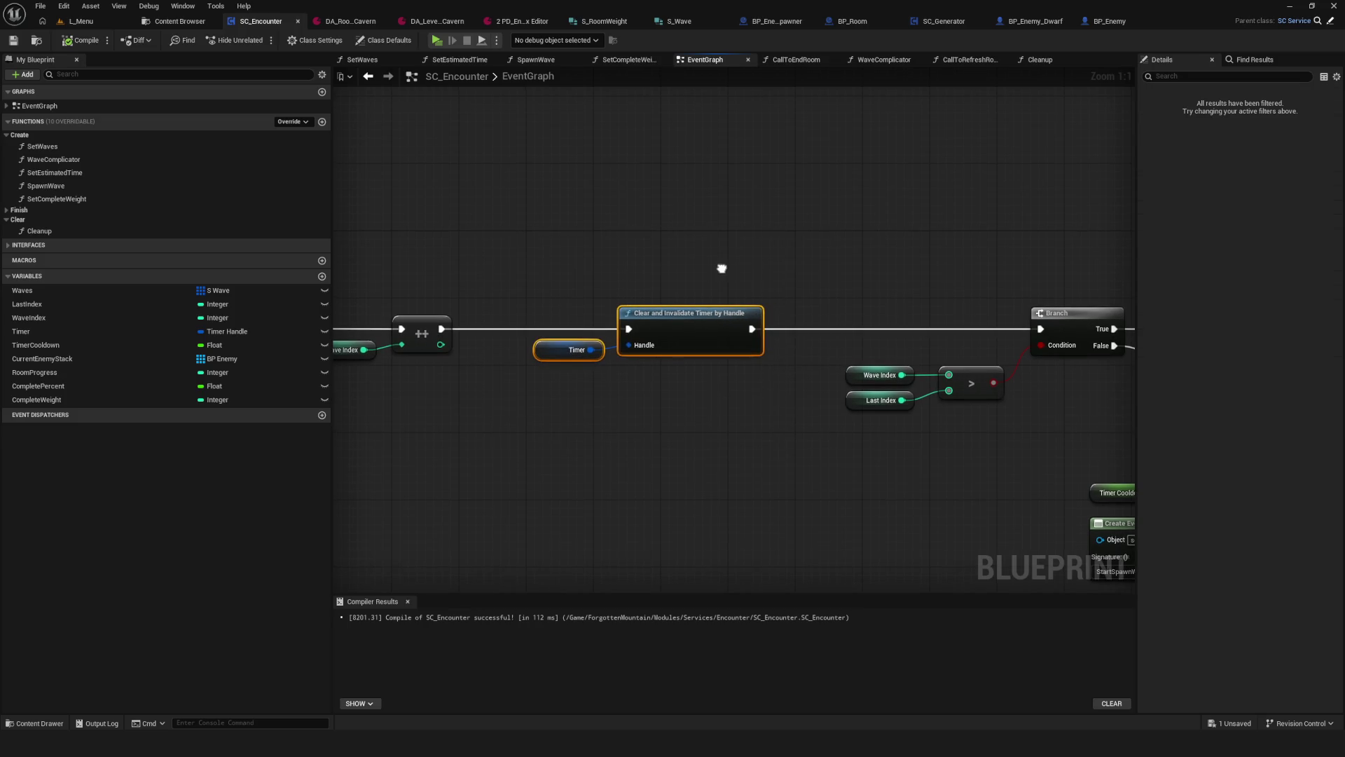
{"action": "scroll", "coordinate": [667, 364], "scroll_direction": "up", "scroll_amount": 4}
{"action": "left_click_drag", "start_coordinate": [670, 371], "coordinate": [808, 473]}
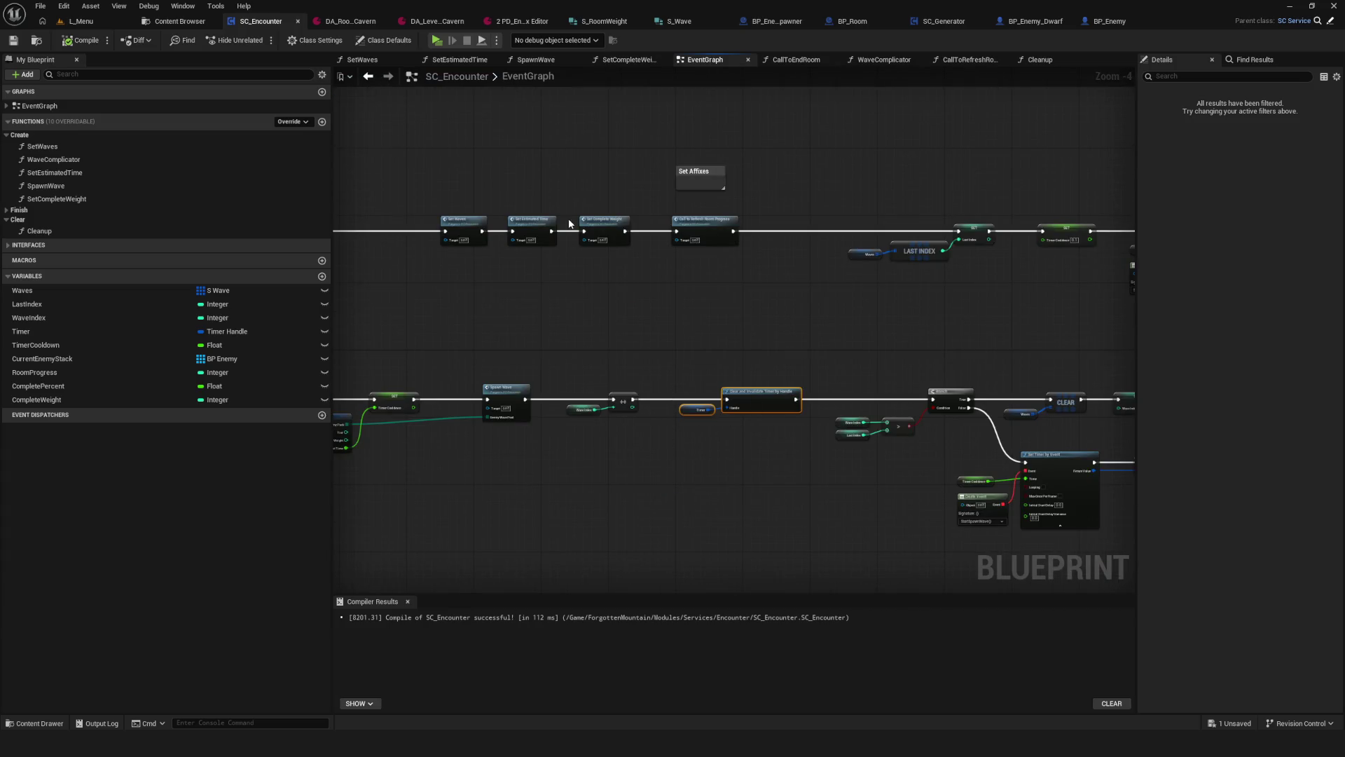
{"action": "scroll", "coordinate": [748, 213], "scroll_direction": "down", "scroll_amount": 4}
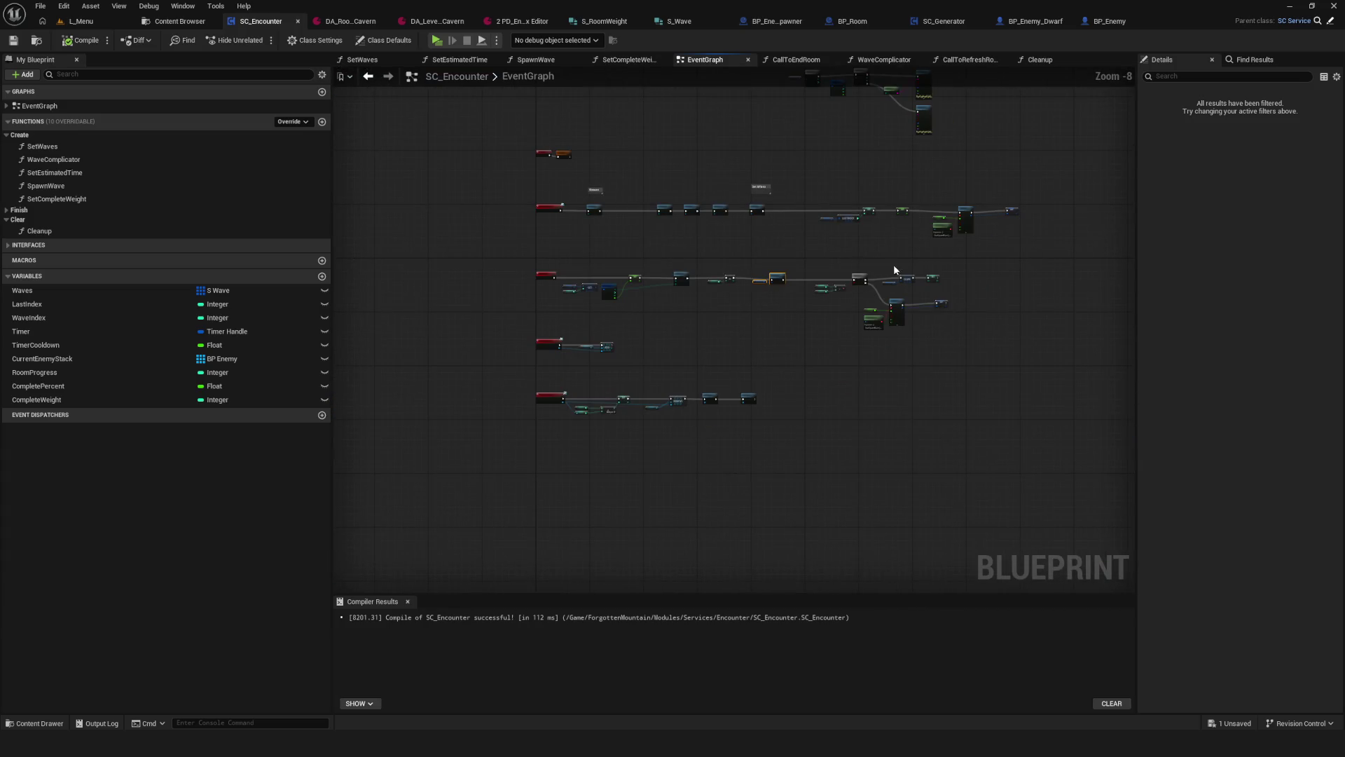
{"action": "scroll", "coordinate": [894, 270], "scroll_direction": "up", "scroll_amount": 8}
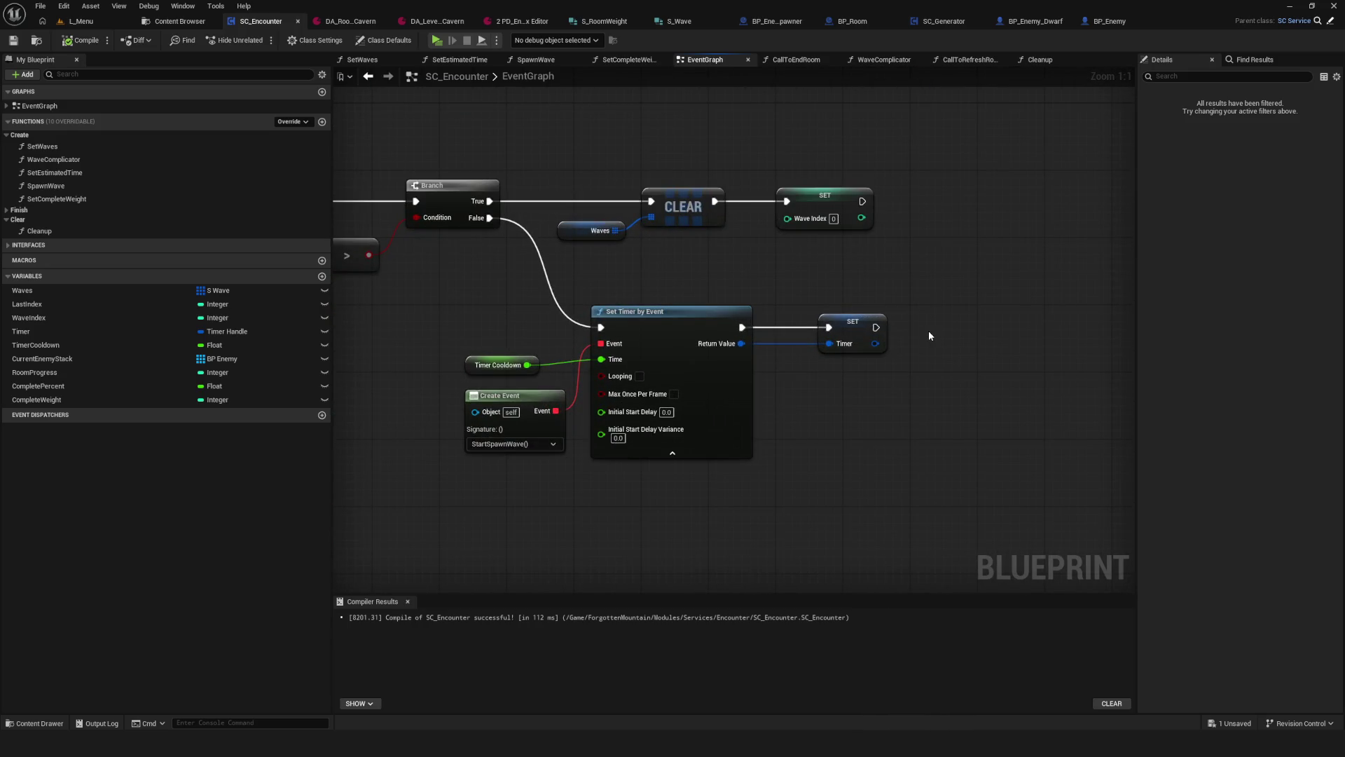
{"action": "scroll", "coordinate": [922, 329], "scroll_direction": "down", "scroll_amount": 5}
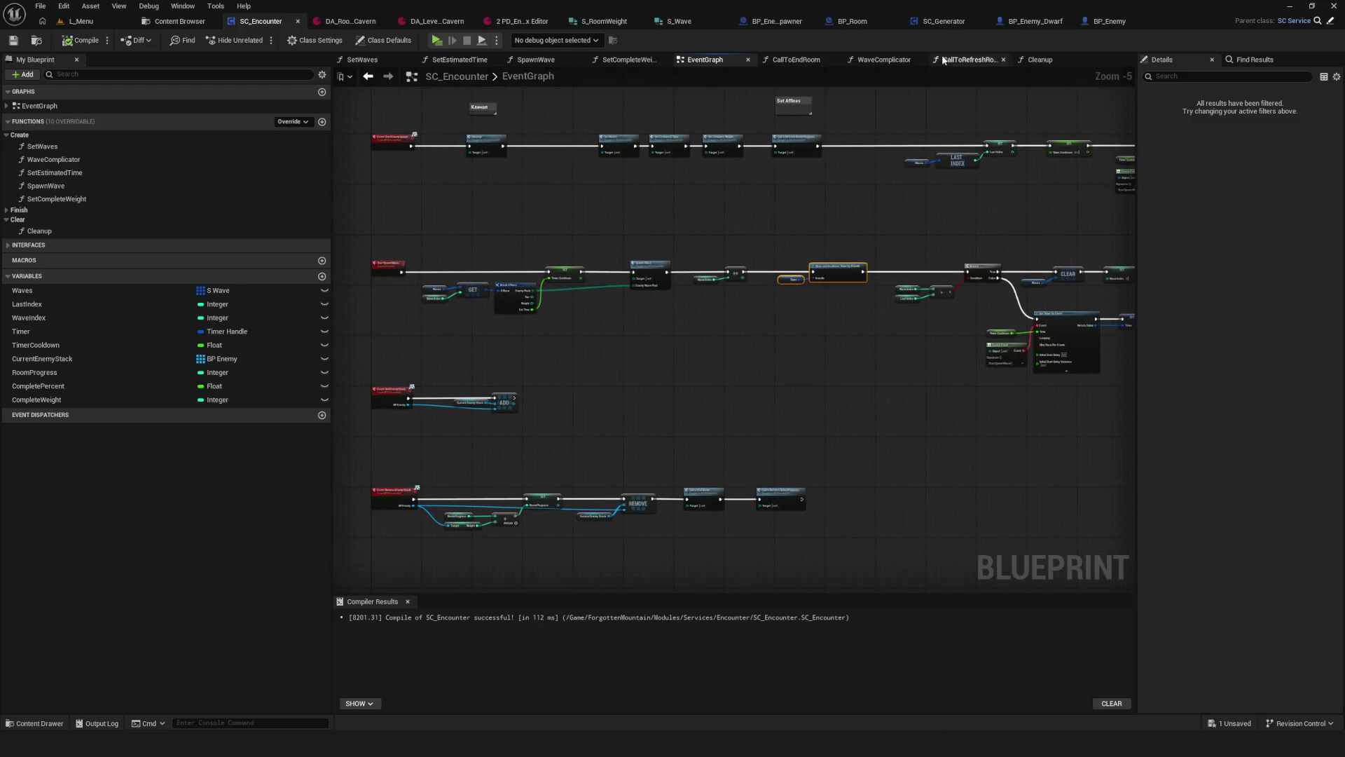
Step: In Cleanup, wire the Sequence's third output to clear and invalidate the Timer handle, then save
{"action": "left_click", "coordinate": [1038, 60]}
{"action": "scroll", "coordinate": [614, 336], "scroll_direction": "up", "scroll_amount": 5}
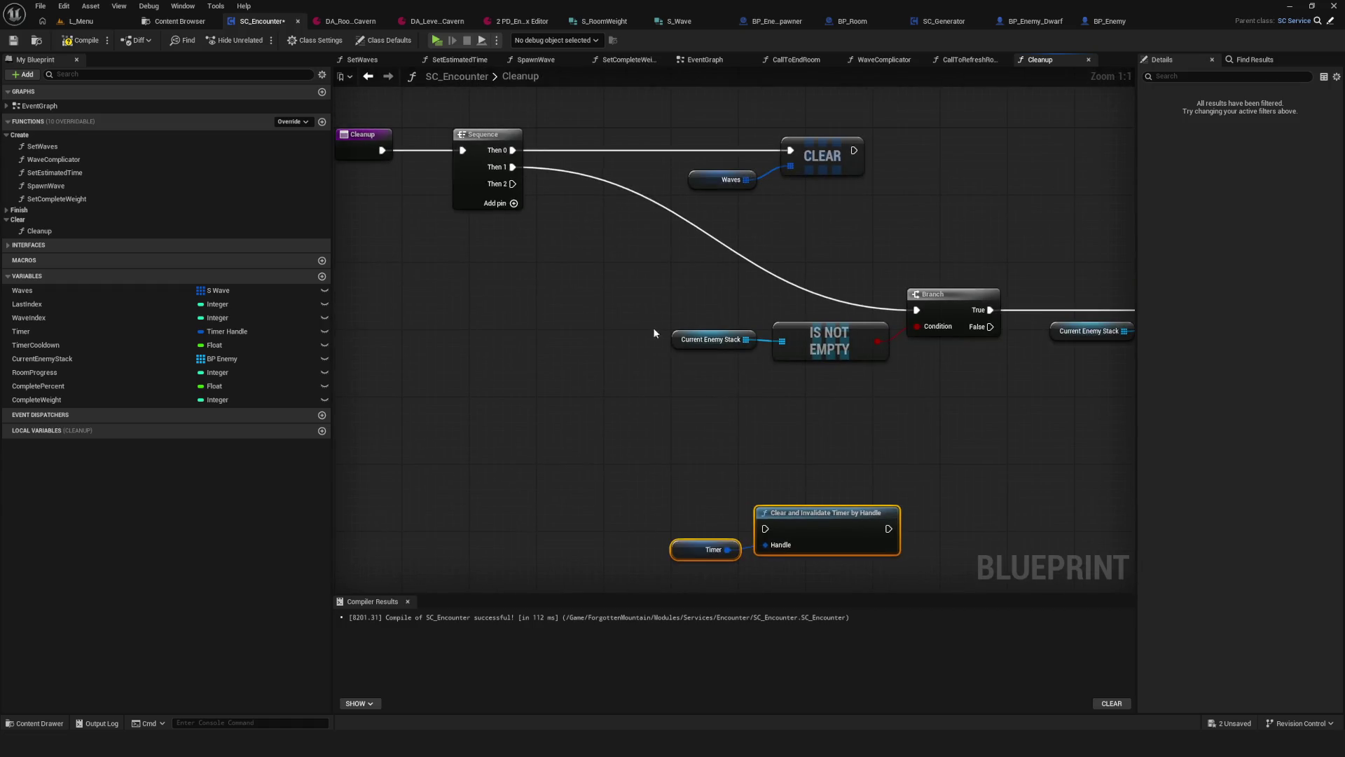
{"action": "mouse_move", "coordinate": [515, 193]}
{"action": "left_mouse_down"}
{"action": "mouse_move", "coordinate": [765, 528]}
{"action": "mouse_move", "coordinate": [776, 499]}
{"action": "left_mouse_up"}
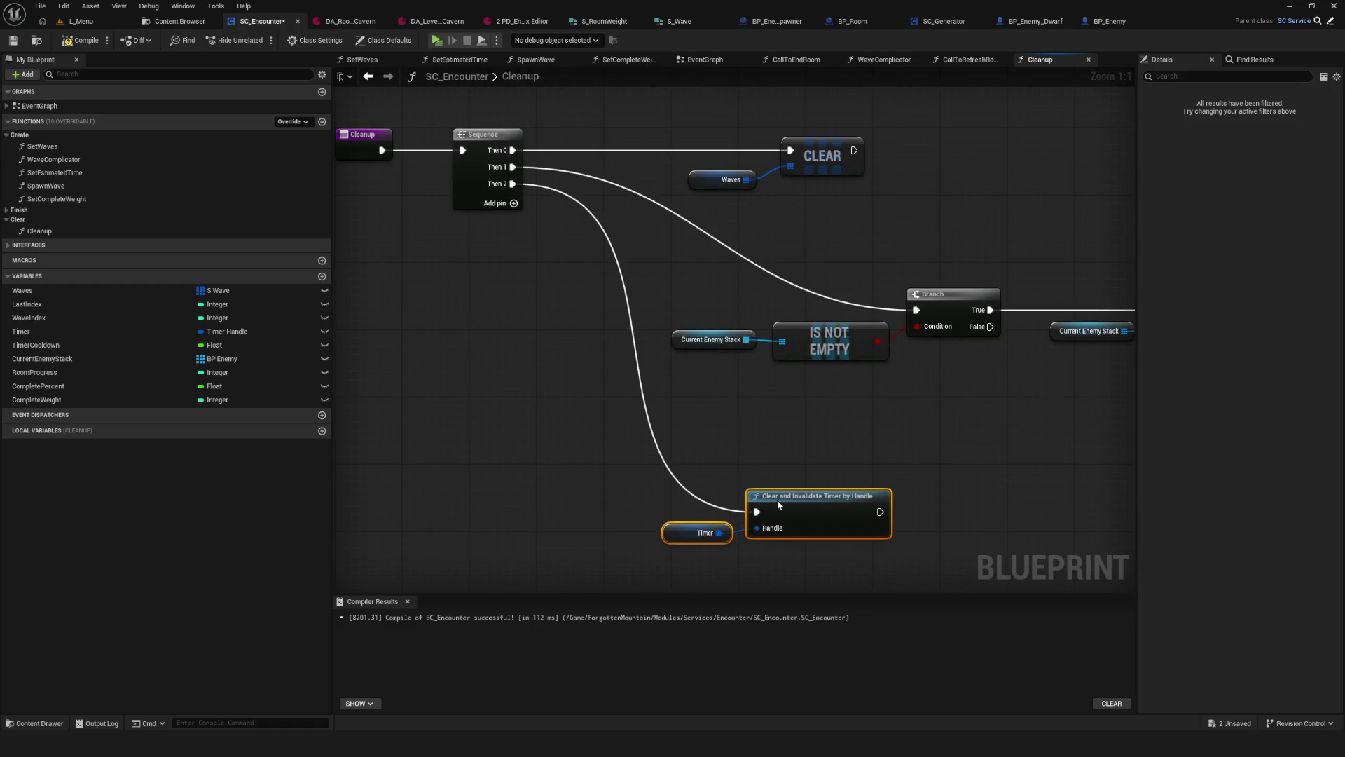
{"action": "scroll", "coordinate": [757, 360], "scroll_direction": "down", "scroll_amount": 7}
{"action": "key", "text": "ctrl+s"}
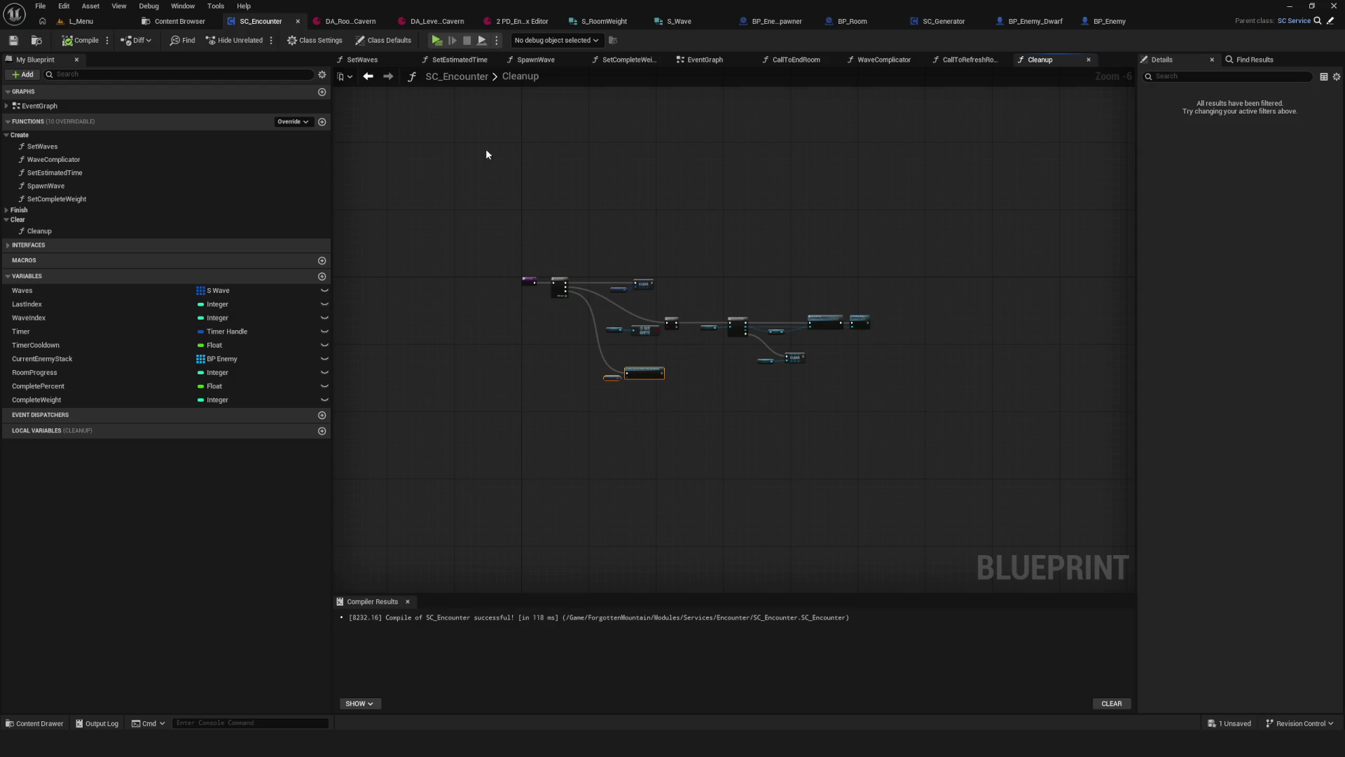
{"action": "left_click", "coordinate": [729, 60]}
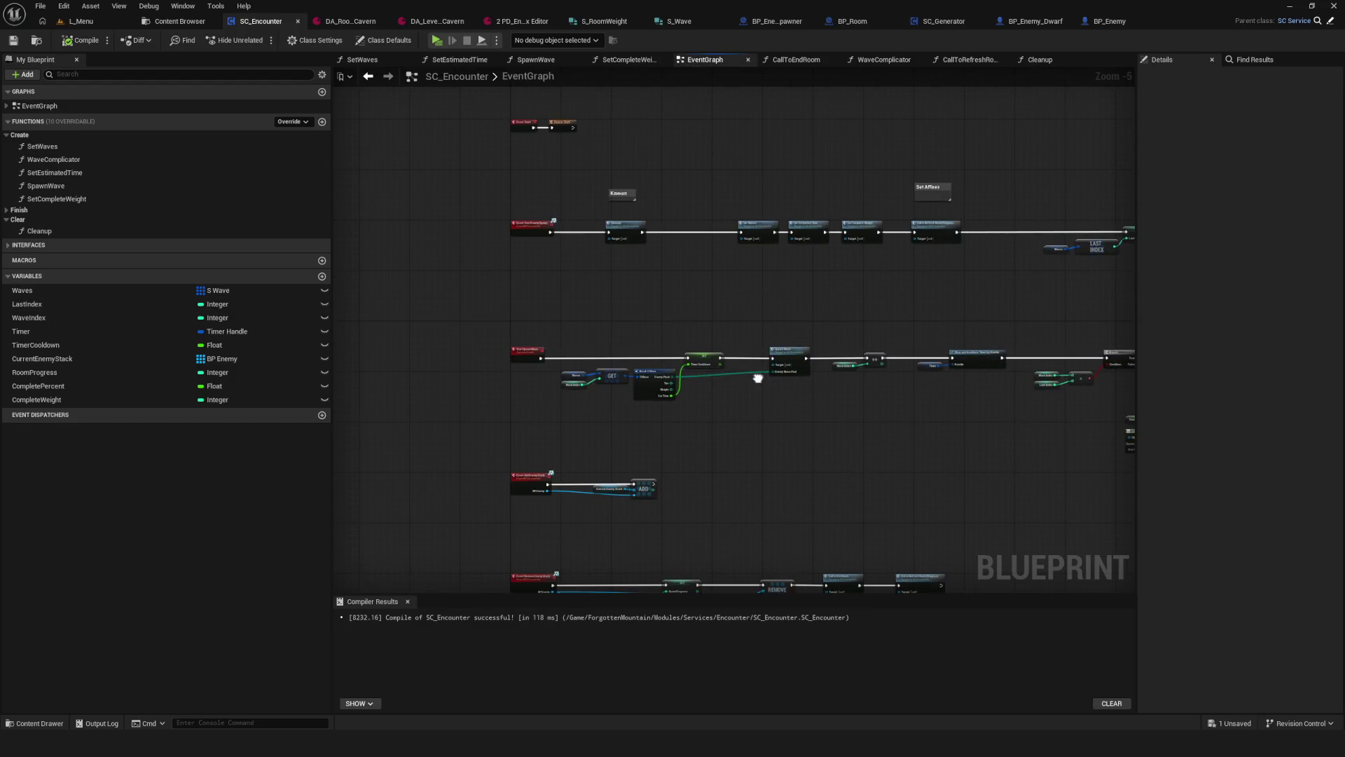
Step: Review the EventGraph's wave-spawning nodes, GET and Break S Wave, and the WaveIndex variable settings
{"action": "left_click_drag", "start_coordinate": [758, 378], "coordinate": [592, 336]}
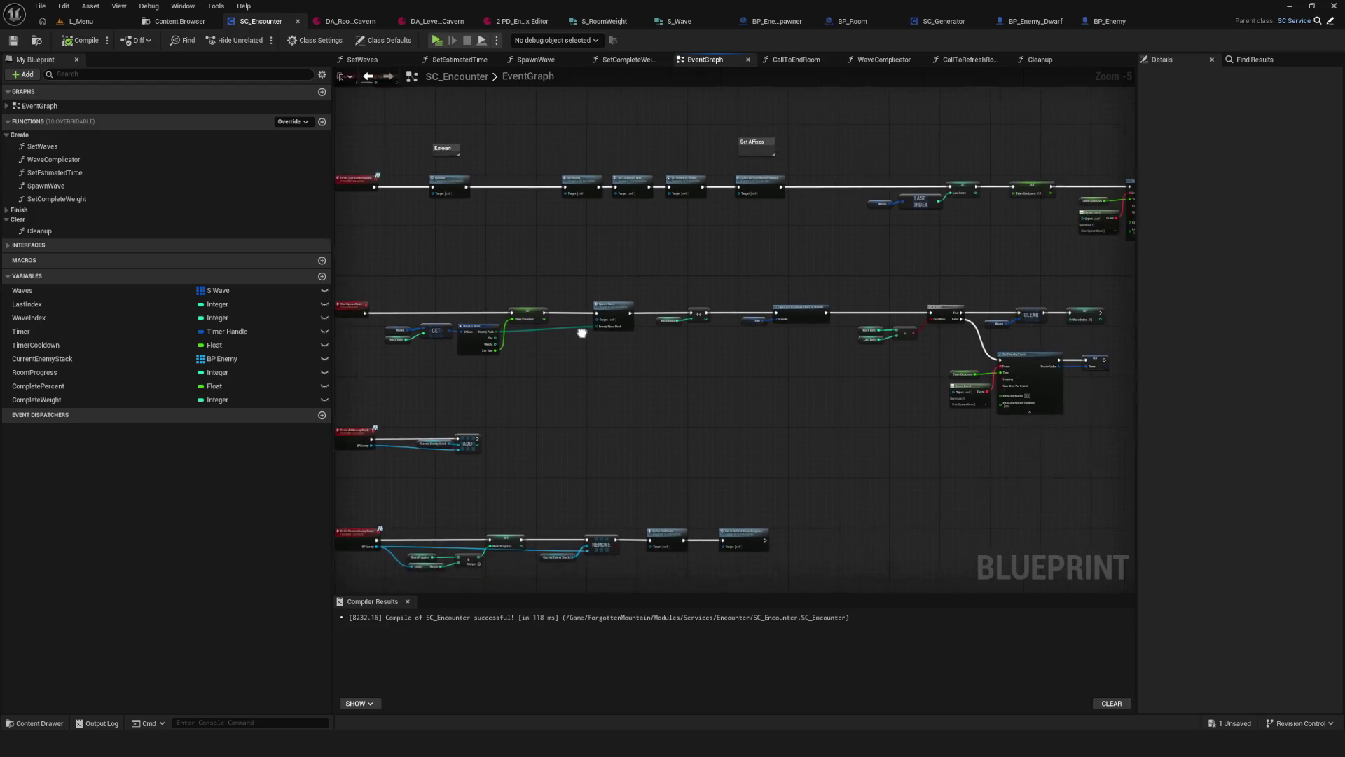
{"action": "scroll", "coordinate": [686, 165], "scroll_direction": "up", "scroll_amount": 5}
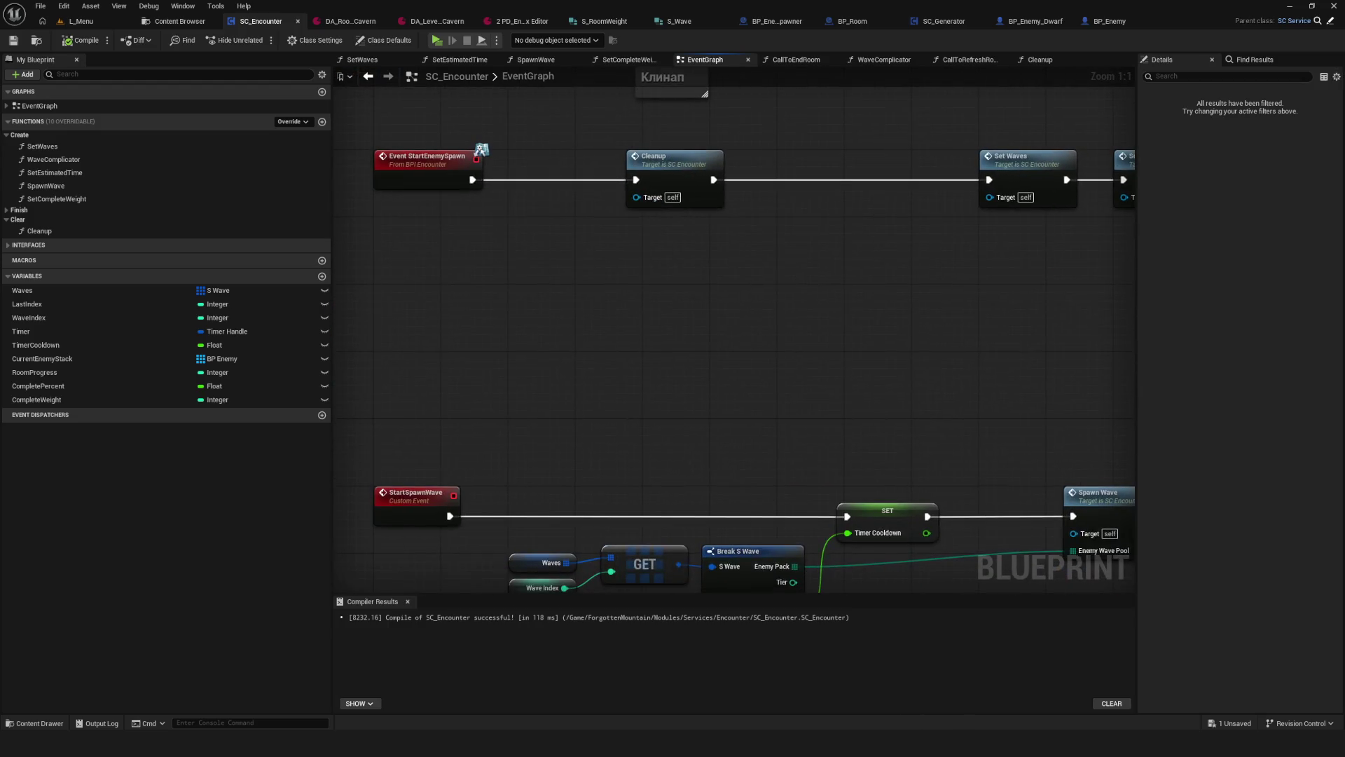
{"action": "left_click", "coordinate": [60, 312]}
{"action": "scroll", "coordinate": [655, 296], "scroll_direction": "down", "scroll_amount": 6}
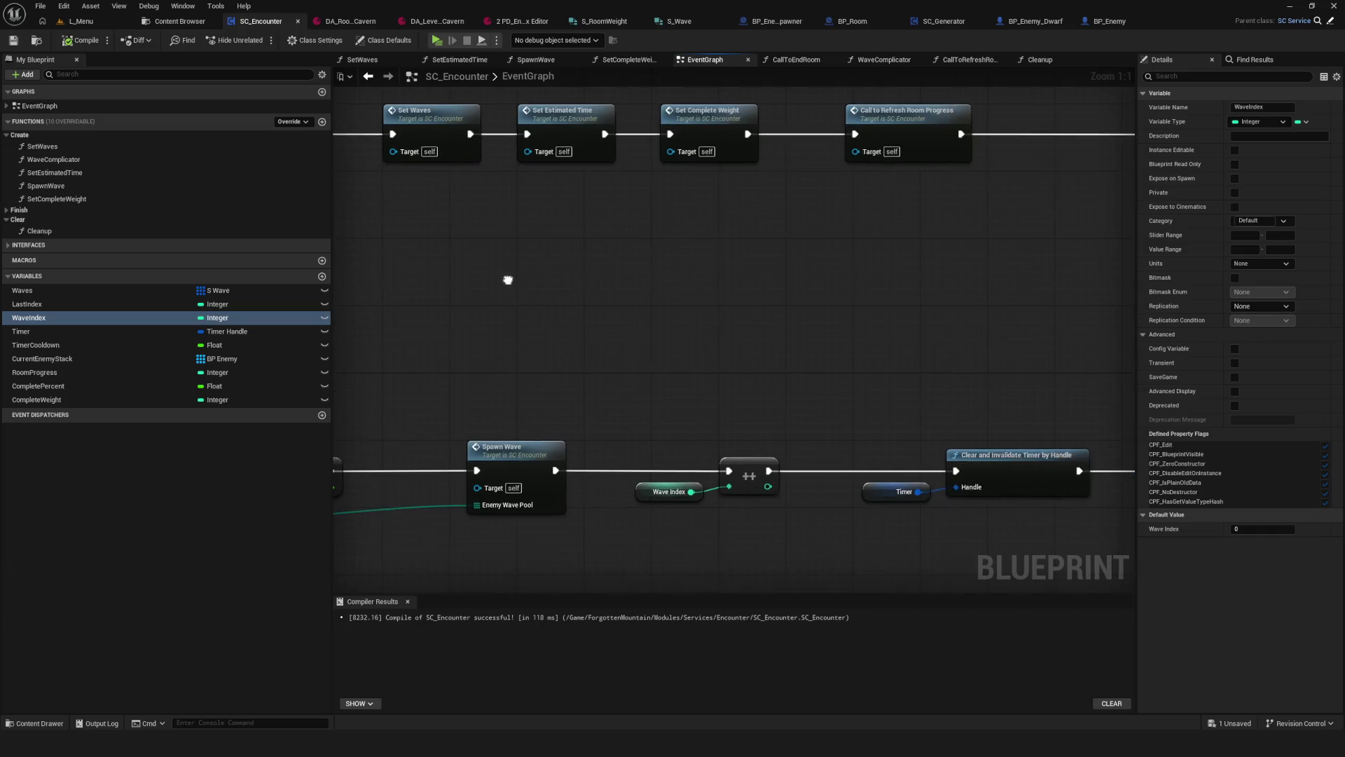
{"action": "scroll", "coordinate": [654, 296], "scroll_direction": "up", "scroll_amount": 6}
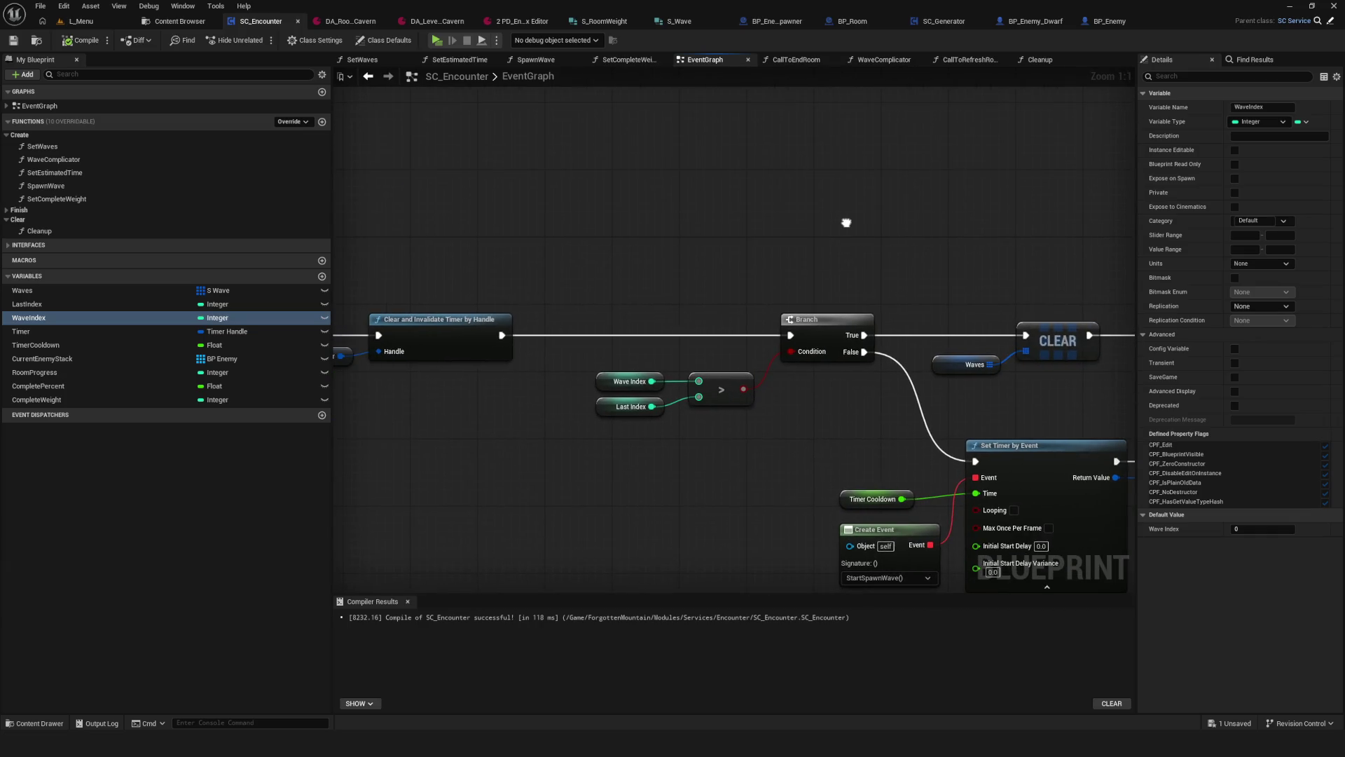
{"action": "left_click_drag", "start_coordinate": [1040, 225], "coordinate": [959, 229]}
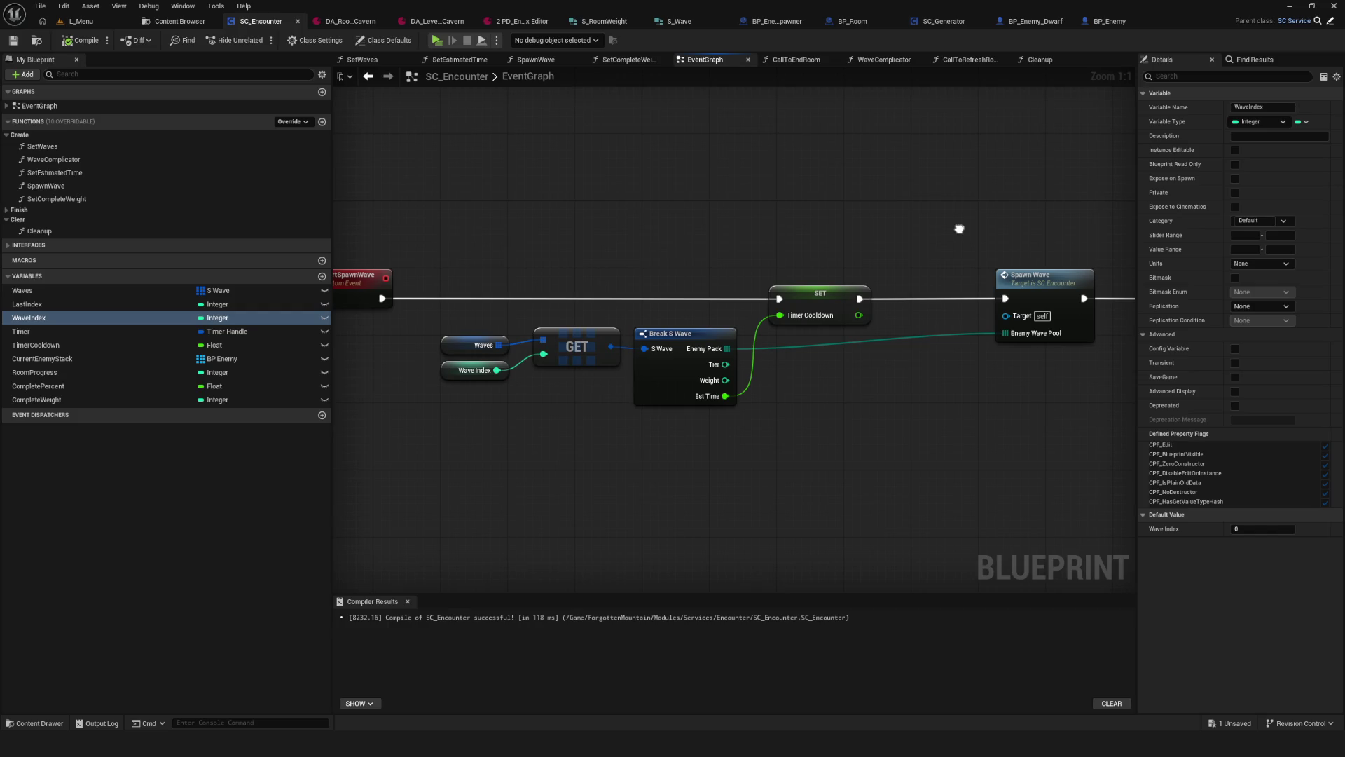
{"action": "scroll", "coordinate": [472, 214], "scroll_direction": "down", "scroll_amount": 3}
{"action": "scroll", "coordinate": [428, 296], "scroll_direction": "up", "scroll_amount": 3}
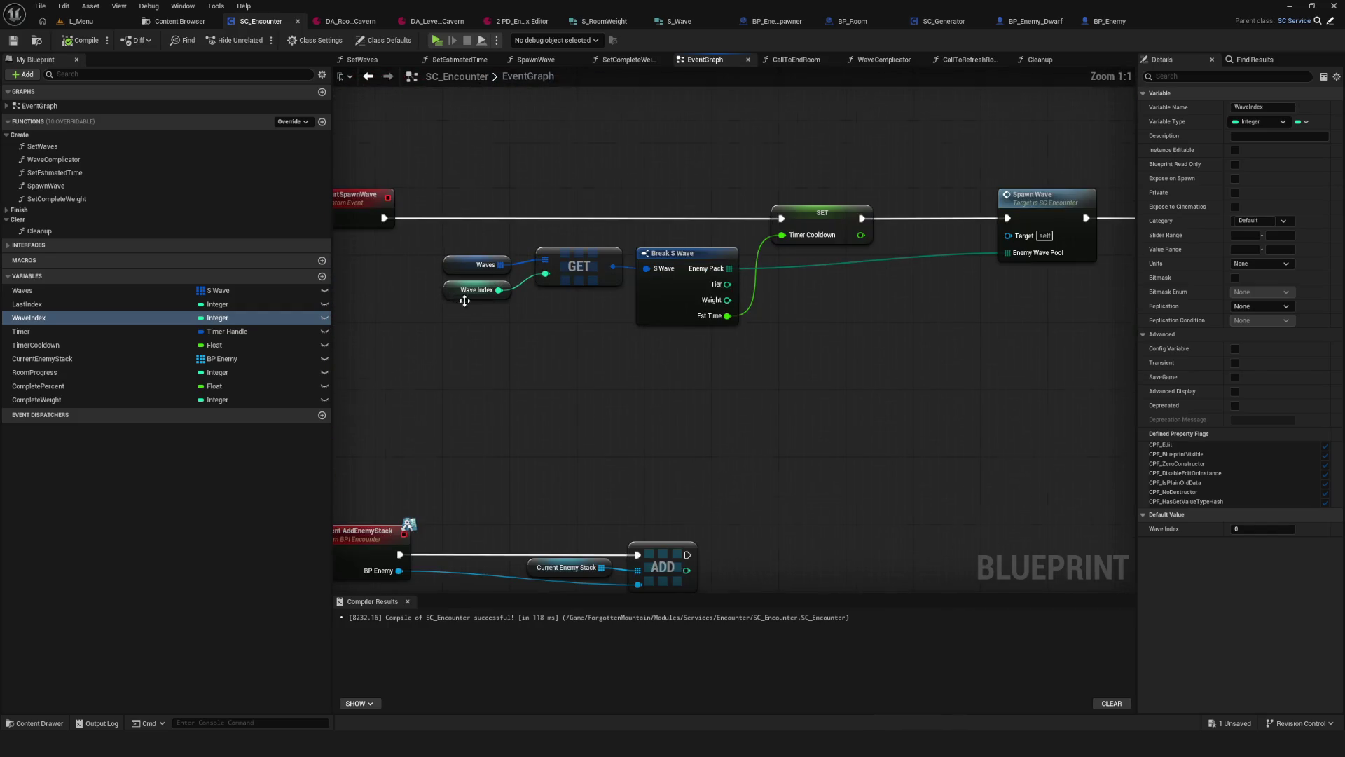
{"action": "scroll", "coordinate": [458, 300], "scroll_direction": "down", "scroll_amount": 4}
{"action": "scroll", "coordinate": [702, 267], "scroll_direction": "up", "scroll_amount": 3}
{"action": "scroll", "coordinate": [702, 267], "scroll_direction": "down", "scroll_amount": 7}
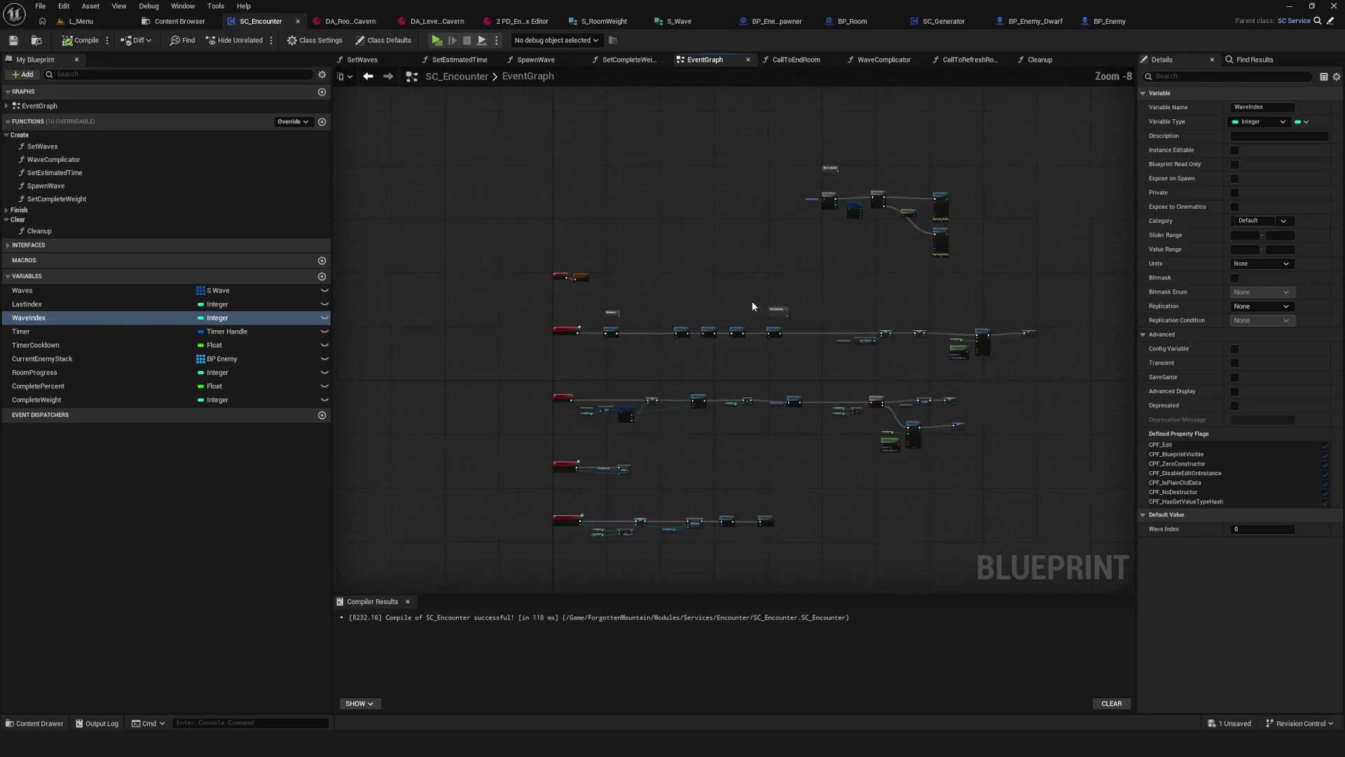
Step: Reopen the Cleanup function graph with the For Each Loop fully in view
{"action": "left_click", "coordinate": [1043, 61]}
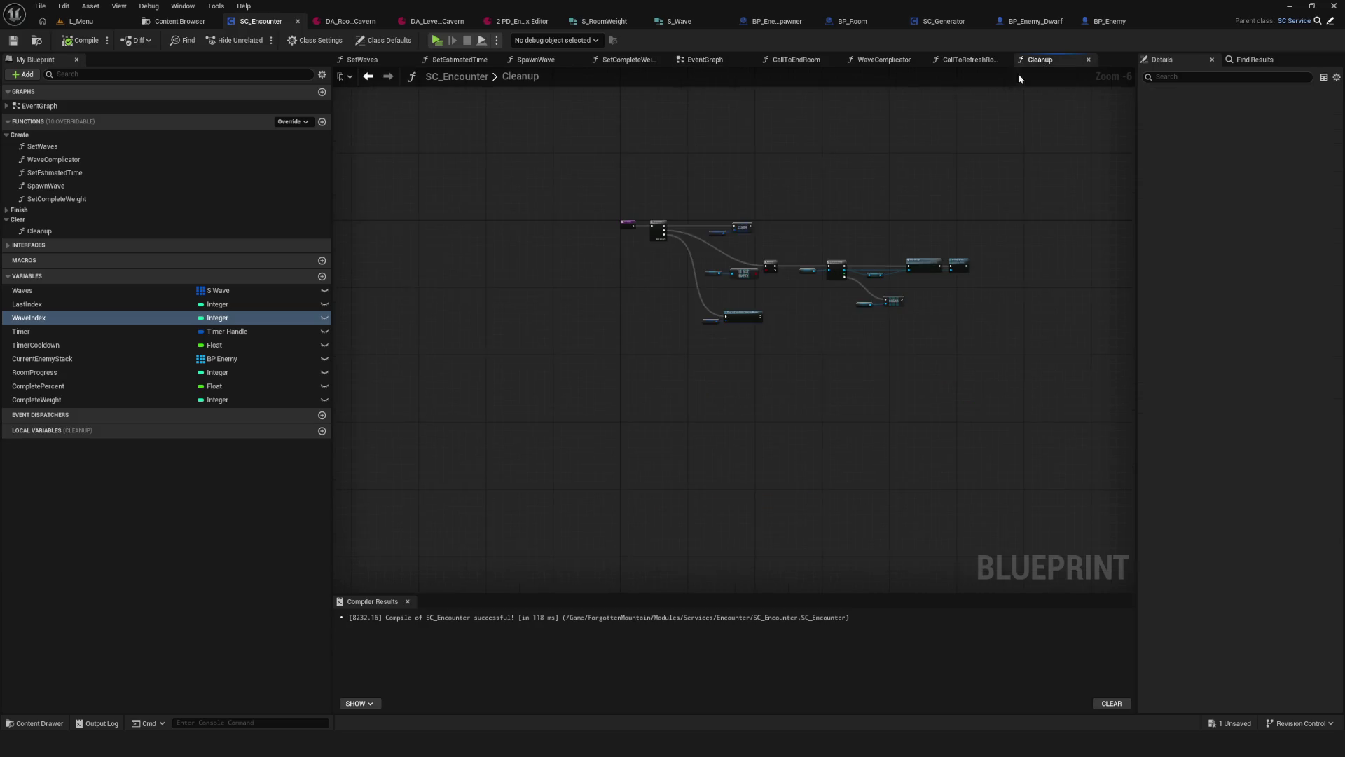
{"action": "scroll", "coordinate": [543, 271], "scroll_direction": "up", "scroll_amount": 7}
{"action": "left_click_drag", "start_coordinate": [583, 247], "coordinate": [493, 240]}
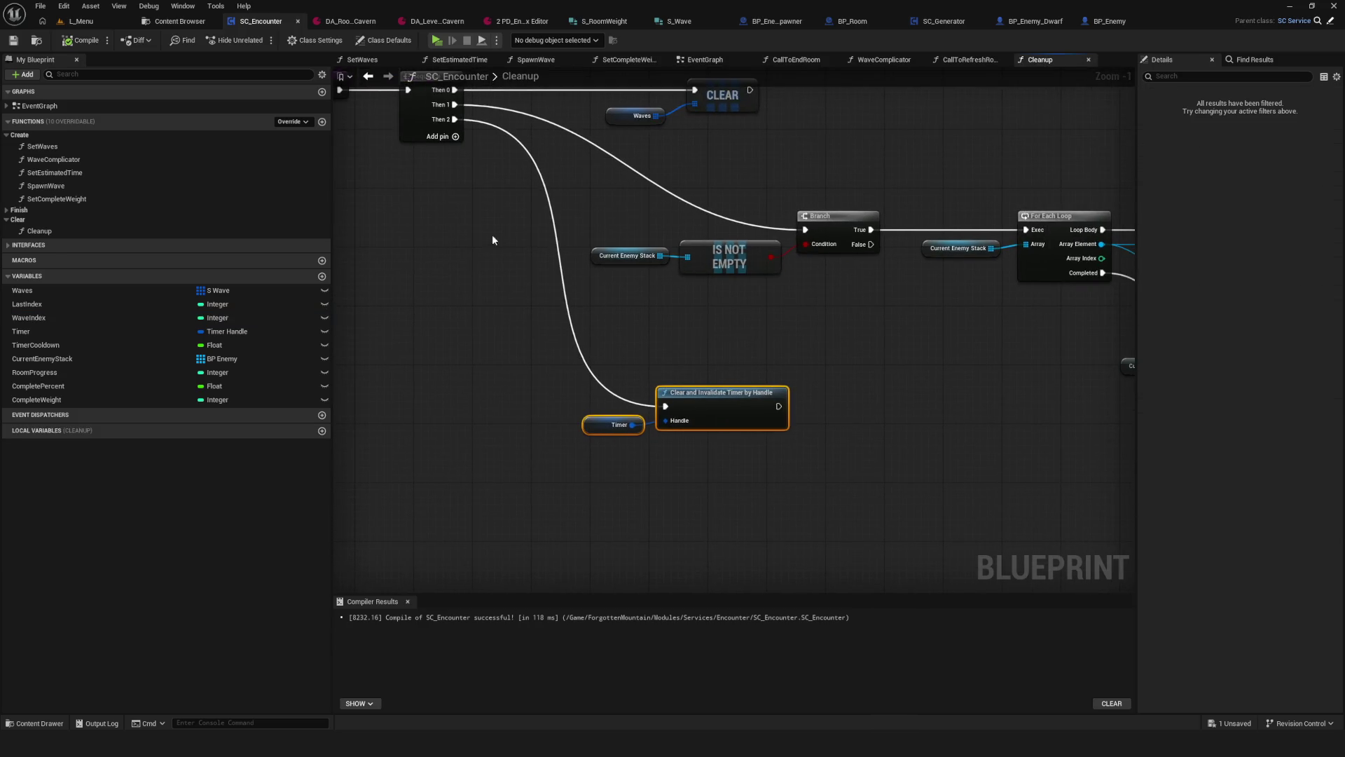
Step: Add LastIndex and WaveIndex SET nodes to Cleanup, chained from Sequence Then 3
{"action": "left_click_drag", "start_coordinate": [57, 304], "coordinate": [604, 500]}
{"action": "mouse_move", "coordinate": [456, 134]}
{"action": "left_mouse_down"}
{"action": "mouse_move", "coordinate": [545, 482]}
{"action": "mouse_move", "coordinate": [601, 494]}
{"action": "mouse_move", "coordinate": [534, 411]}
{"action": "left_mouse_up"}
{"action": "mouse_move", "coordinate": [40, 320]}
{"action": "left_mouse_down"}
{"action": "mouse_move", "coordinate": [717, 365]}
{"action": "mouse_move", "coordinate": [639, 409]}
{"action": "mouse_move", "coordinate": [678, 412]}
{"action": "left_mouse_up"}
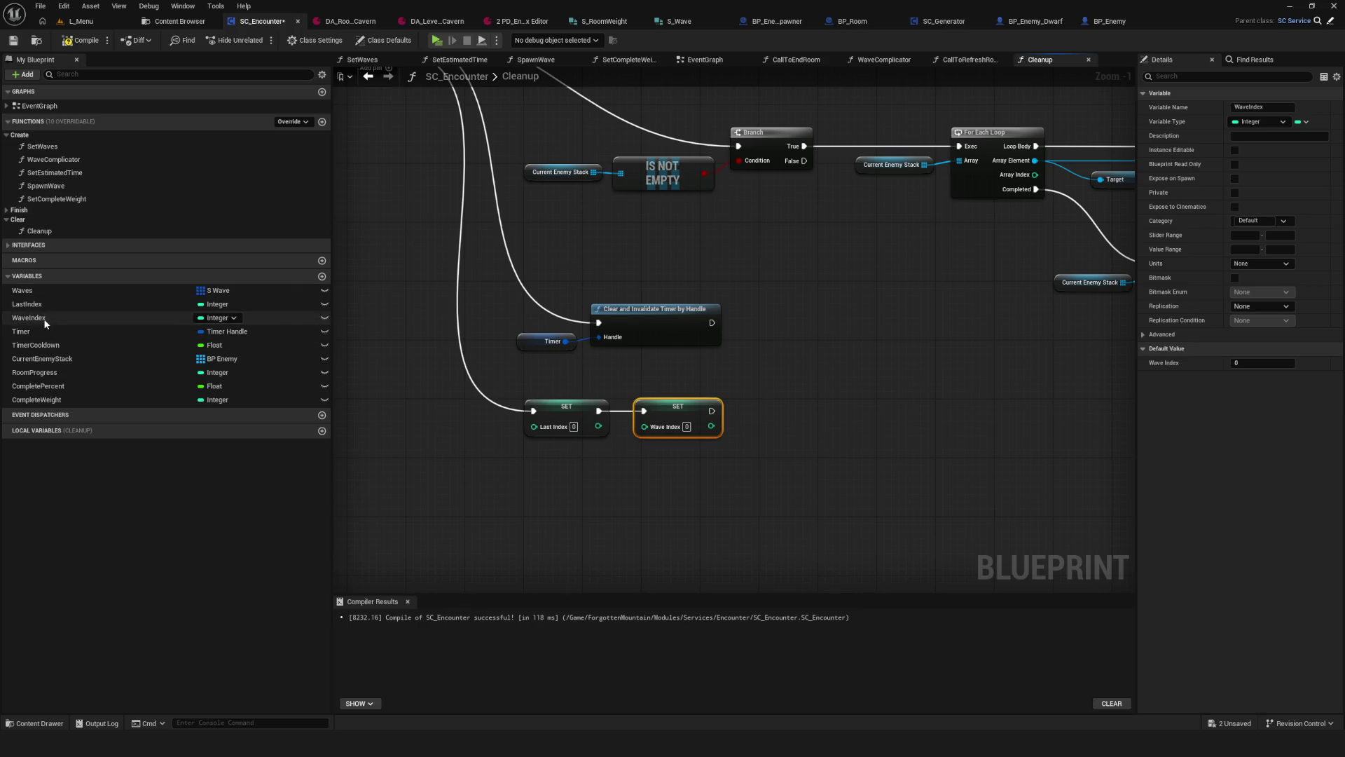
{"action": "left_click_drag", "start_coordinate": [493, 394], "coordinate": [725, 484]}
{"action": "left_click_drag", "start_coordinate": [431, 276], "coordinate": [731, 384]}
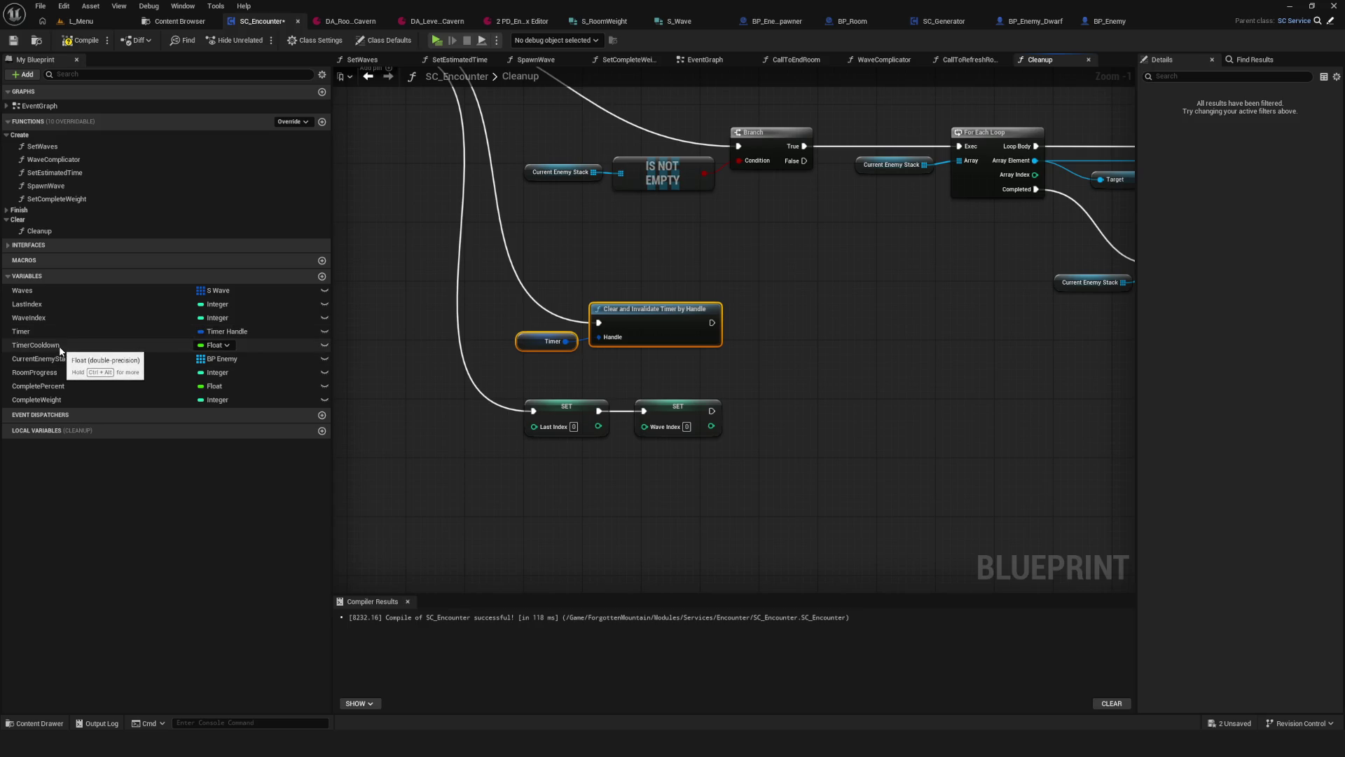
Step: Chain a TimerCooldown reset after WaveIndex, checking the LastIndex setup in the event graph
{"action": "mouse_move", "coordinate": [56, 348]}
{"action": "left_mouse_down"}
{"action": "mouse_move", "coordinate": [995, 406]}
{"action": "mouse_move", "coordinate": [824, 410]}
{"action": "left_mouse_up"}
{"action": "mouse_move", "coordinate": [712, 411]}
{"action": "left_mouse_down"}
{"action": "mouse_move", "coordinate": [848, 420]}
{"action": "mouse_move", "coordinate": [827, 420]}
{"action": "left_mouse_up"}
{"action": "left_click", "coordinate": [693, 60]}
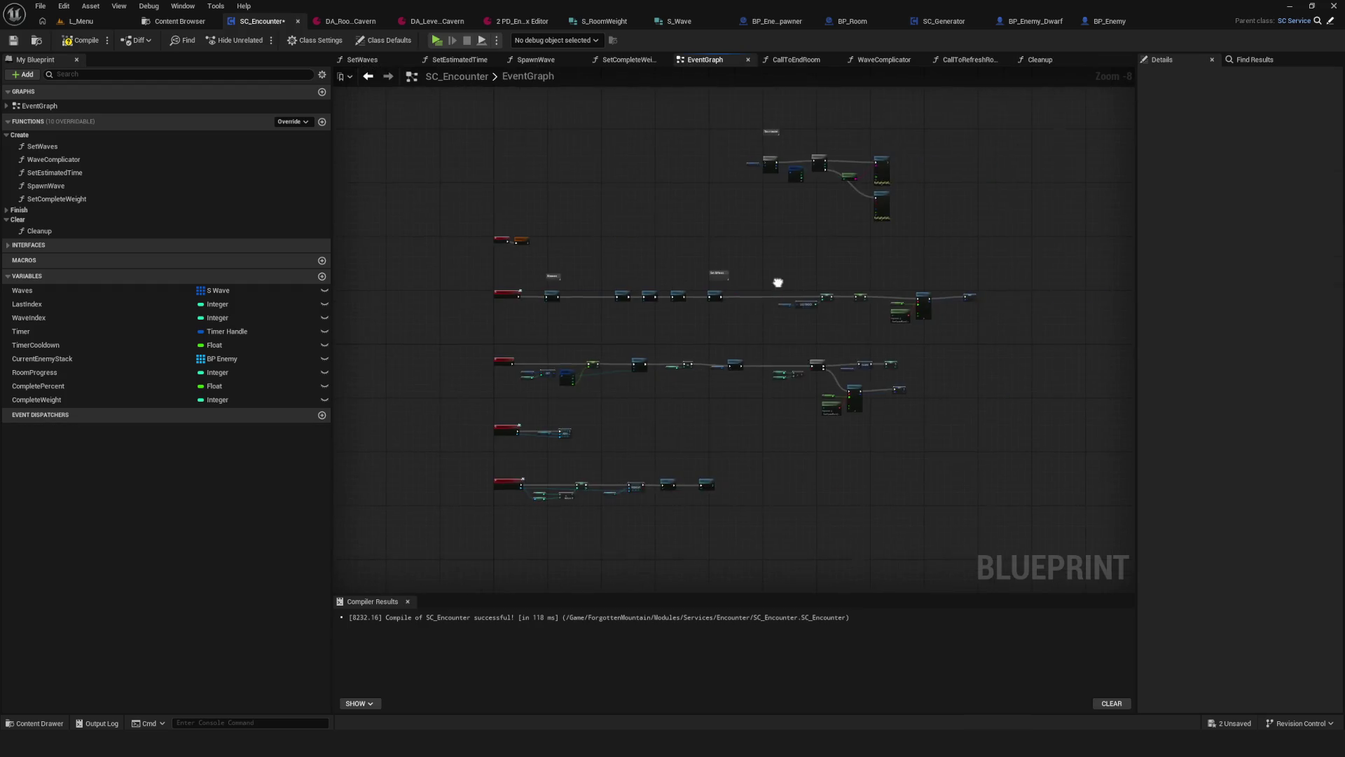
{"action": "scroll", "coordinate": [899, 276], "scroll_direction": "up", "scroll_amount": 4}
{"action": "left_click_drag", "start_coordinate": [450, 149], "coordinate": [741, 149]}
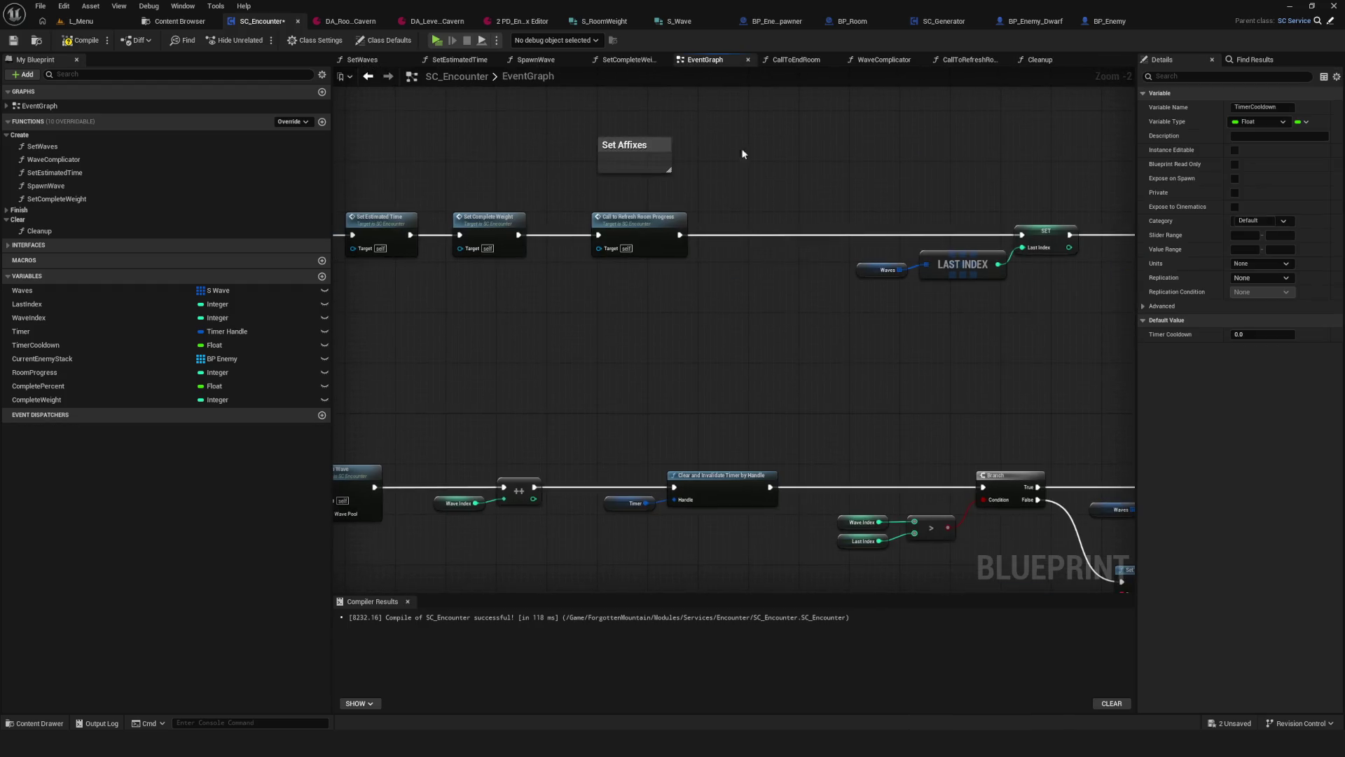
{"action": "left_click", "coordinate": [1039, 60]}
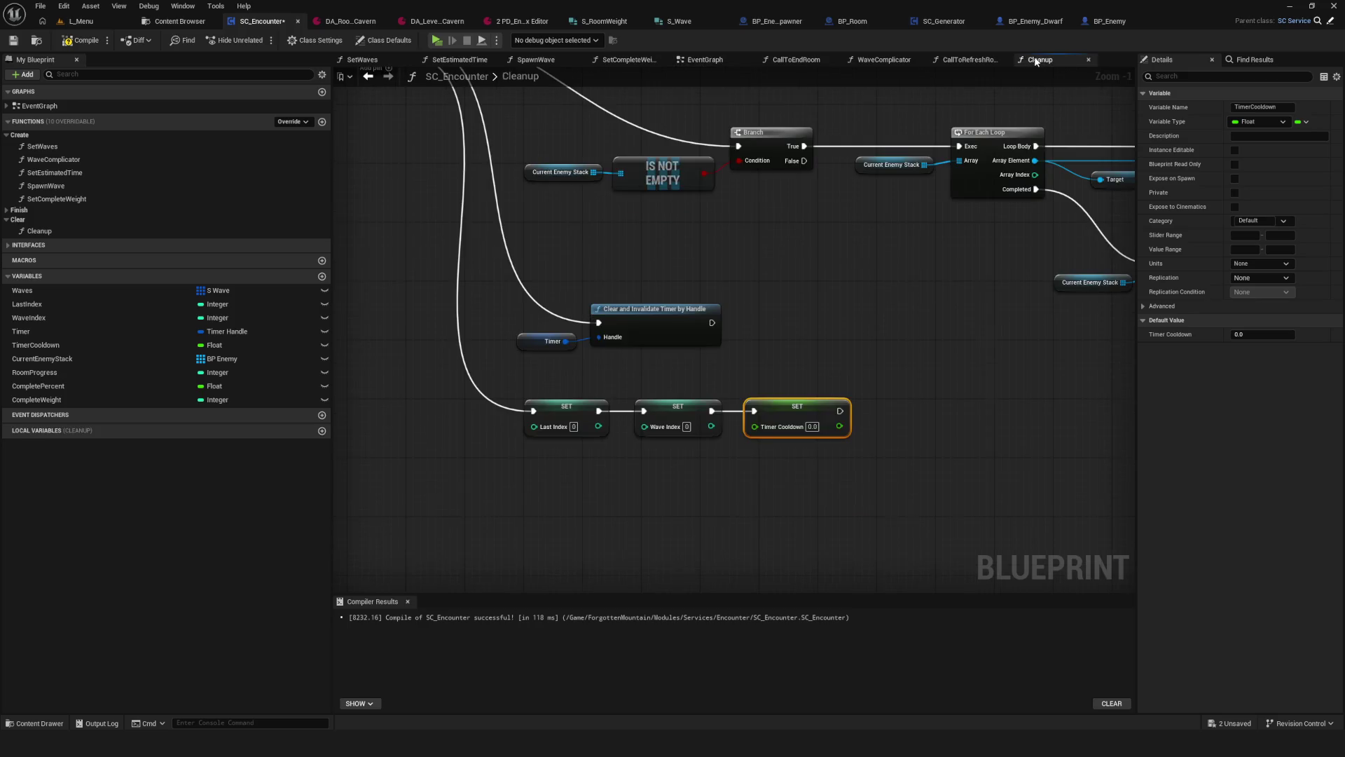
{"action": "left_click_drag", "start_coordinate": [639, 342], "coordinate": [679, 308]}
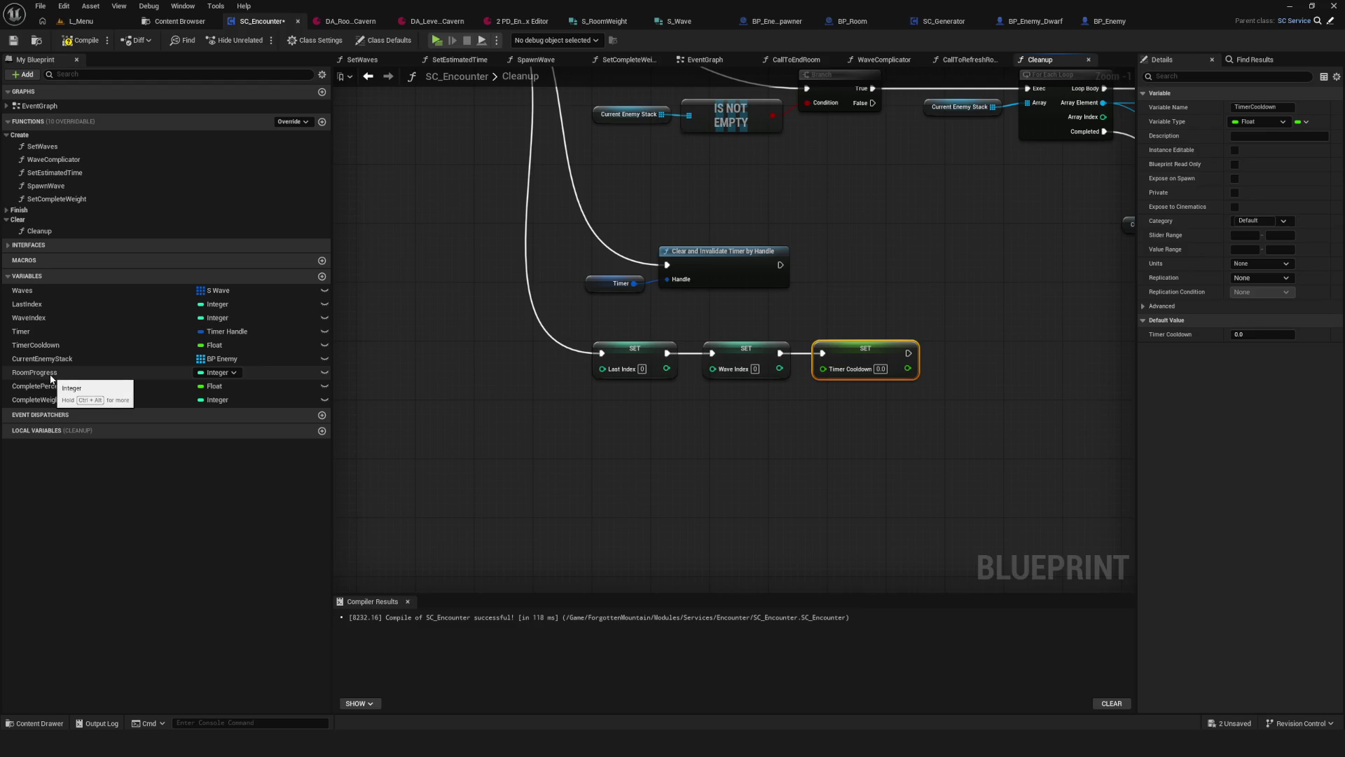
Step: Append RoomProgress and CompleteWeight resets to the chain and save the blueprint
{"action": "mouse_move", "coordinate": [38, 377]}
{"action": "left_mouse_down"}
{"action": "mouse_move", "coordinate": [271, 385]}
{"action": "mouse_move", "coordinate": [611, 435]}
{"action": "mouse_move", "coordinate": [1102, 361]}
{"action": "mouse_move", "coordinate": [916, 353]}
{"action": "mouse_move", "coordinate": [953, 353]}
{"action": "left_mouse_up"}
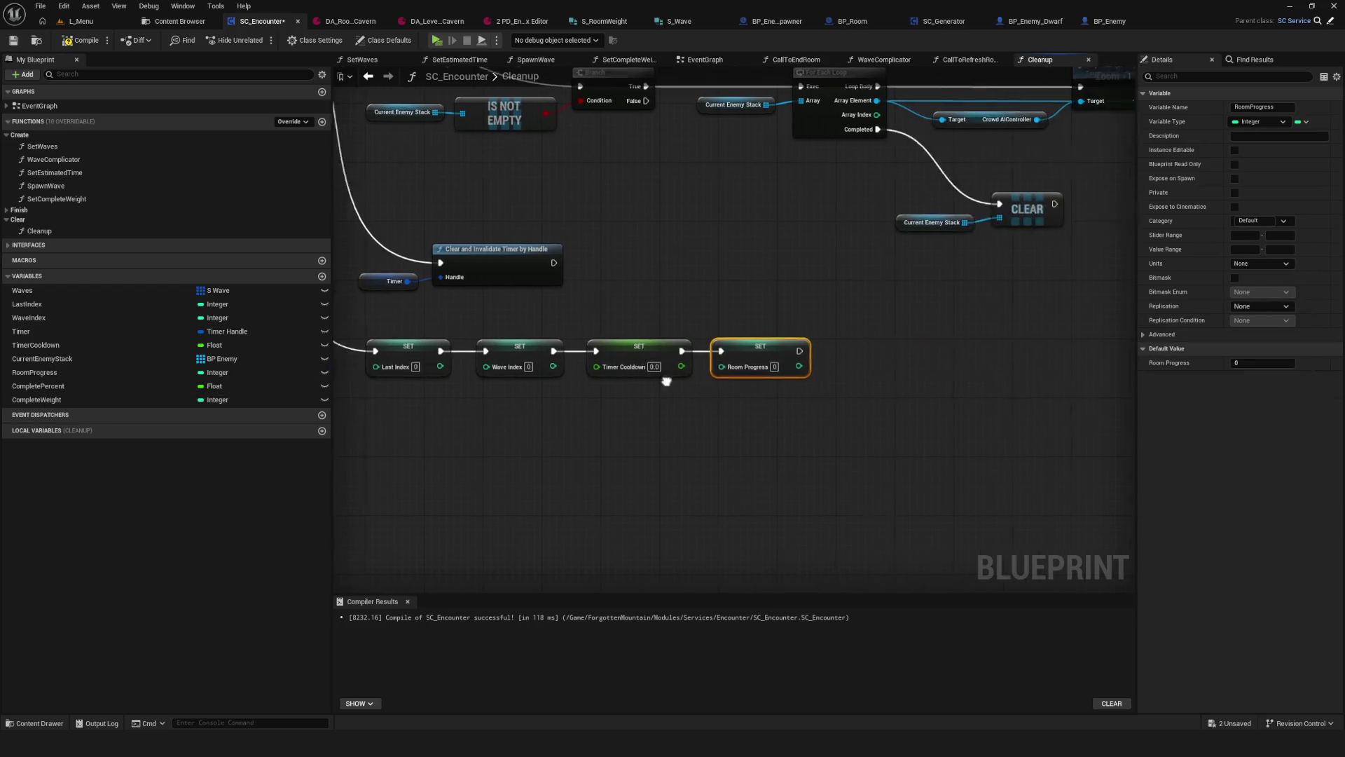
{"action": "left_click", "coordinate": [60, 390]}
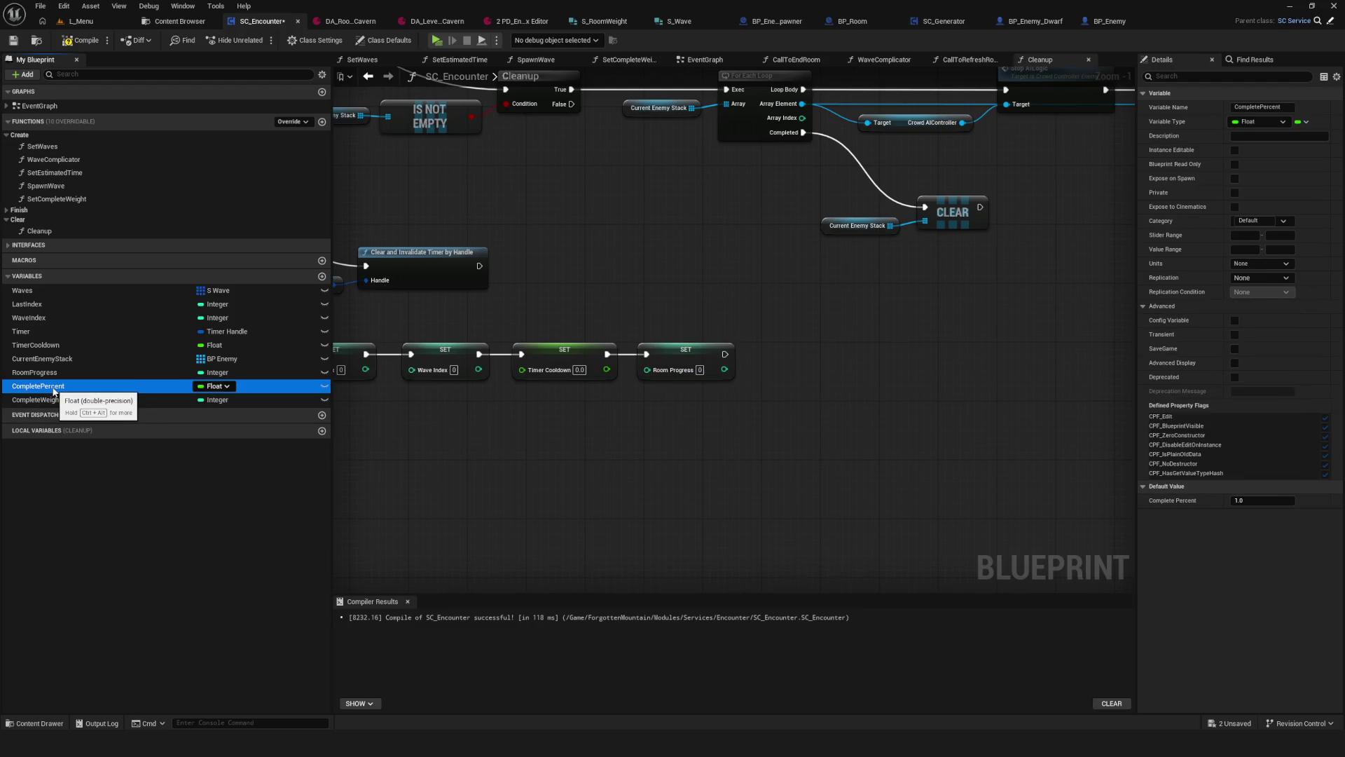
{"action": "mouse_move", "coordinate": [61, 390]}
{"action": "left_mouse_down"}
{"action": "mouse_move", "coordinate": [812, 361]}
{"action": "mouse_move", "coordinate": [32, 399]}
{"action": "mouse_move", "coordinate": [44, 389]}
{"action": "left_mouse_up"}
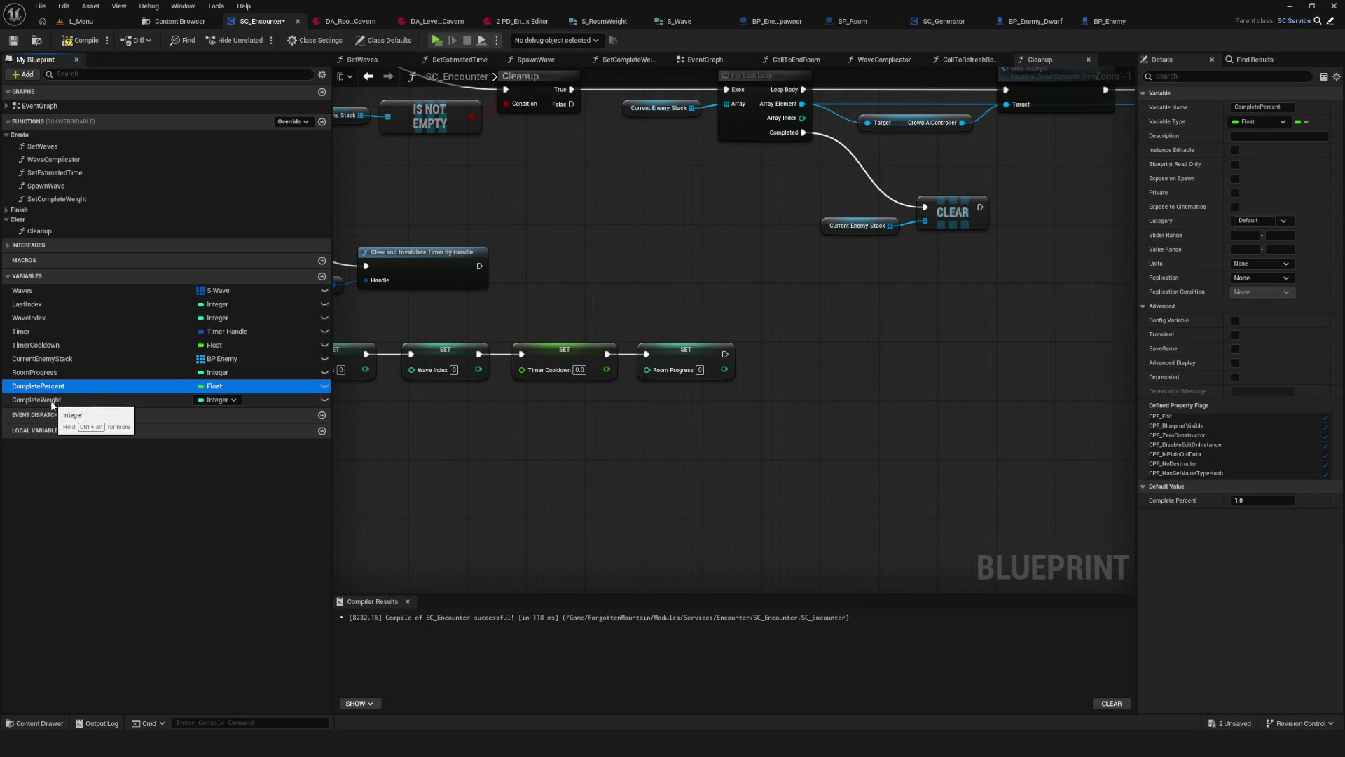
{"action": "left_click", "coordinate": [30, 404]}
{"action": "mouse_move", "coordinate": [29, 406]}
{"action": "left_mouse_down"}
{"action": "mouse_move", "coordinate": [953, 353]}
{"action": "mouse_move", "coordinate": [789, 355]}
{"action": "mouse_move", "coordinate": [702, 325]}
{"action": "left_mouse_up"}
{"action": "scroll", "coordinate": [792, 355], "scroll_direction": "up", "scroll_amount": 1}
{"action": "scroll", "coordinate": [789, 355], "scroll_direction": "down", "scroll_amount": 6}
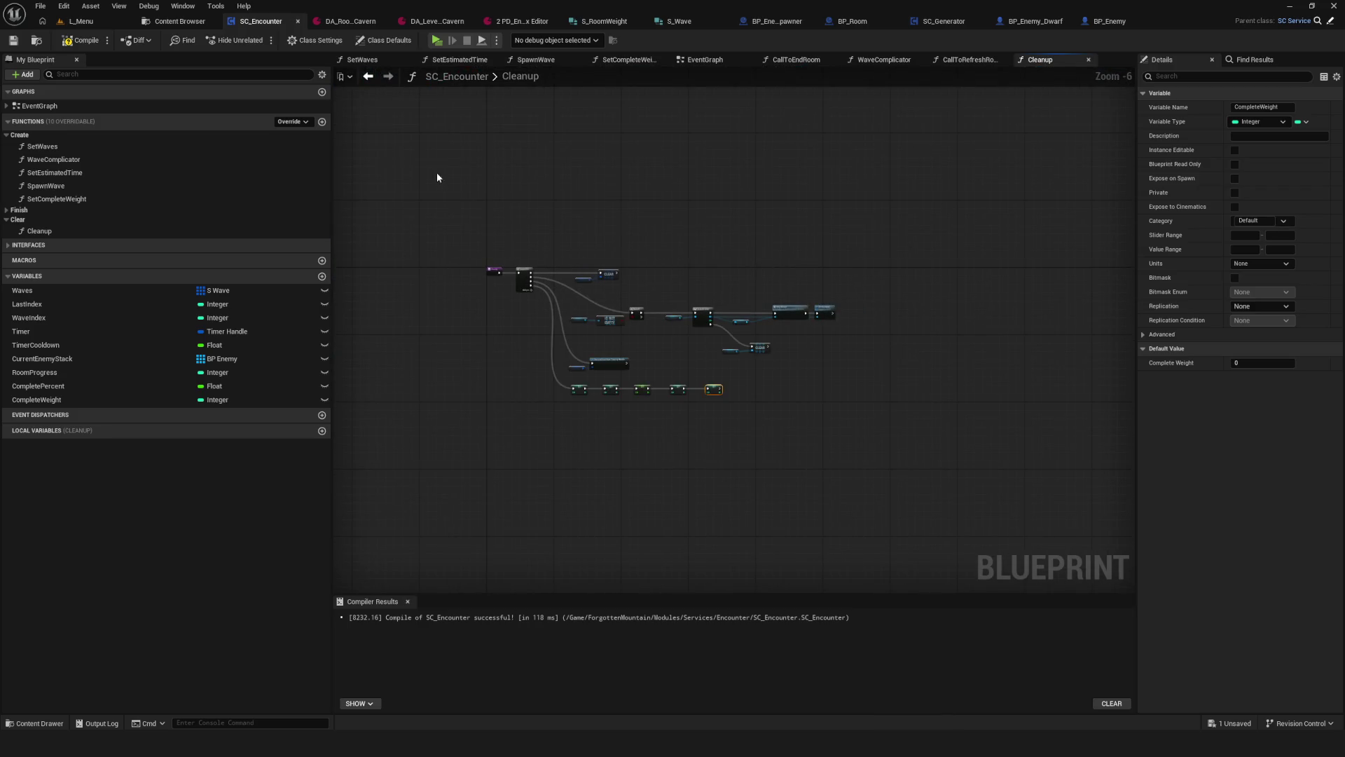
{"action": "left_click", "coordinate": [14, 41]}
Step: Inspect the comment and Cleanup call node in the SC_Encounter event graph
{"action": "scroll", "coordinate": [730, 487], "scroll_direction": "down", "scroll_amount": 2}
{"action": "scroll", "coordinate": [739, 469], "scroll_direction": "up", "scroll_amount": 2}
{"action": "scroll", "coordinate": [618, 261], "scroll_direction": "up", "scroll_amount": 4}
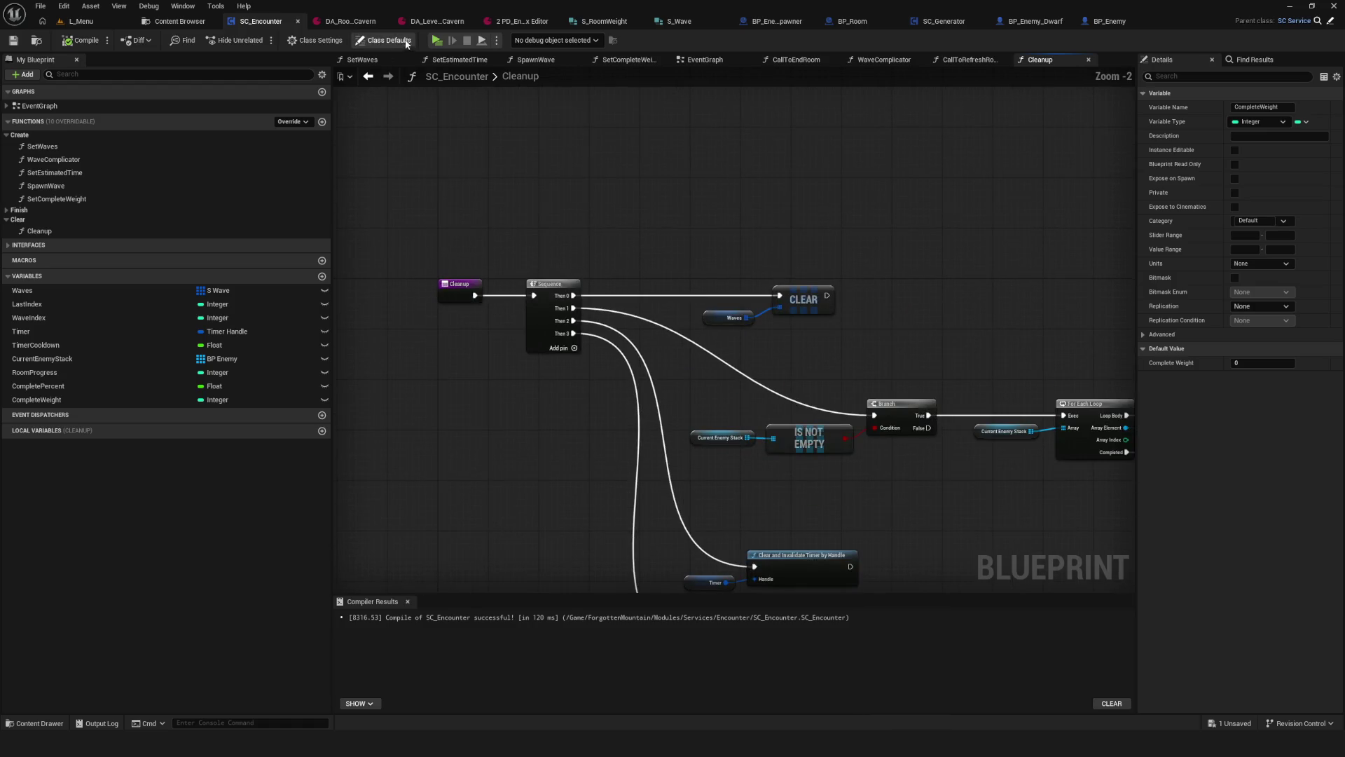
{"action": "left_click", "coordinate": [705, 60]}
{"action": "scroll", "coordinate": [592, 286], "scroll_direction": "up", "scroll_amount": 2}
{"action": "left_click_drag", "start_coordinate": [532, 178], "coordinate": [764, 334]}
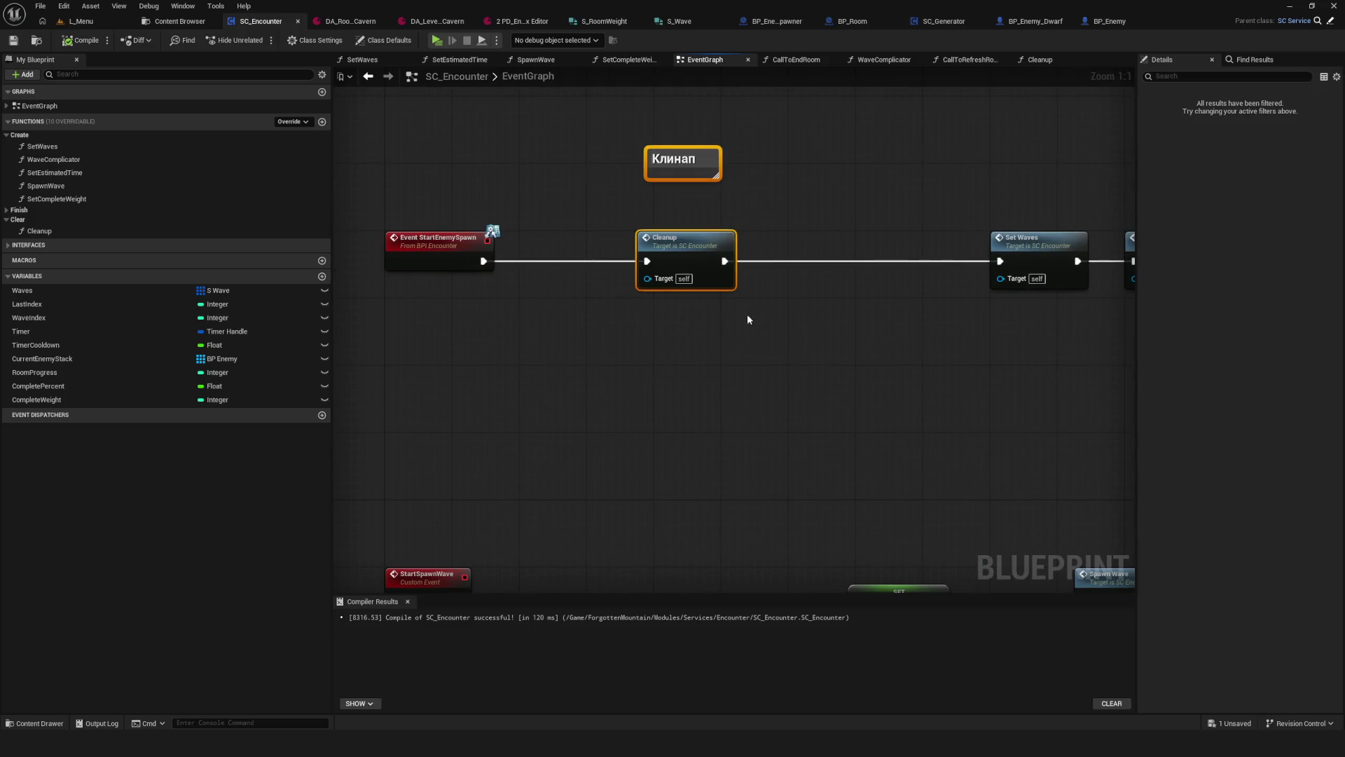
{"action": "scroll", "coordinate": [901, 276], "scroll_direction": "down", "scroll_amount": 10}
{"action": "scroll", "coordinate": [666, 306], "scroll_direction": "up", "scroll_amount": 3}
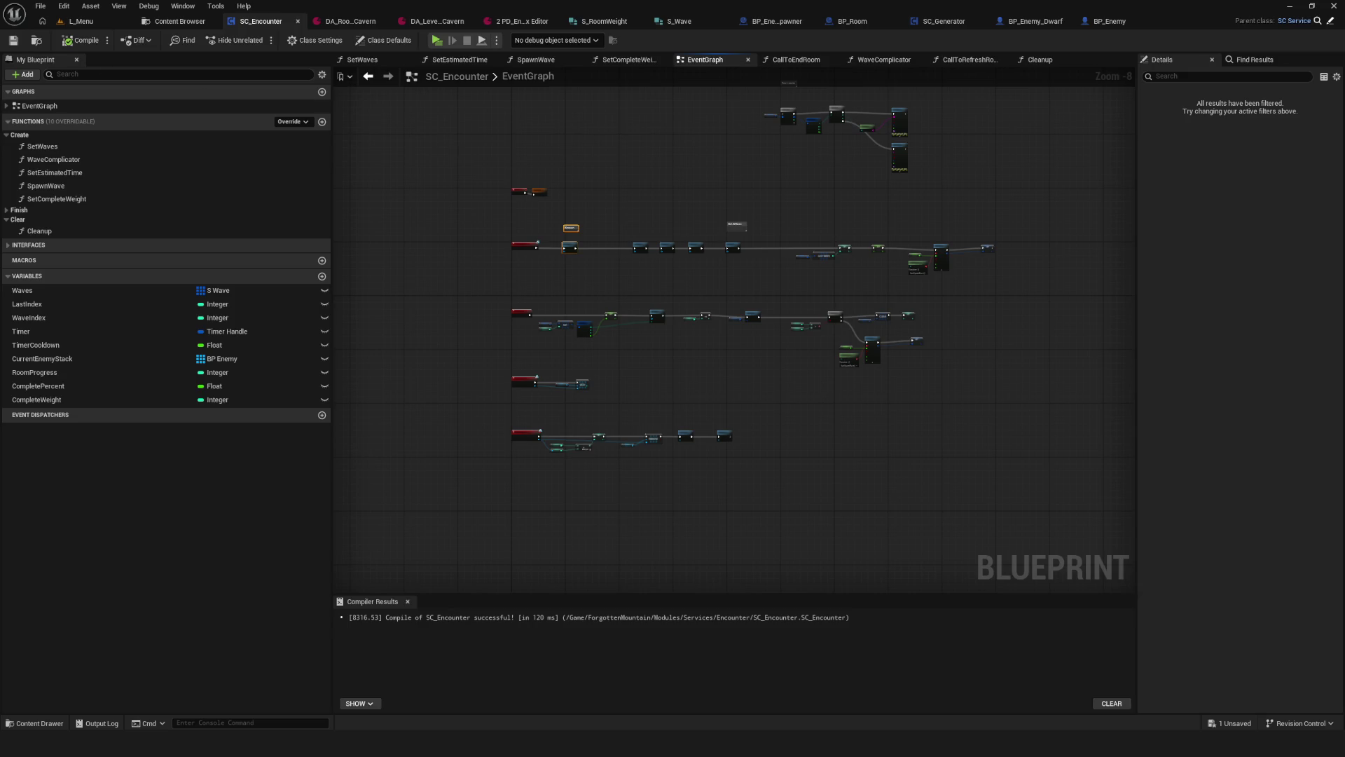
Step: Launch a standalone play-test and begin a new StoneHardens game
{"action": "scroll", "coordinate": [641, 327], "scroll_direction": "up", "scroll_amount": 8}
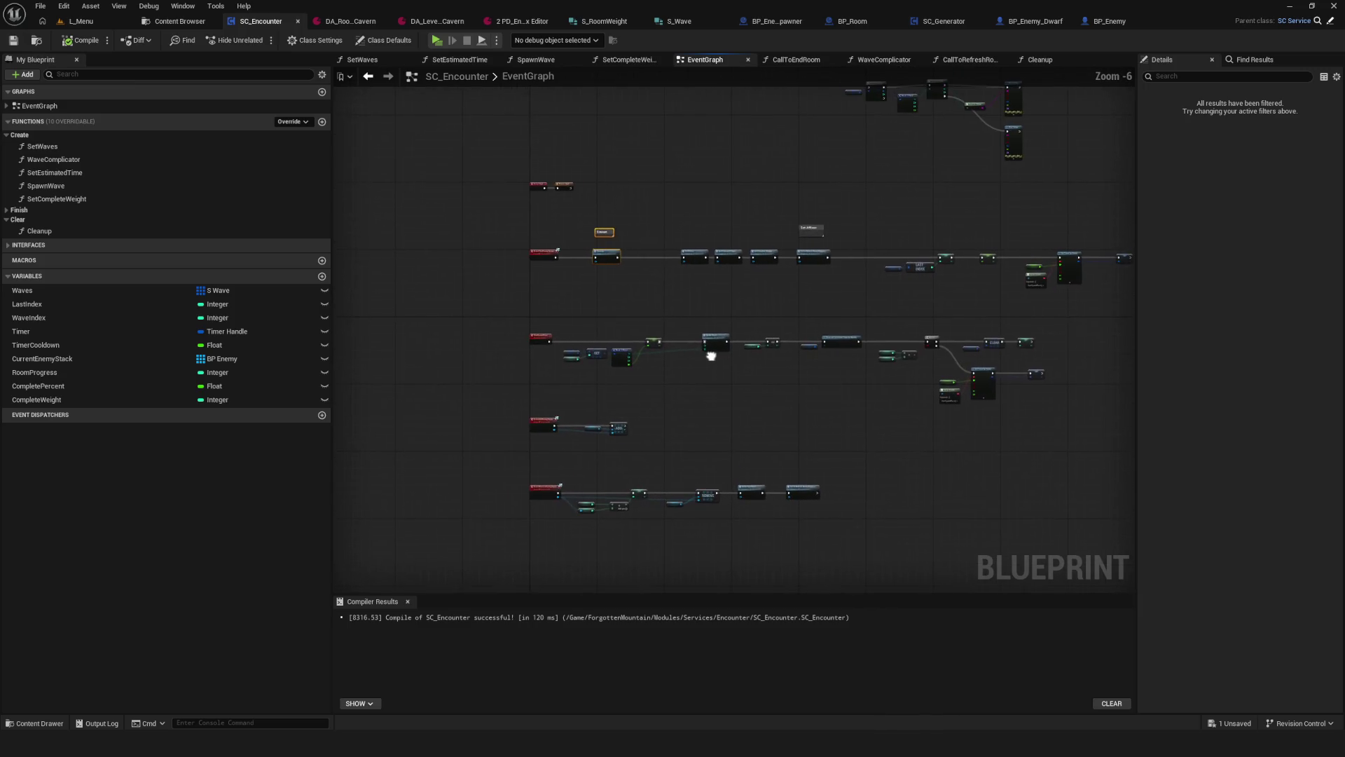
{"action": "scroll", "coordinate": [686, 287], "scroll_direction": "down", "scroll_amount": 3}
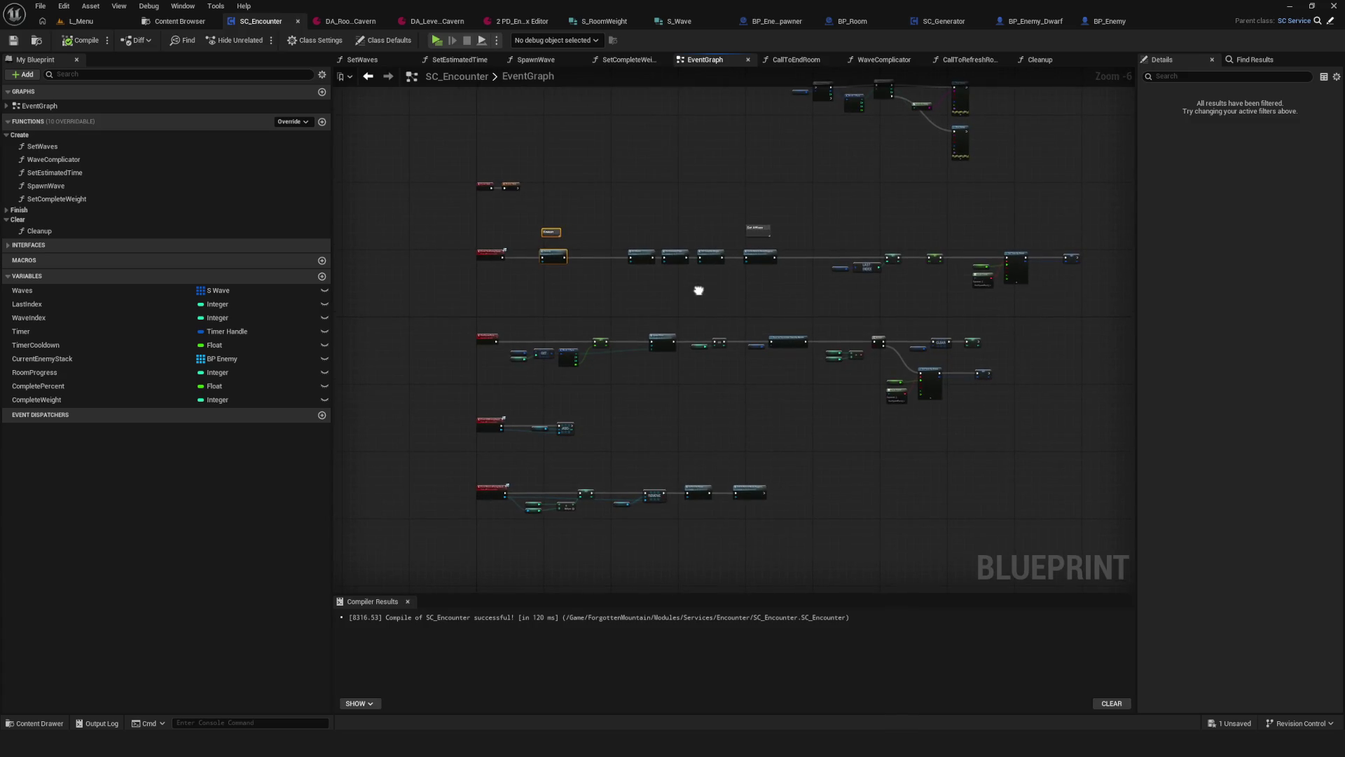
{"action": "left_click_drag", "start_coordinate": [699, 290], "coordinate": [695, 297]}
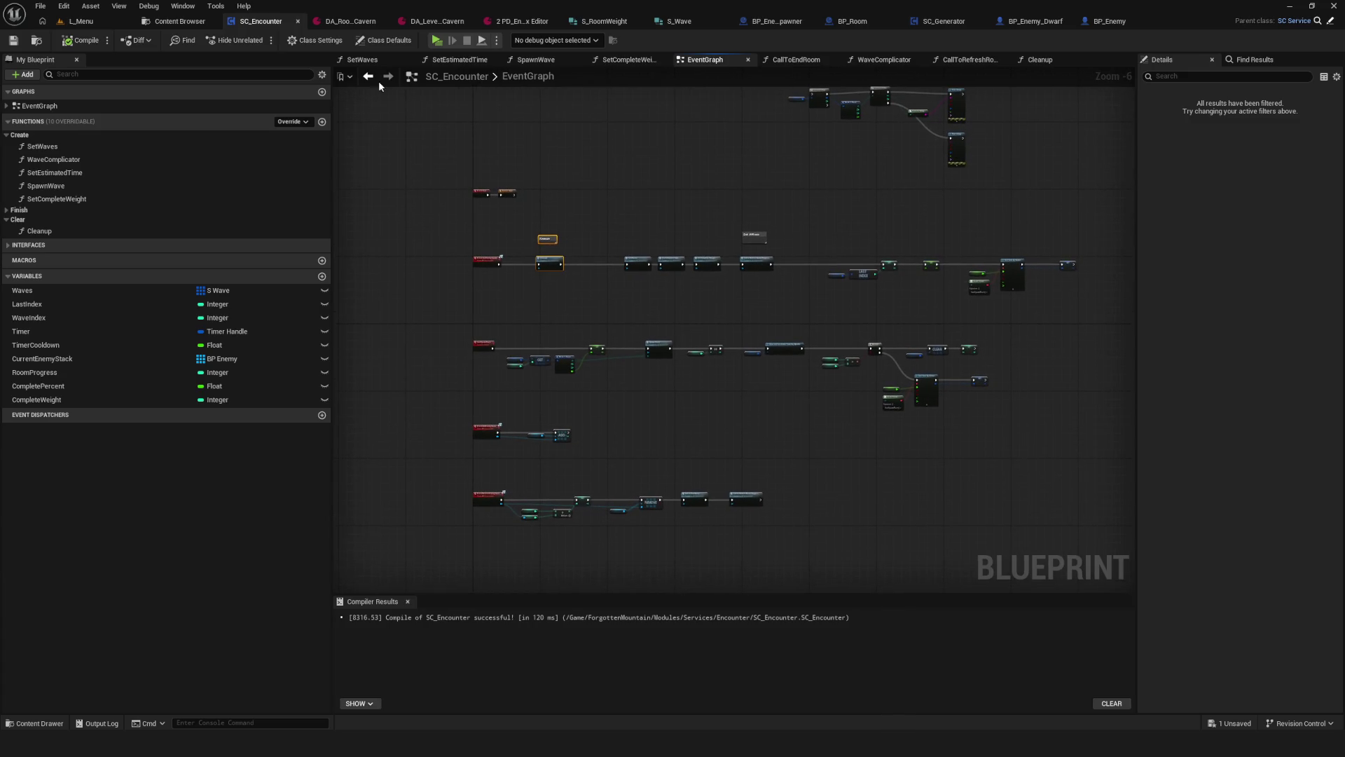
{"action": "left_click", "coordinate": [437, 40]}
{"action": "left_click", "coordinate": [693, 355]}
Step: Enter a stone gate, test the room, then end the play-test with Esc
{"action": "left_click", "coordinate": [762, 315]}
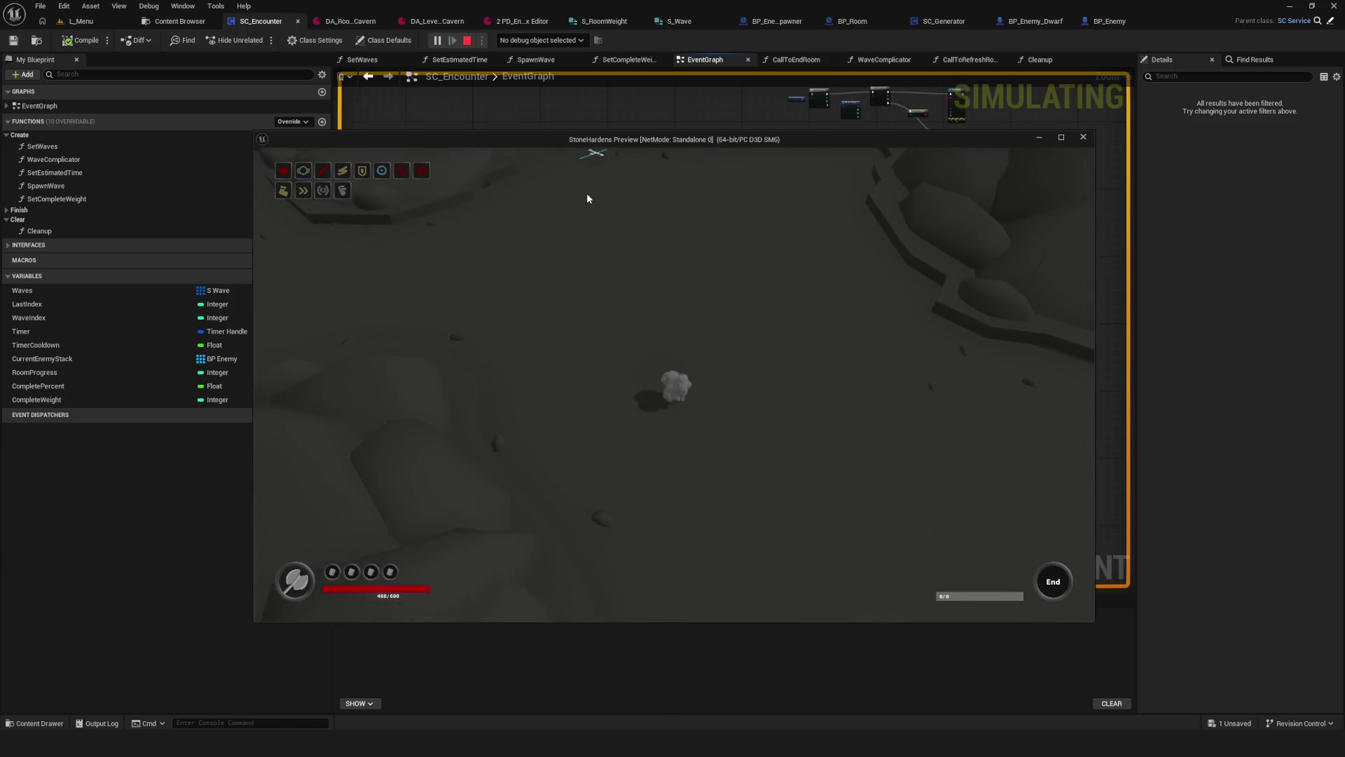
{"action": "key", "text": "Escape"}
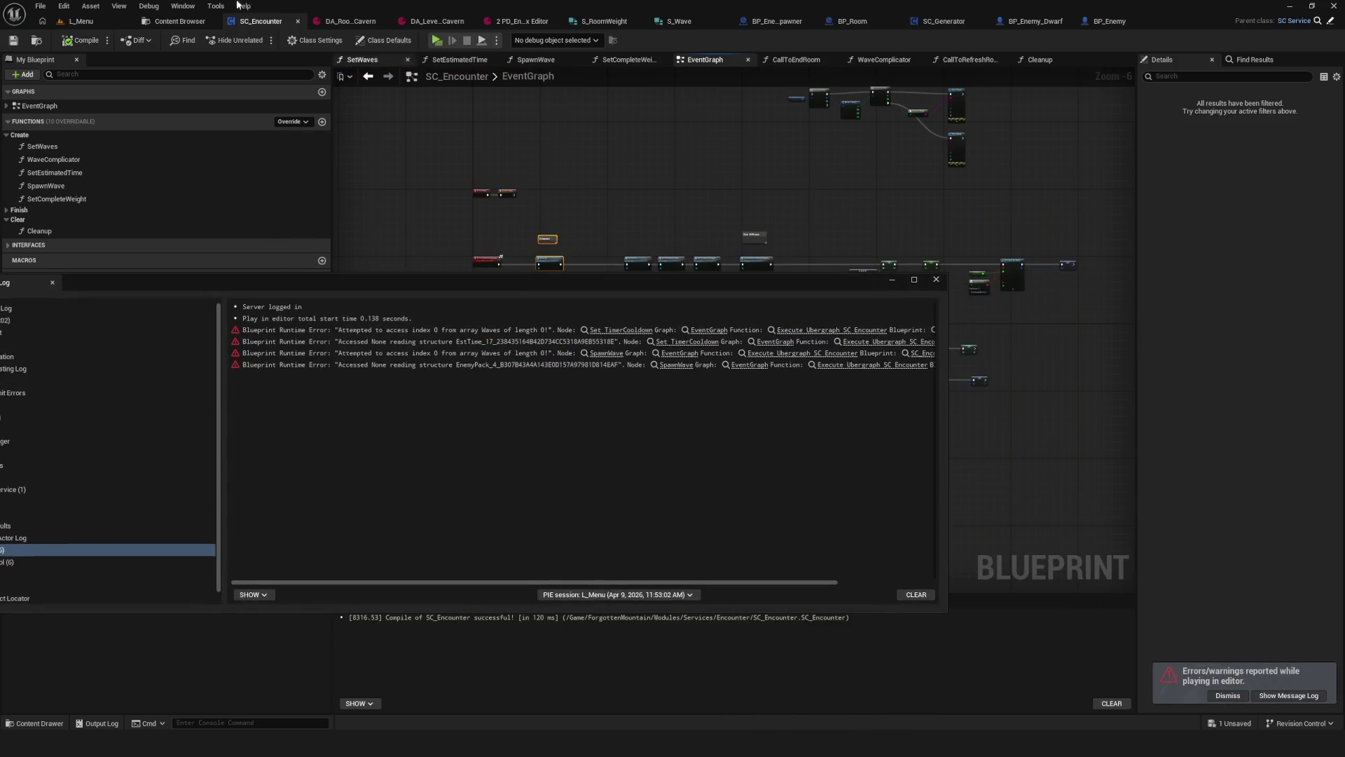
Step: Close the Message Log and bring up the DA_Room Cavern data asset
{"action": "left_click_drag", "start_coordinate": [757, 290], "coordinate": [827, 294]}
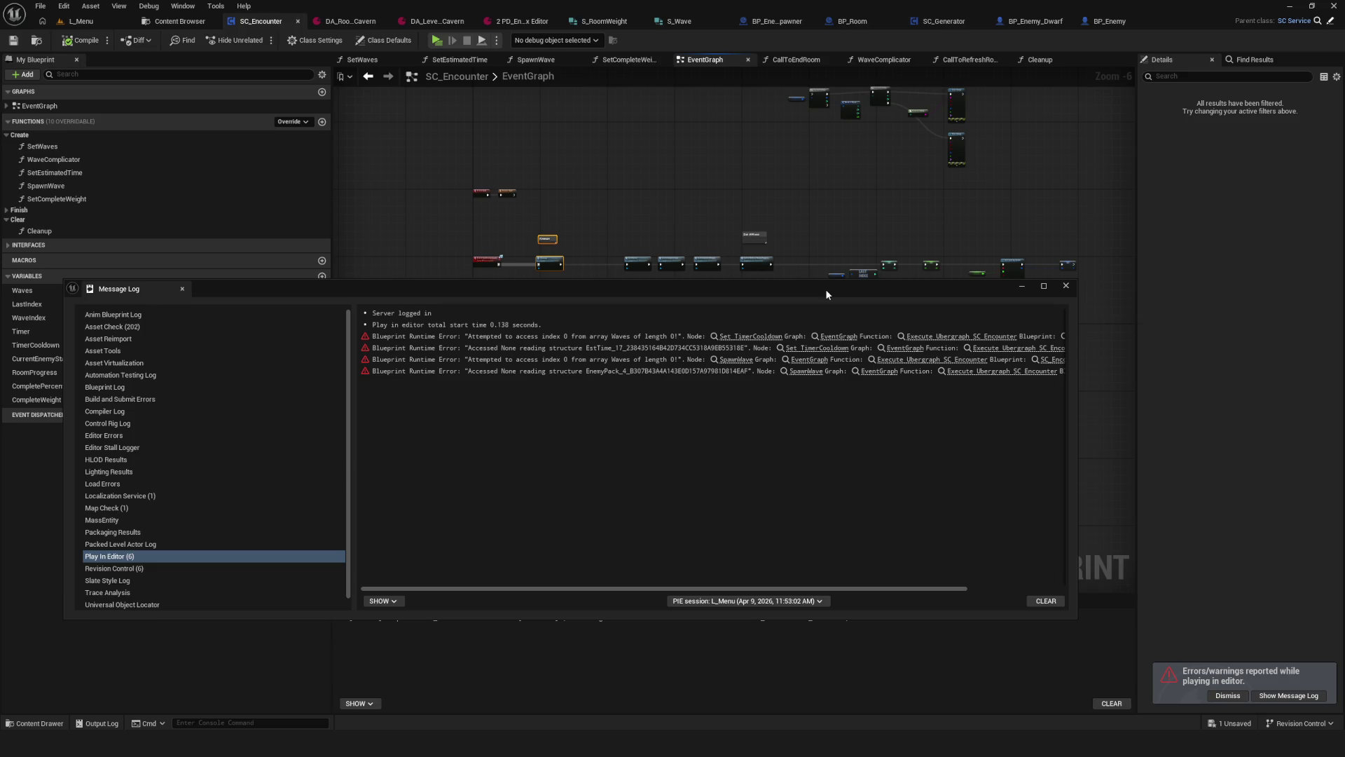
{"action": "left_click", "coordinate": [1065, 286]}
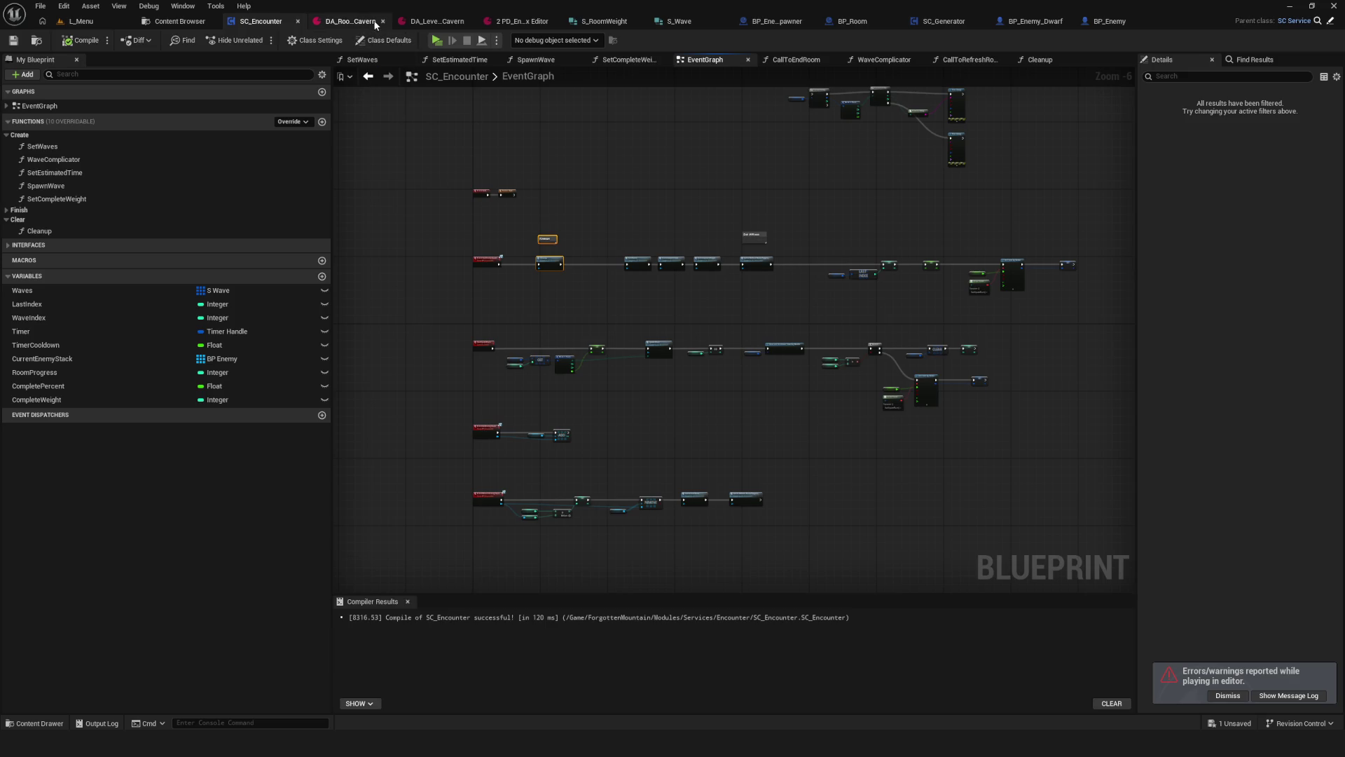
{"action": "left_click", "coordinate": [351, 21]}
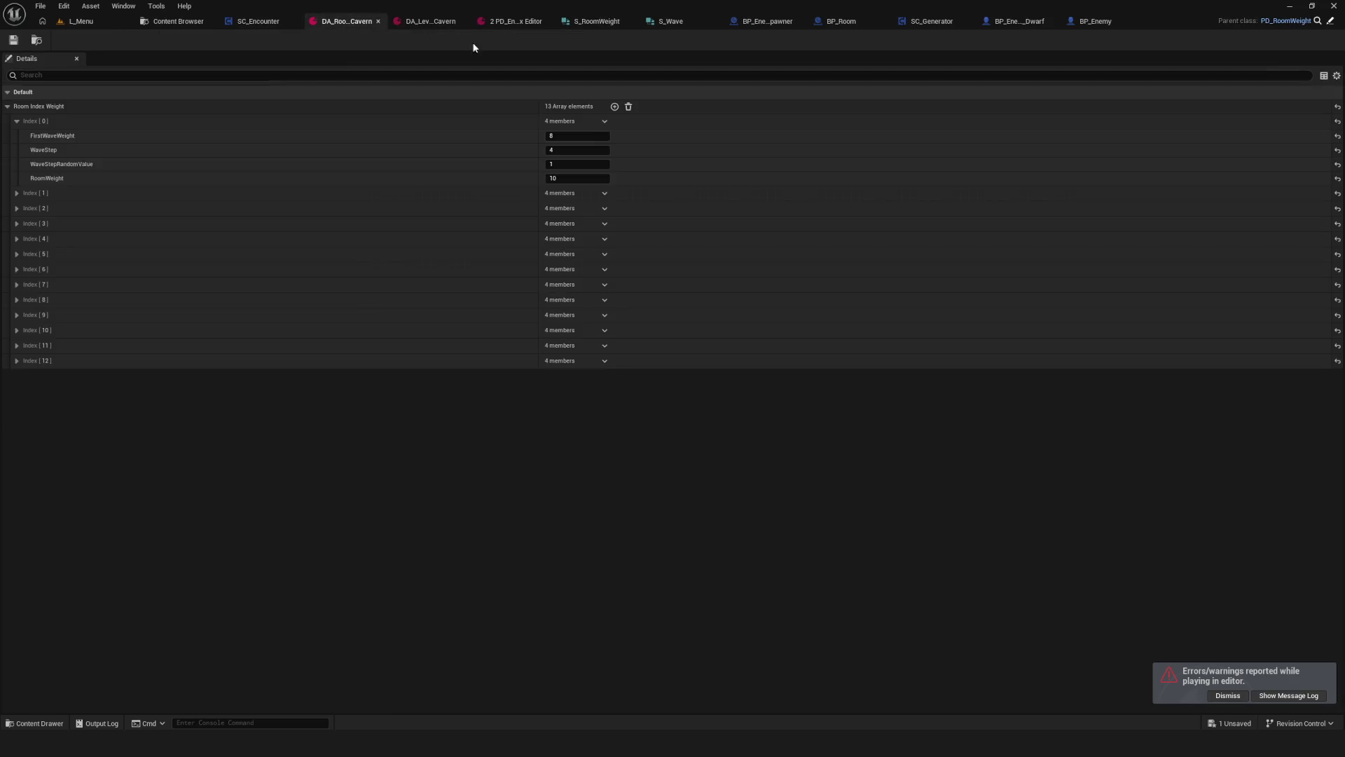
Step: Give entry 1 FirstWaveWeight 8, WaveStep 4, WaveStepRandomValue 1 and RoomWeight 10
{"action": "left_click", "coordinate": [16, 193]}
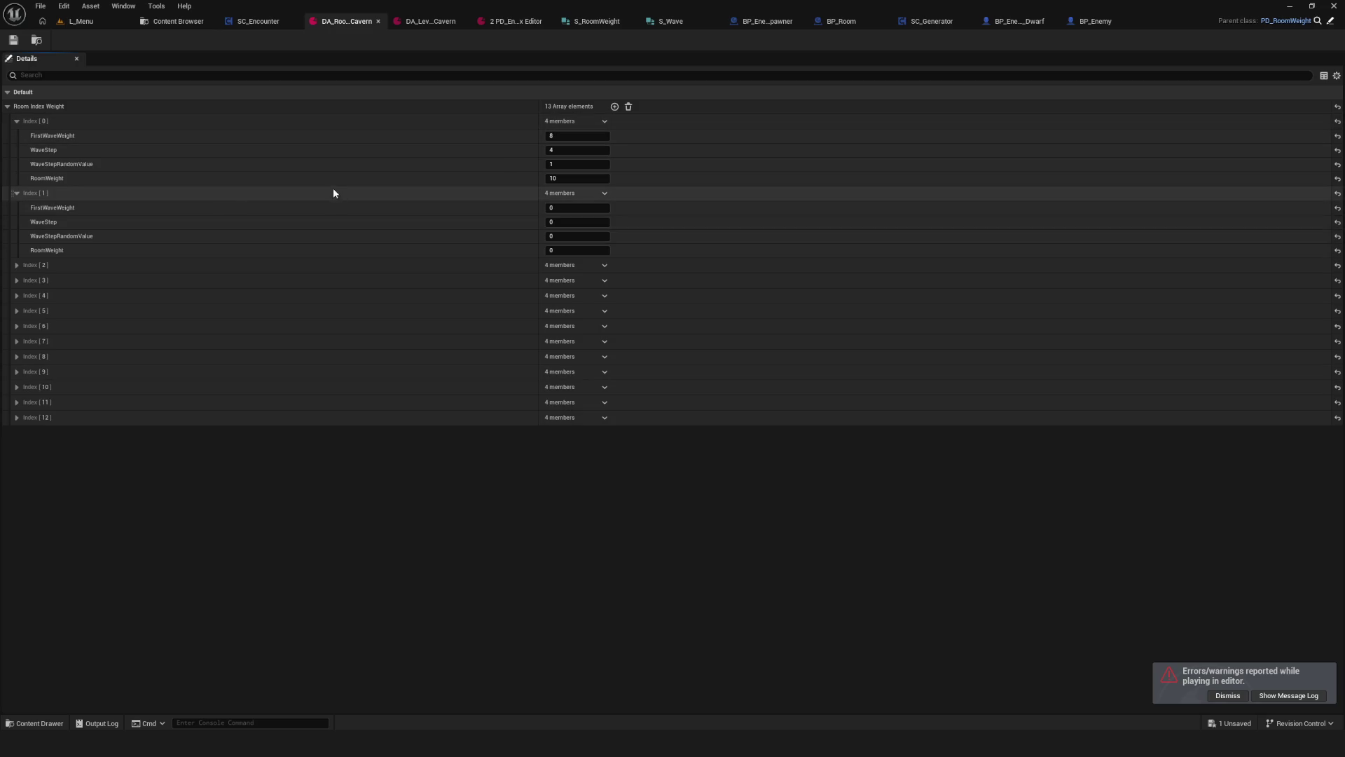
{"action": "left_click", "coordinate": [564, 207]}
{"action": "type", "text": "8"}
{"action": "left_click", "coordinate": [565, 222]}
{"action": "type", "text": "4"}
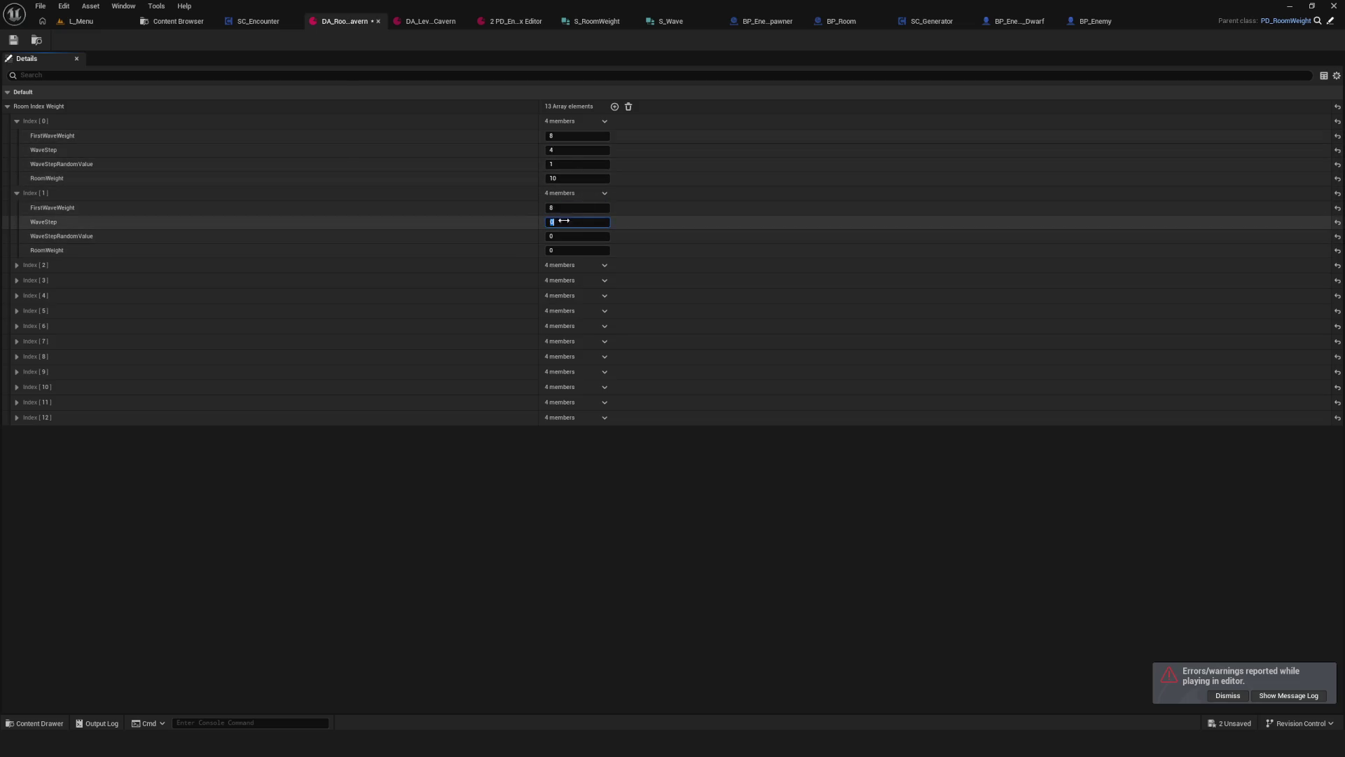
{"action": "left_click", "coordinate": [564, 237]}
{"action": "type", "text": "1"}
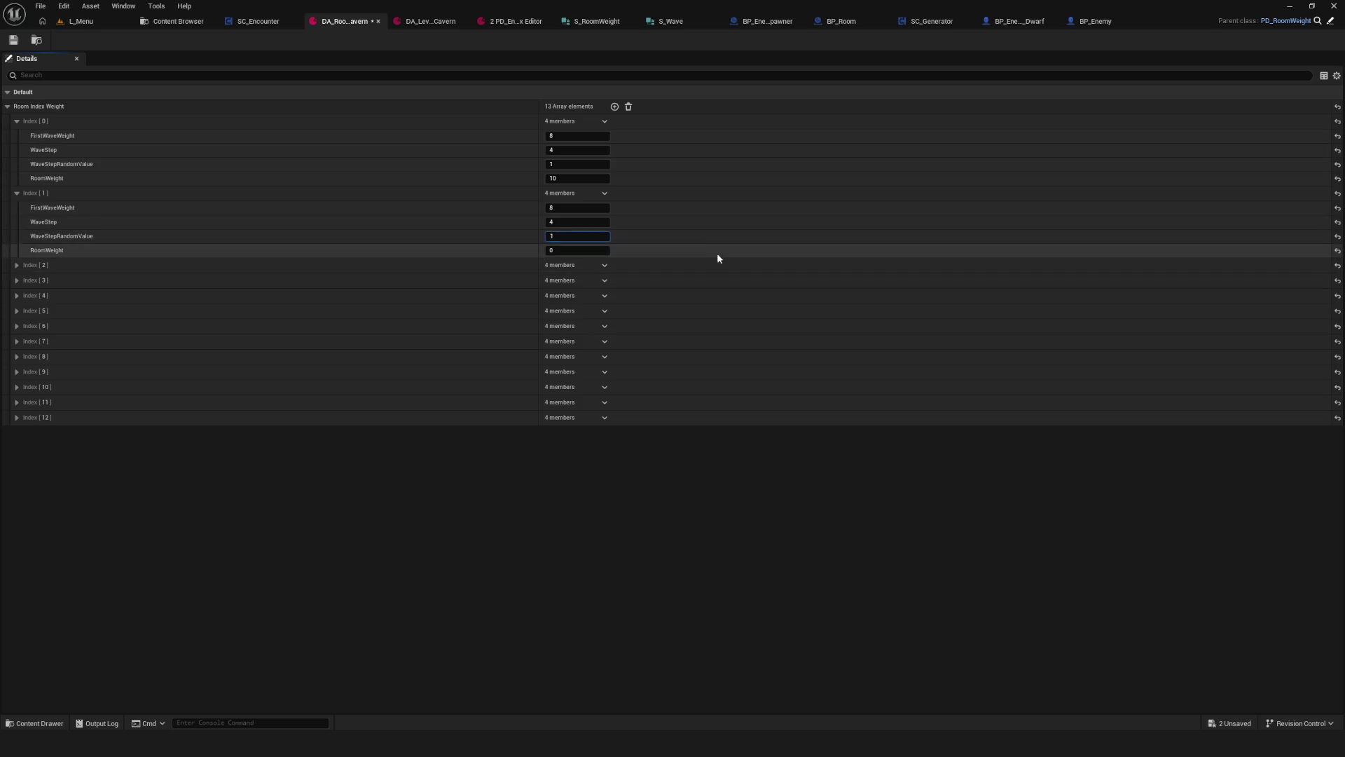
{"action": "left_click", "coordinate": [564, 250]}
{"action": "type", "text": "10"}
{"action": "key", "text": "Return"}
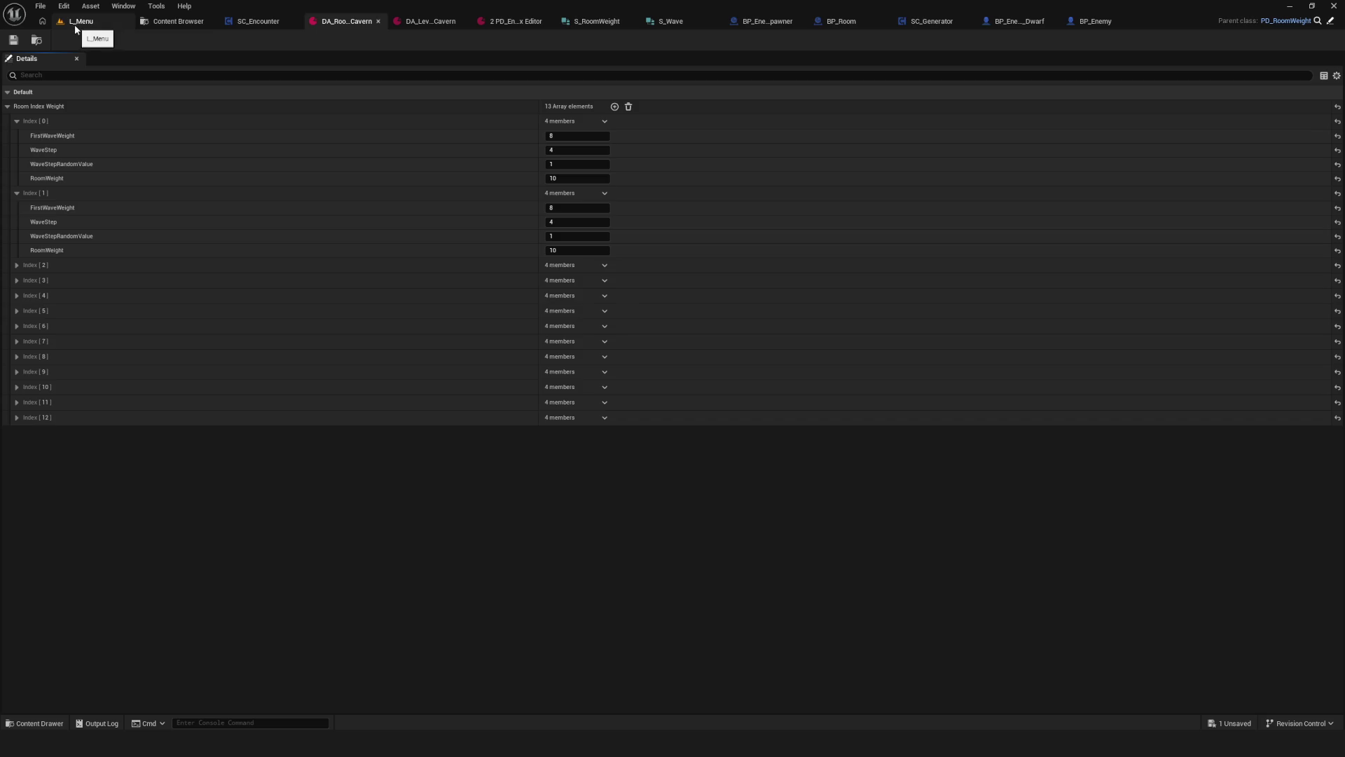
Step: Expand entry 2 and copy FirstWaveWeight 8 and WaveStep 4 into it
{"action": "left_click", "coordinate": [17, 265]}
{"action": "left_click", "coordinate": [560, 136]}
{"action": "key", "text": "ctrl+c"}
{"action": "left_click", "coordinate": [560, 279]}
{"action": "key", "text": "ctrl+v"}
{"action": "left_click", "coordinate": [557, 223]}
{"action": "key", "text": "ctrl+c"}
{"action": "left_click", "coordinate": [560, 293]}
{"action": "key", "text": "ctrl+v"}
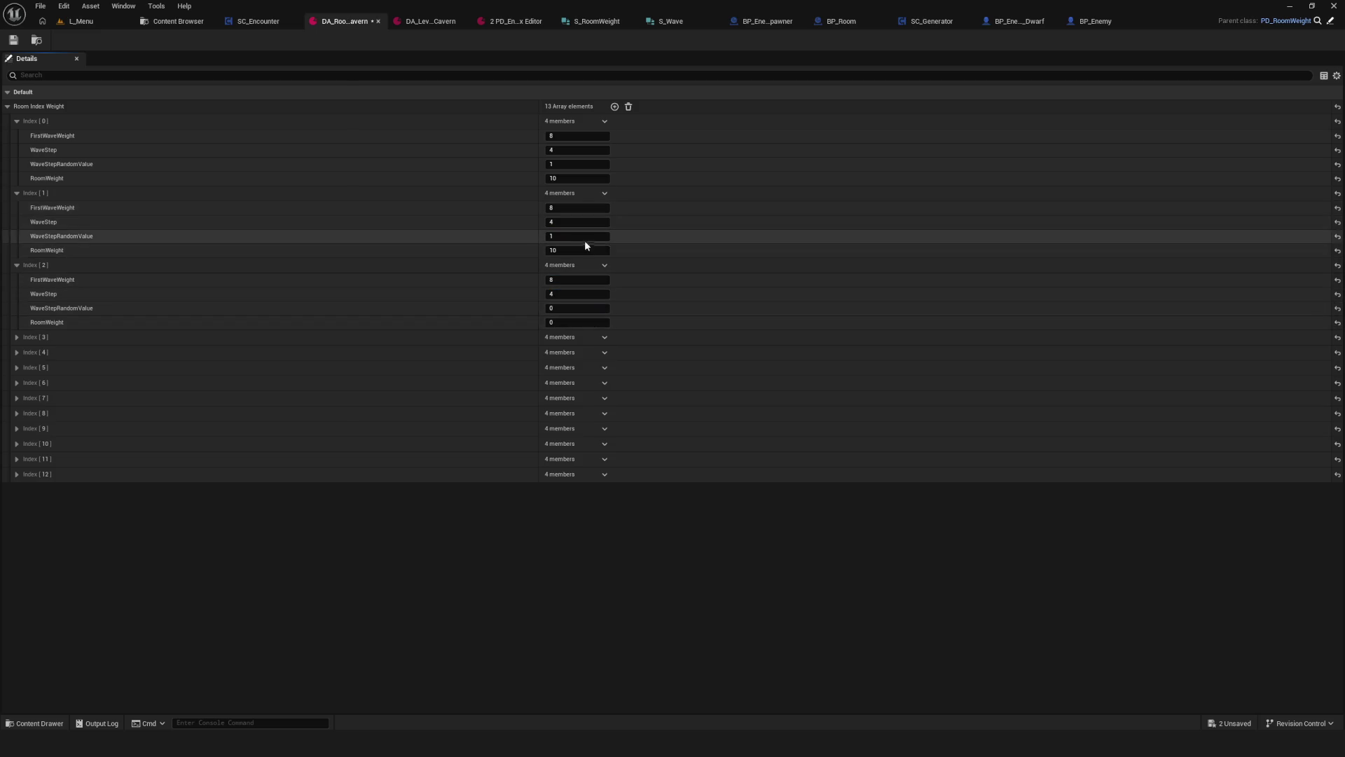
Step: Give entry 2 WaveStepRandomValue 1 and RoomWeight 10, then switch to the L_Menu level
{"action": "left_click", "coordinate": [560, 236]}
{"action": "key", "text": "ctrl+c"}
{"action": "left_click", "coordinate": [561, 309]}
{"action": "key", "text": "ctrl+v"}
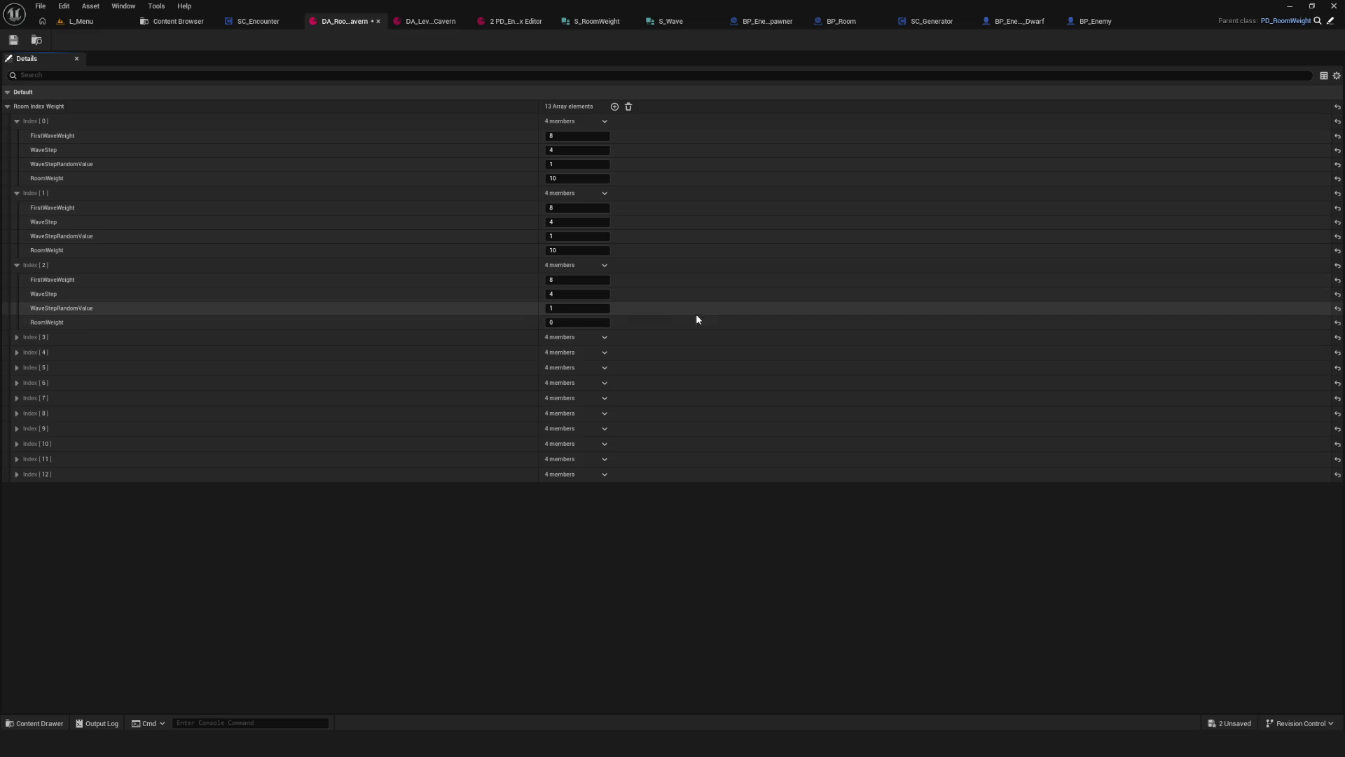
{"action": "left_click", "coordinate": [597, 321]}
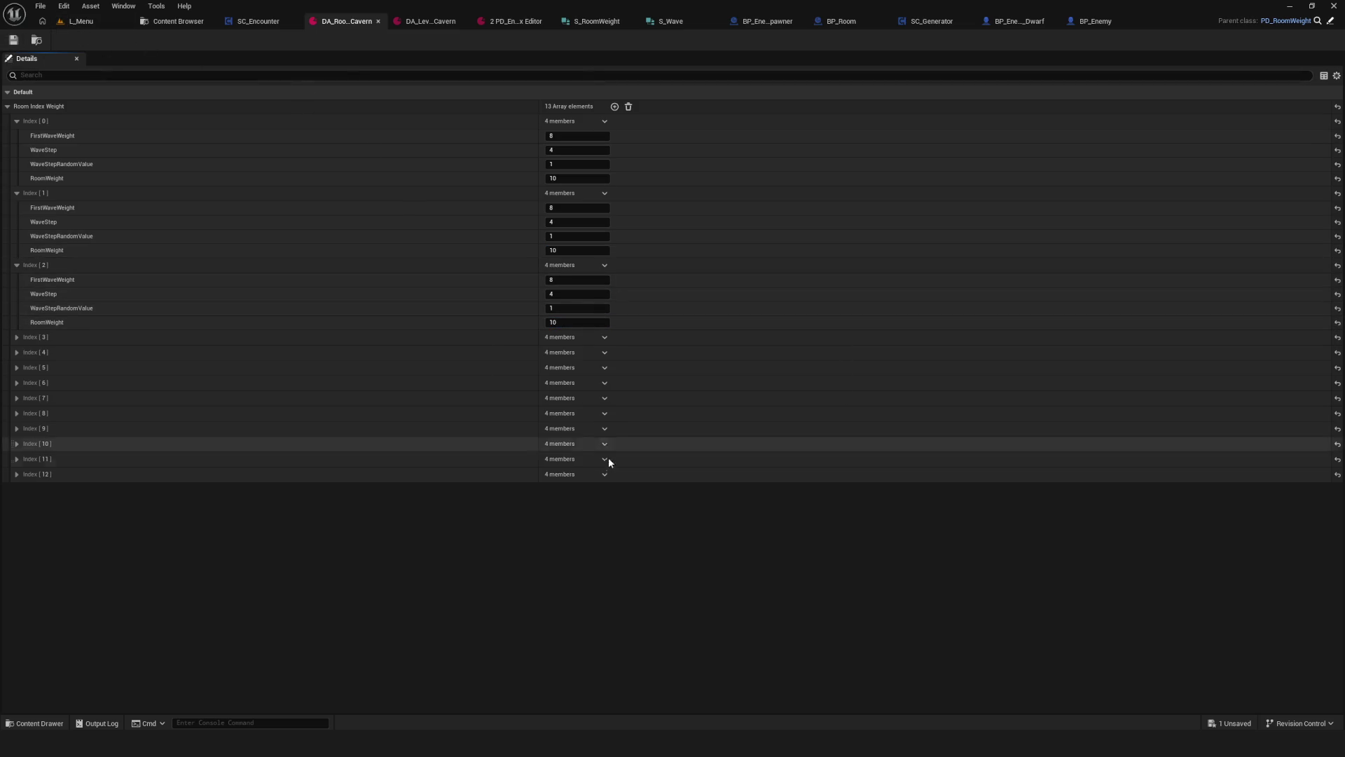
{"action": "left_click", "coordinate": [47, 22]}
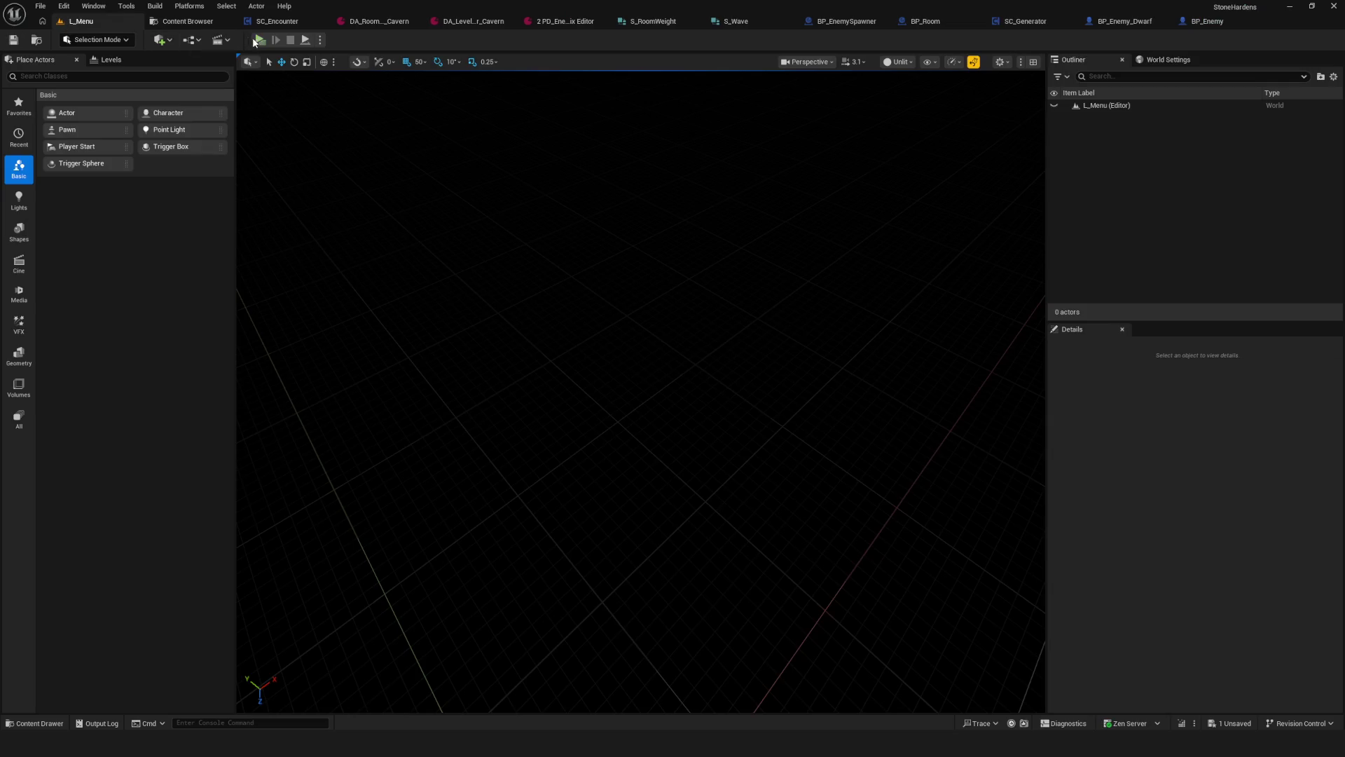
Step: Start a new fullscreen game and defeat the red enemies in the first room
{"action": "left_click", "coordinate": [256, 41]}
{"action": "left_click", "coordinate": [683, 292]}
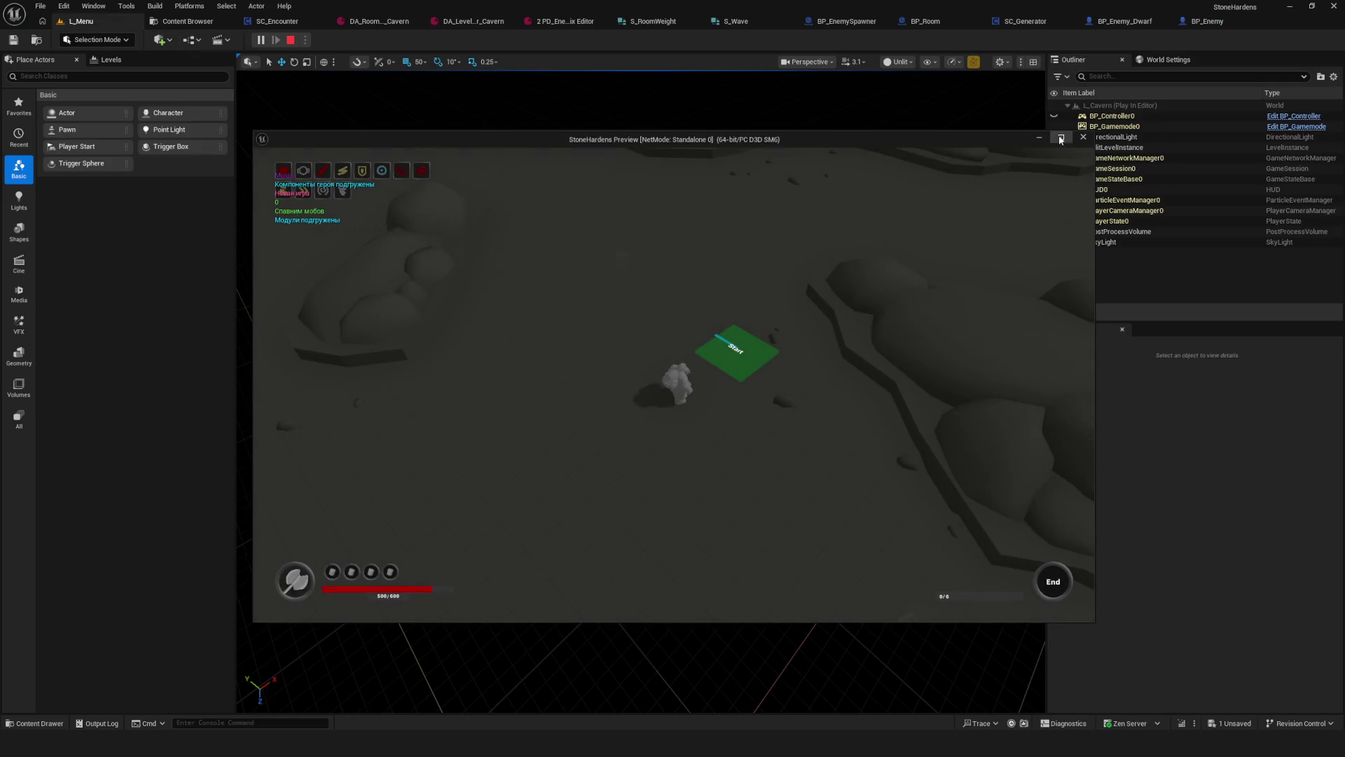
{"action": "left_click", "coordinate": [1061, 138]}
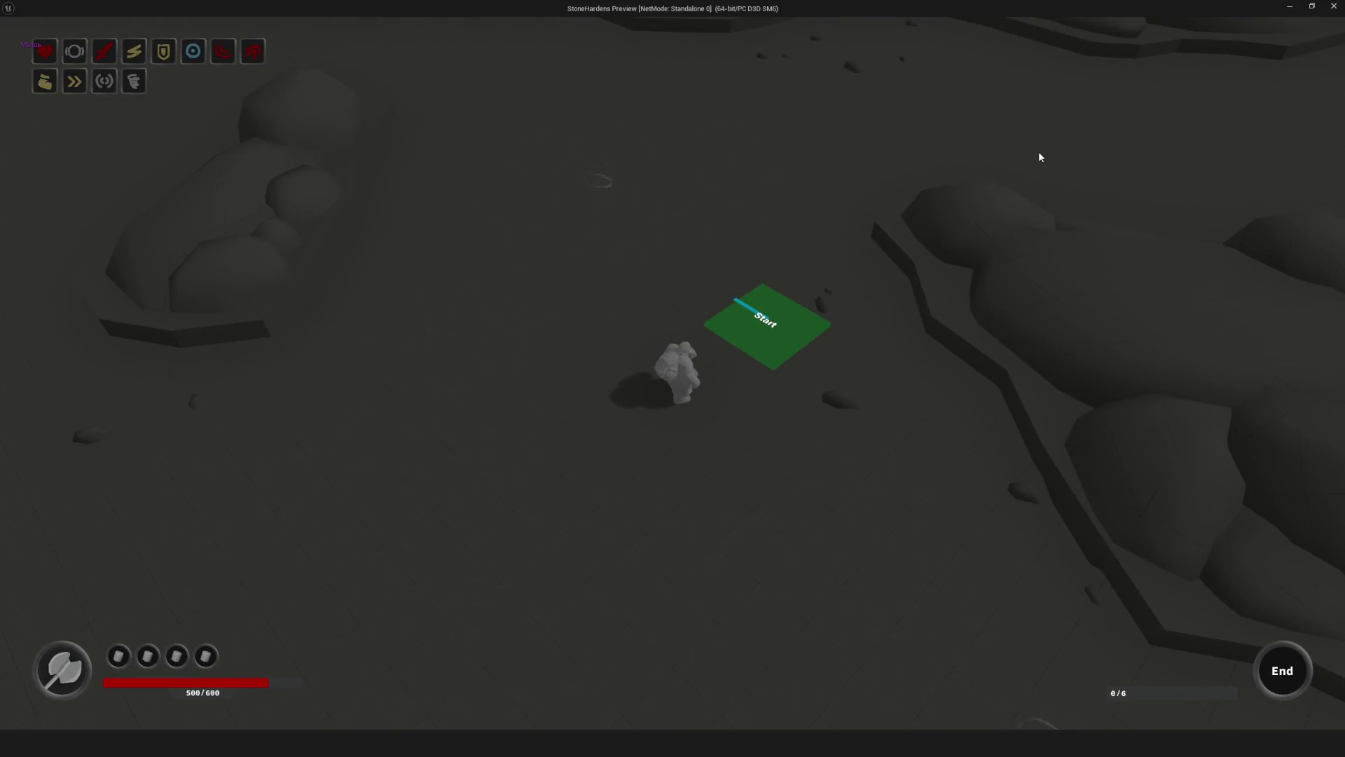
{"action": "key", "text": "a"}
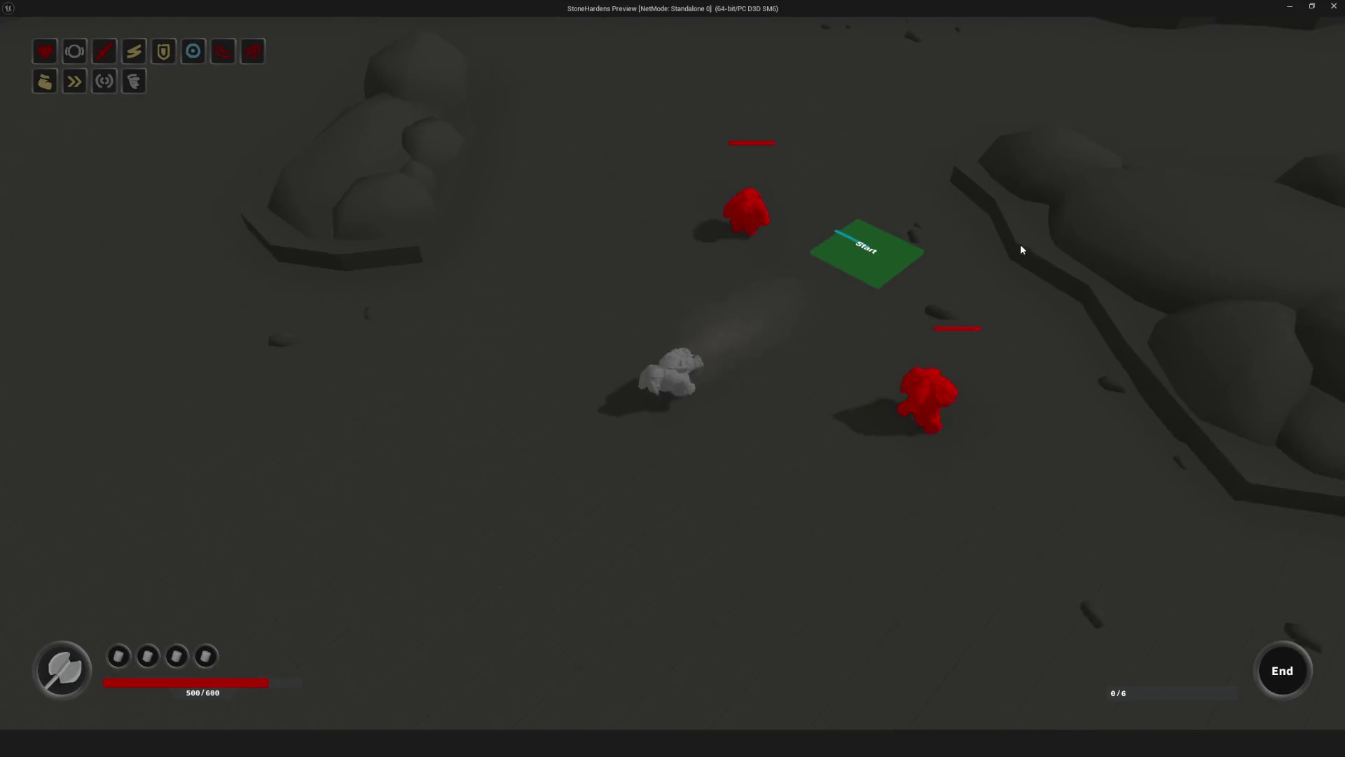
{"action": "key", "text": "w"}
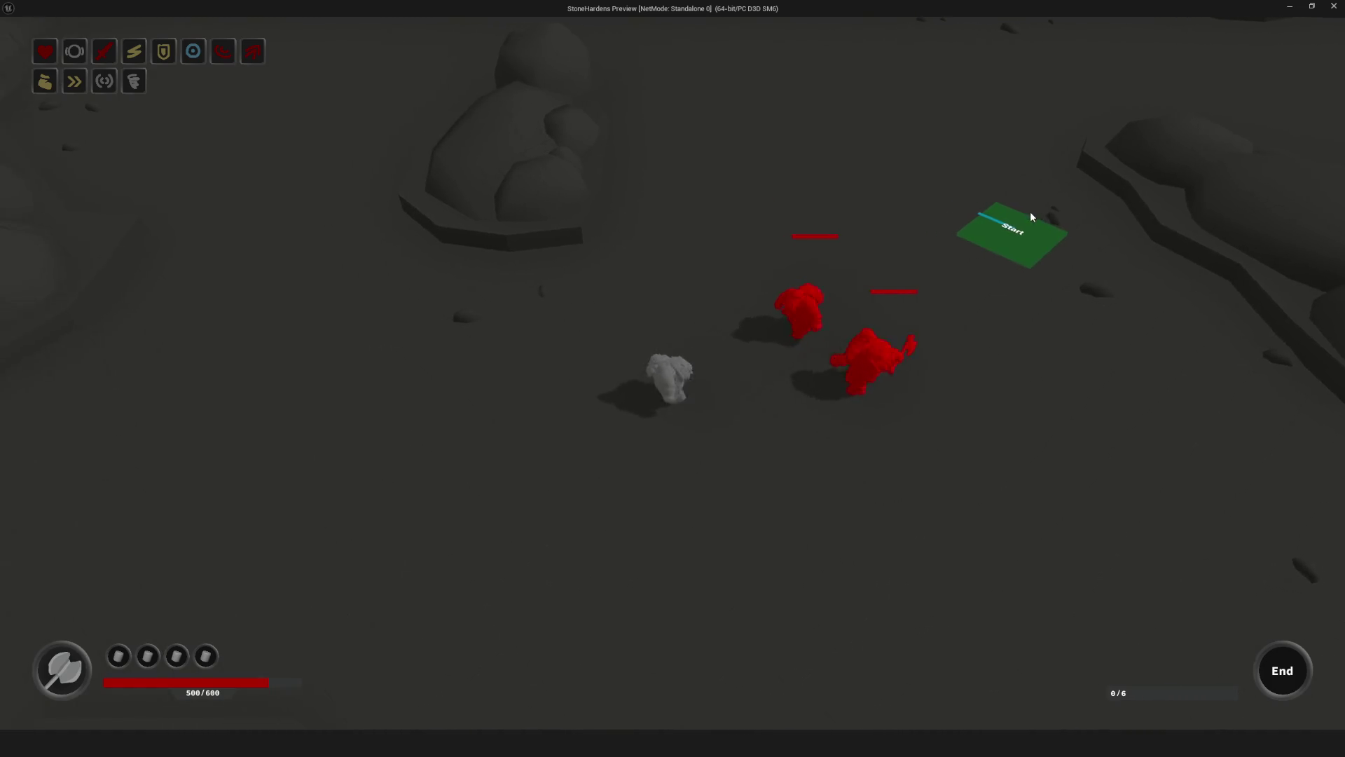
{"action": "key", "text": "w"}
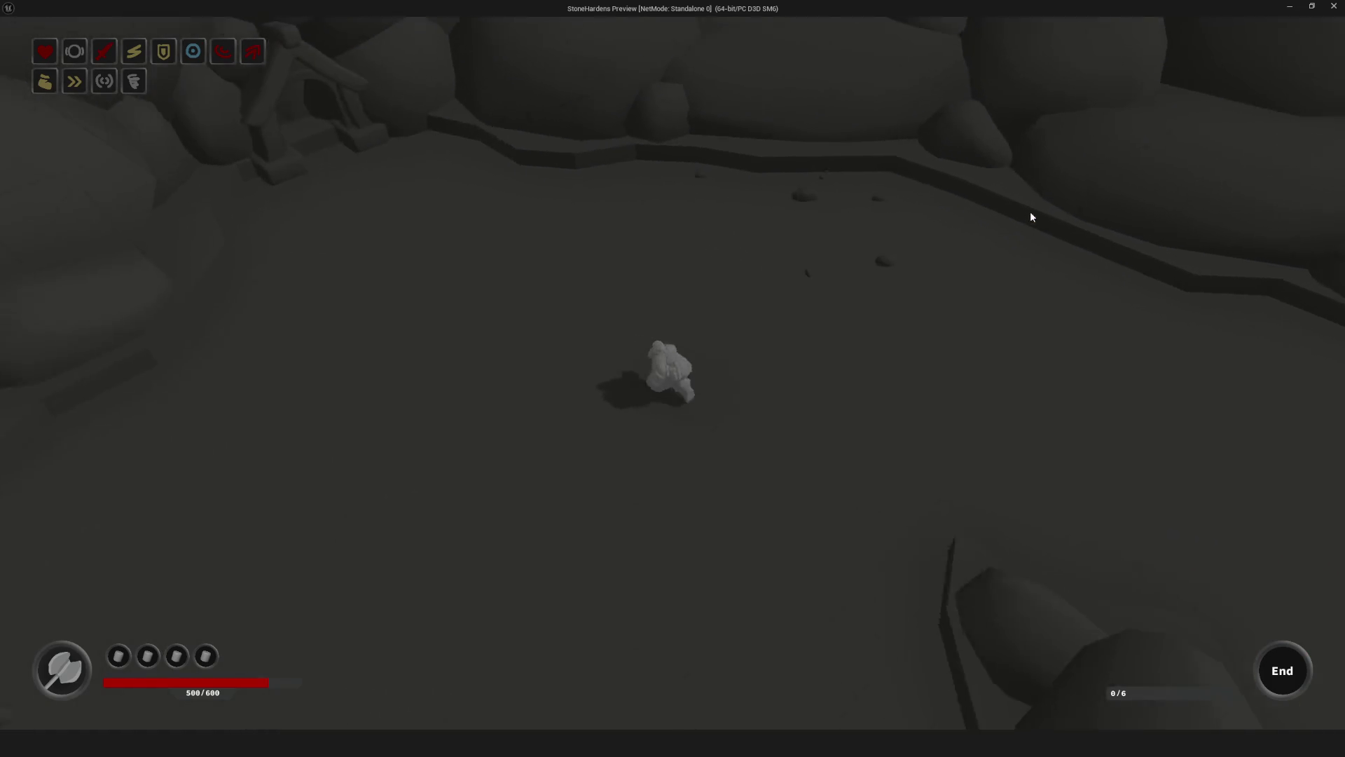
{"action": "key", "text": "s"}
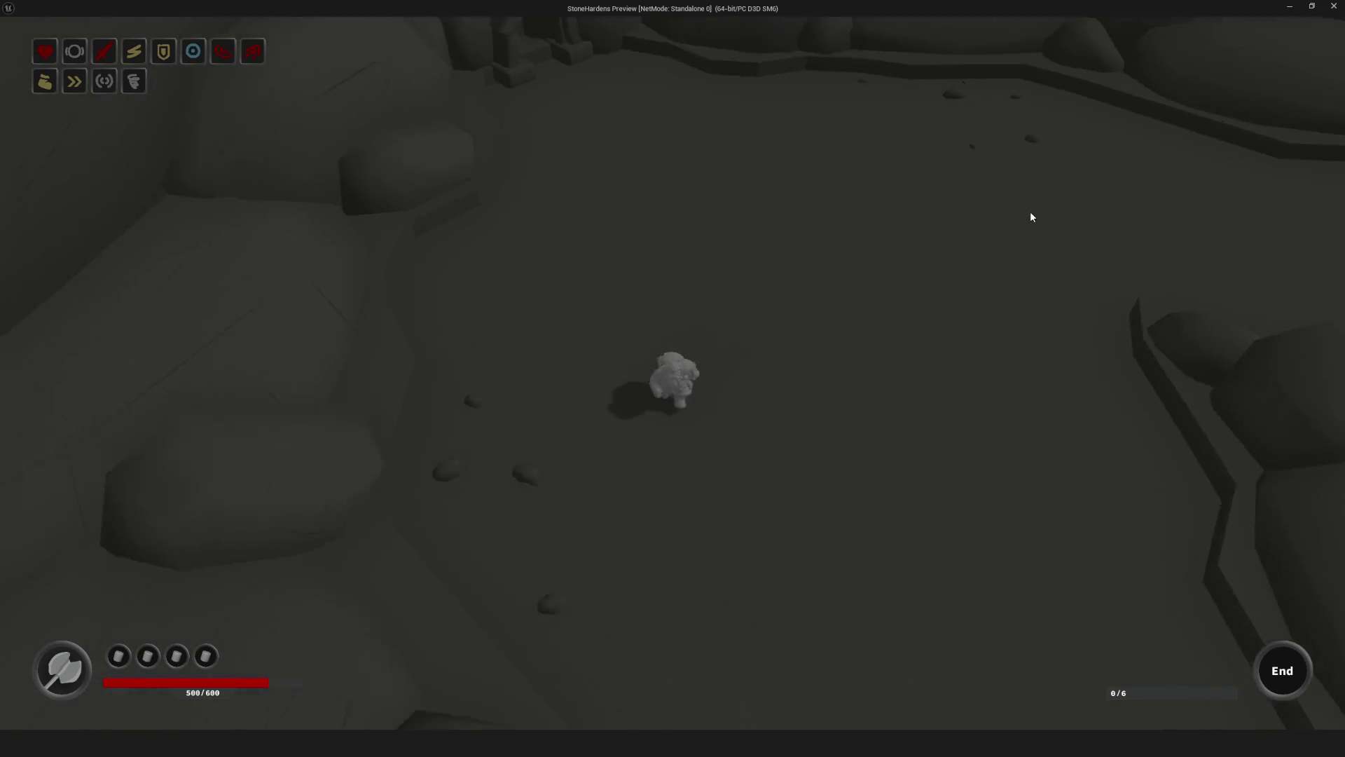
{"action": "left_click", "coordinate": [851, 327]}
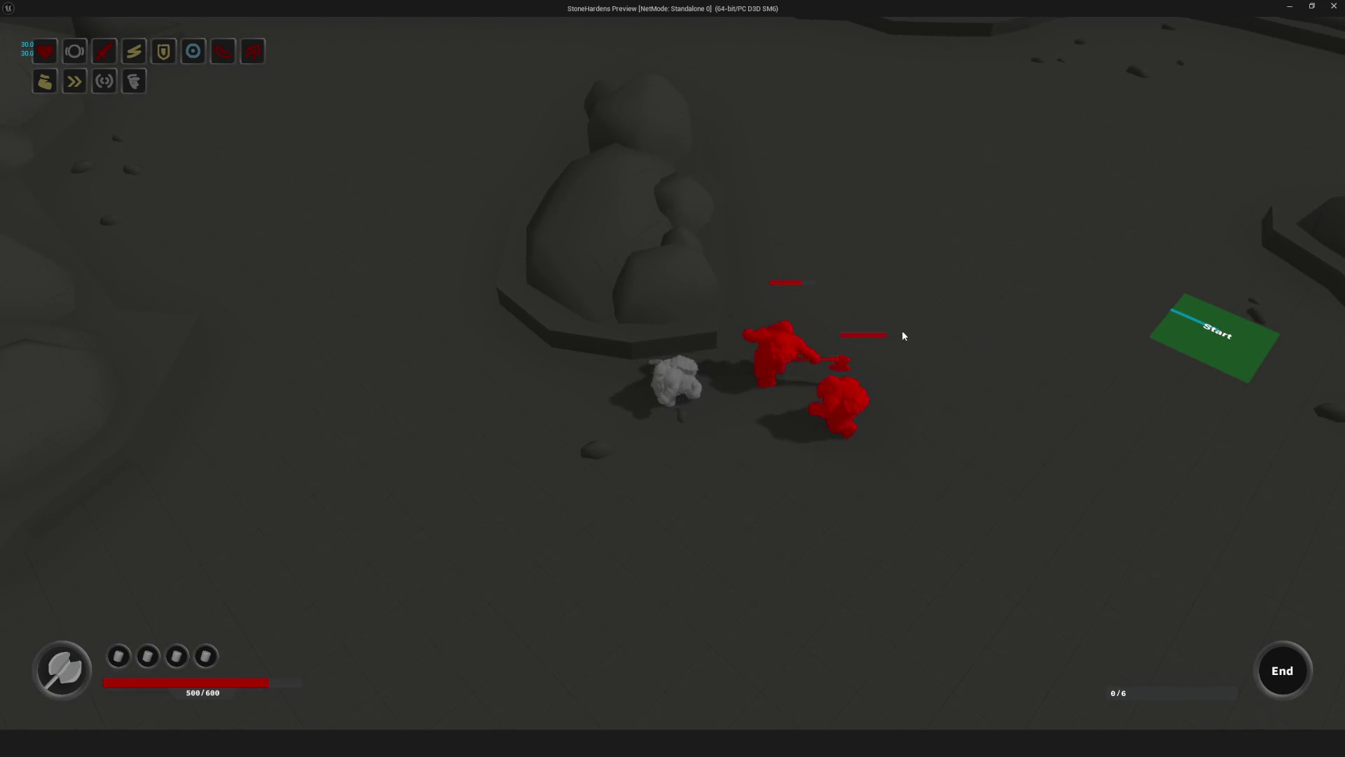
{"action": "left_click", "coordinate": [901, 338]}
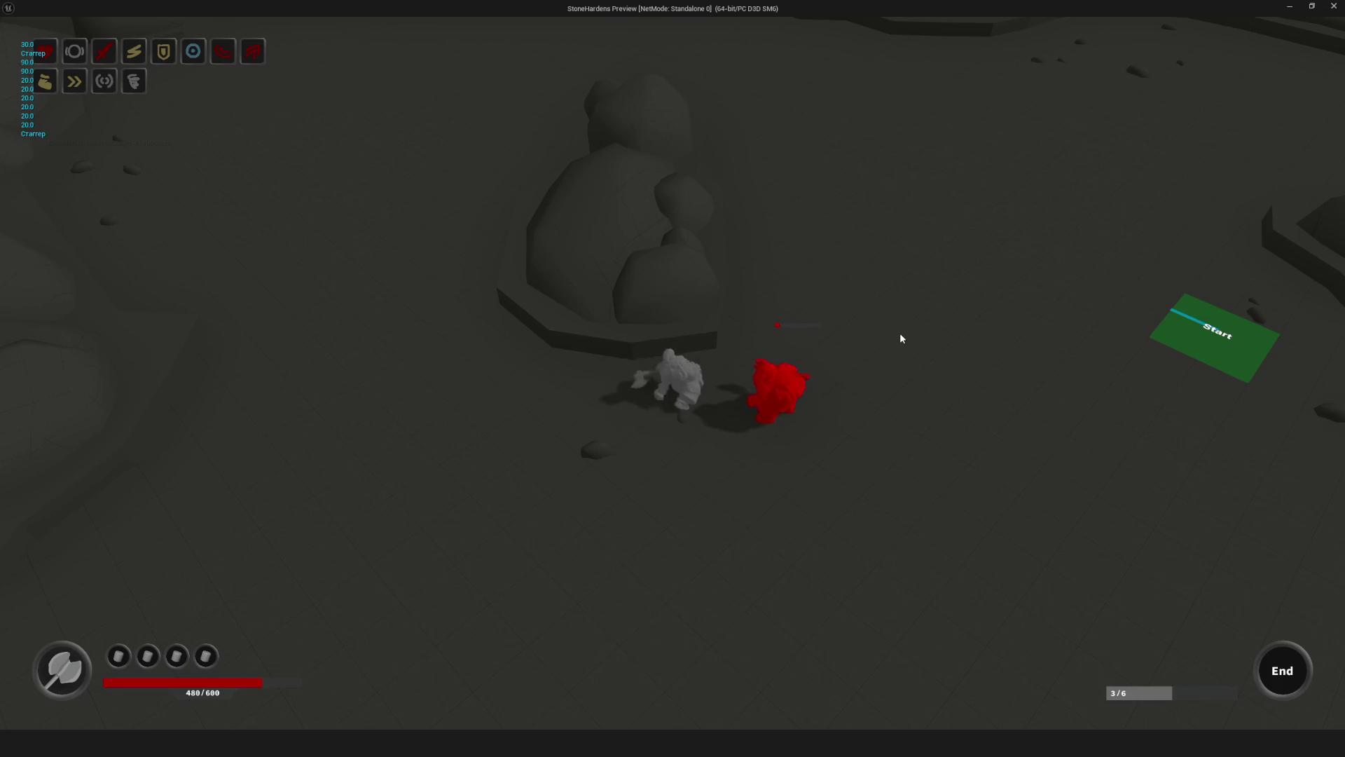
{"action": "key", "text": "a"}
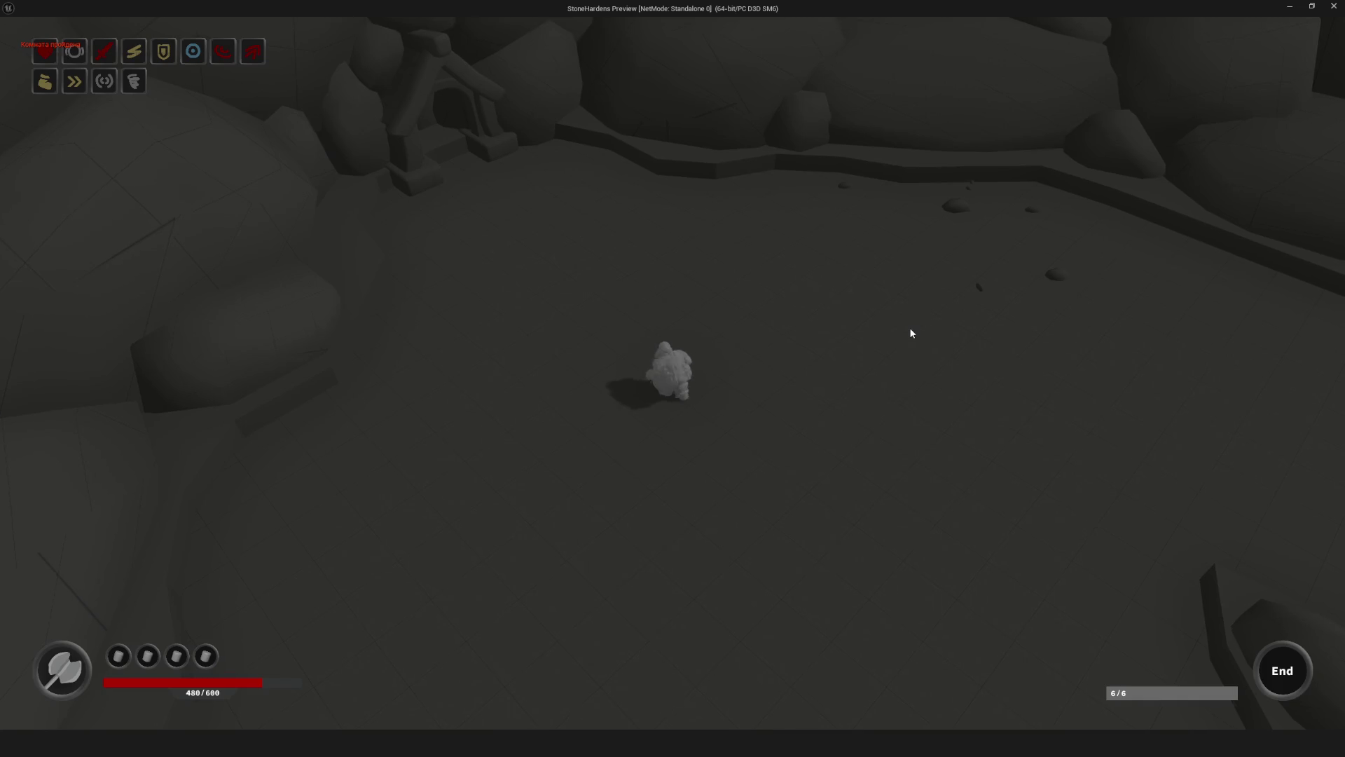
Step: Walk through the stone archway into the next room past the Special tile
{"action": "key", "text": "w"}
{"action": "key", "text": "w"}
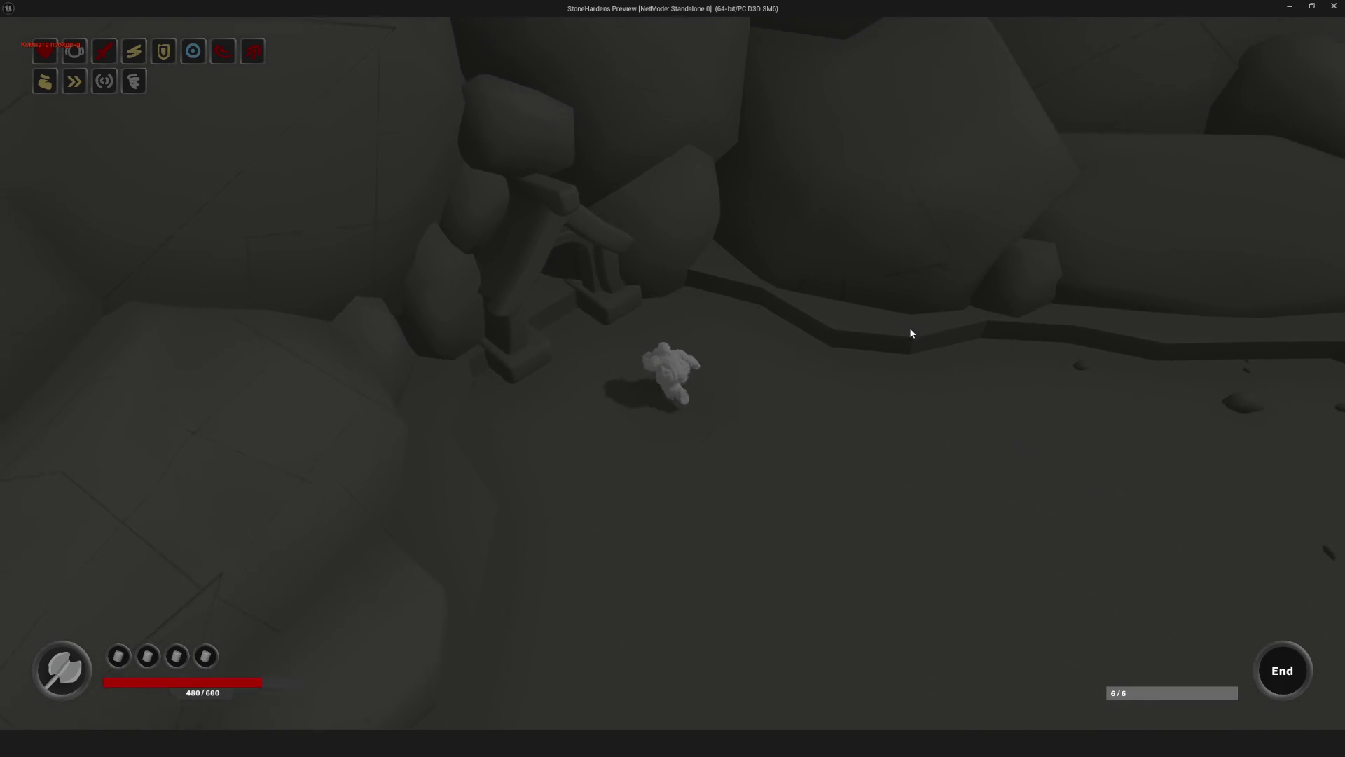
{"action": "key", "text": "w"}
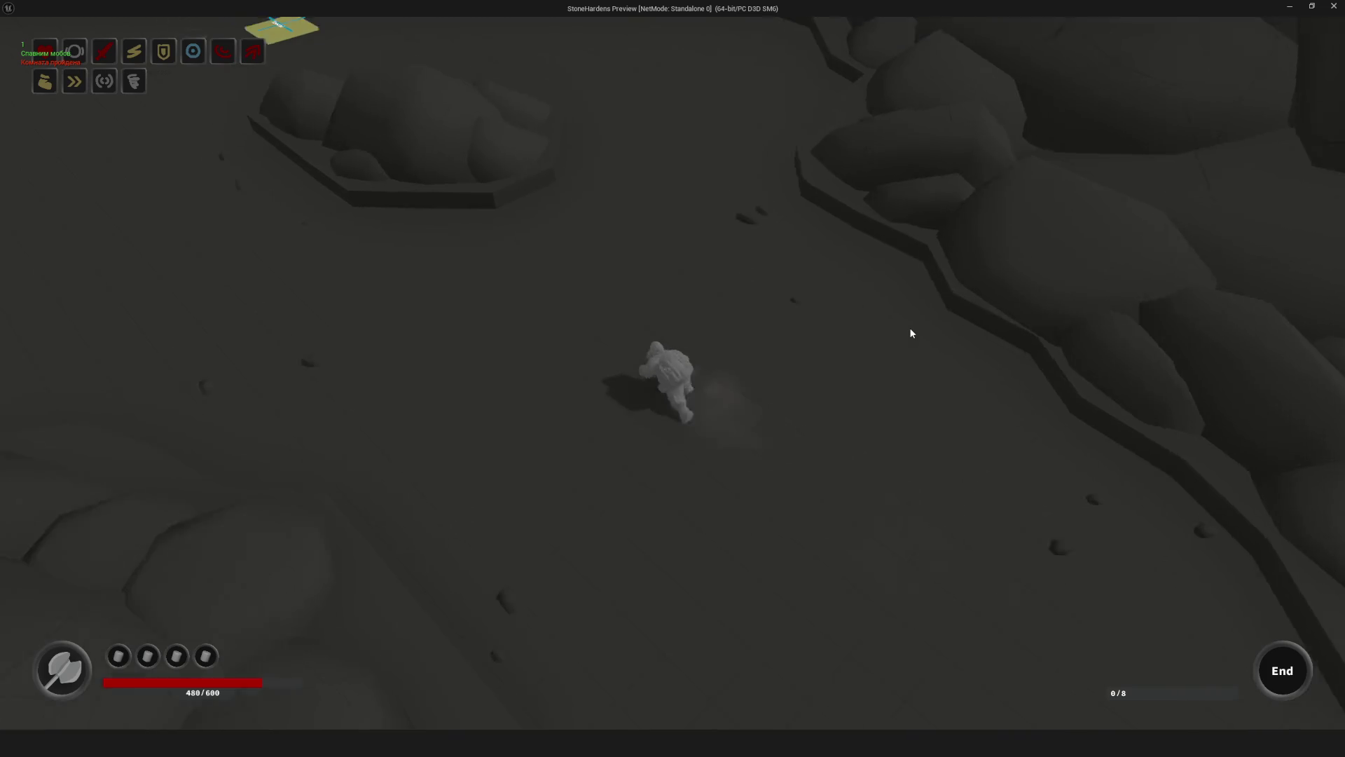
{"action": "key", "text": "w"}
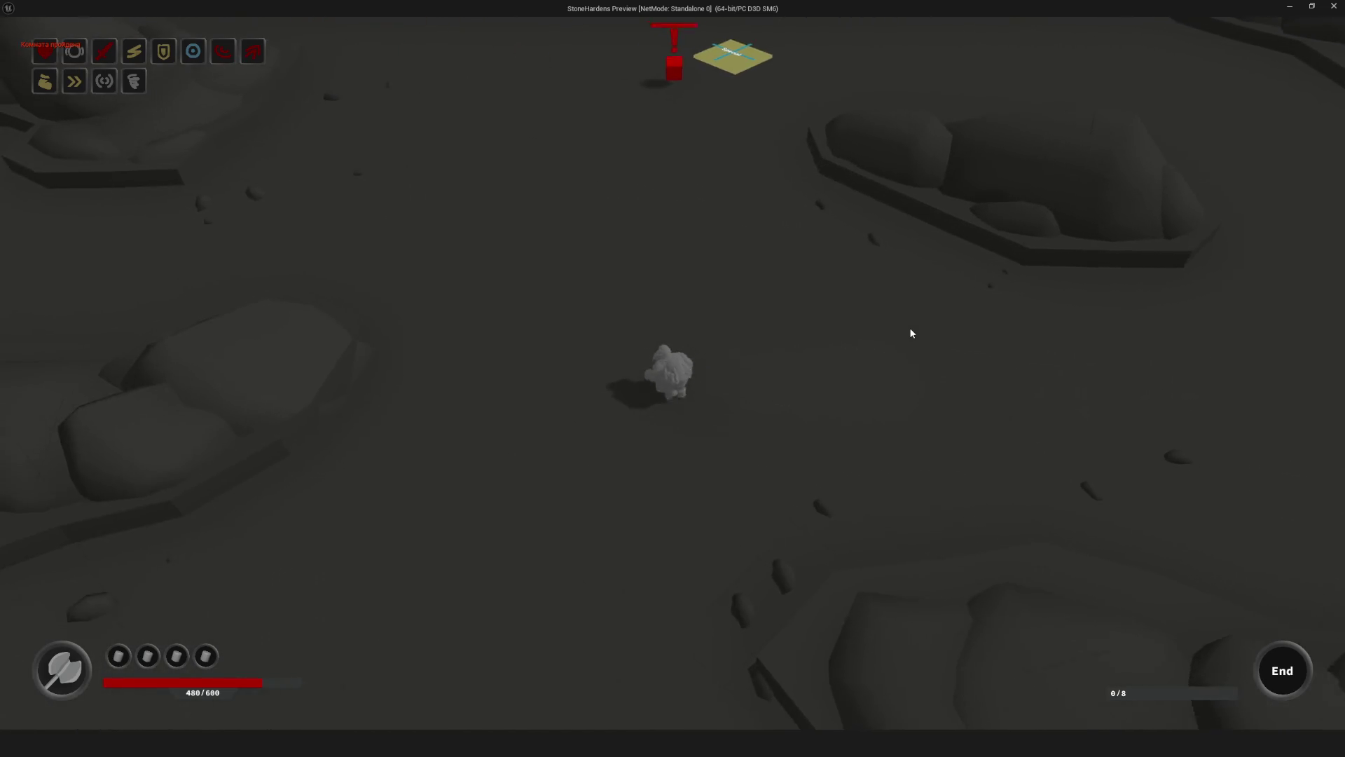
{"action": "key", "text": "w"}
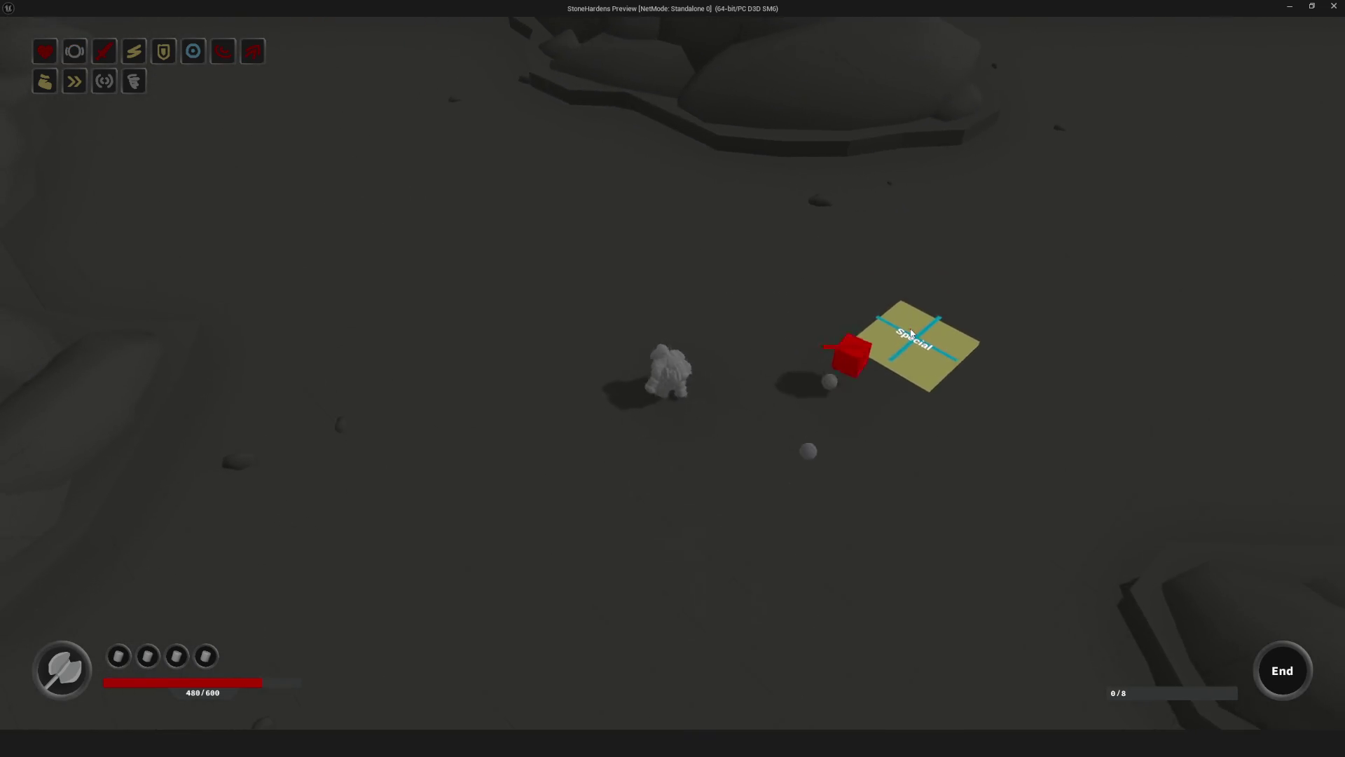
{"action": "key", "text": "w"}
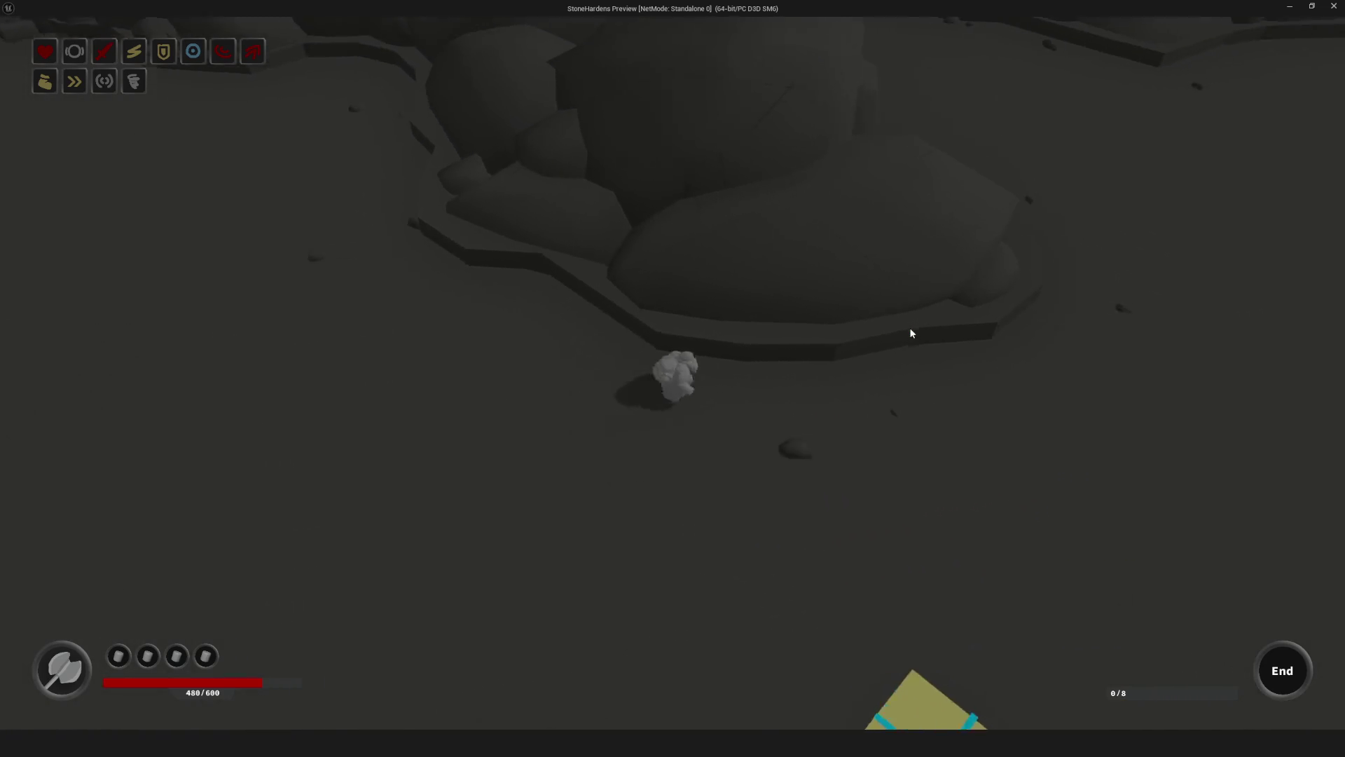
{"action": "key", "text": "w"}
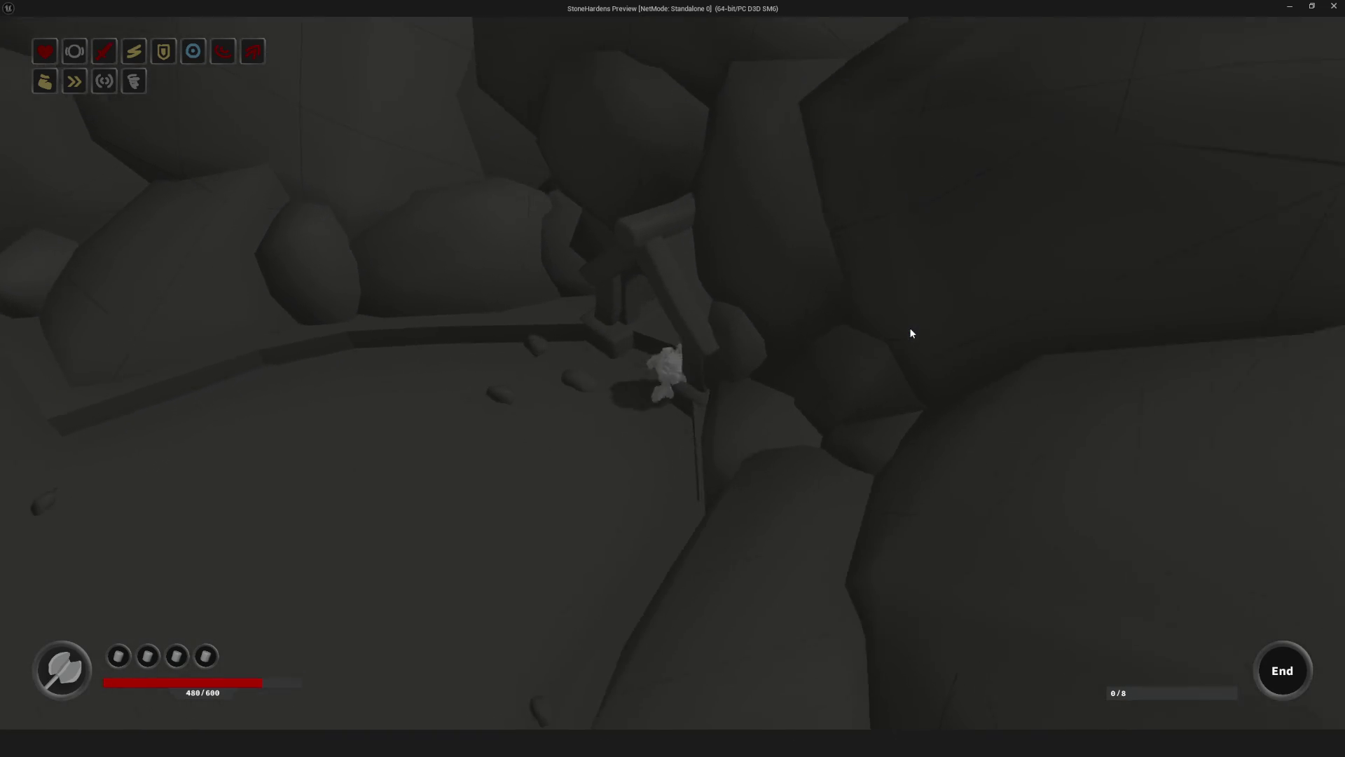
Step: Run the hero across the rocky ridge and plain back toward the Special tile's red cube
{"action": "key", "text": "s"}
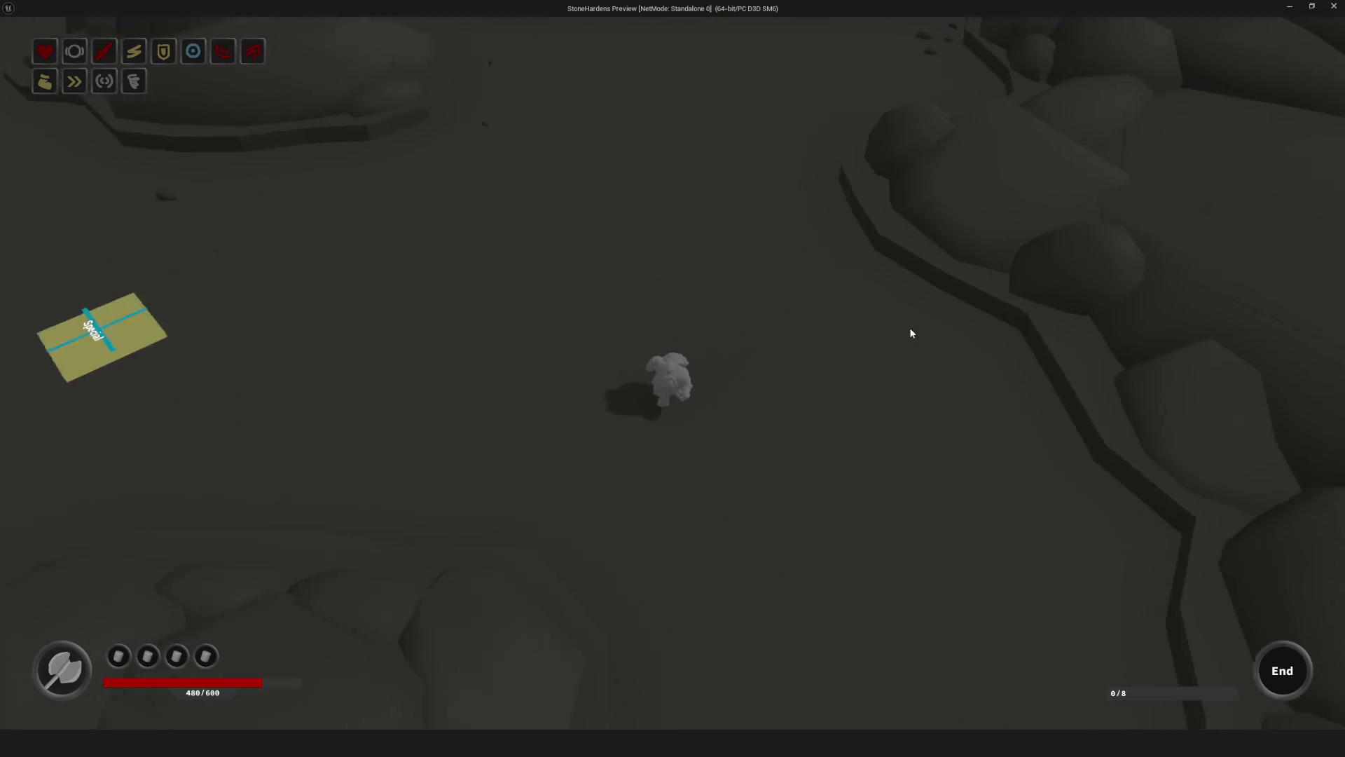
{"action": "key", "text": "d"}
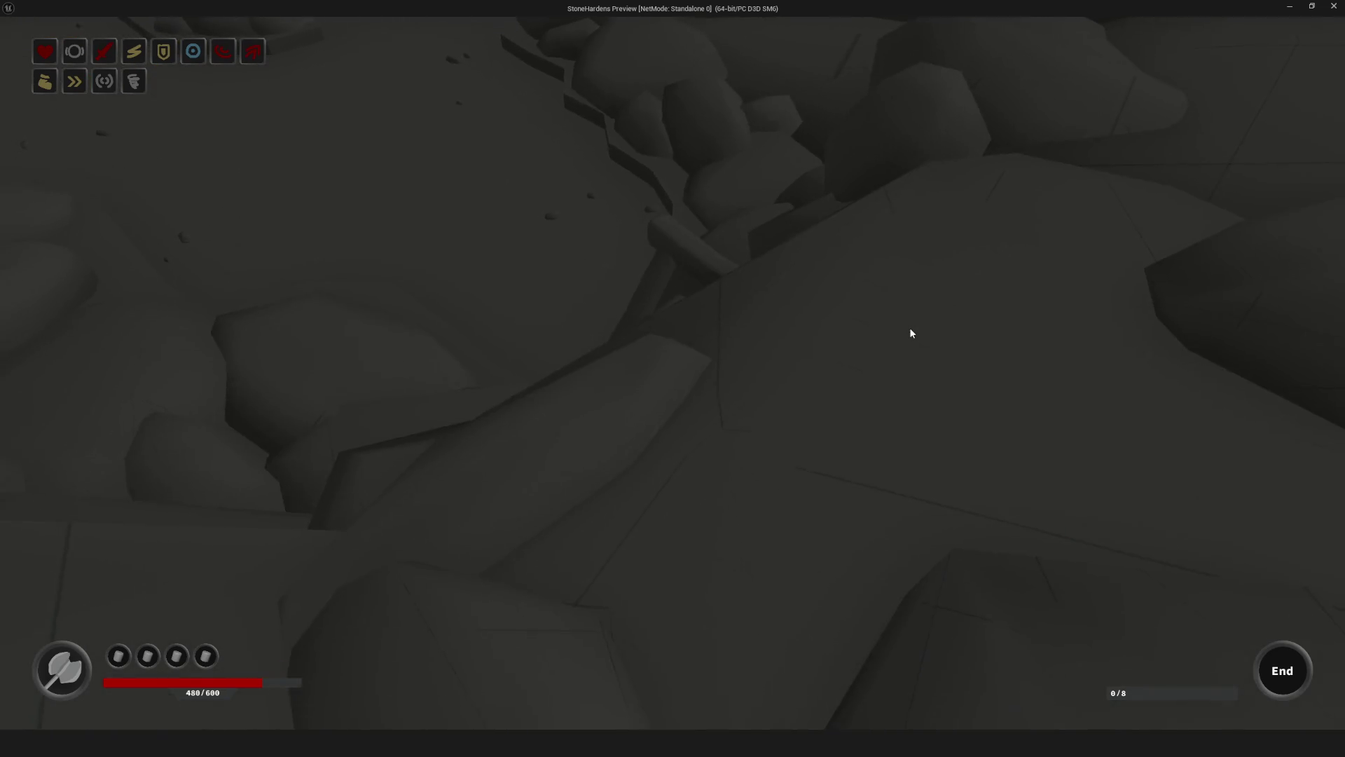
{"action": "key", "text": "s"}
{"action": "key", "text": "a"}
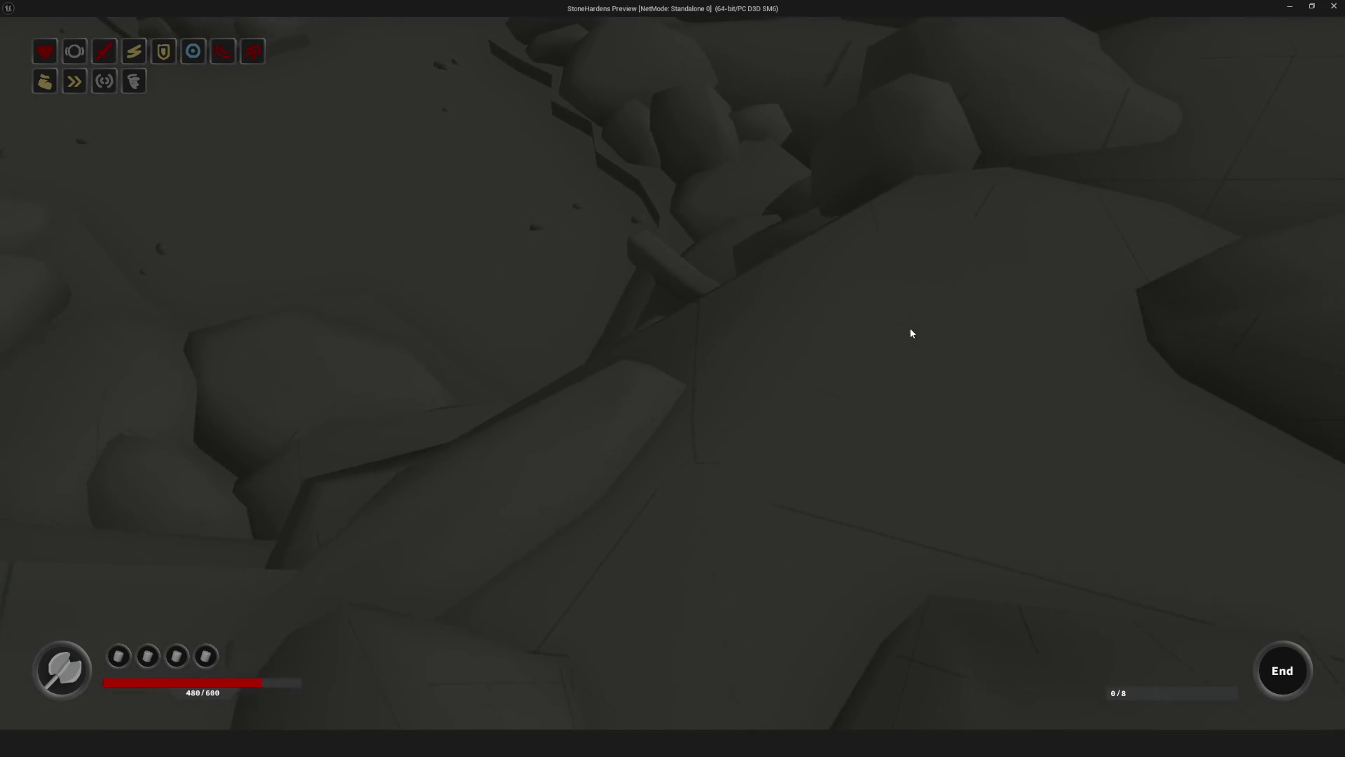
{"action": "key", "text": "a"}
{"action": "key", "text": "w"}
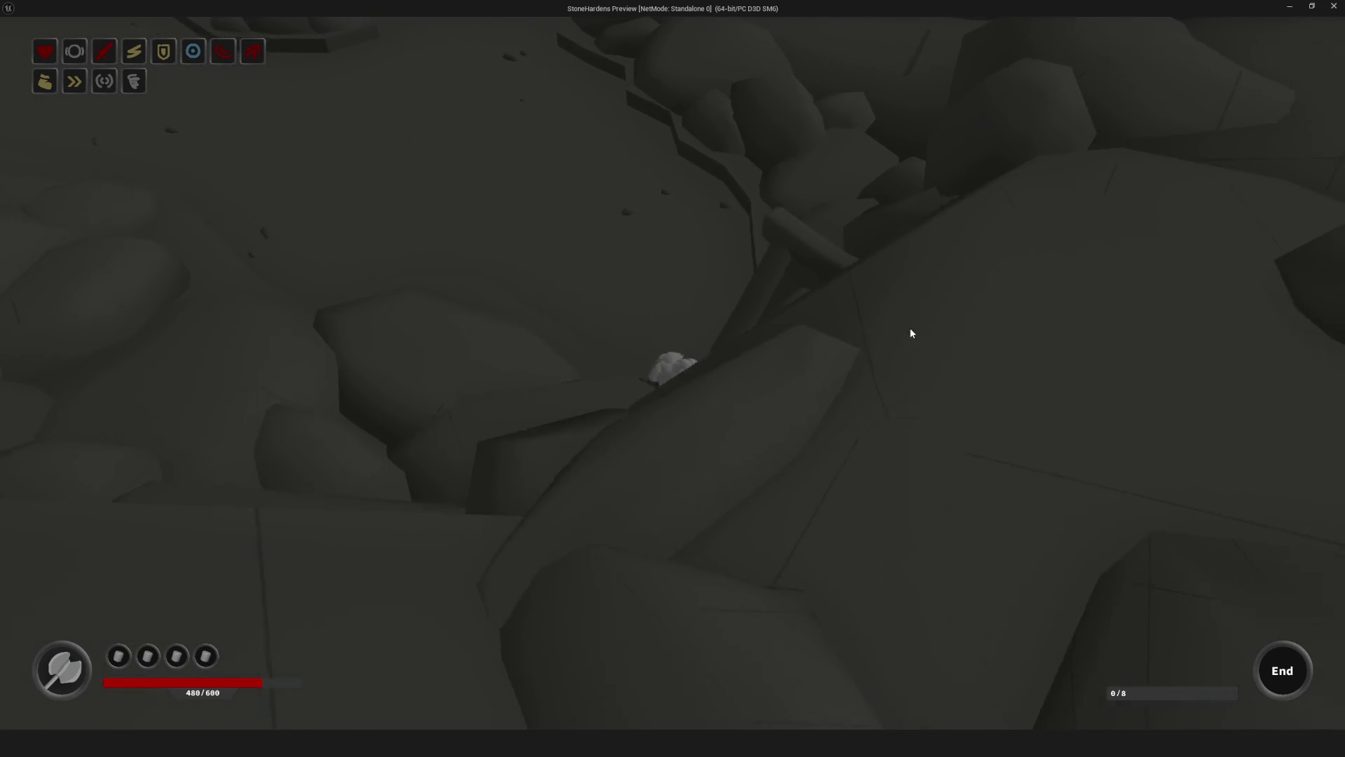
{"action": "key", "text": "d"}
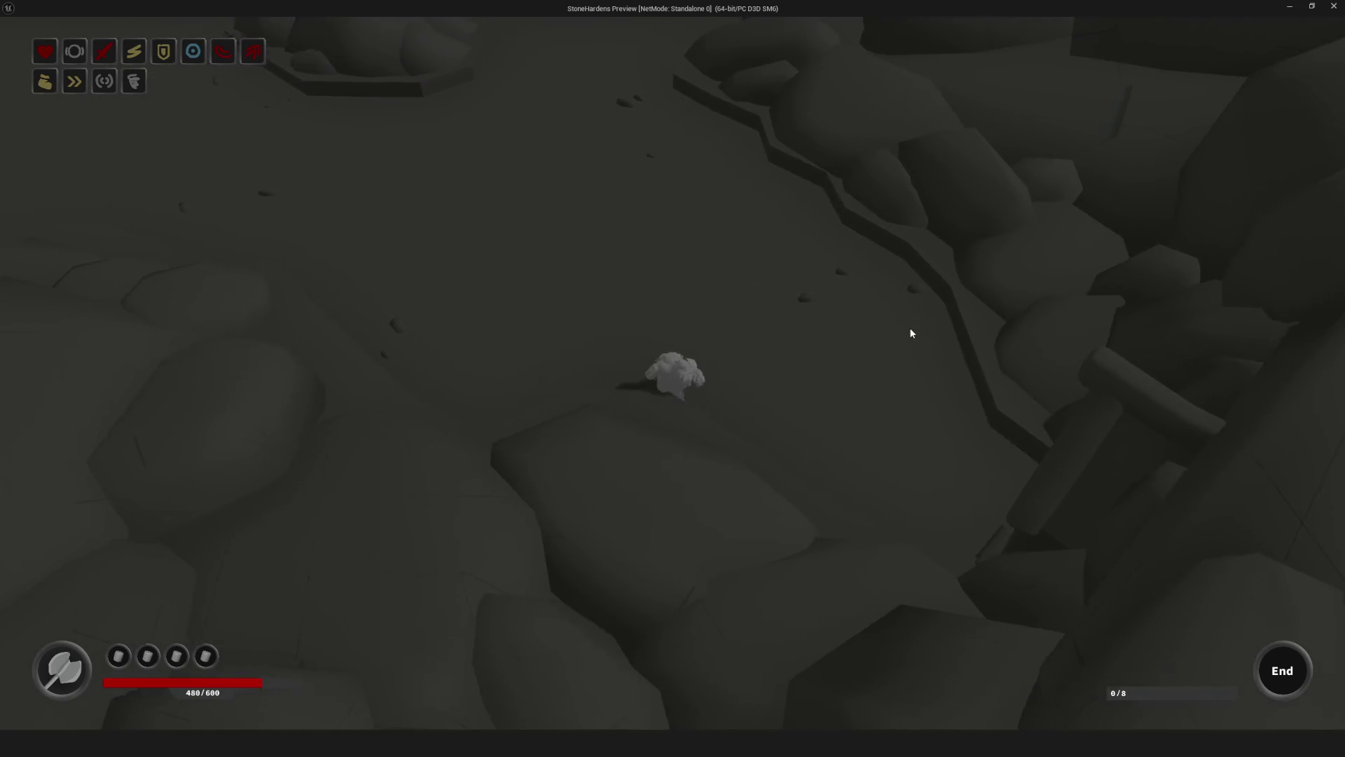
{"action": "key", "text": "w"}
{"action": "key", "text": "s"}
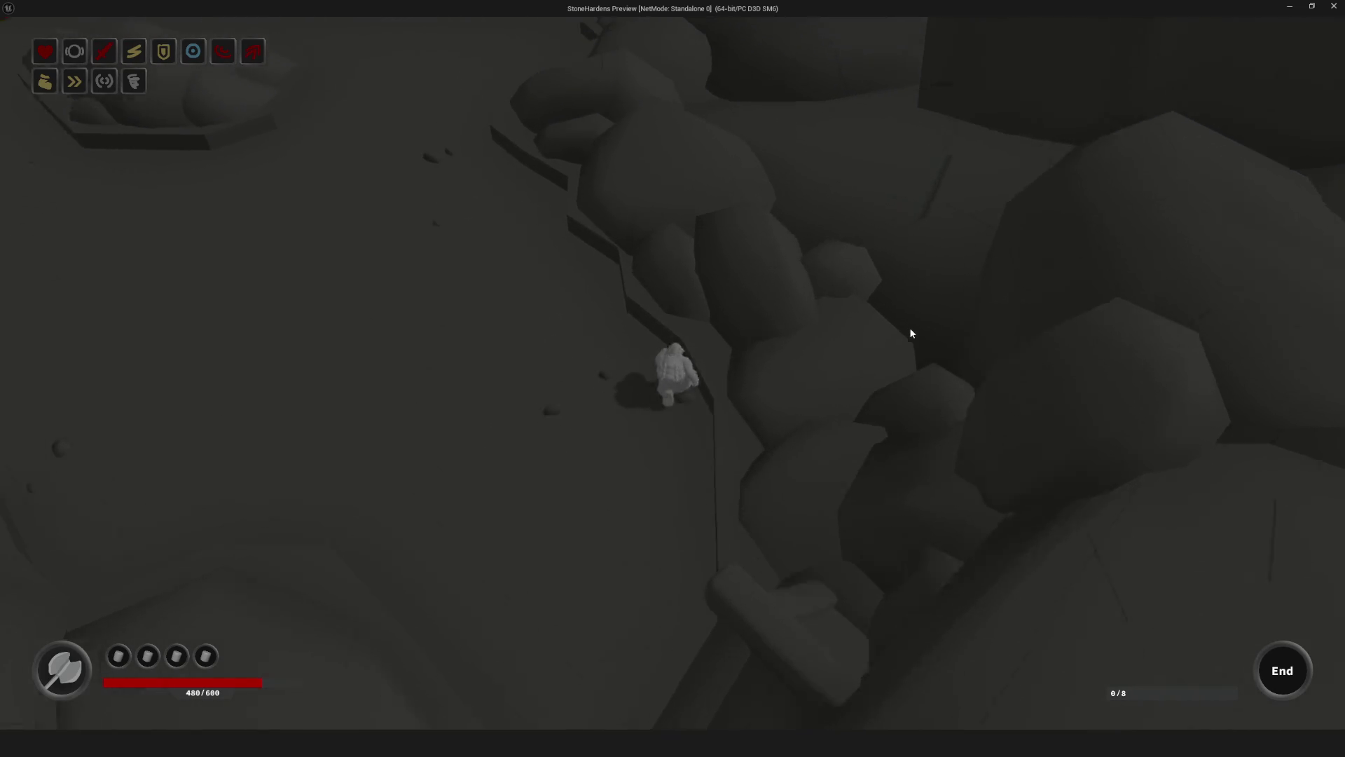
{"action": "key", "text": "a"}
{"action": "key", "text": "w"}
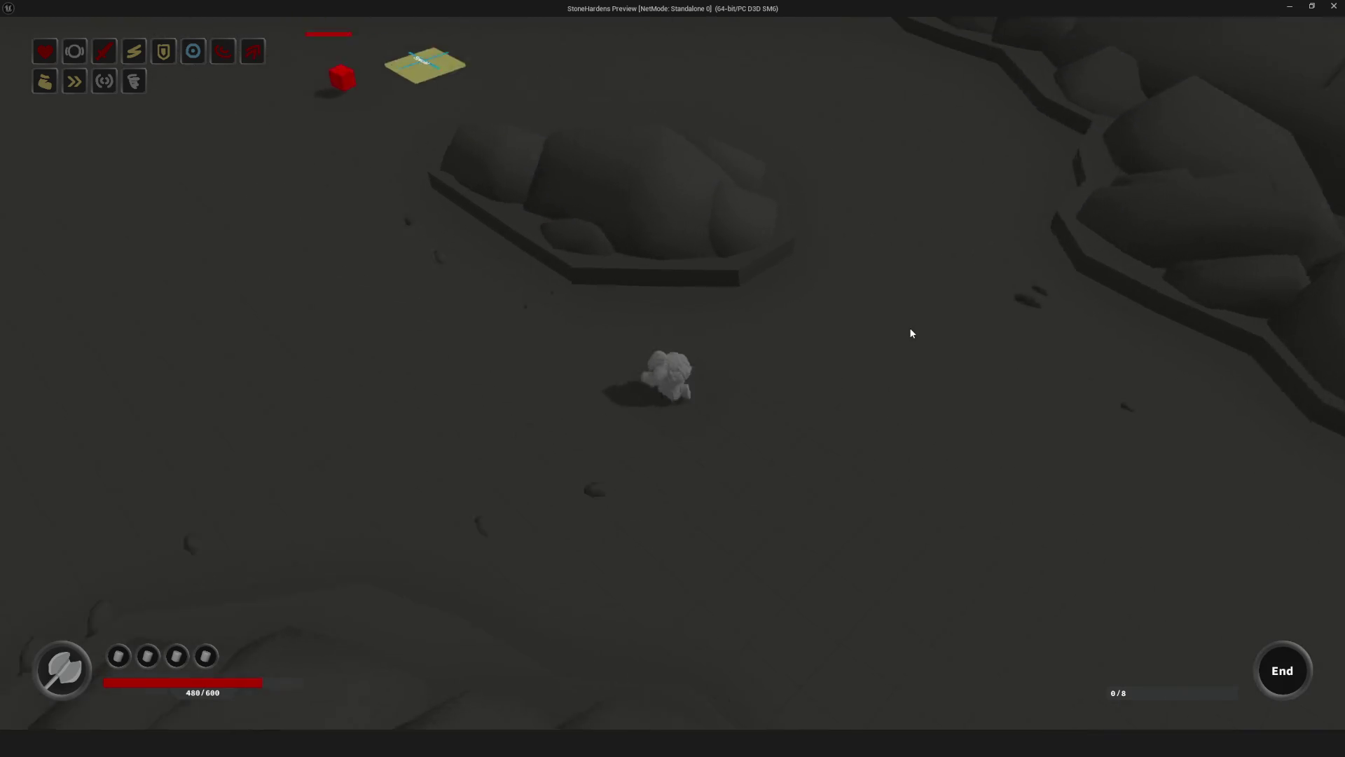
{"action": "key", "text": "d"}
{"action": "key", "text": "w"}
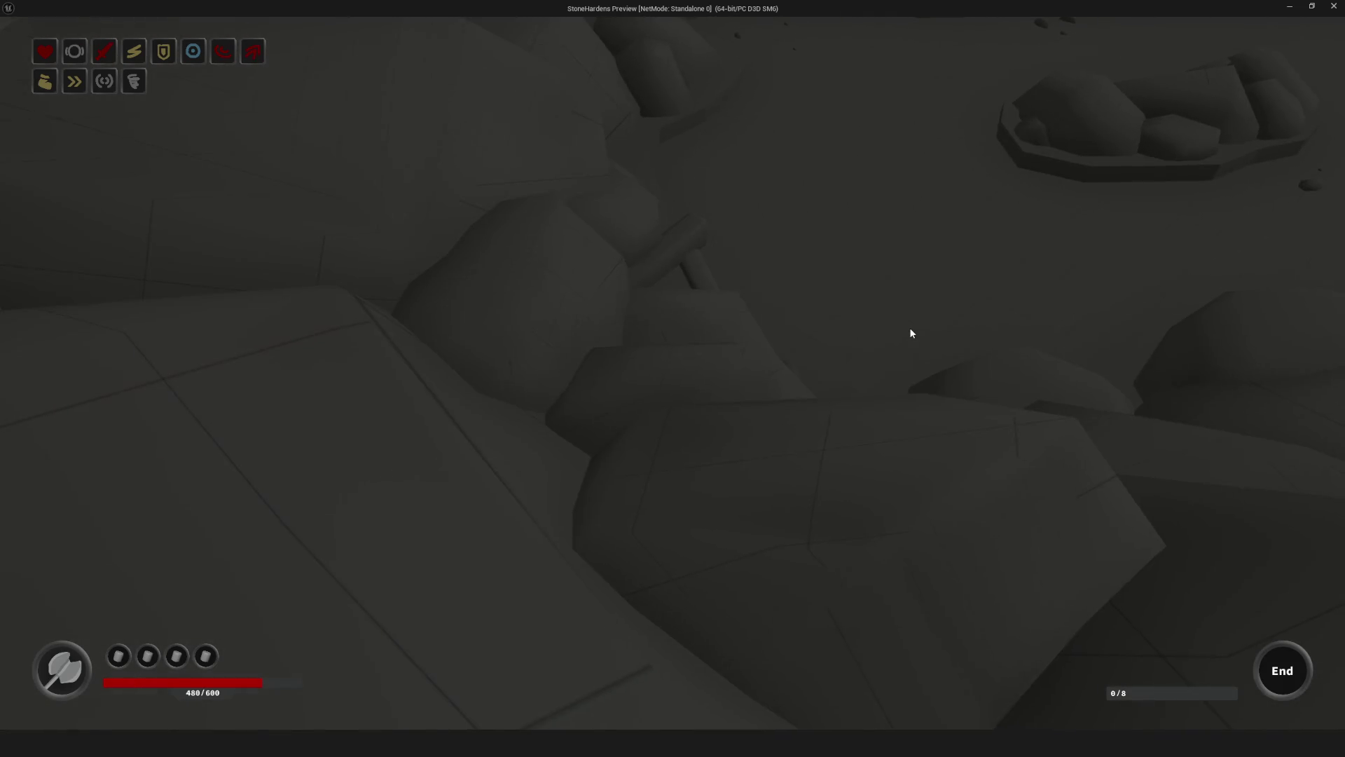
{"action": "key", "text": "d"}
{"action": "key", "text": "w"}
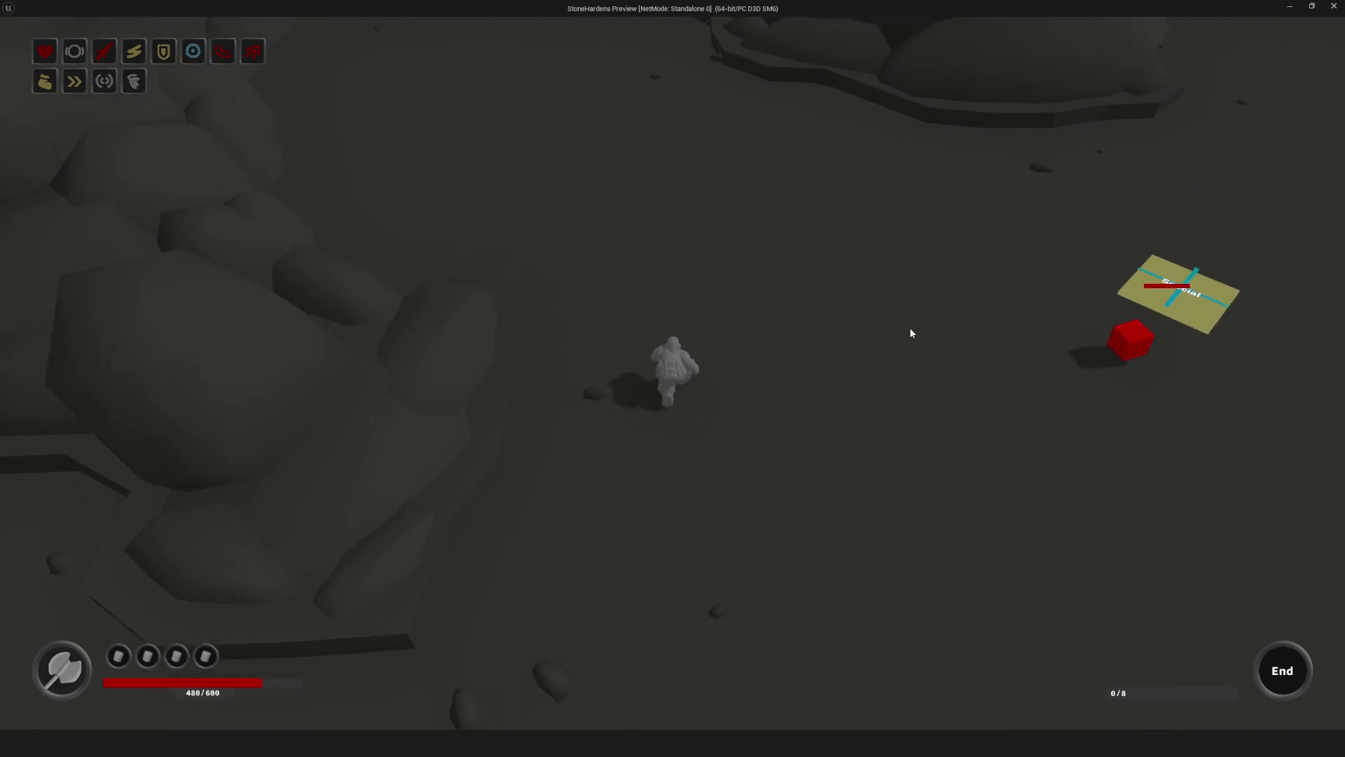
{"action": "key", "text": "w"}
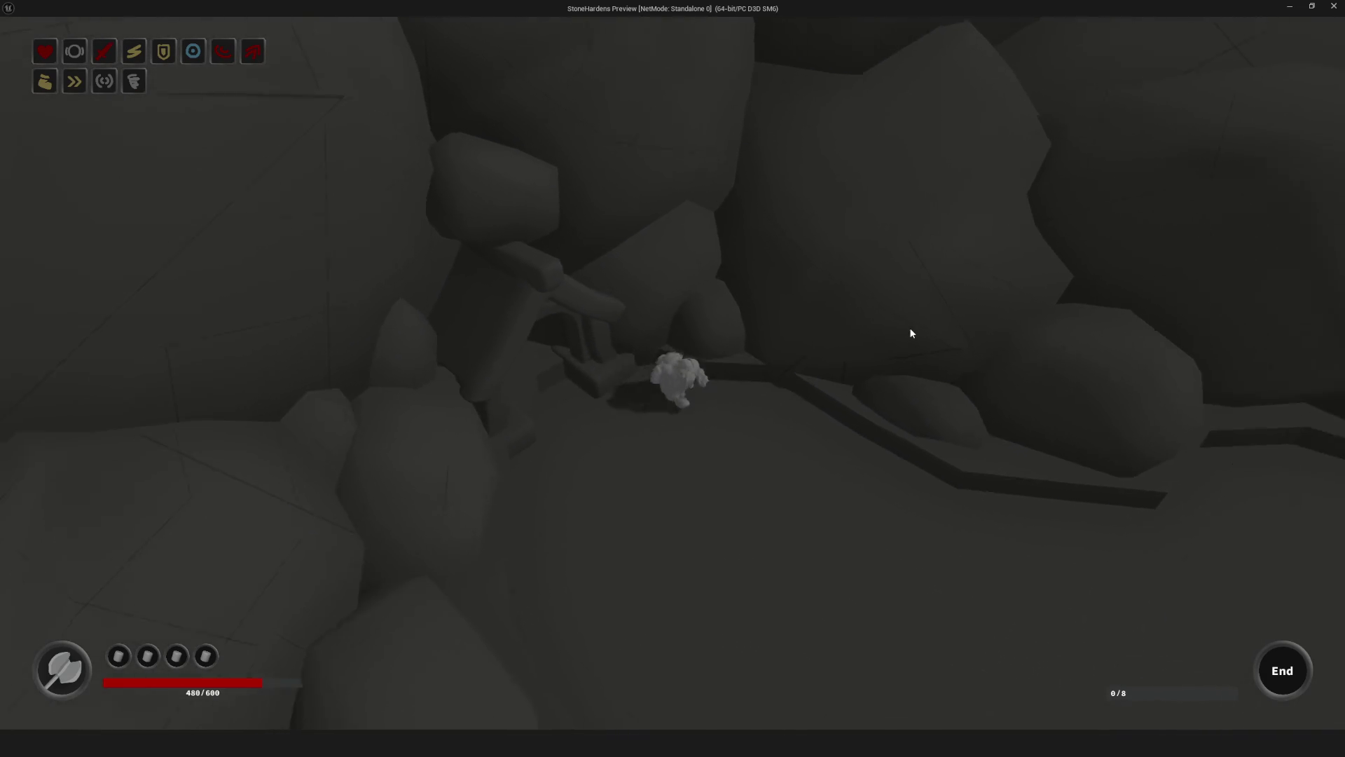
{"action": "key", "text": "w"}
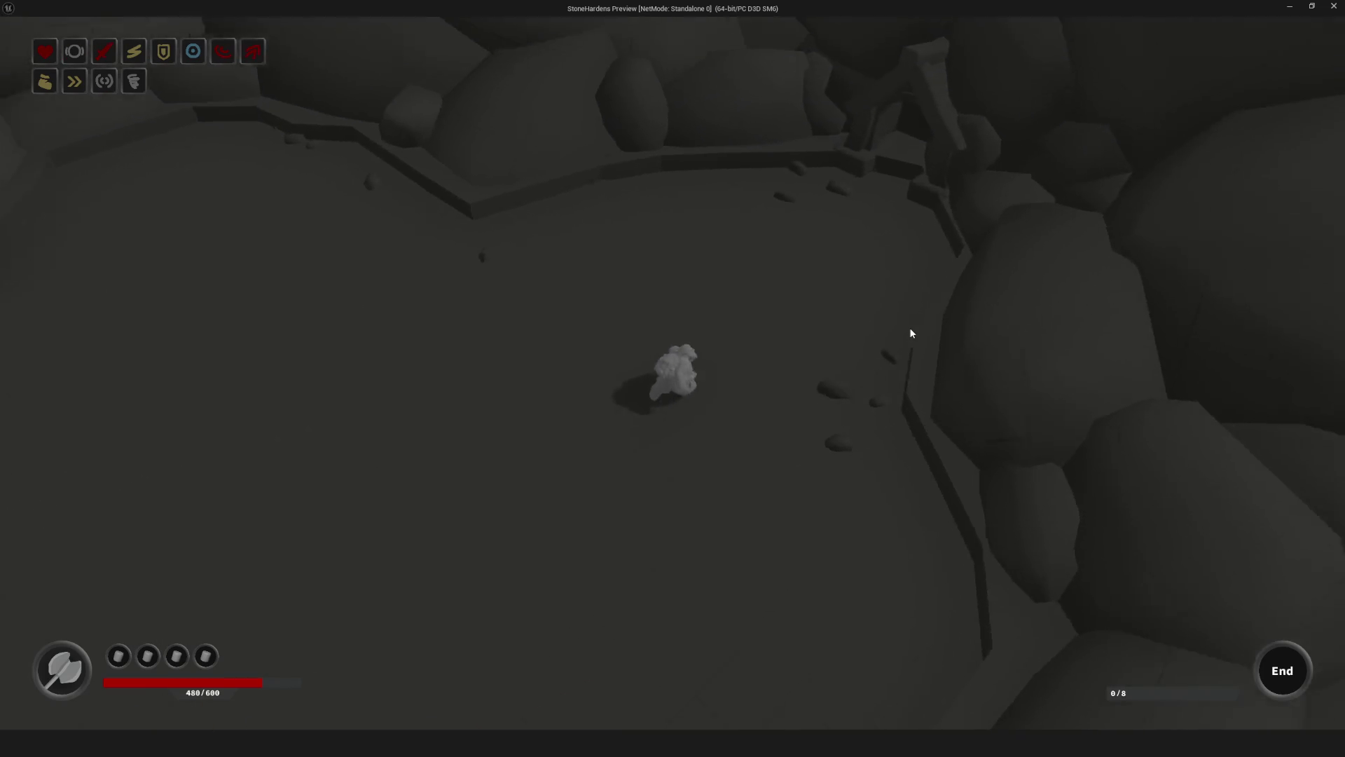
{"action": "key", "text": "w"}
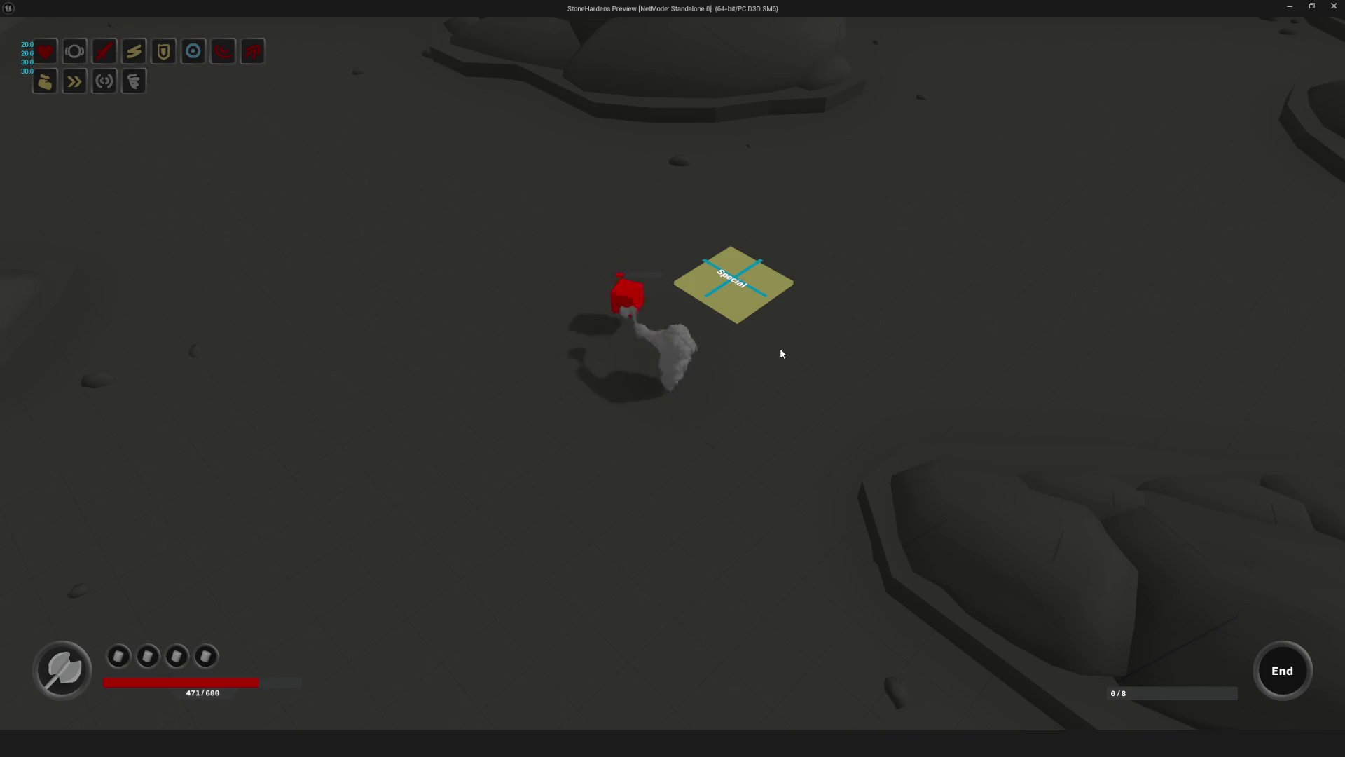
Step: Fight the red cube to reach wave 4/8, explore further, then close the preview
{"action": "key", "text": "s"}
{"action": "key", "text": "s"}
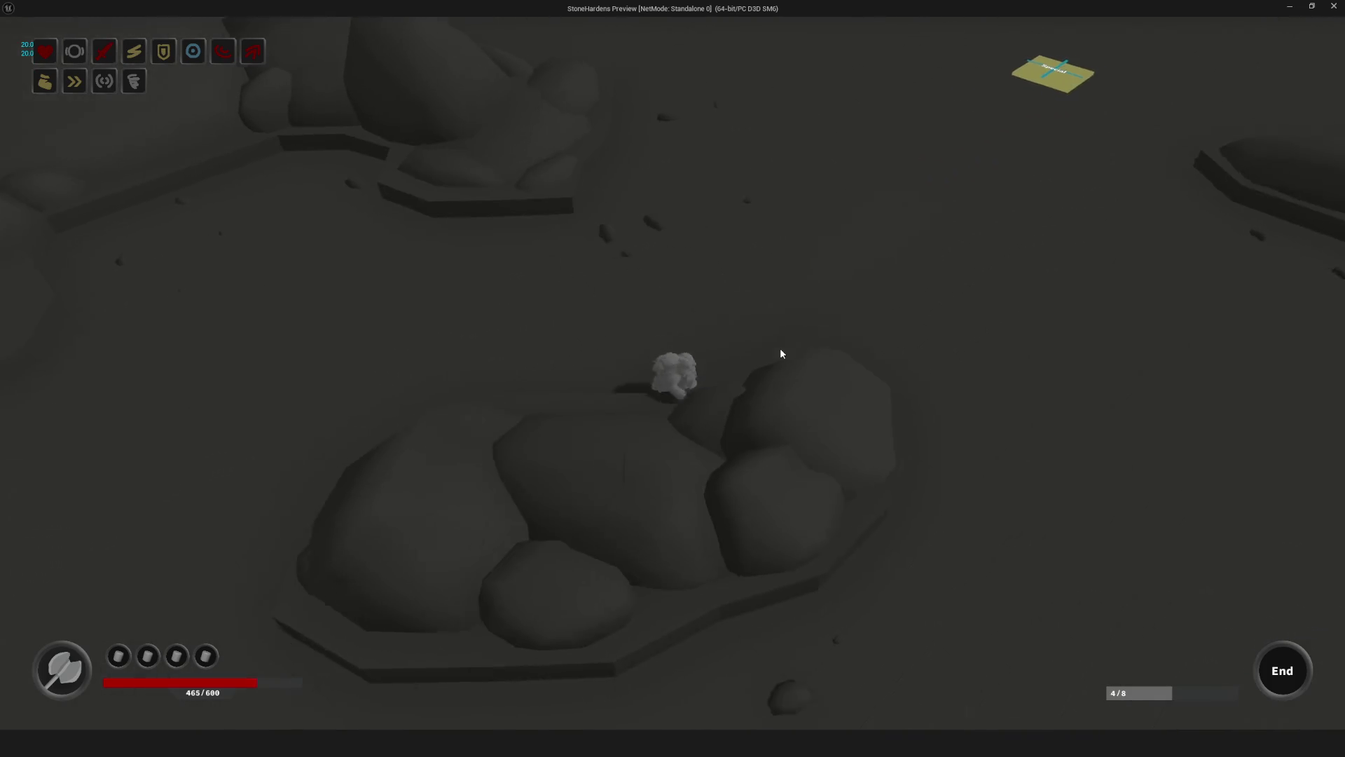
{"action": "key", "text": "s"}
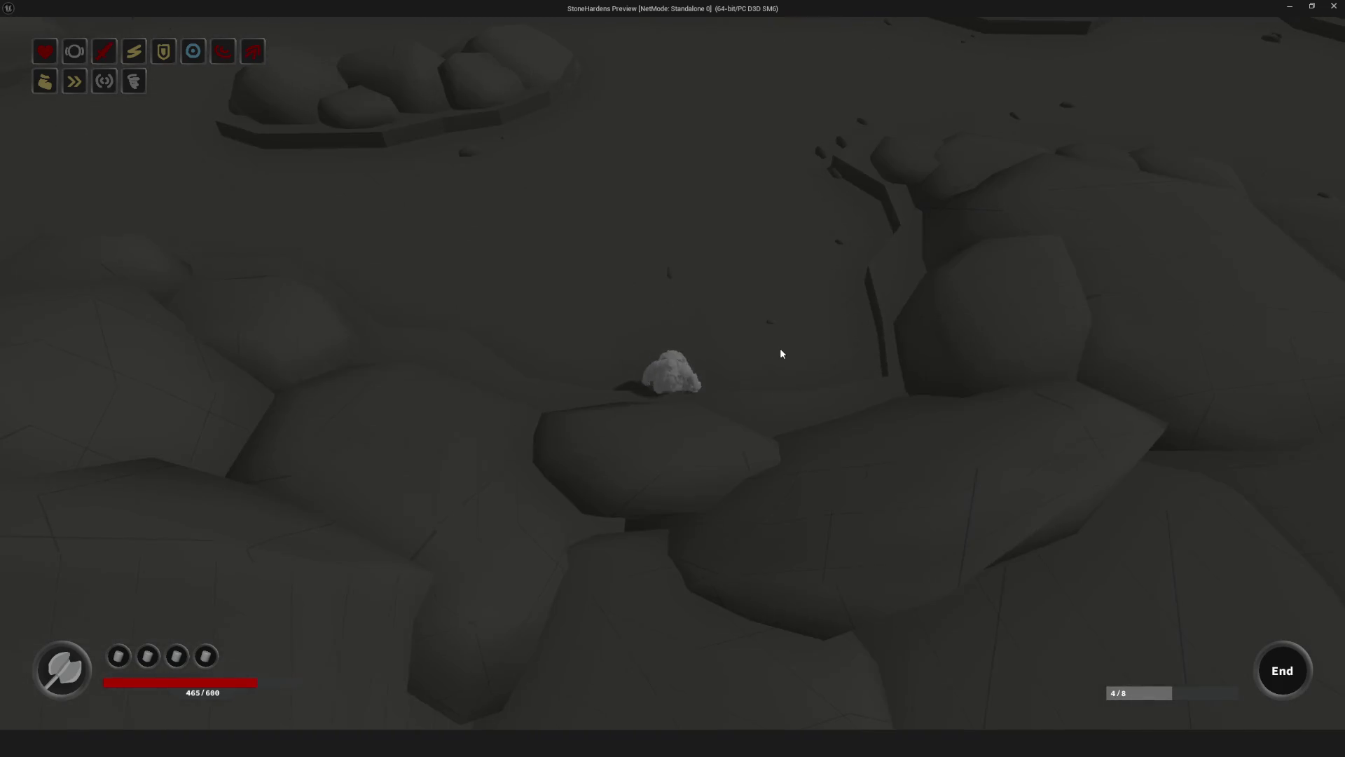
{"action": "key", "text": "d"}
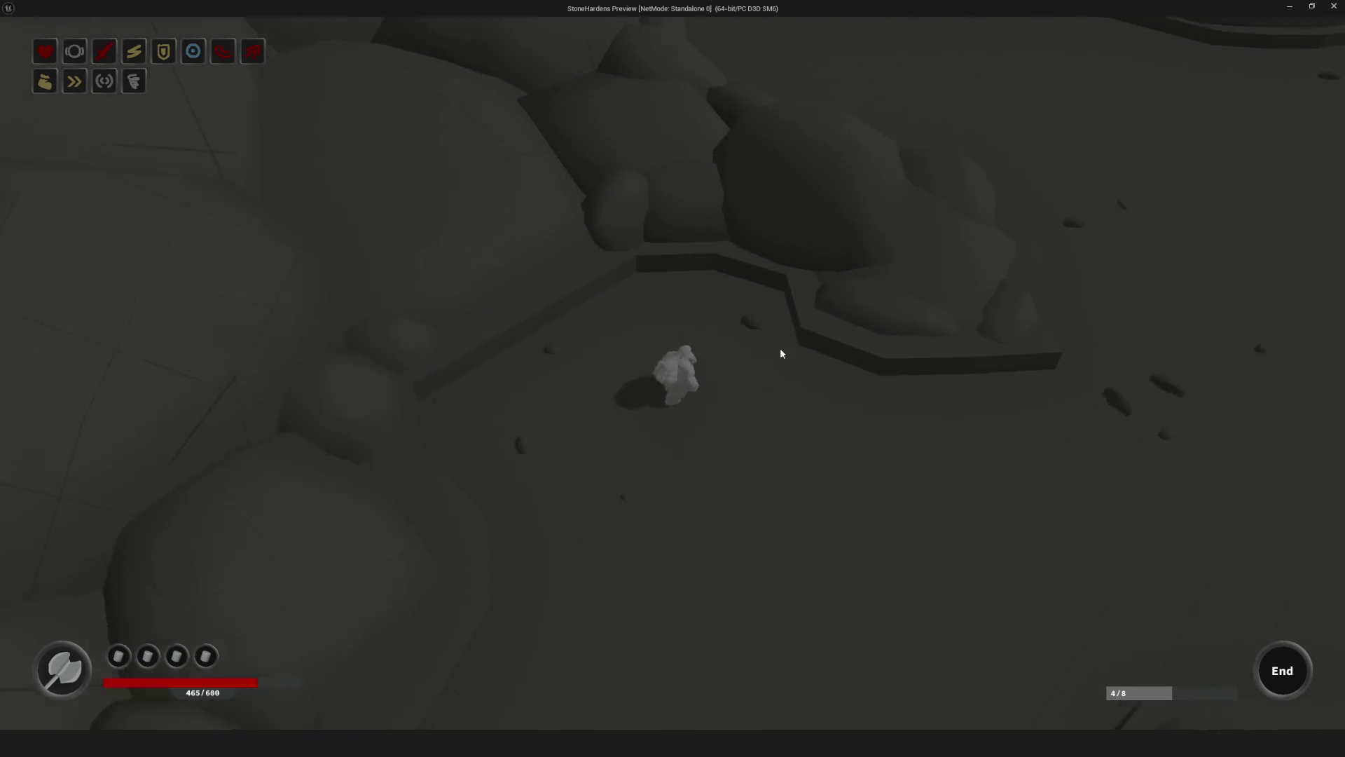
{"action": "key", "text": "w"}
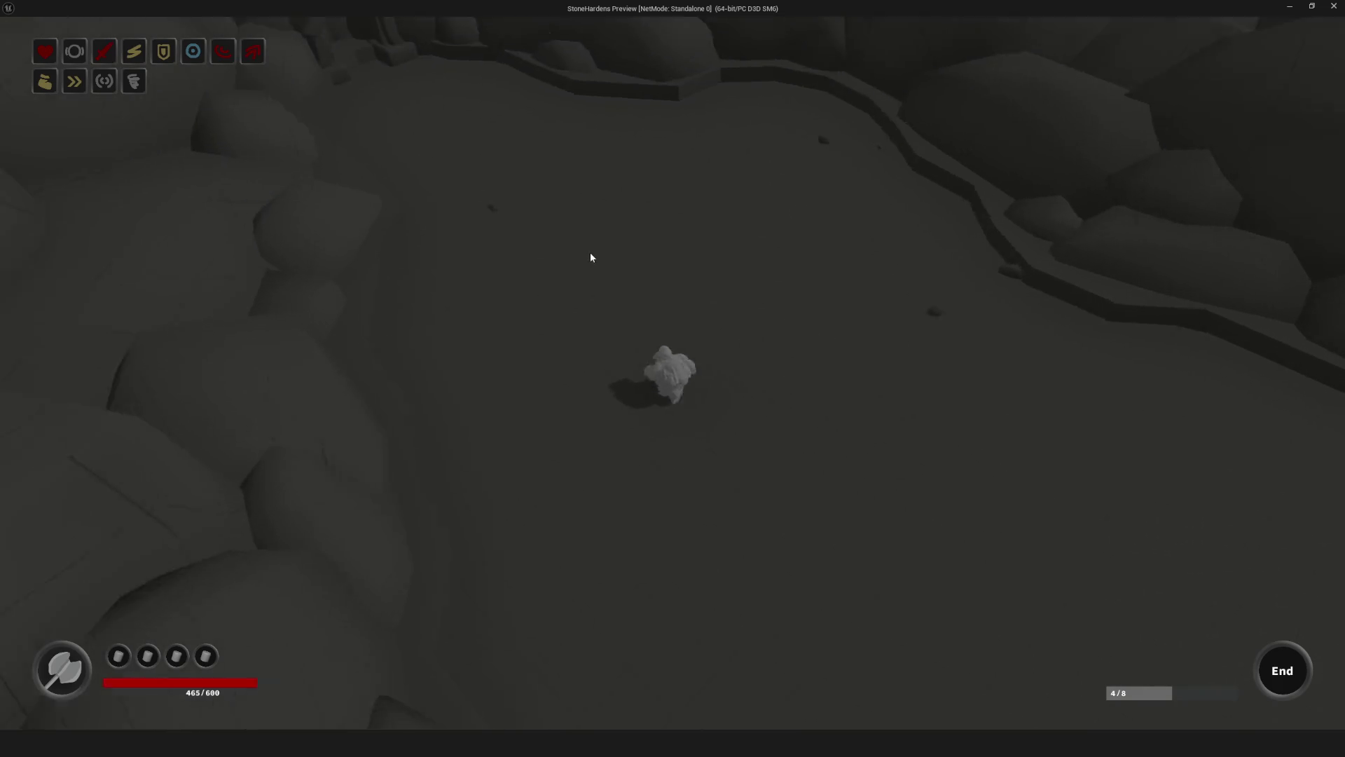
{"action": "key", "text": "w"}
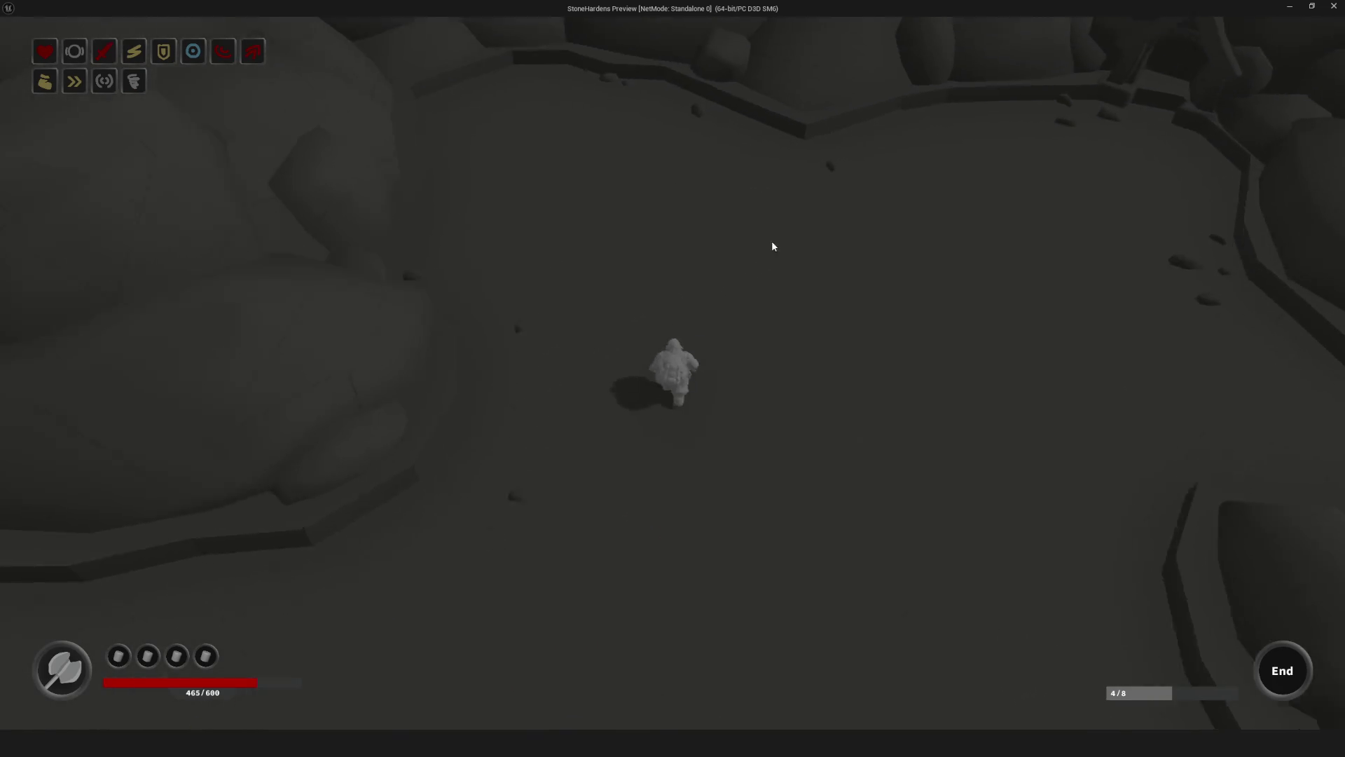
{"action": "key", "text": "w"}
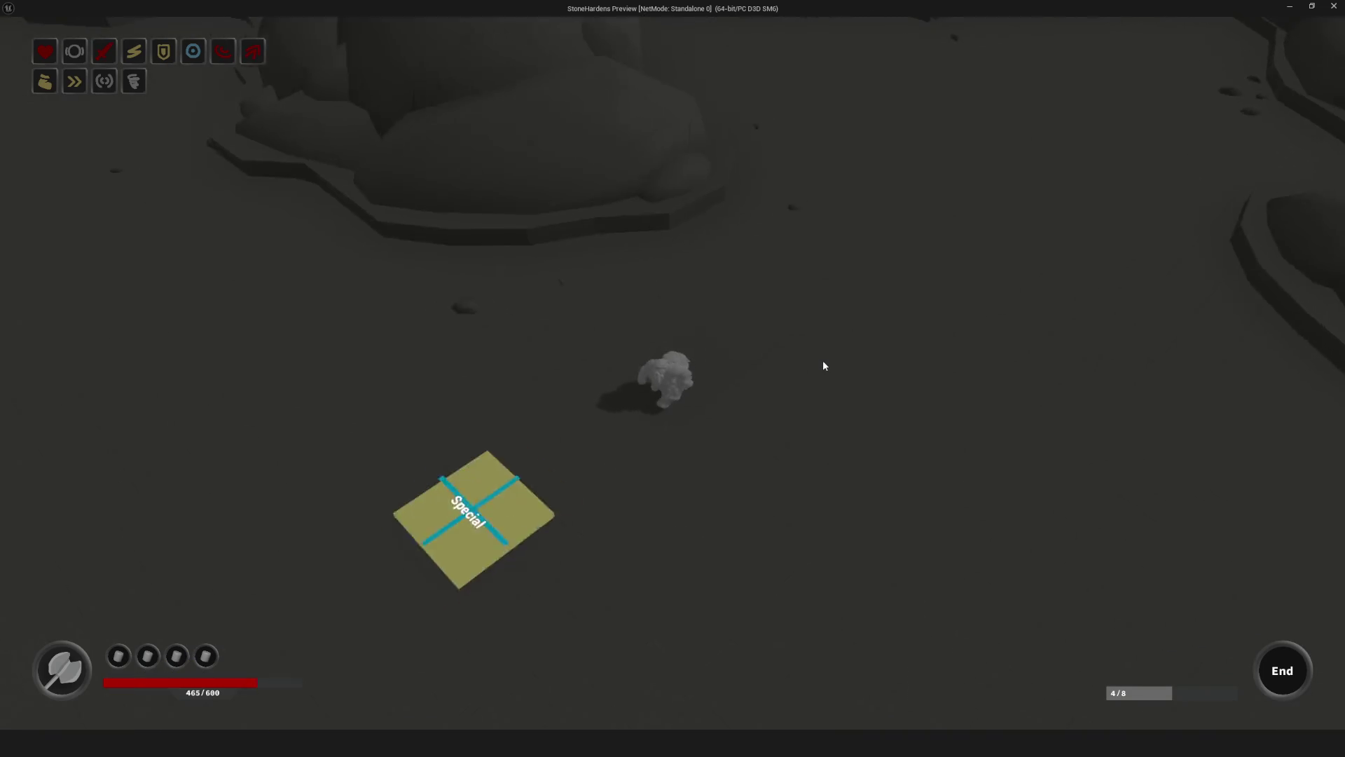
{"action": "key", "text": "w"}
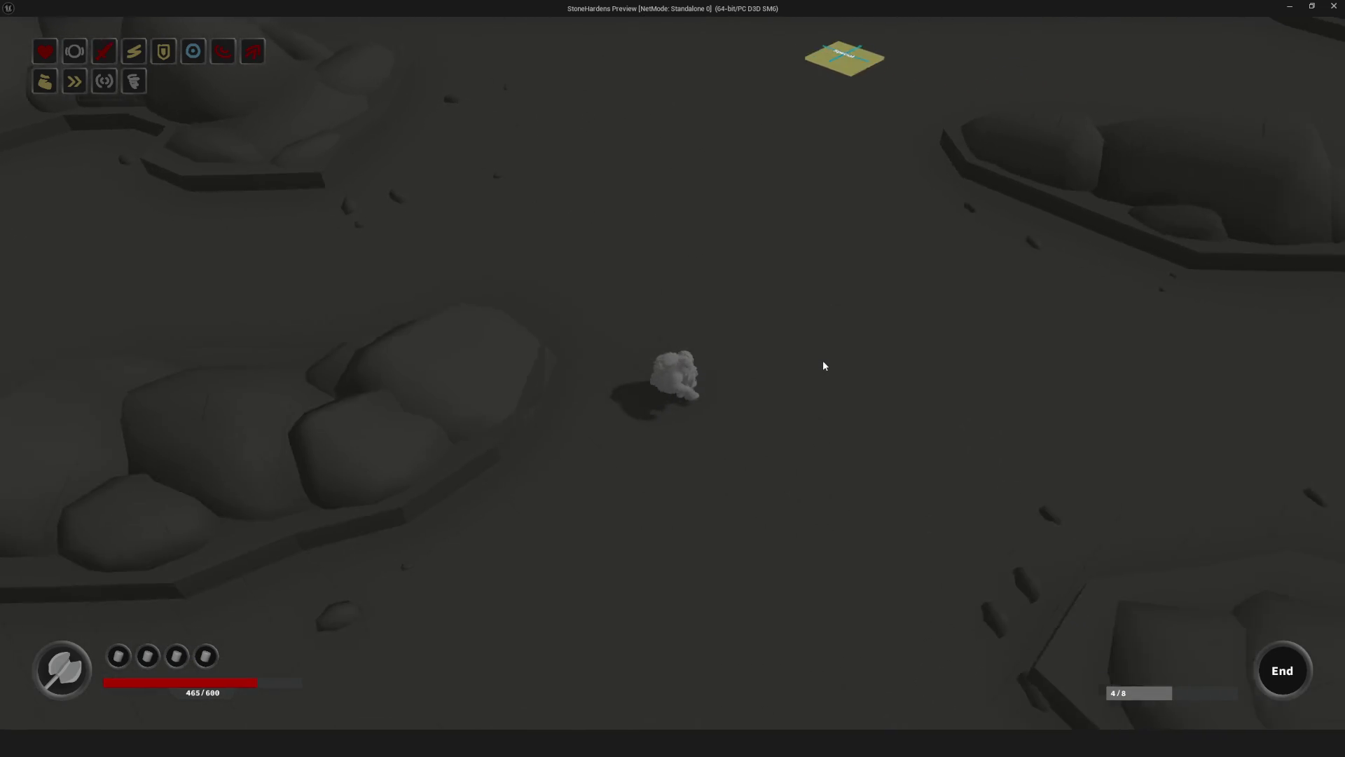
{"action": "key", "text": "w"}
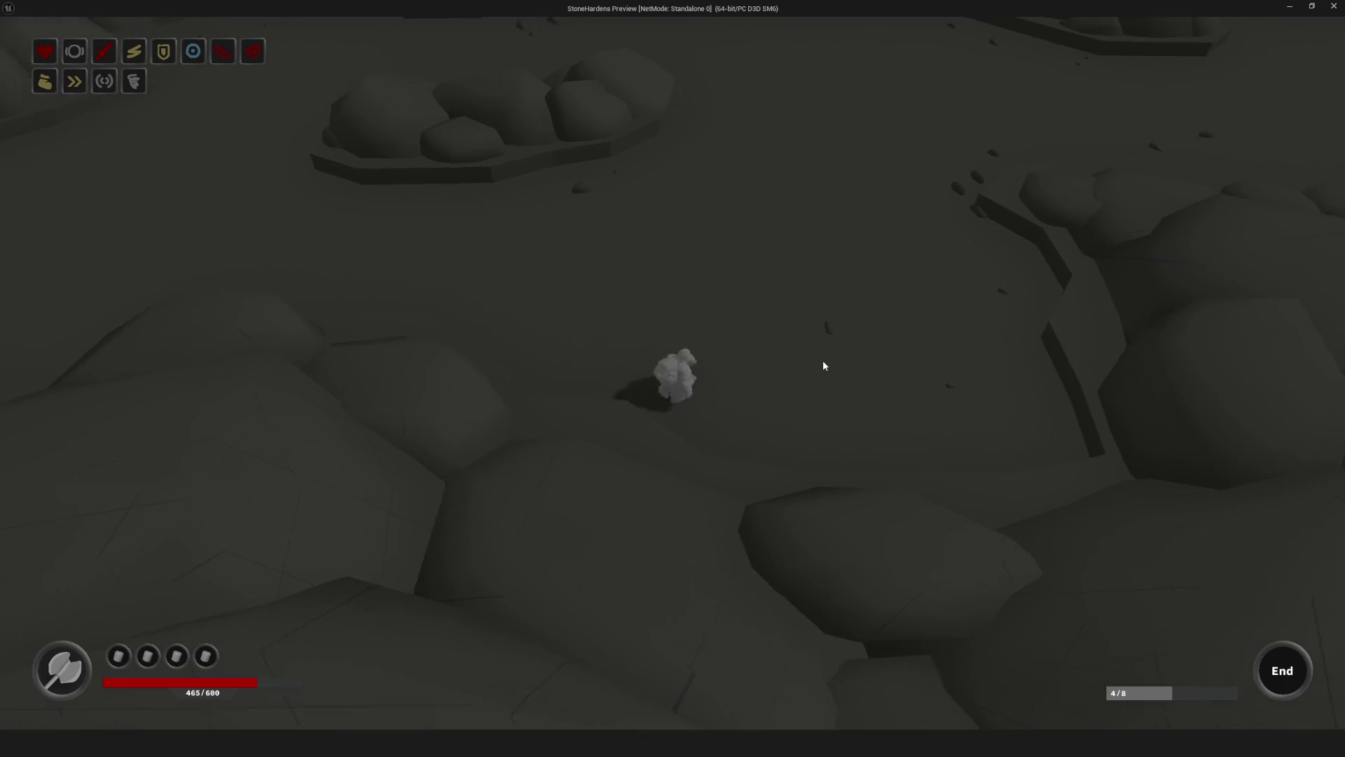
{"action": "key", "text": "w"}
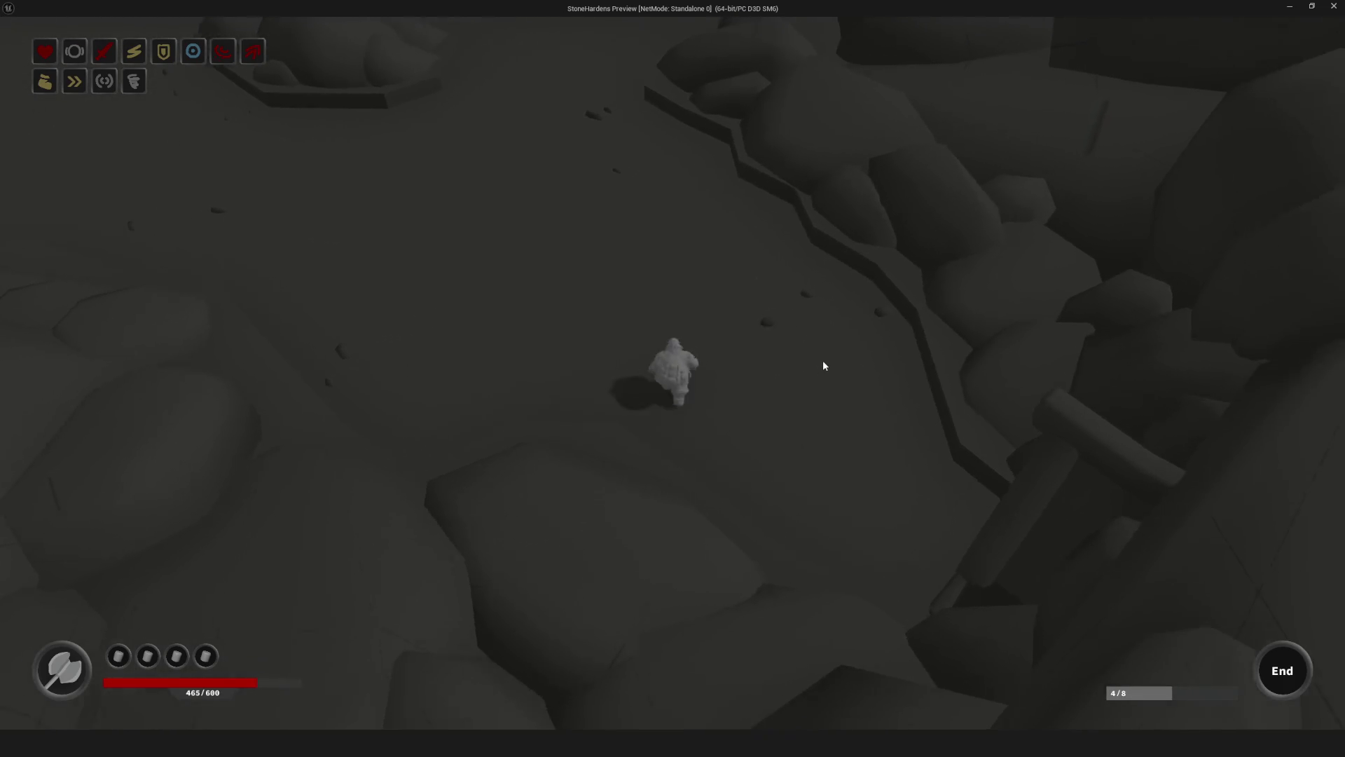
{"action": "key", "text": "w"}
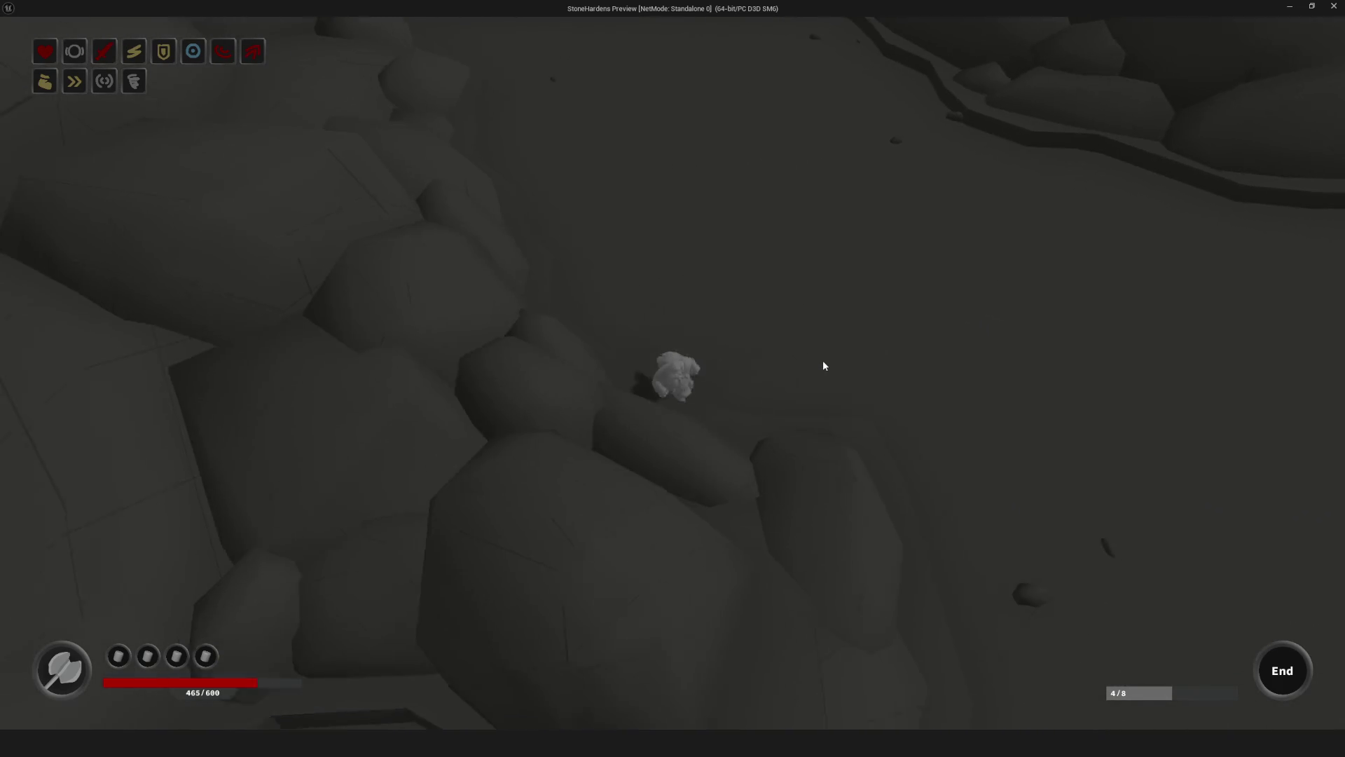
{"action": "key", "text": "Escape"}
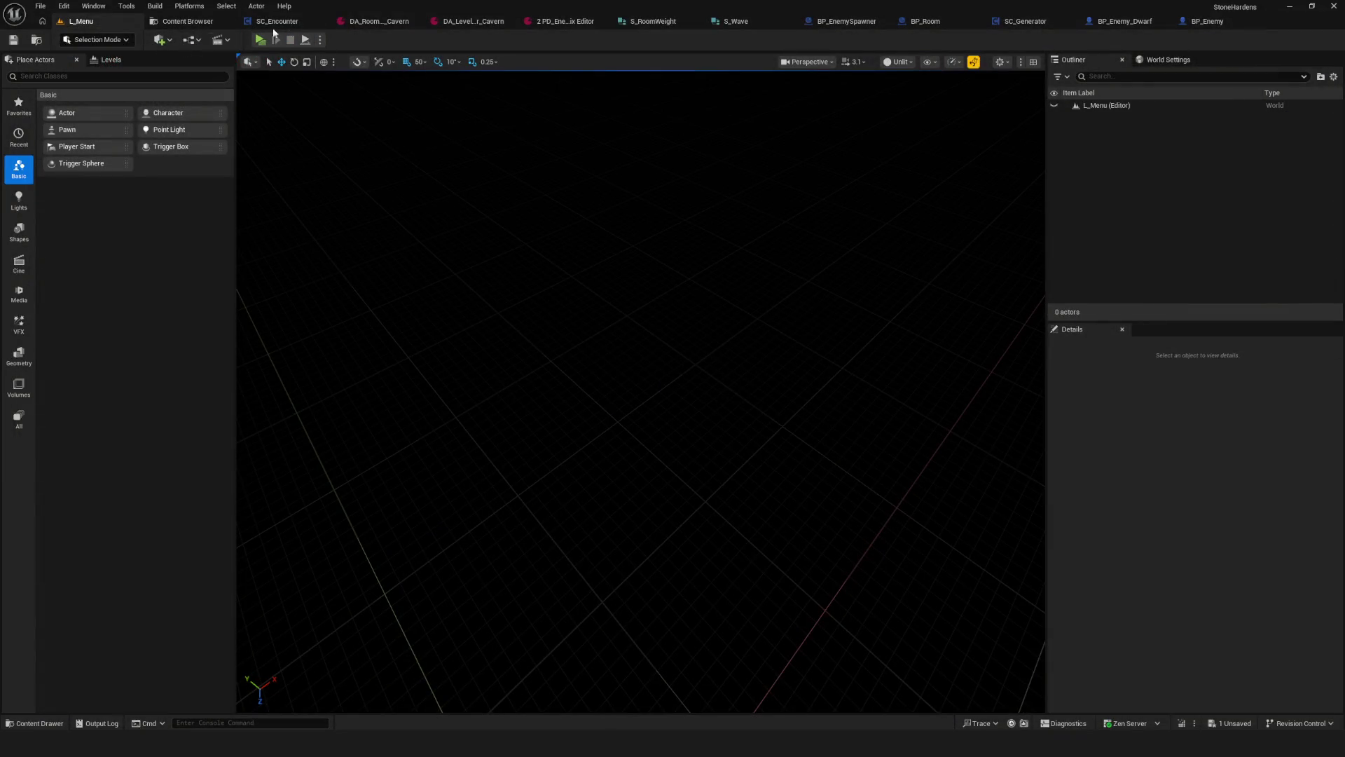
Step: Set RoomWeight to 20 for Cavern entries 0, 1 and 2, then return to L_Menu
{"action": "left_click", "coordinate": [358, 27]}
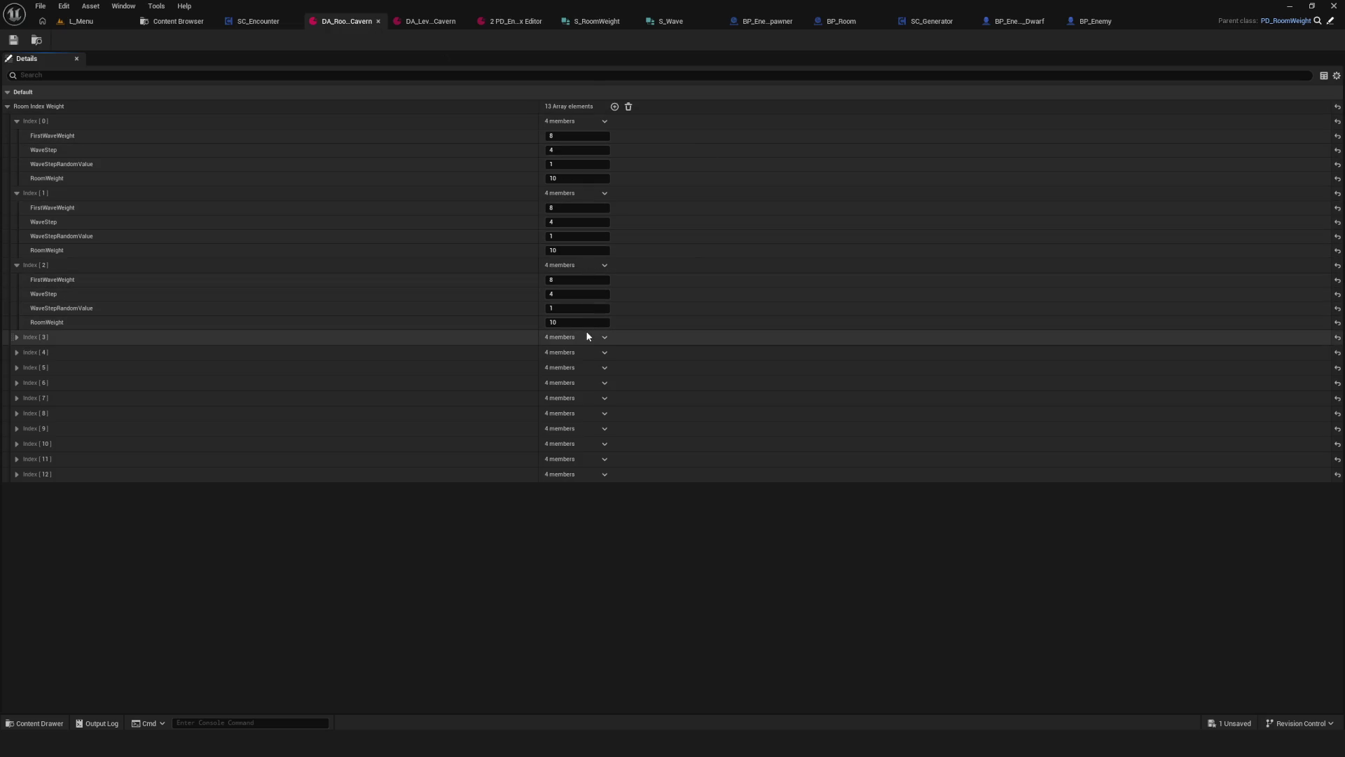
{"action": "left_click", "coordinate": [575, 178]}
{"action": "type", "text": "20"}
{"action": "key", "text": "Tab"}
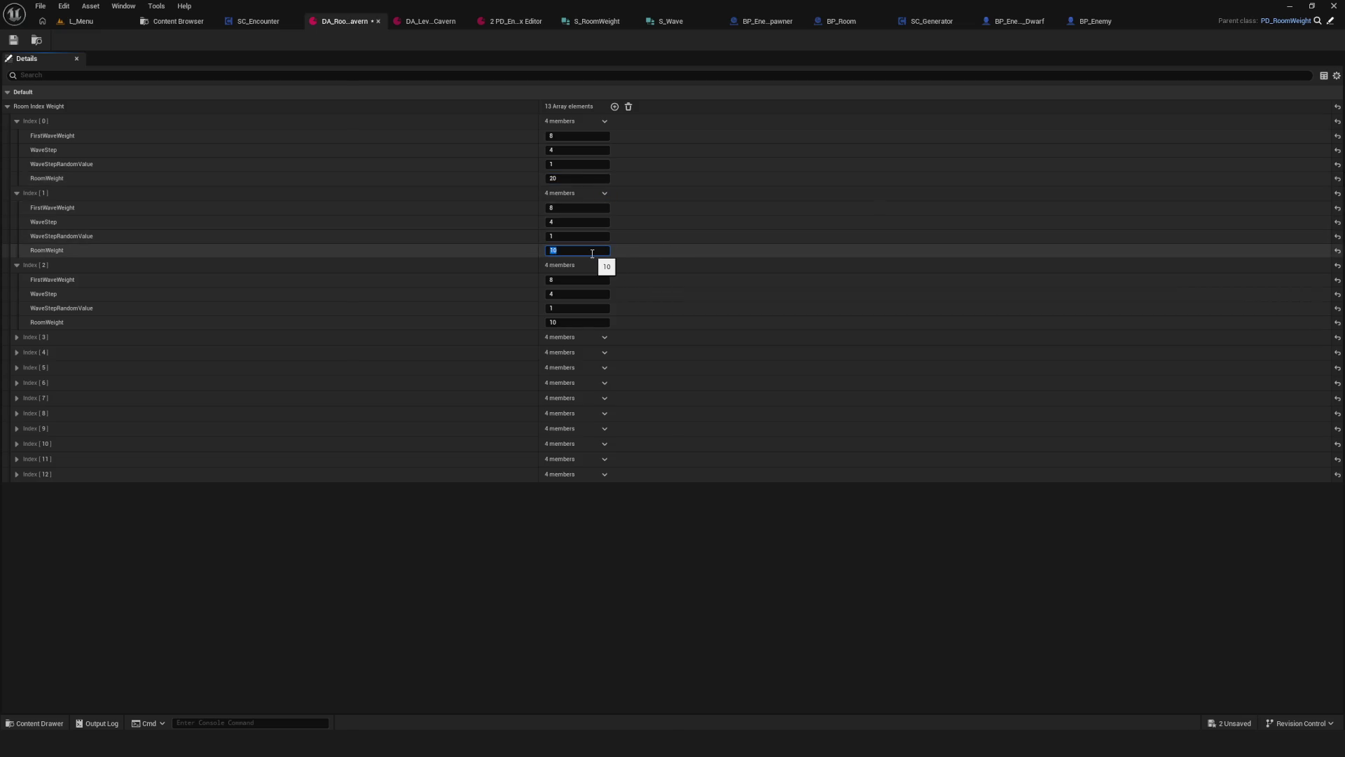
{"action": "type", "text": "20"}
{"action": "left_click", "coordinate": [565, 324]}
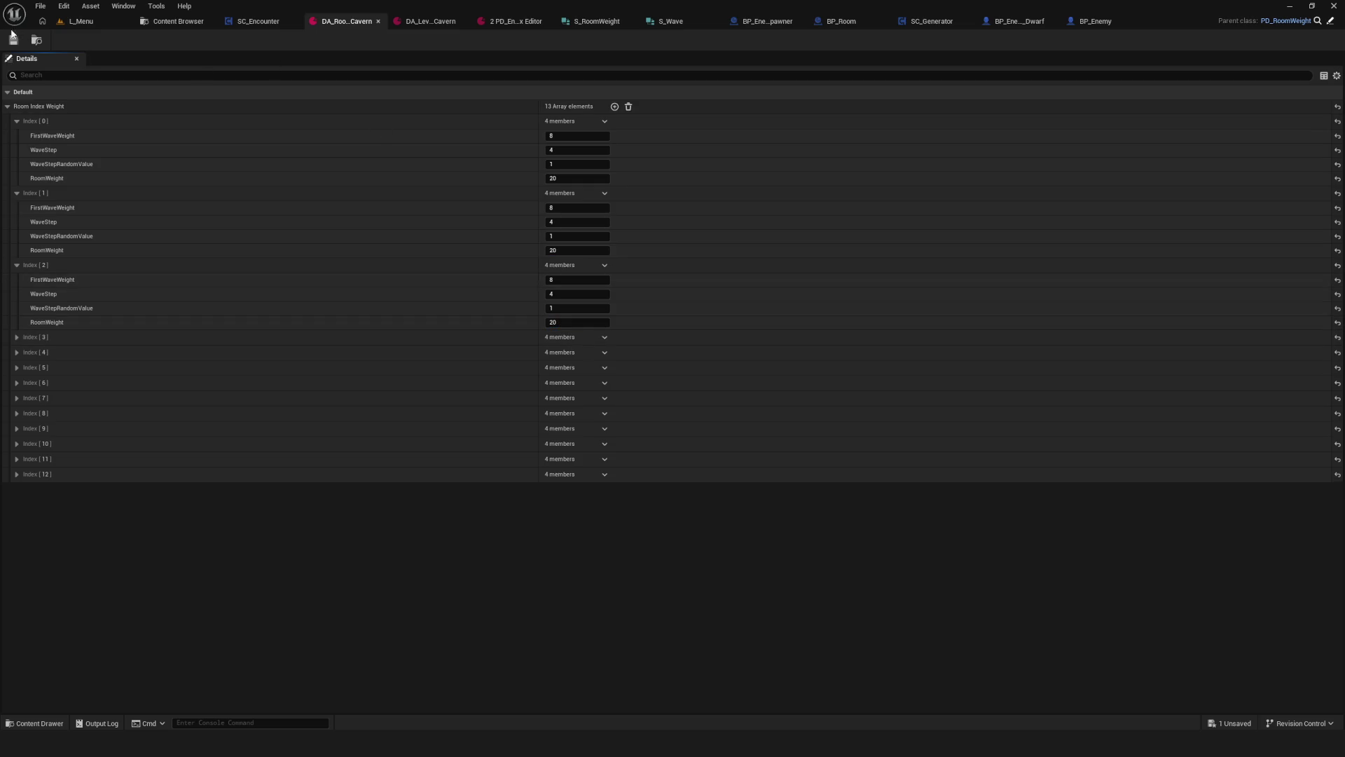
{"action": "left_click", "coordinate": [90, 27]}
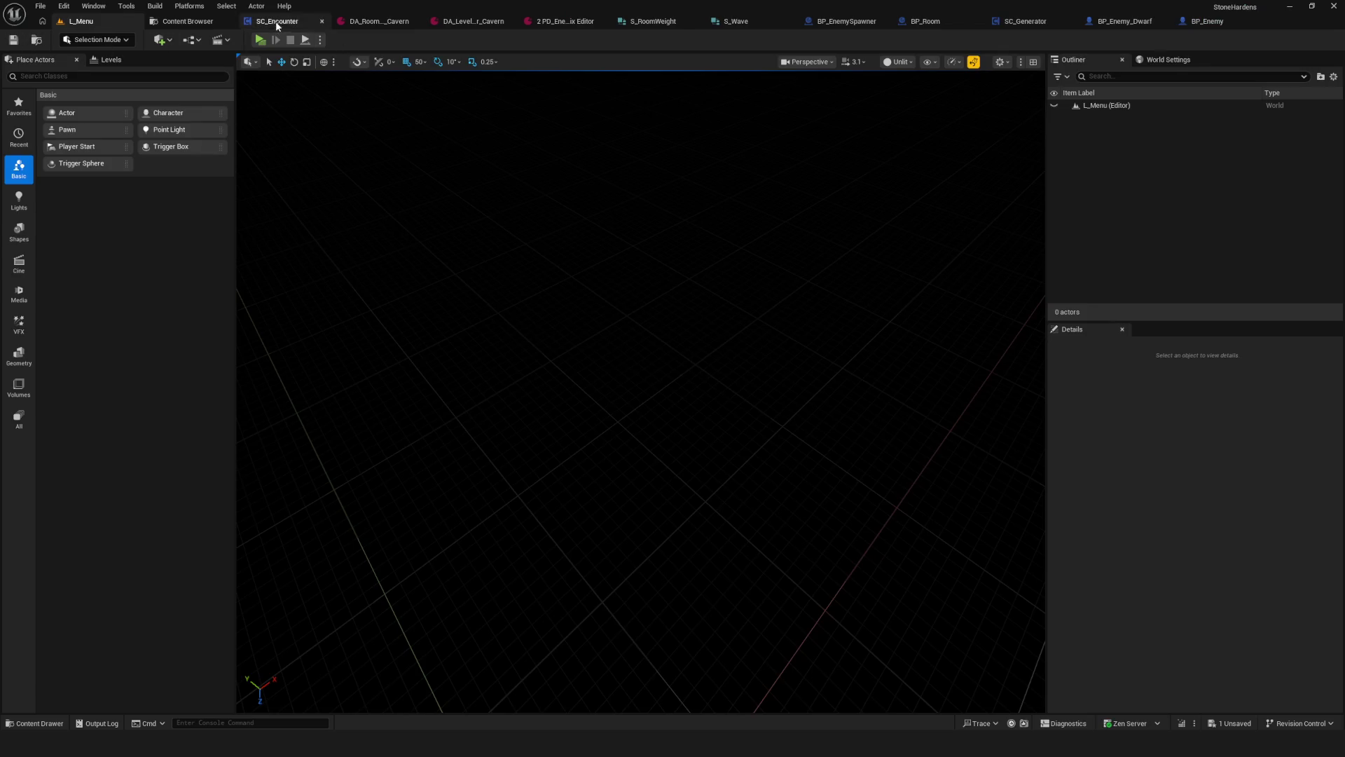
Step: From L_Menu, launch a standalone game with Alt+P and start a New Game
{"action": "left_click", "coordinate": [278, 26]}
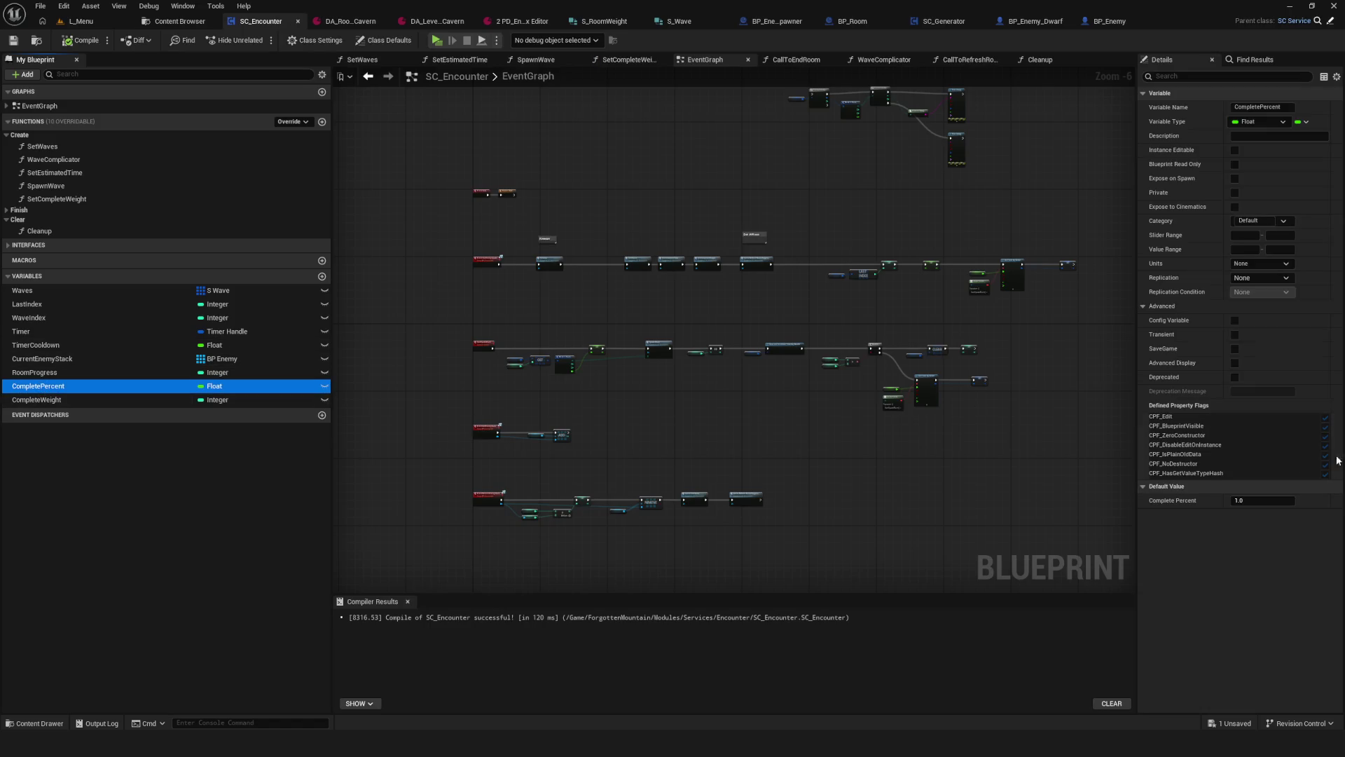
{"action": "left_click", "coordinate": [81, 23]}
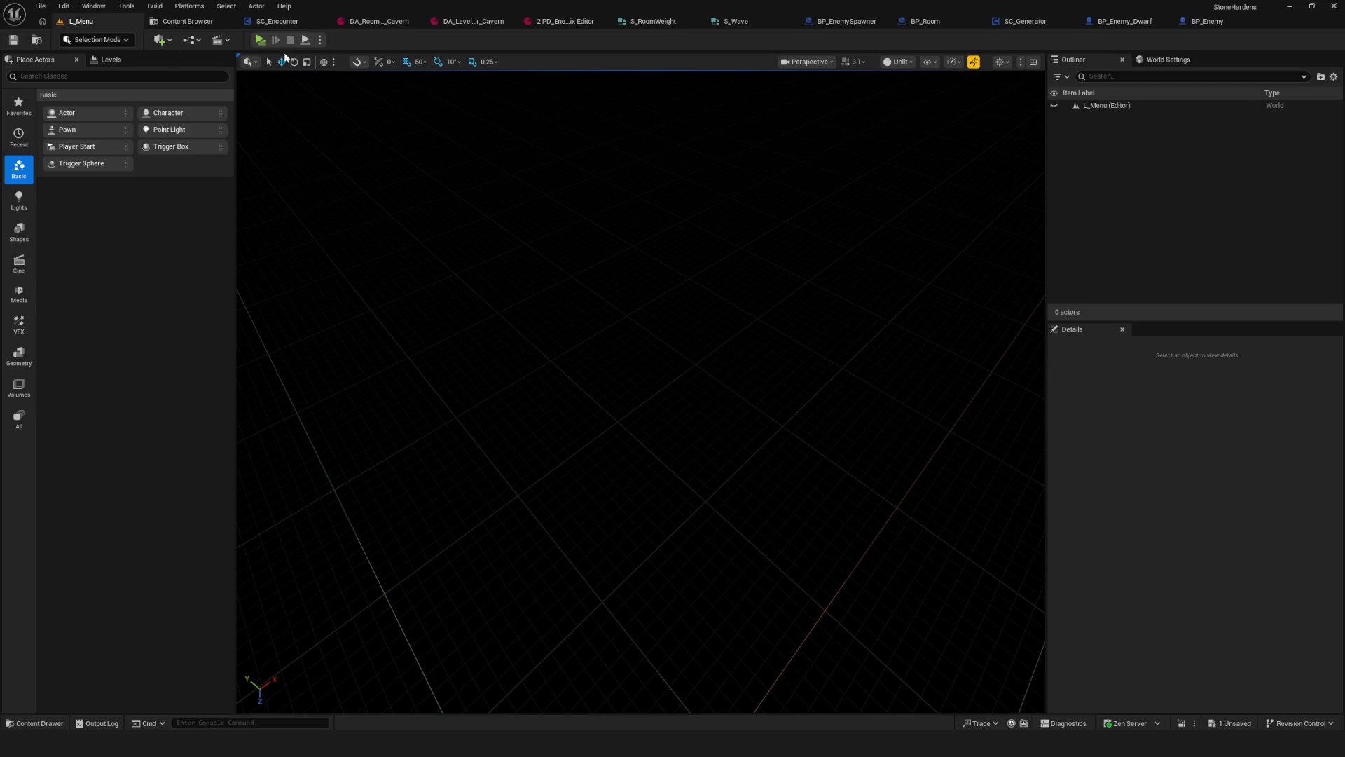
{"action": "key", "text": "alt+p"}
{"action": "left_click", "coordinate": [692, 314]}
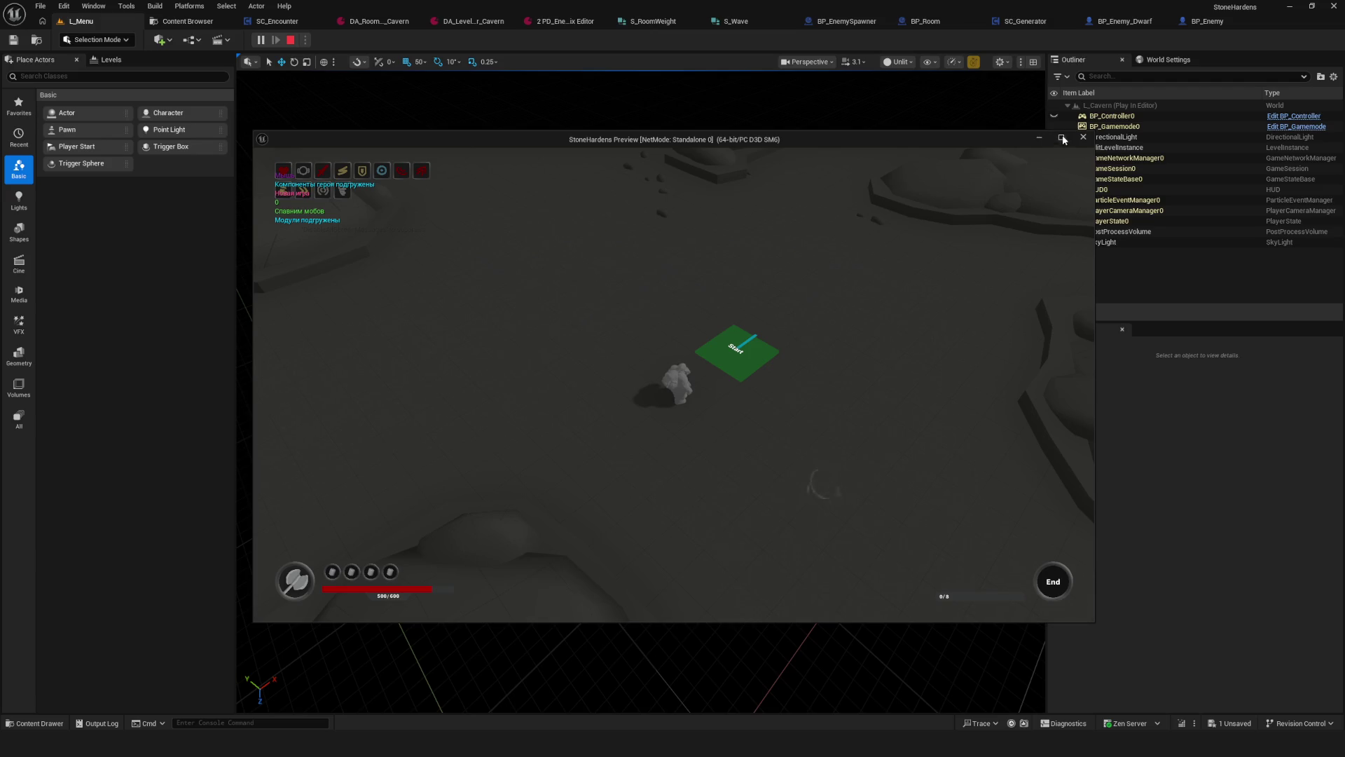
Step: Enlarge the game preview to full screen, then run left and destroy the chasing red cube
{"action": "left_click", "coordinate": [1062, 138]}
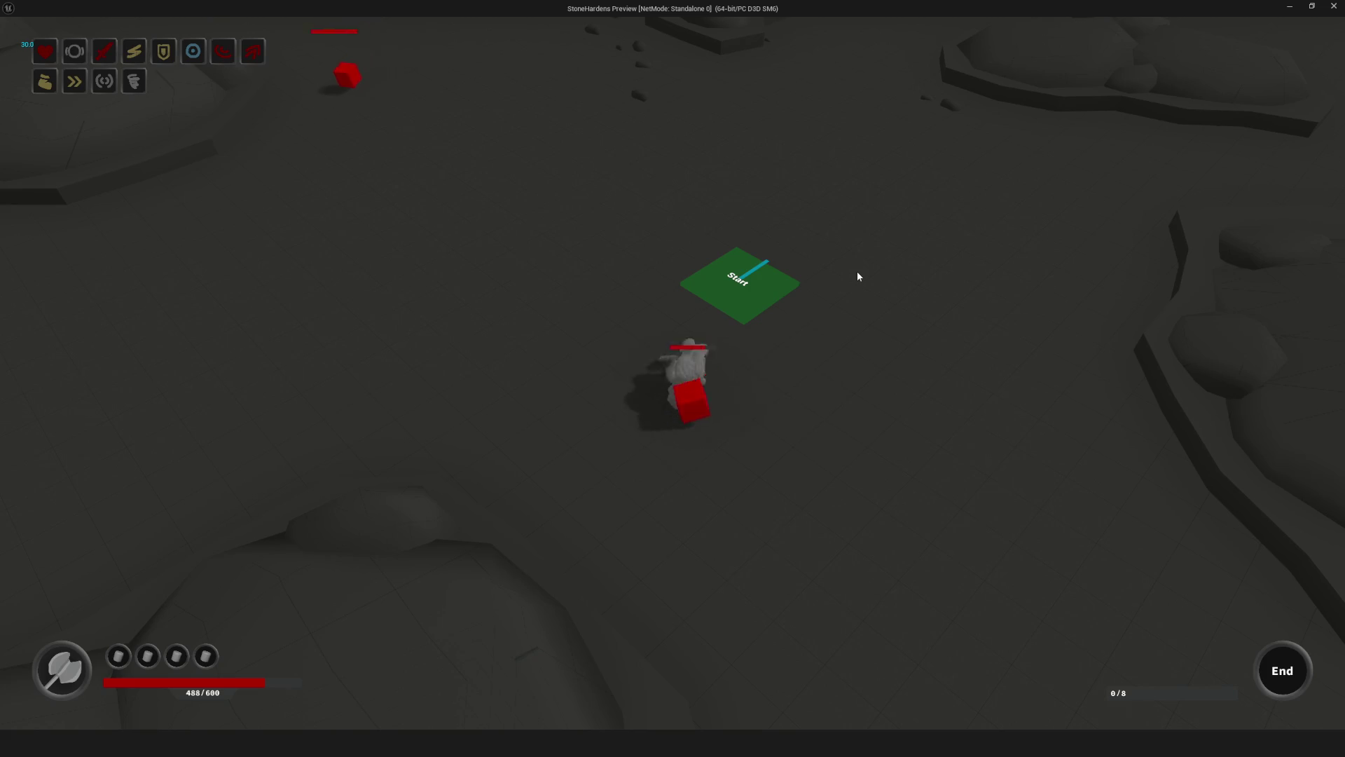
{"action": "key", "text": "a"}
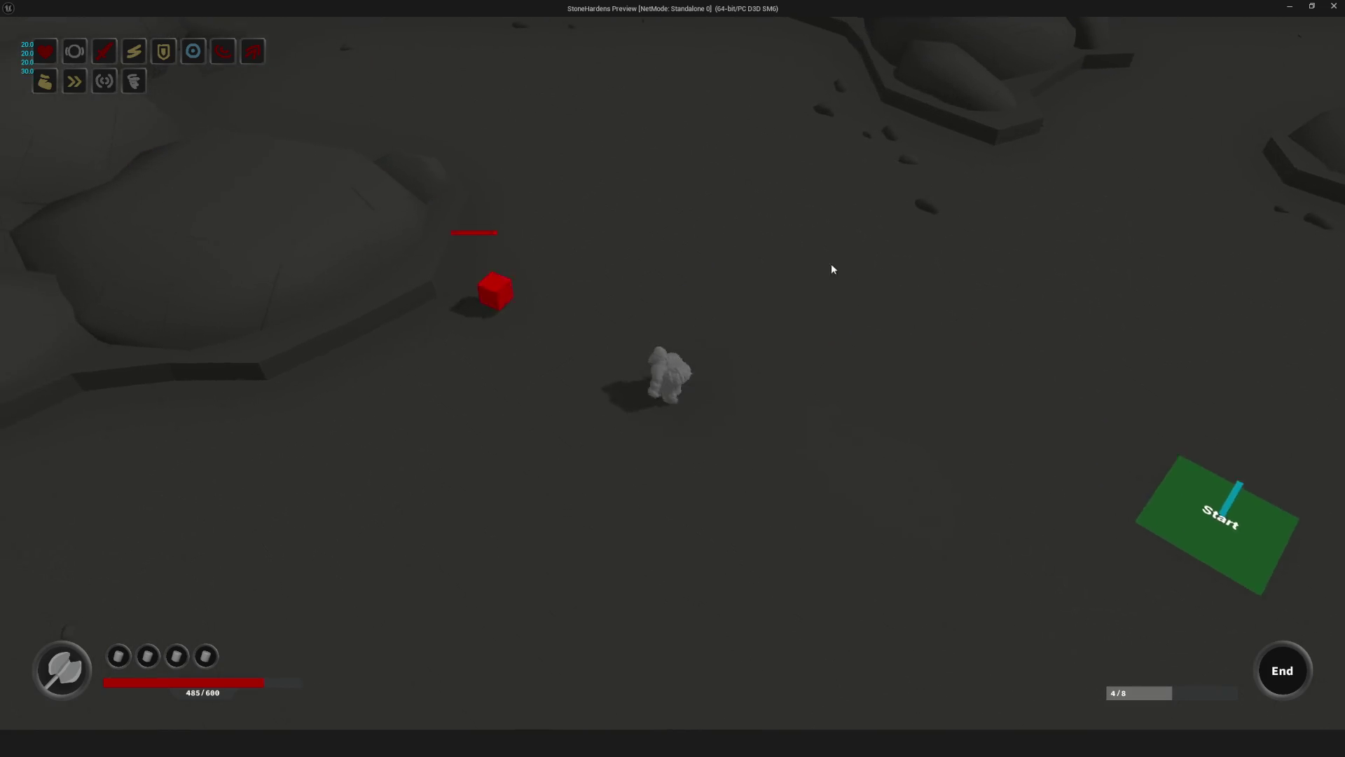
{"action": "key", "text": "w"}
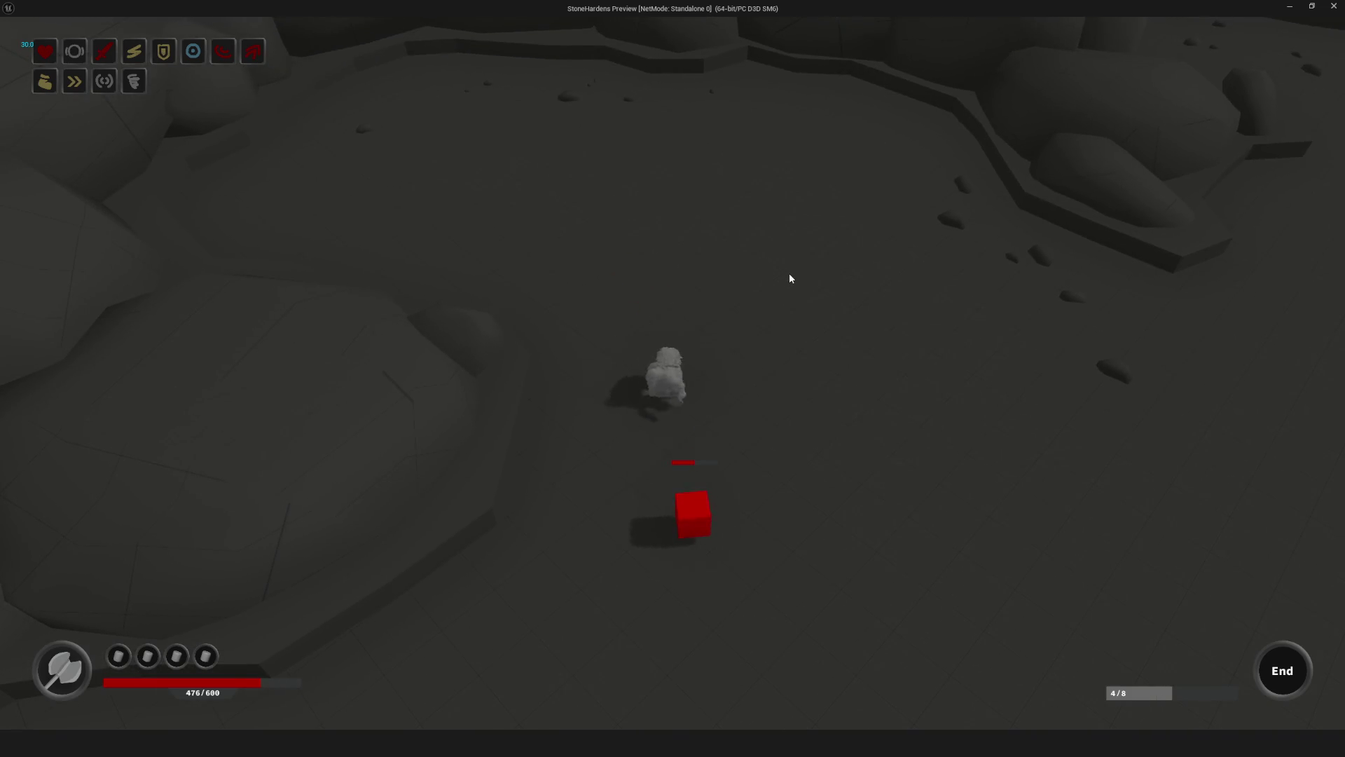
{"action": "key", "text": "s"}
{"action": "left_click", "coordinate": [783, 279]}
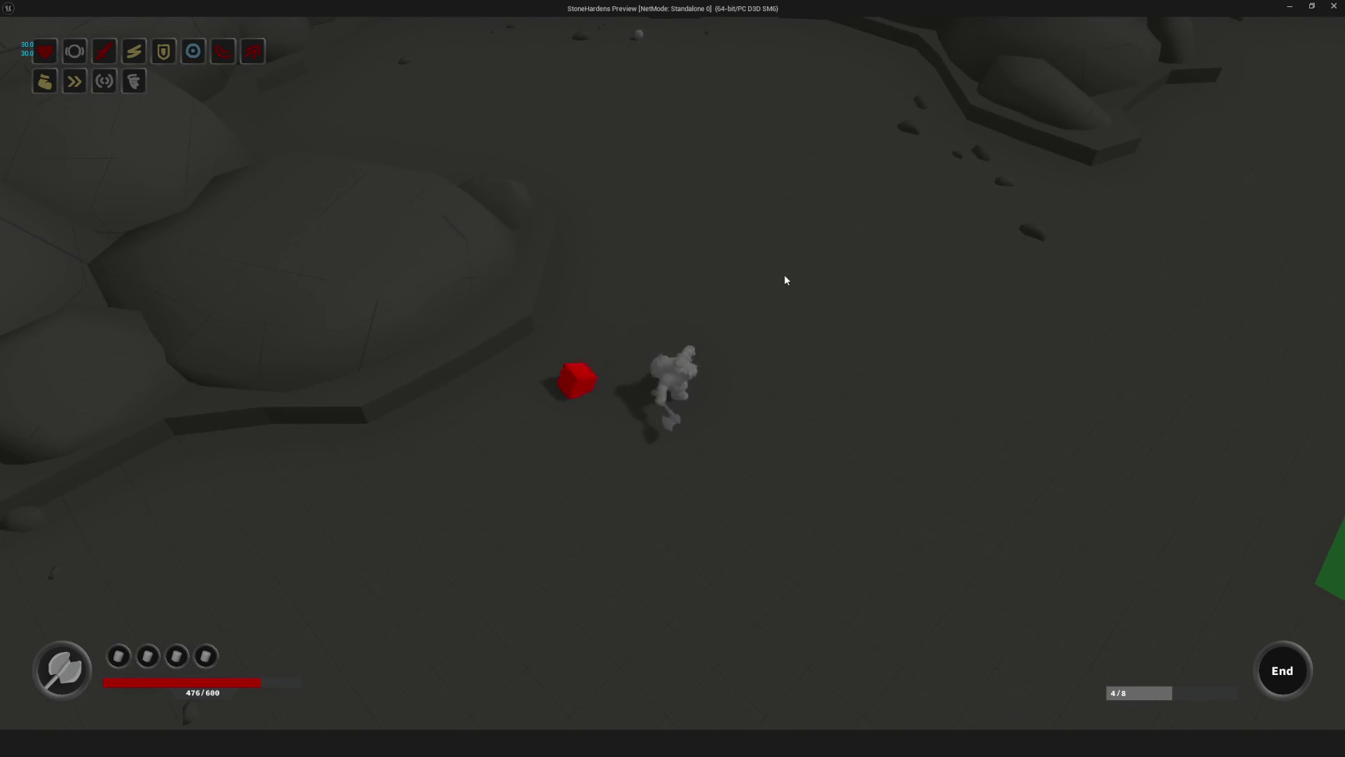
Step: Run across the cavern floor toward the ruined stone structure and the red-cube ledge
{"action": "key", "text": "s"}
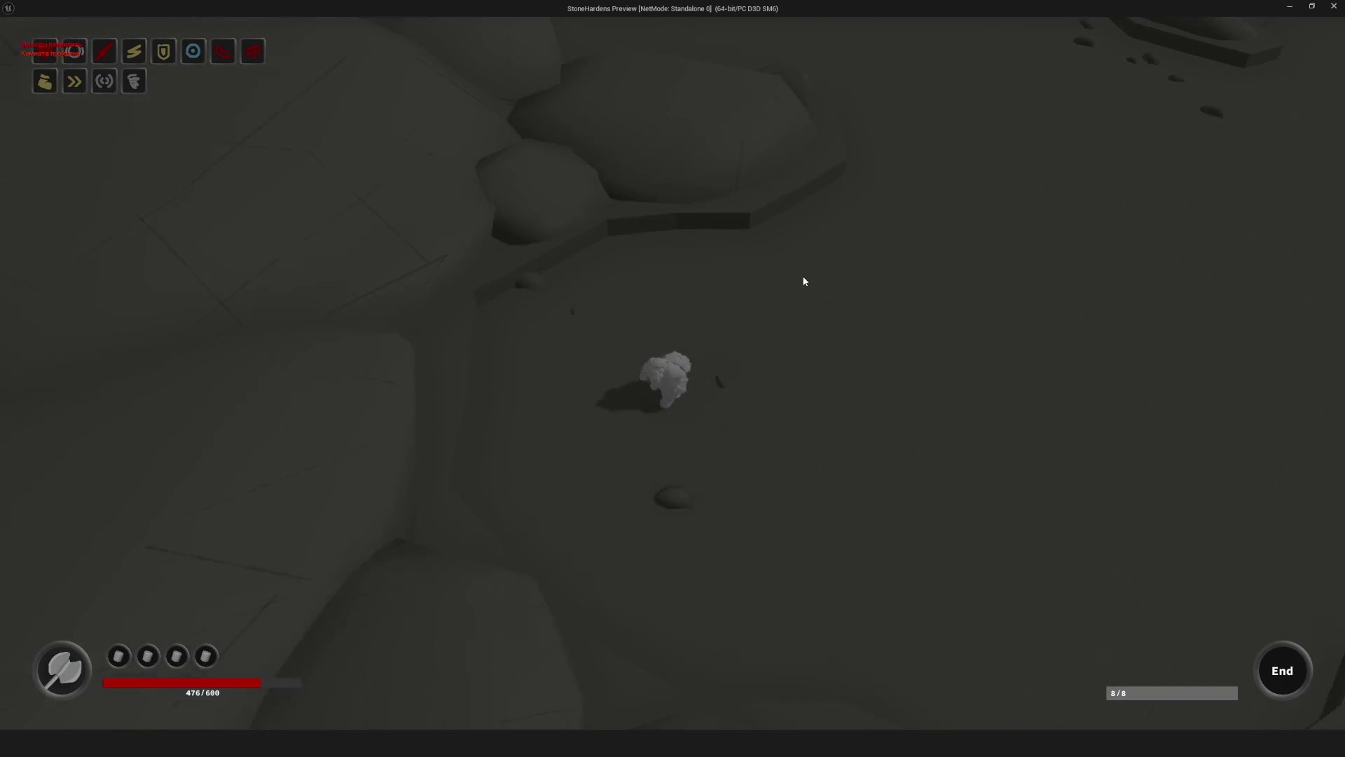
{"action": "key", "text": "w"}
{"action": "key", "text": "w"}
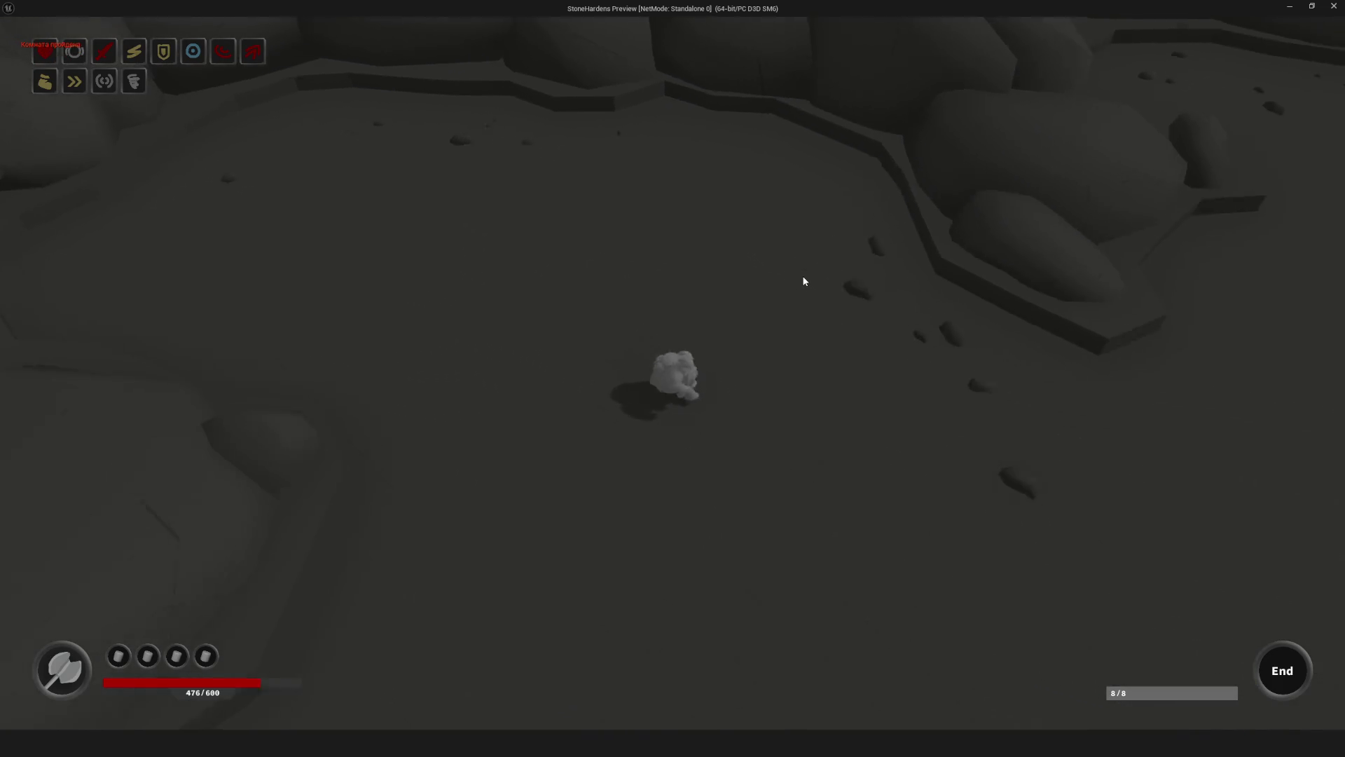
{"action": "key", "text": "w"}
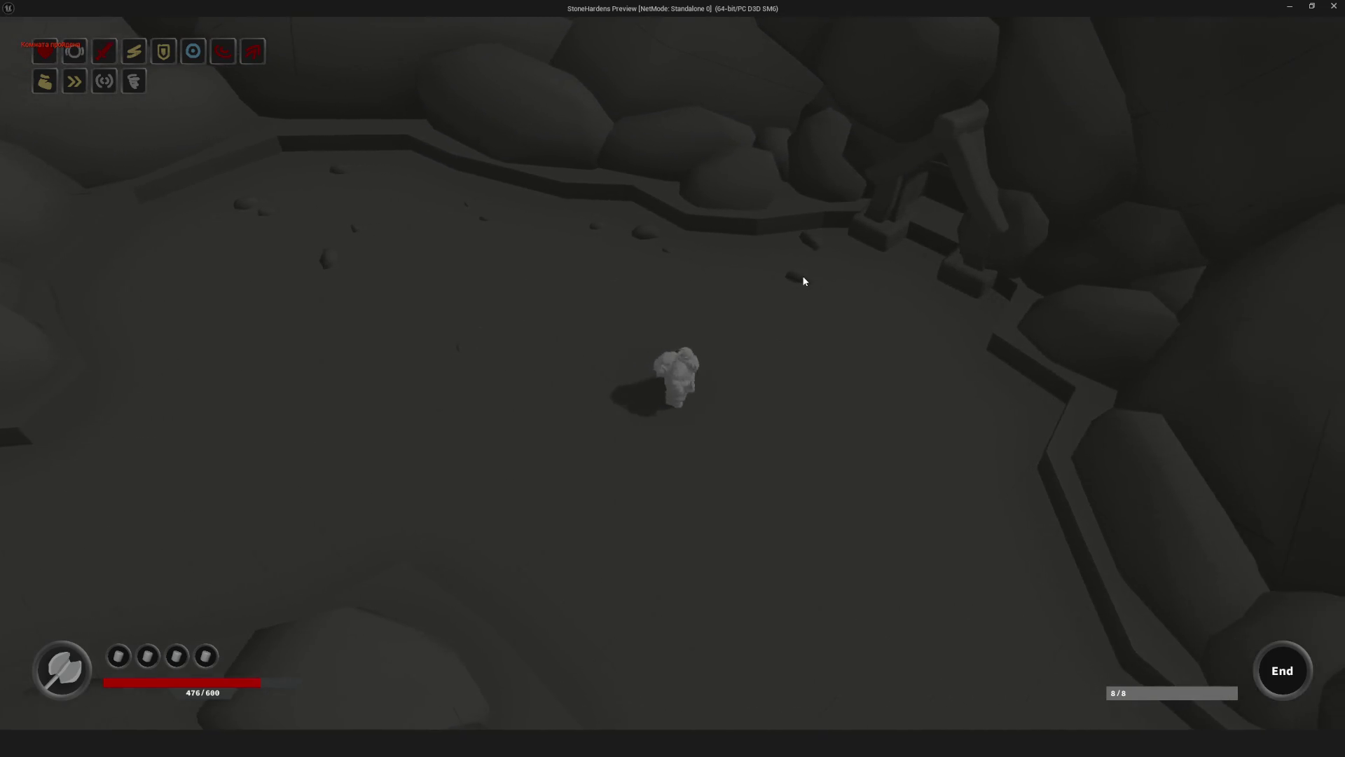
{"action": "key", "text": "w"}
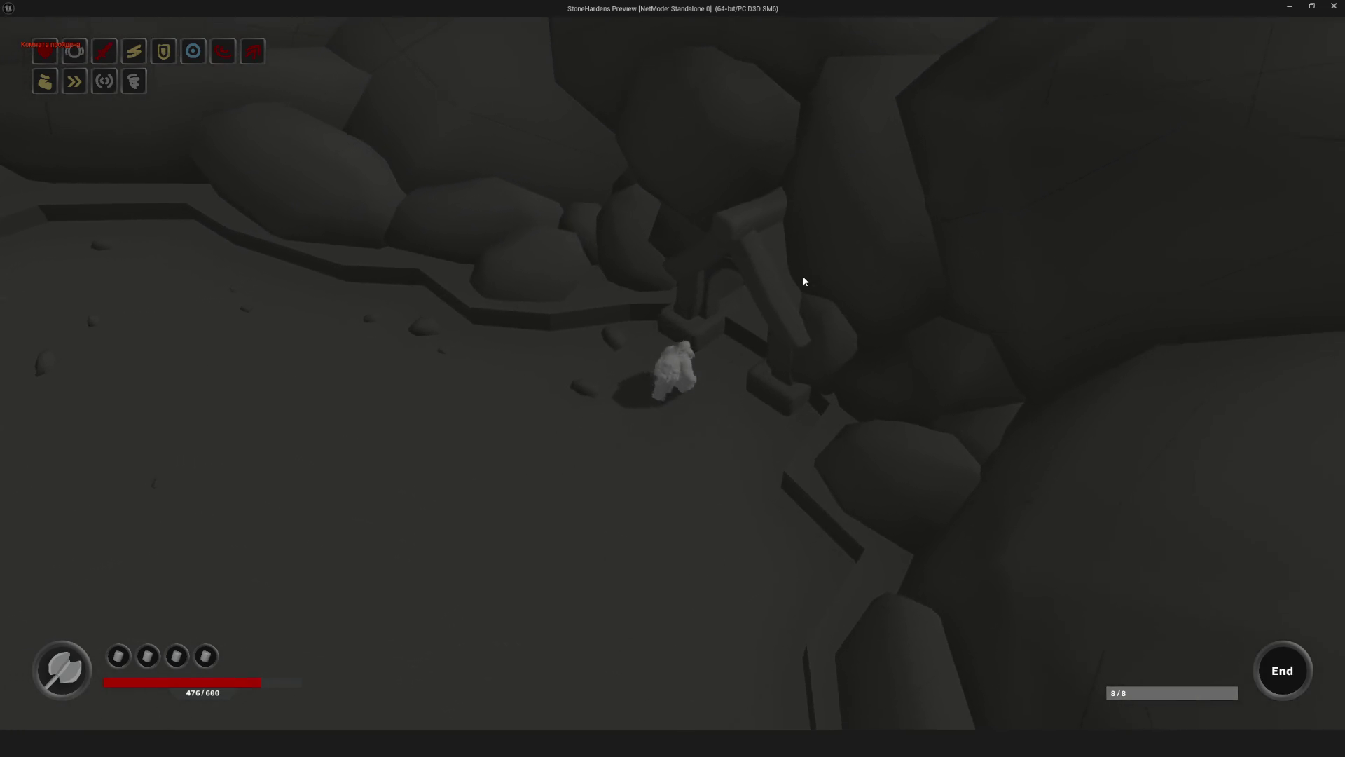
{"action": "key", "text": "d"}
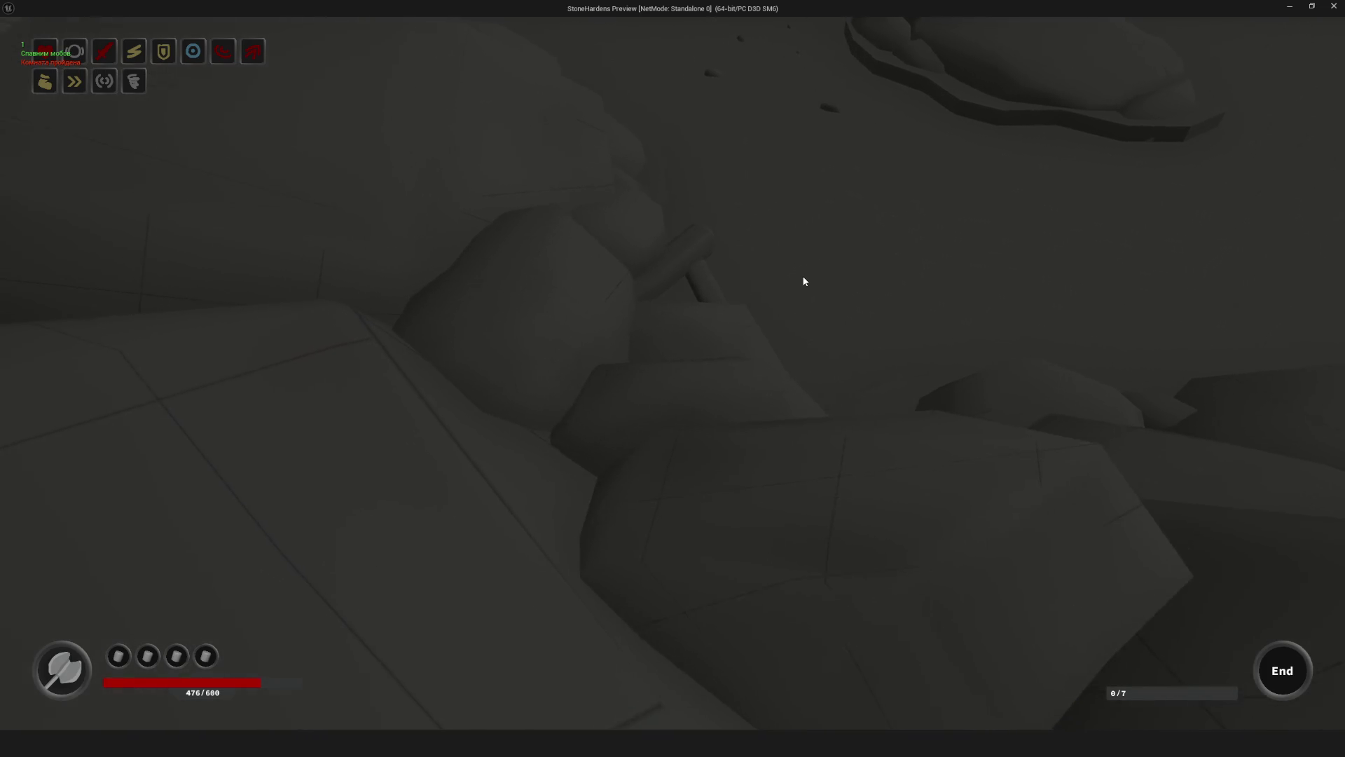
{"action": "key", "text": "w"}
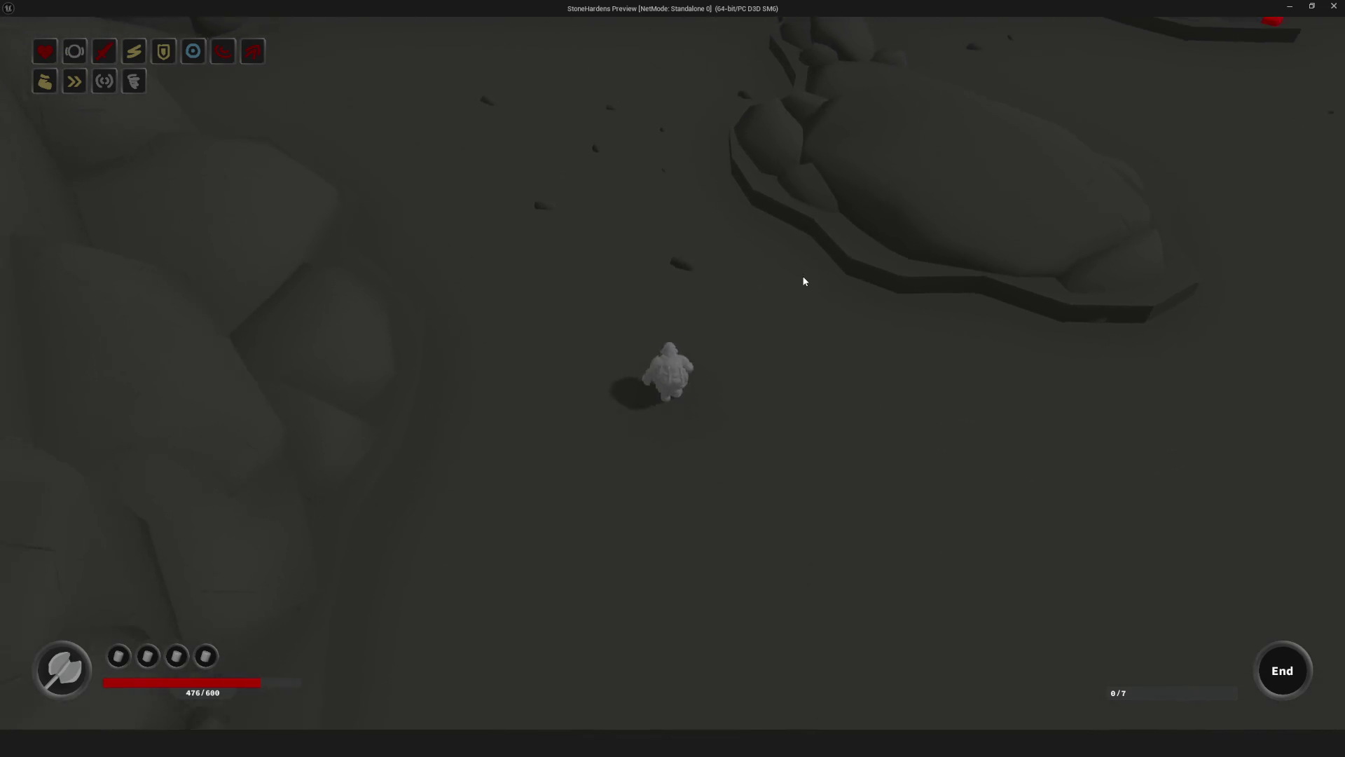
{"action": "key", "text": "w"}
{"action": "key", "text": "d"}
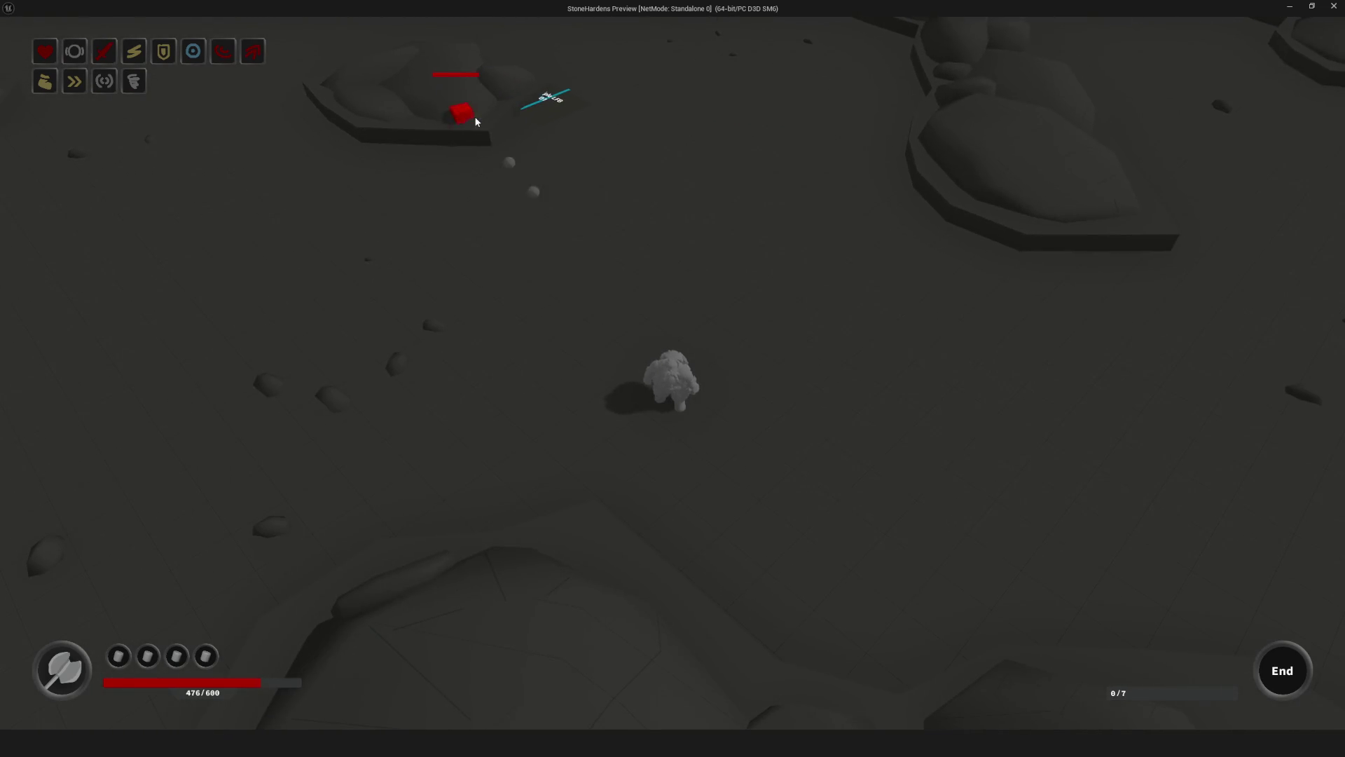
{"action": "key", "text": "a"}
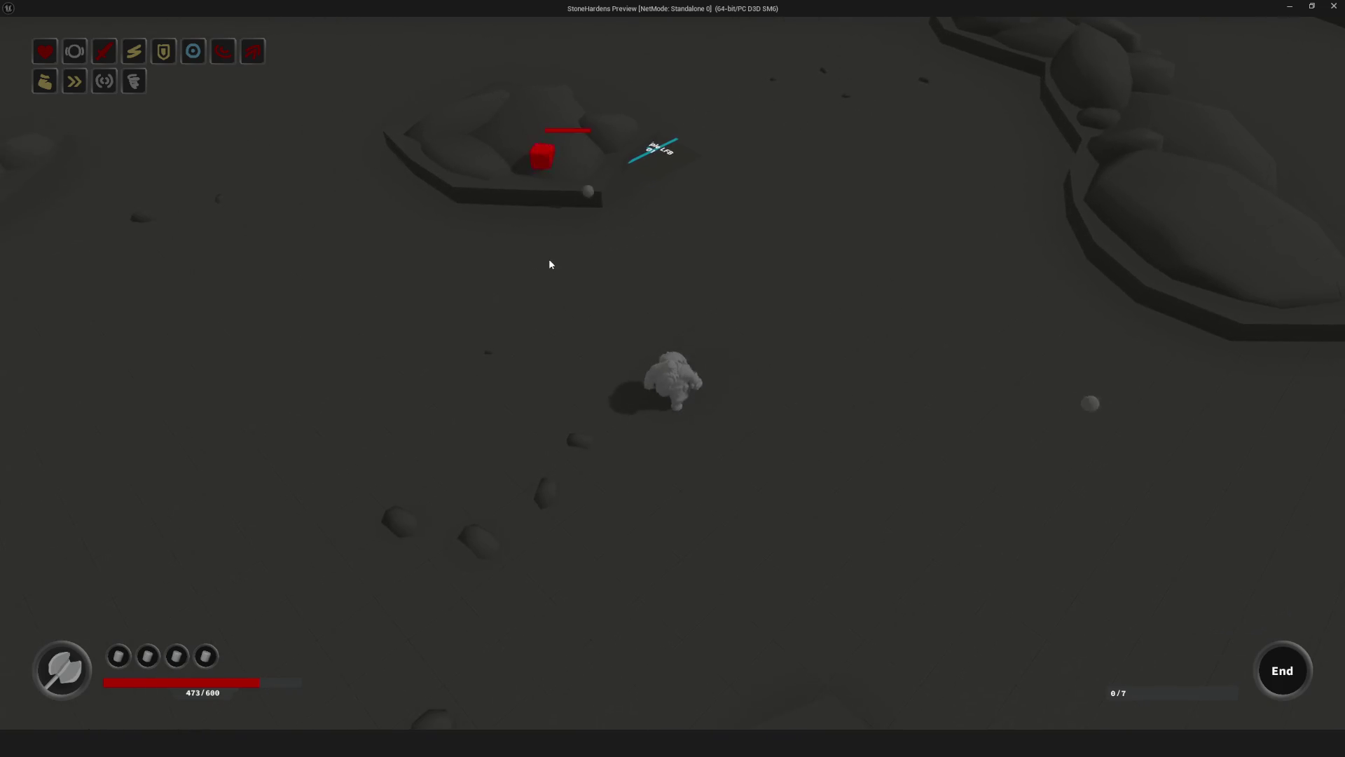
Step: Weave across the arena past the rock wall toward the enemy platform
{"action": "key", "text": "s"}
{"action": "key", "text": "d"}
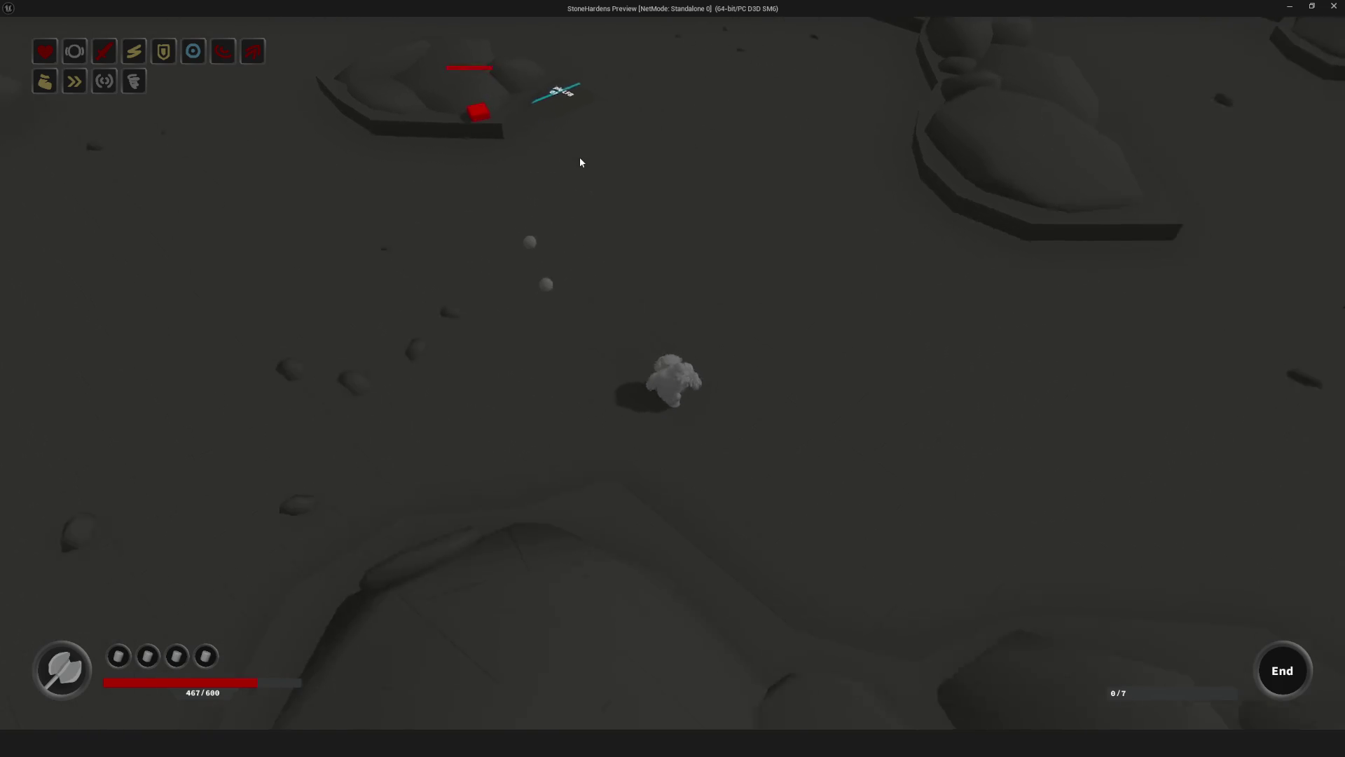
{"action": "key", "text": "d"}
{"action": "key", "text": "w"}
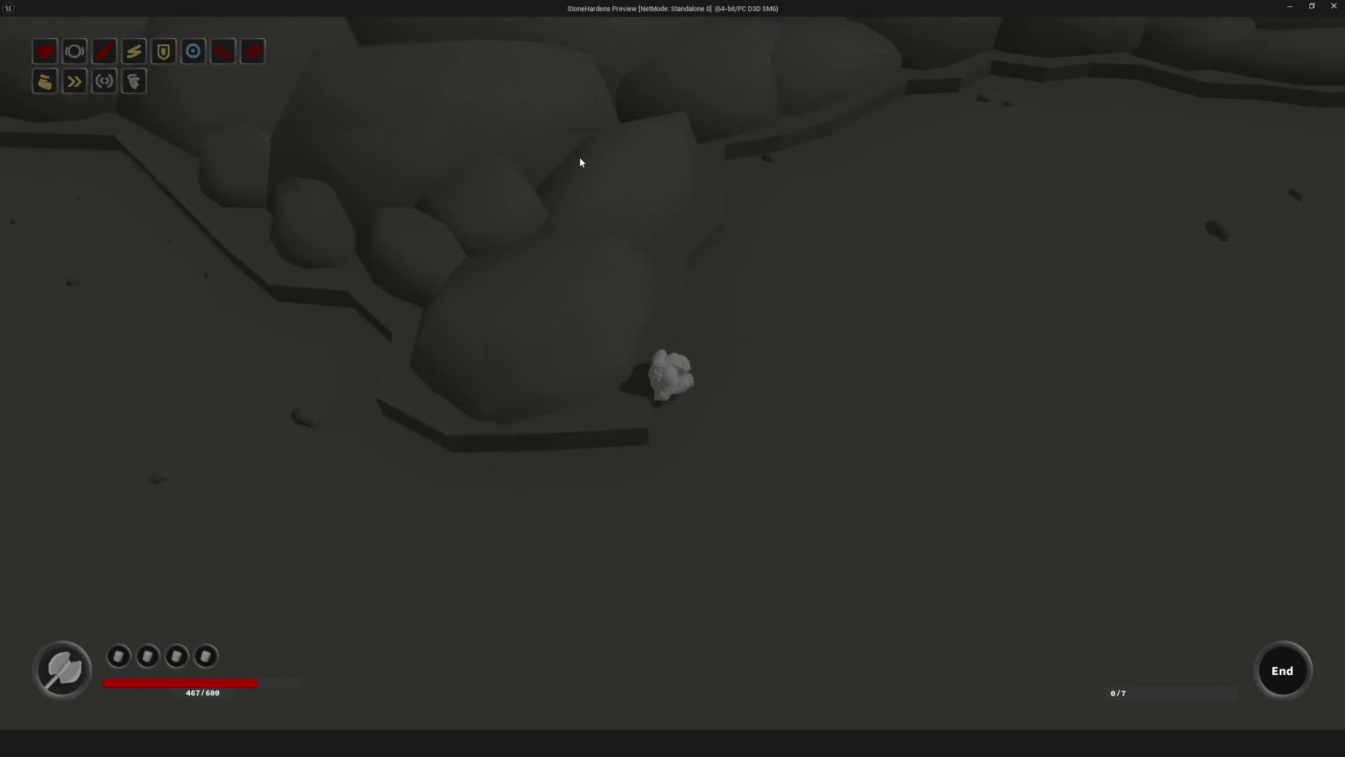
{"action": "key", "text": "s"}
{"action": "key", "text": "d"}
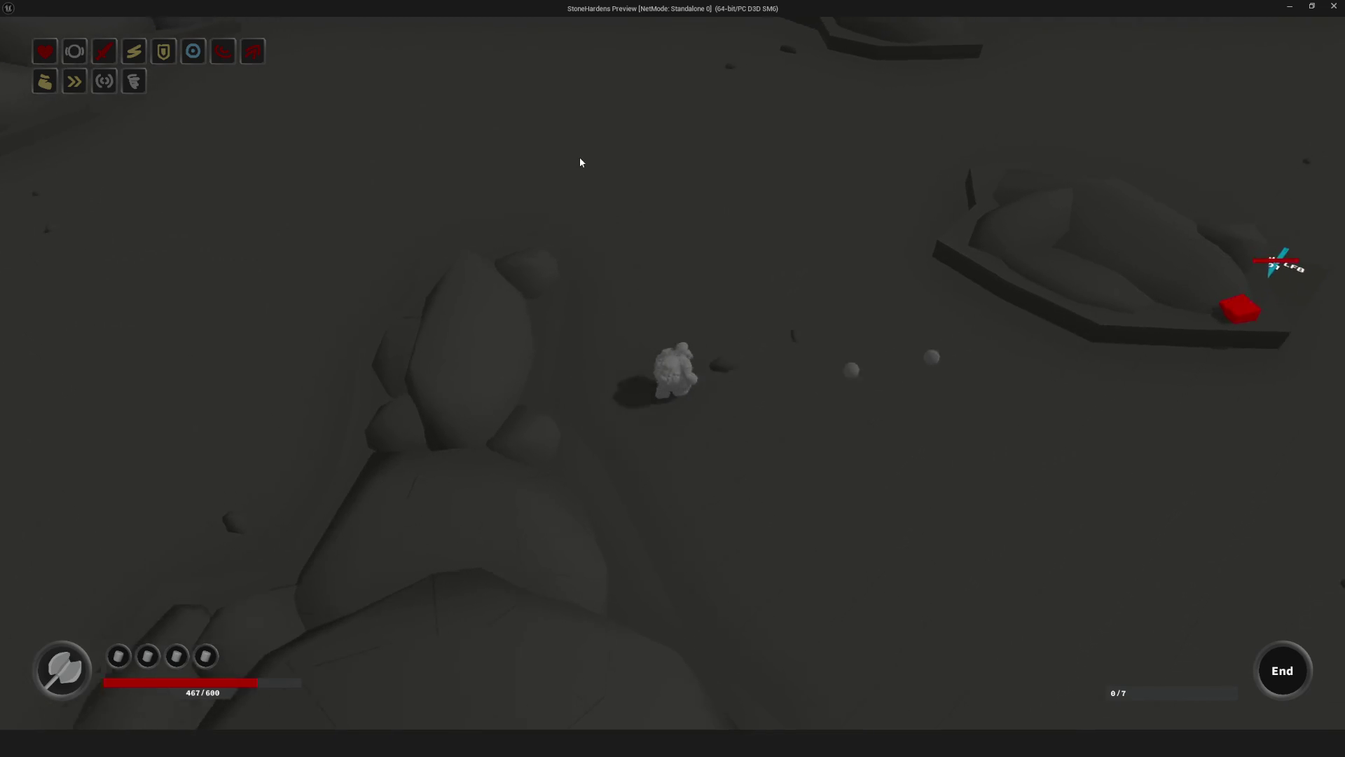
{"action": "key", "text": "s"}
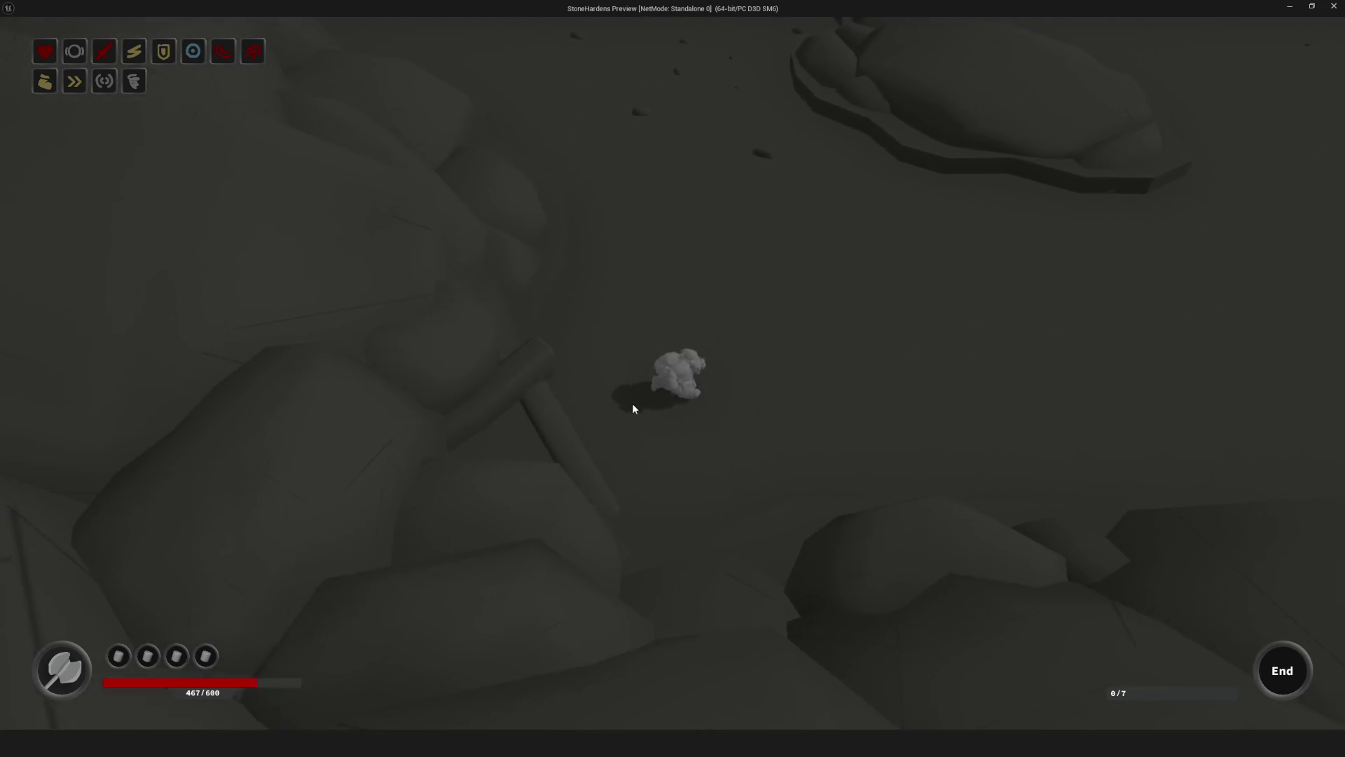
{"action": "key", "text": "w"}
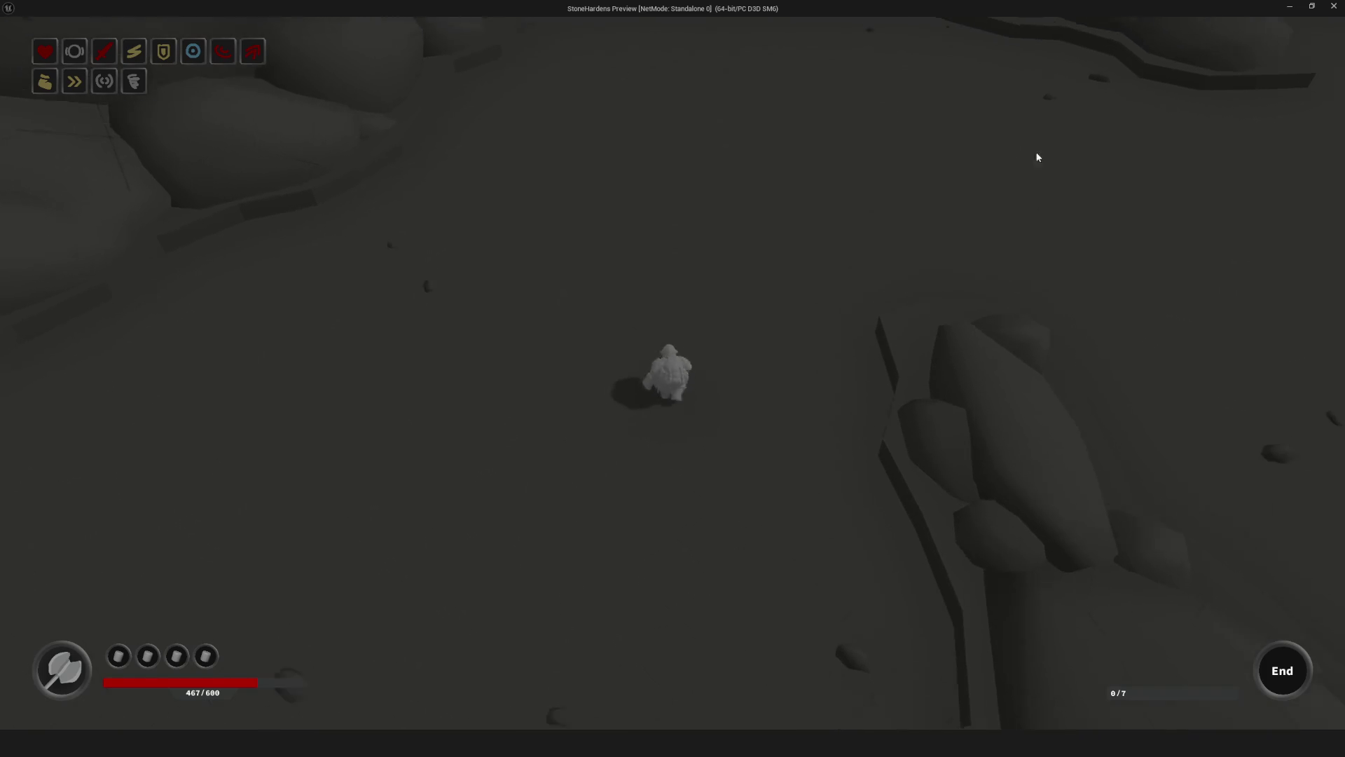
{"action": "key", "text": "s"}
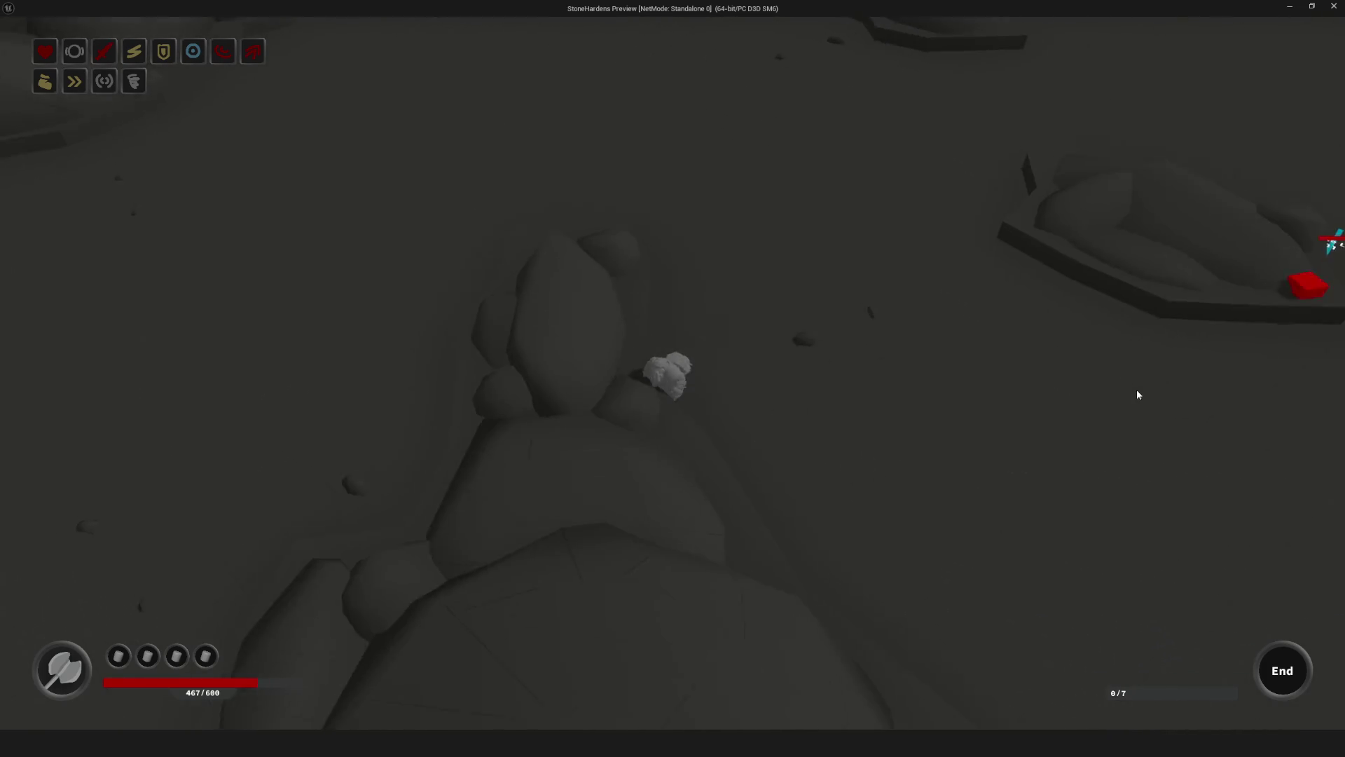
{"action": "key", "text": "d"}
{"action": "key", "text": "w"}
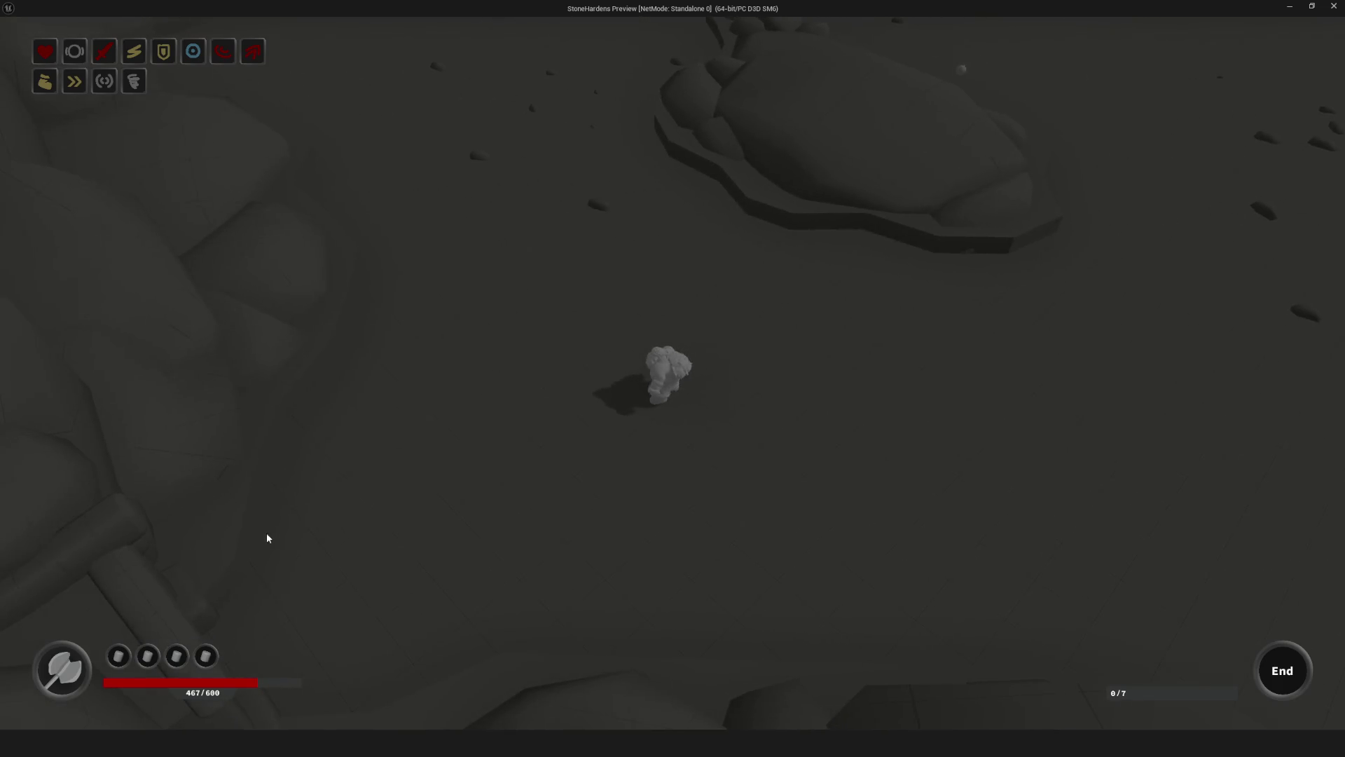
{"action": "key", "text": "d"}
{"action": "key", "text": "d"}
{"action": "key", "text": "w"}
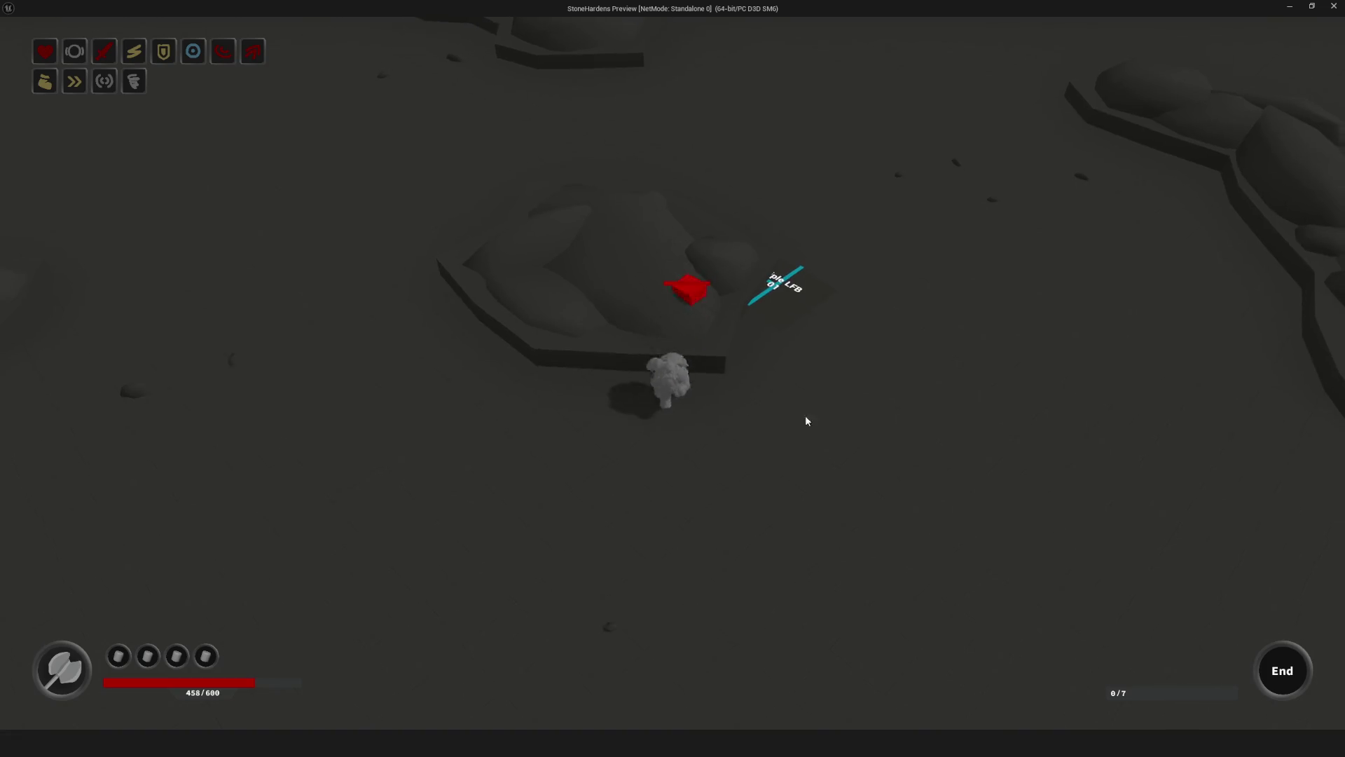
Step: Circle past the walled rocks and back around the enemy platform
{"action": "key", "text": "s"}
{"action": "key", "text": "a"}
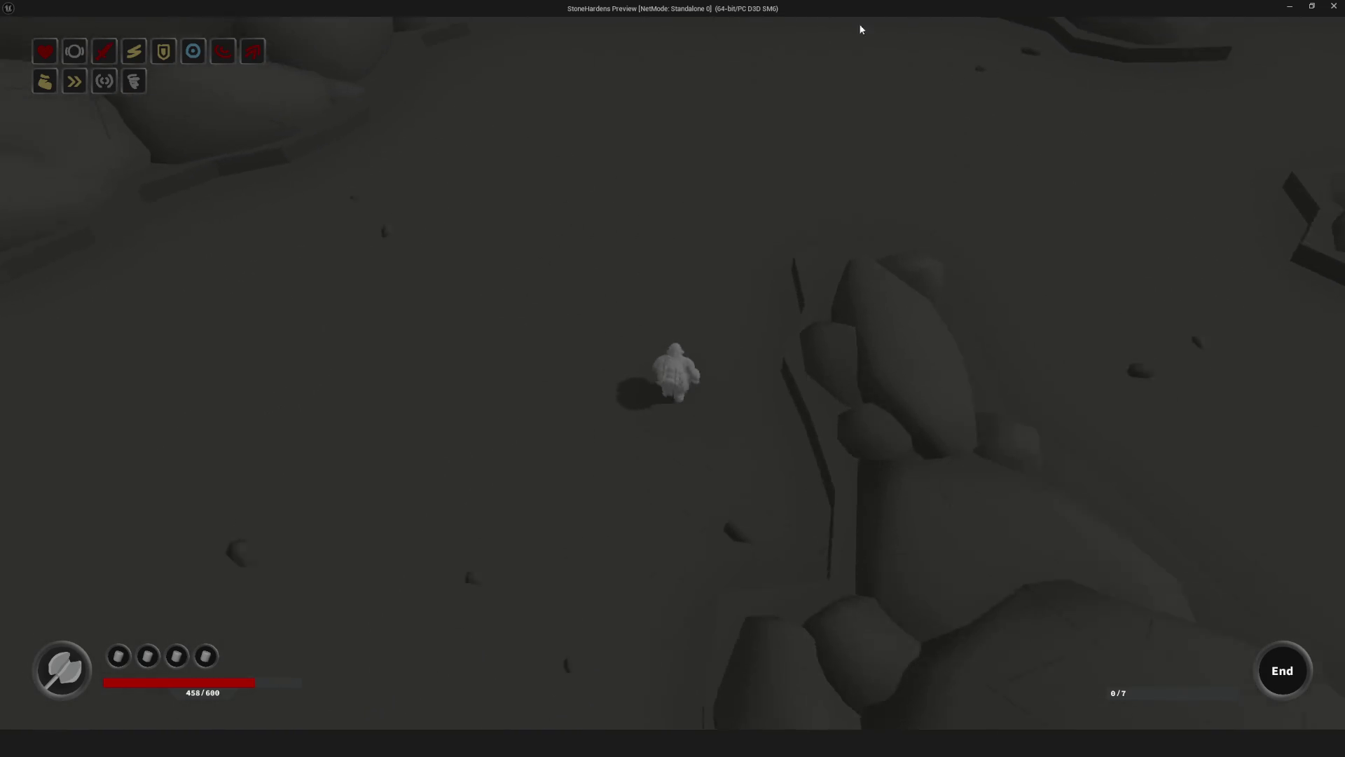
{"action": "key", "text": "s"}
{"action": "key", "text": "w"}
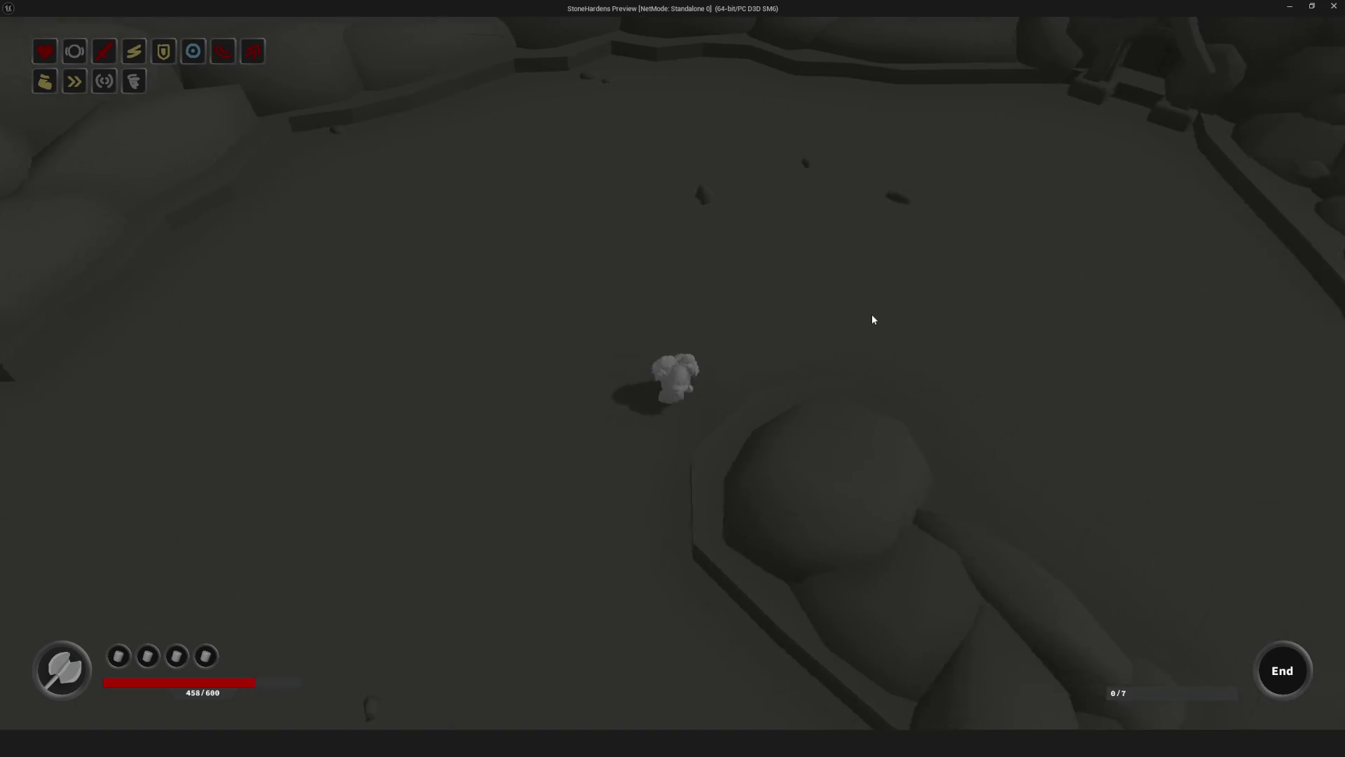
{"action": "key", "text": "w"}
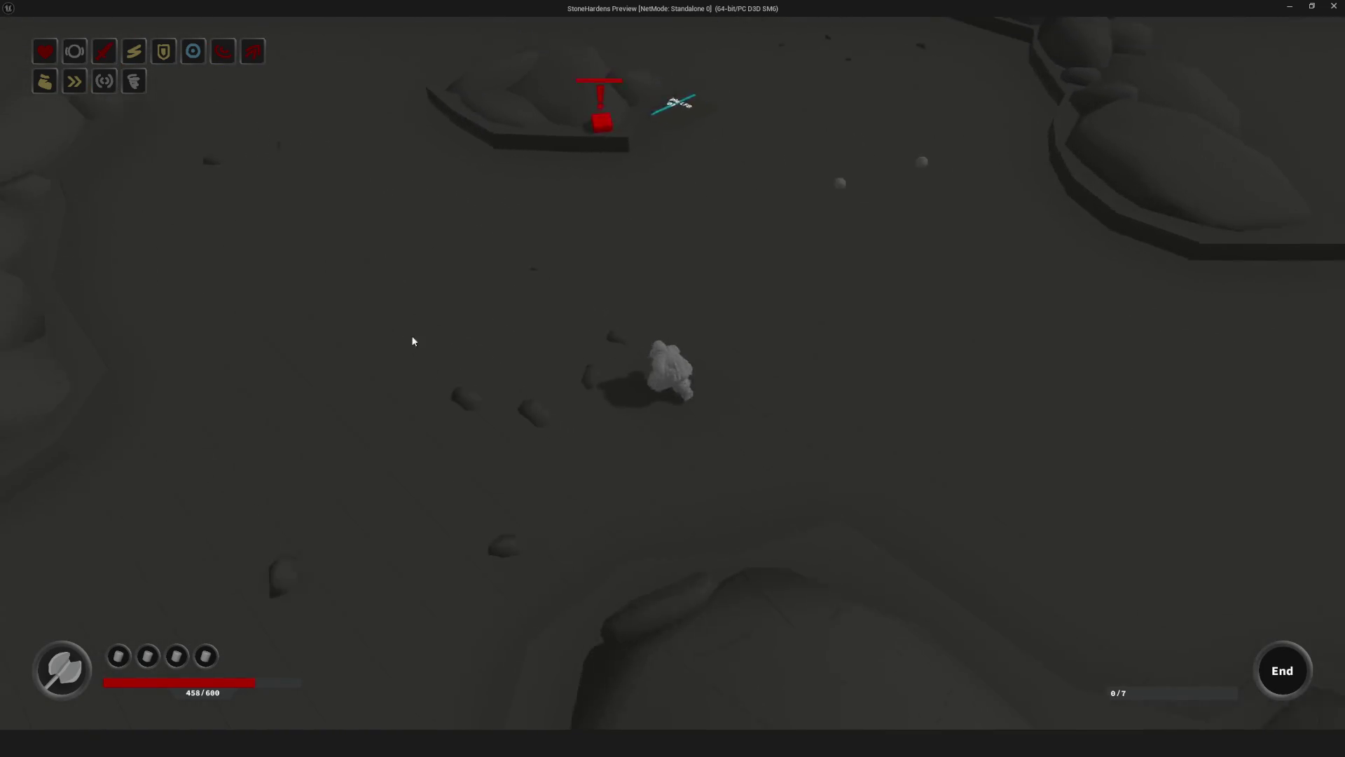
{"action": "key", "text": "a"}
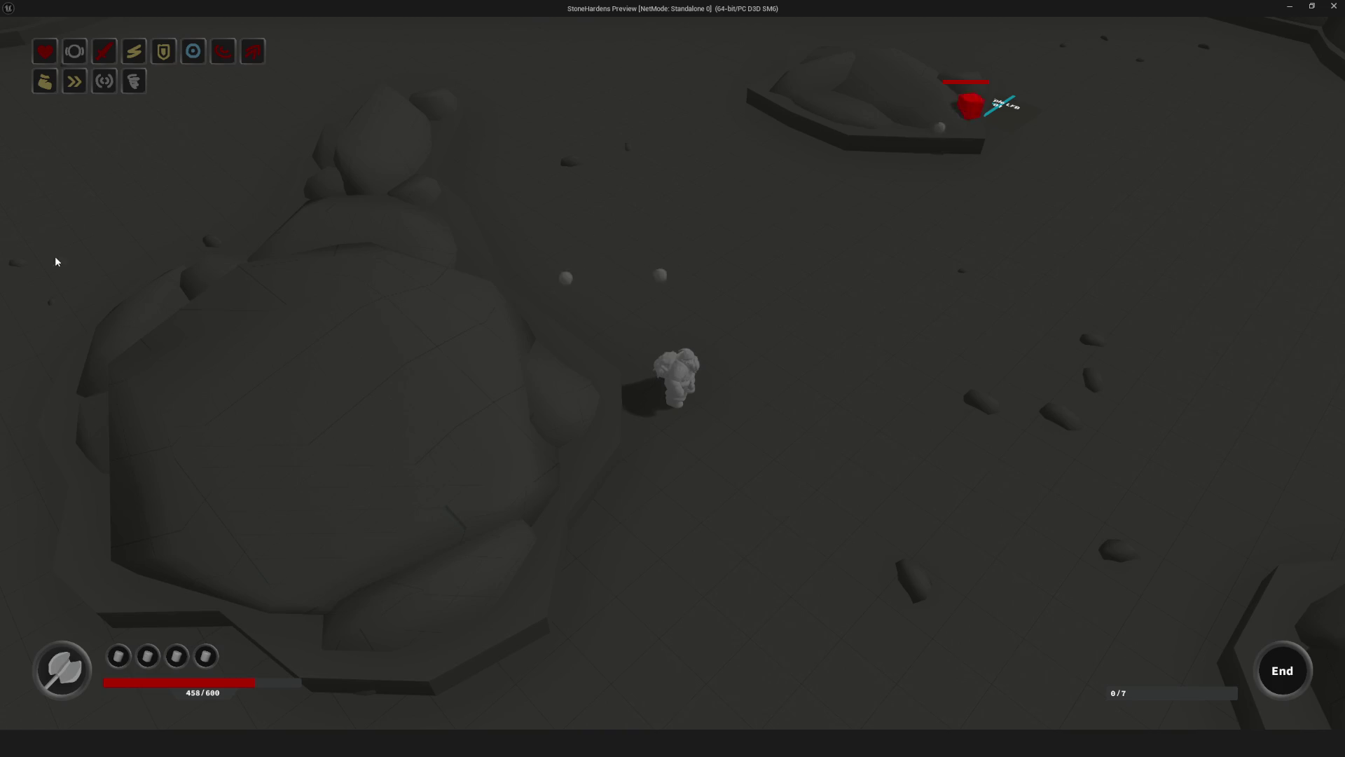
{"action": "key", "text": "s"}
{"action": "key", "text": "d"}
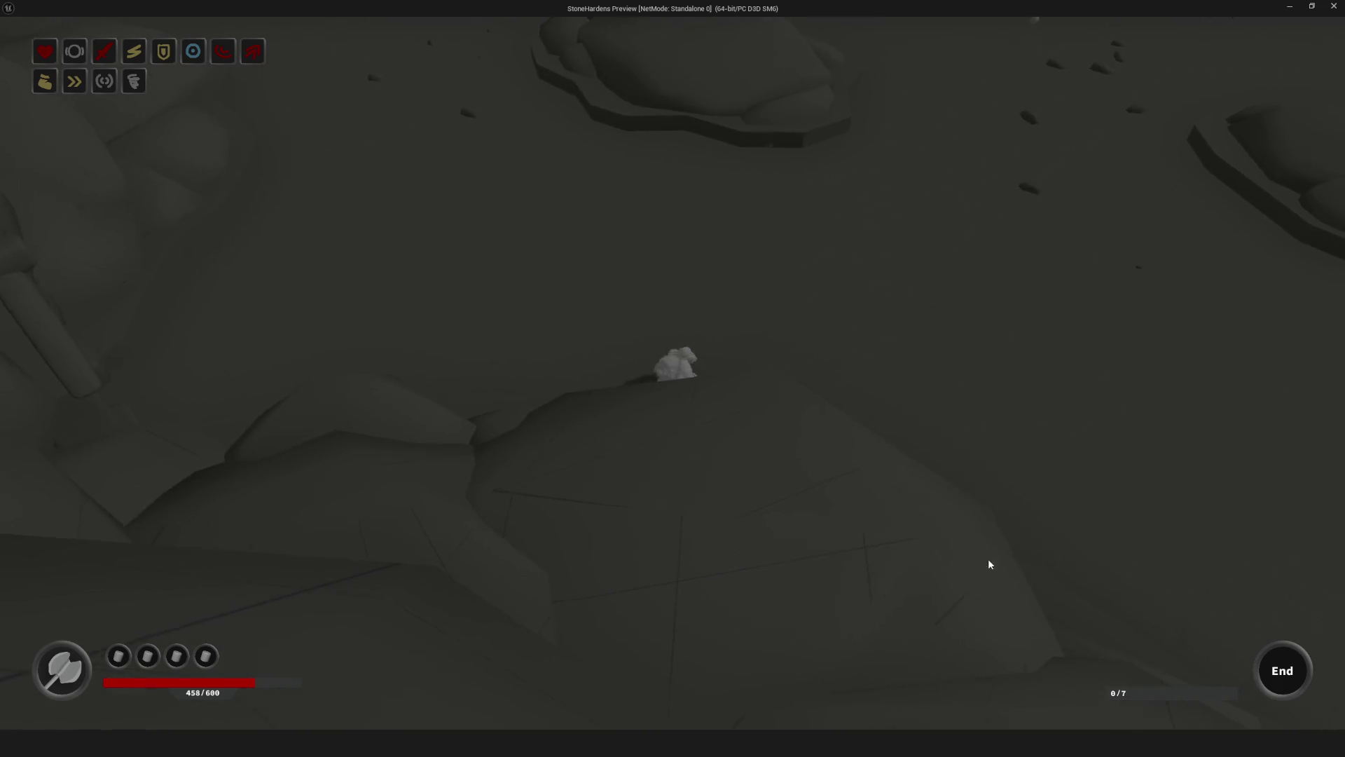
{"action": "key", "text": "d"}
{"action": "key", "text": "w"}
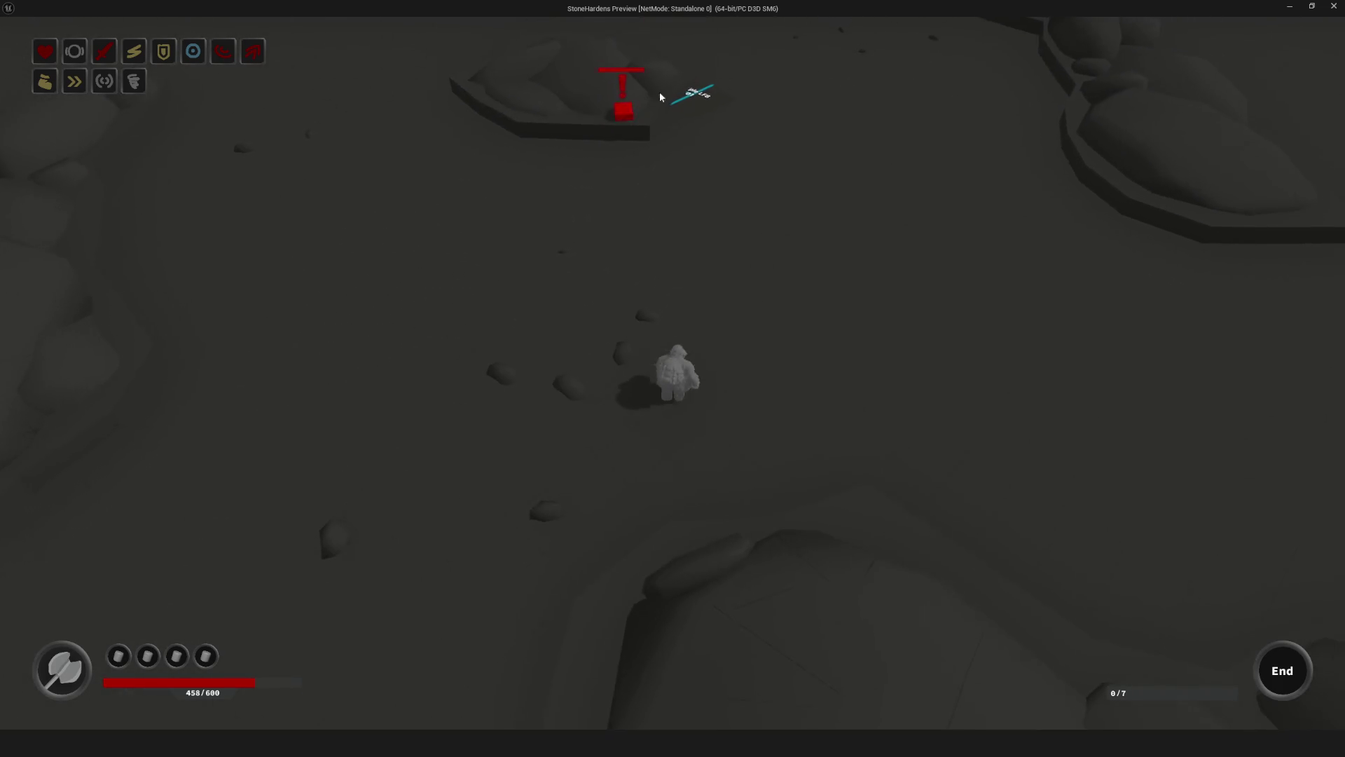
{"action": "key", "text": "a"}
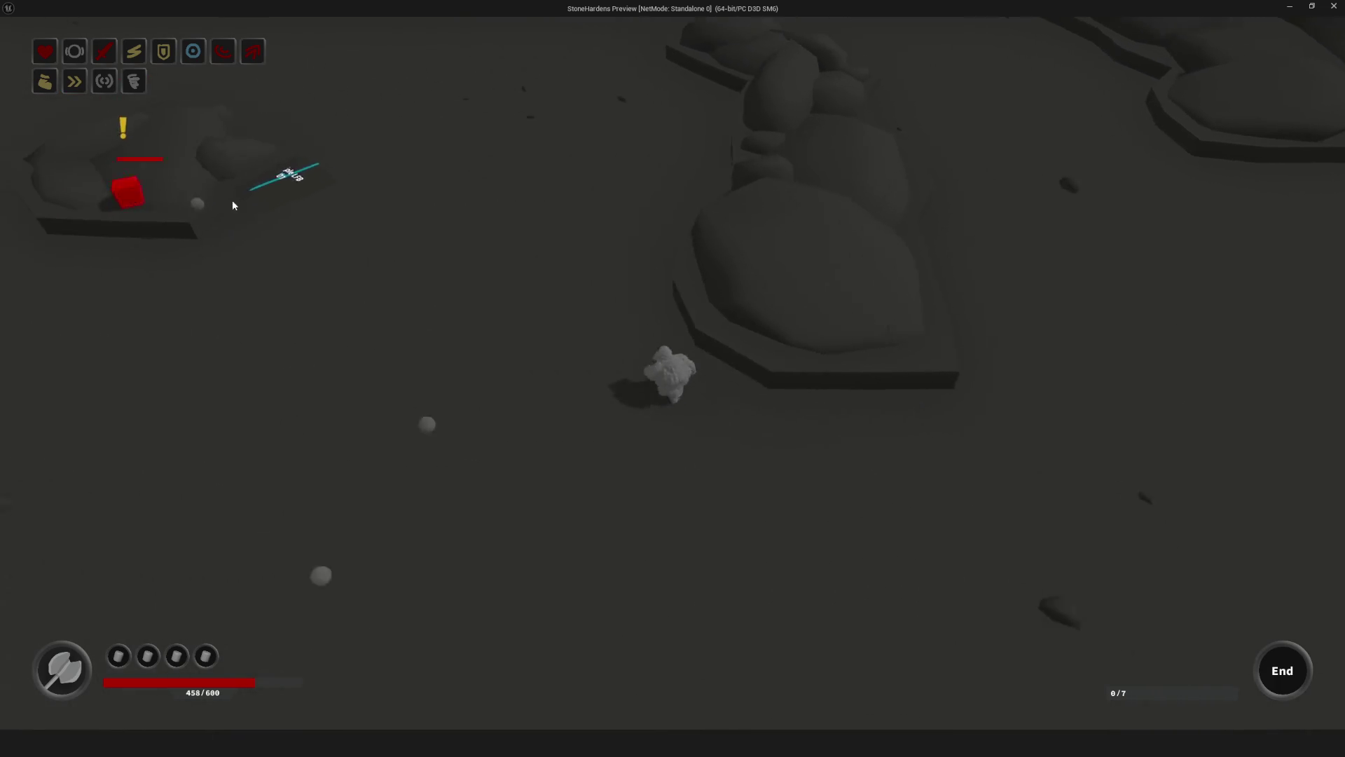
{"action": "key", "text": "d"}
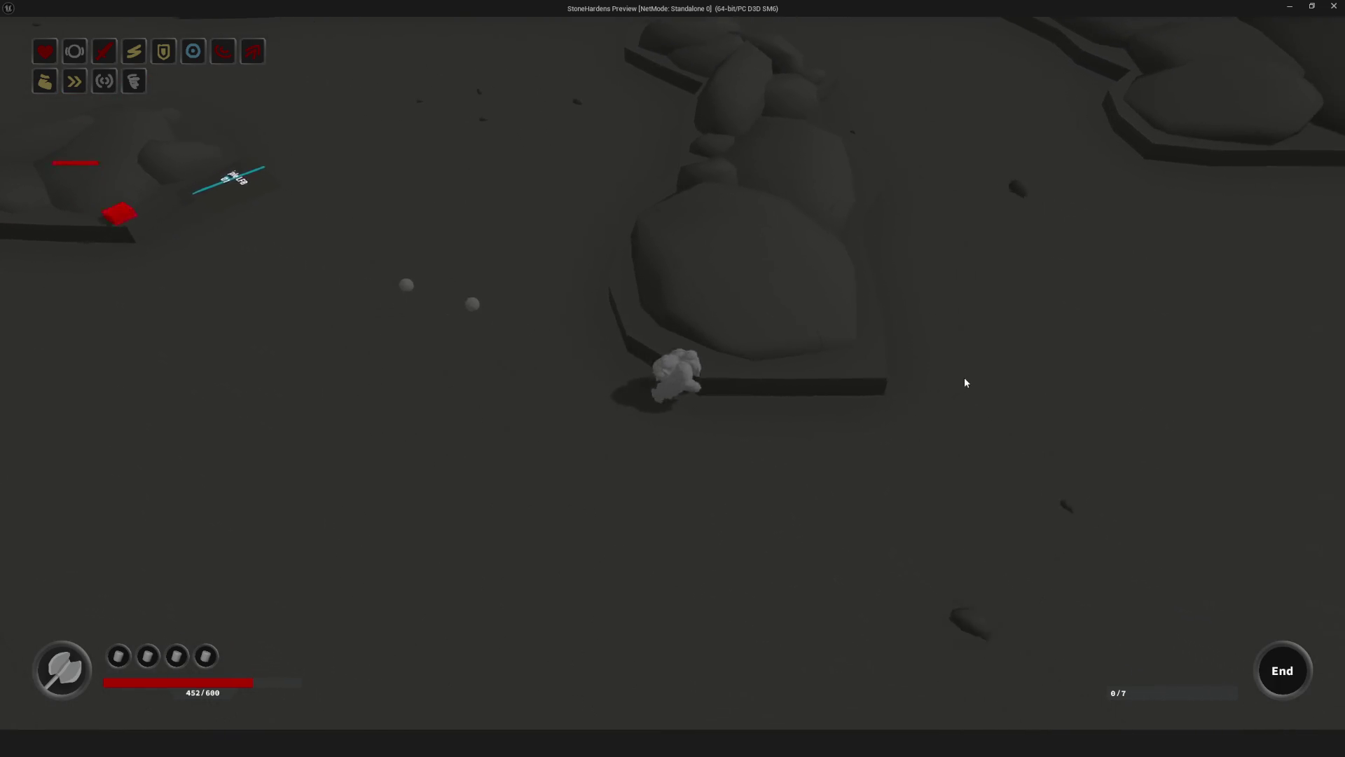
{"action": "key", "text": "s"}
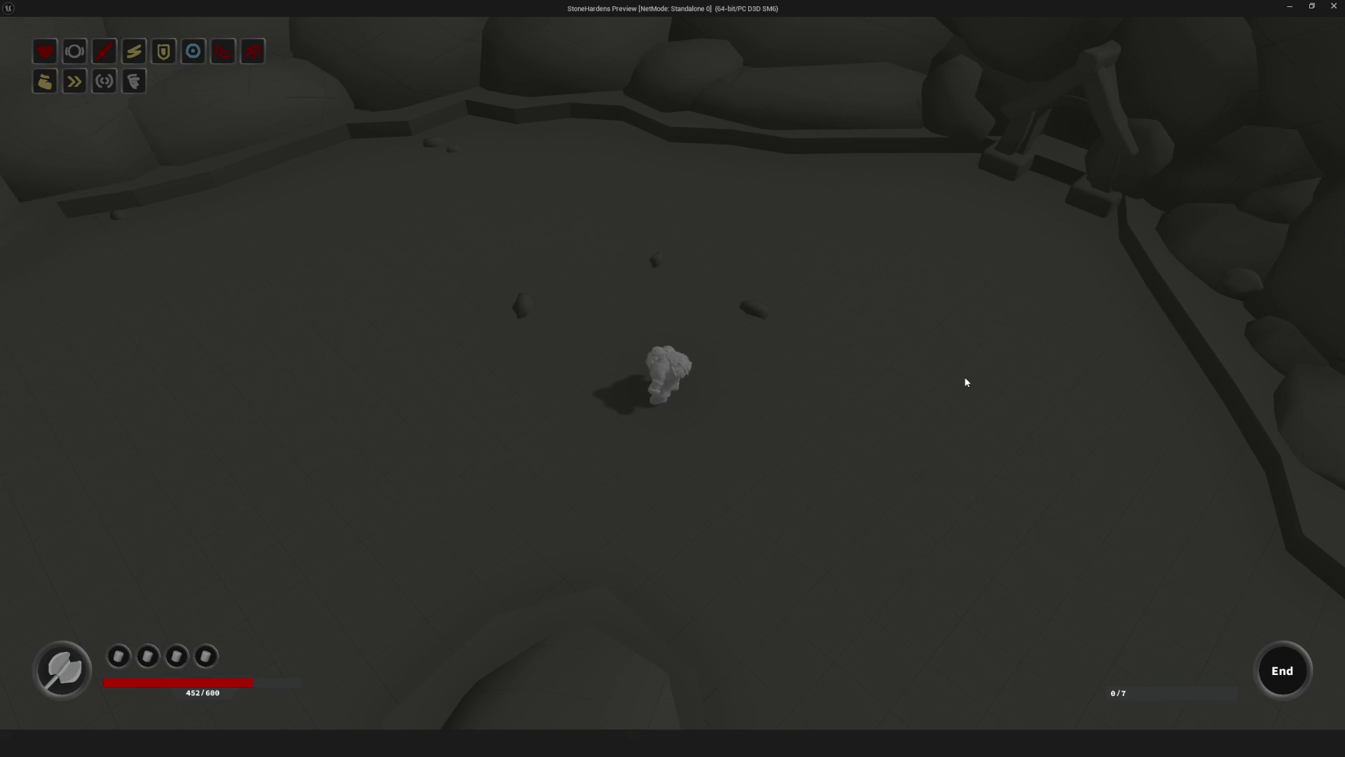
Step: Keep running down through the rocky arena until the character reaches a red enemy cube
{"action": "key", "text": "s"}
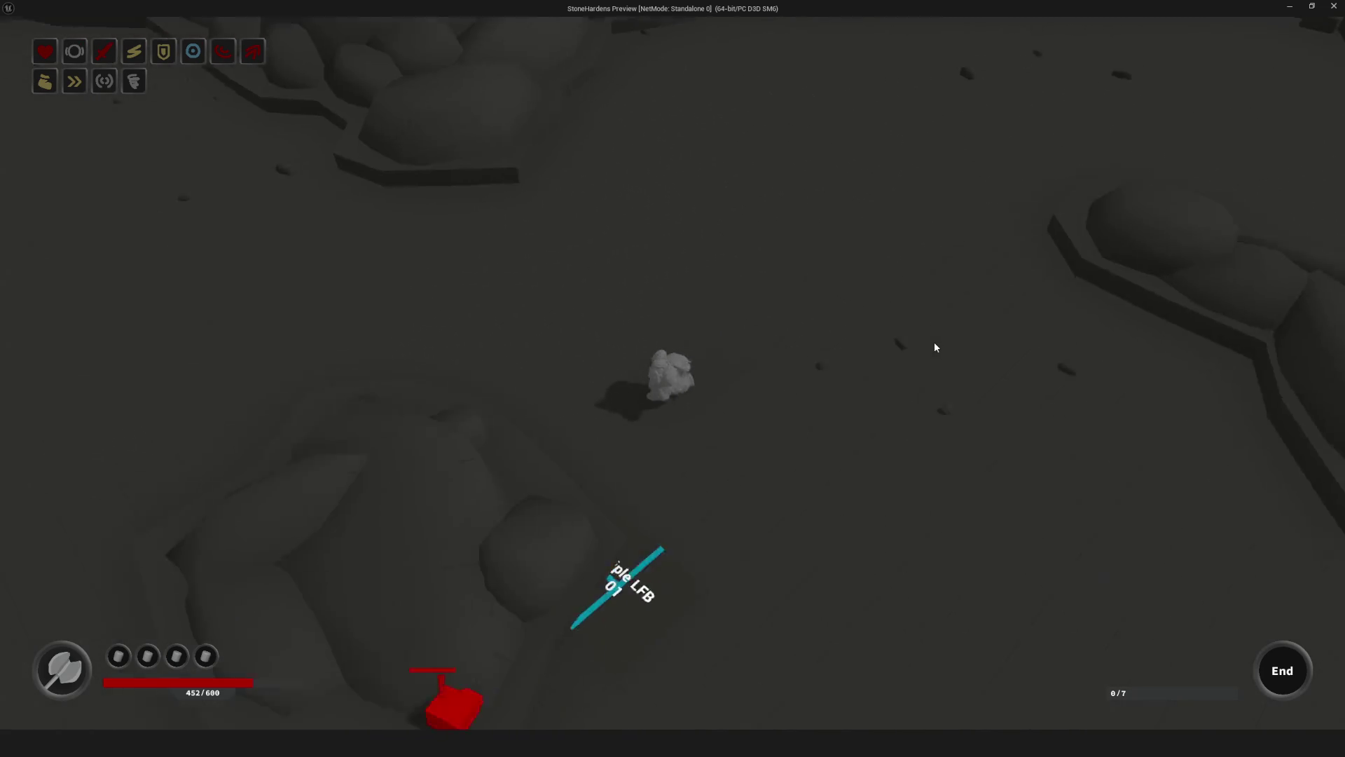
{"action": "key", "text": "s"}
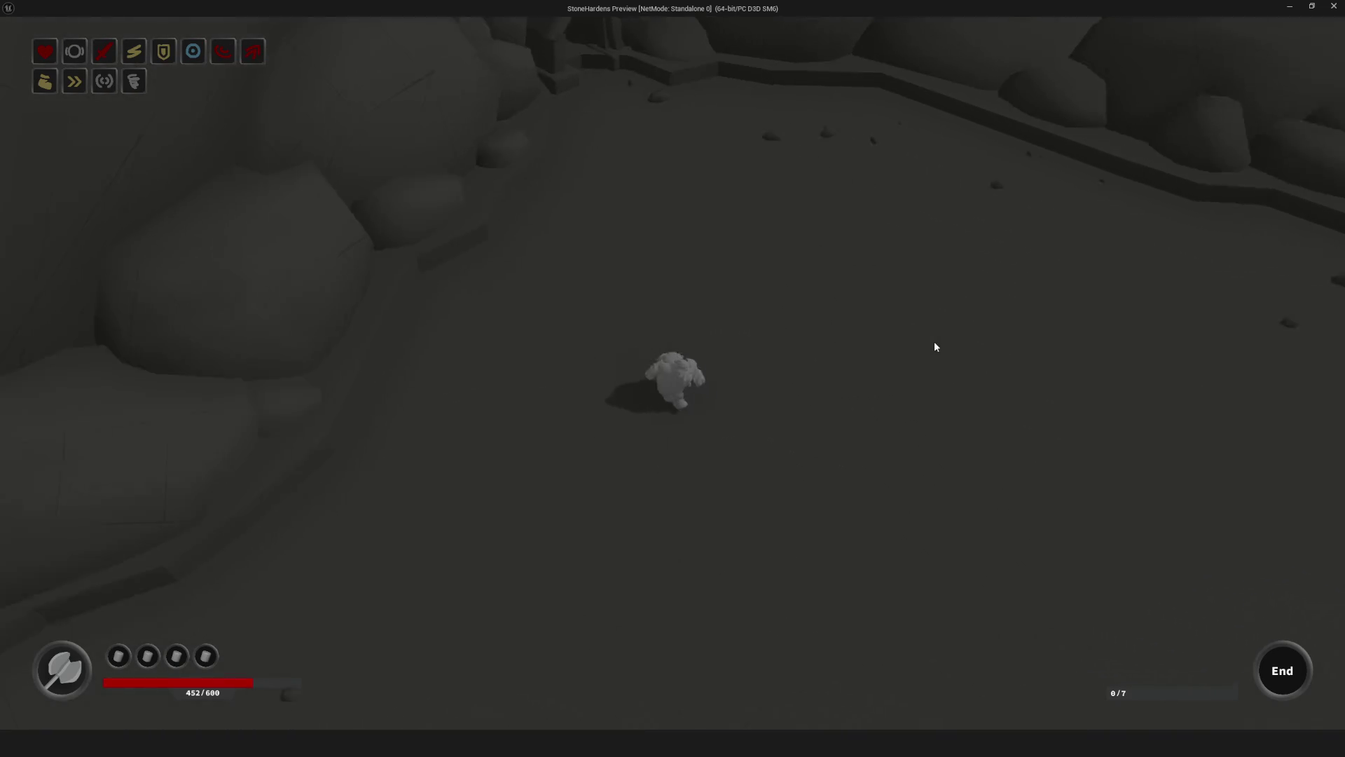
{"action": "key", "text": "s"}
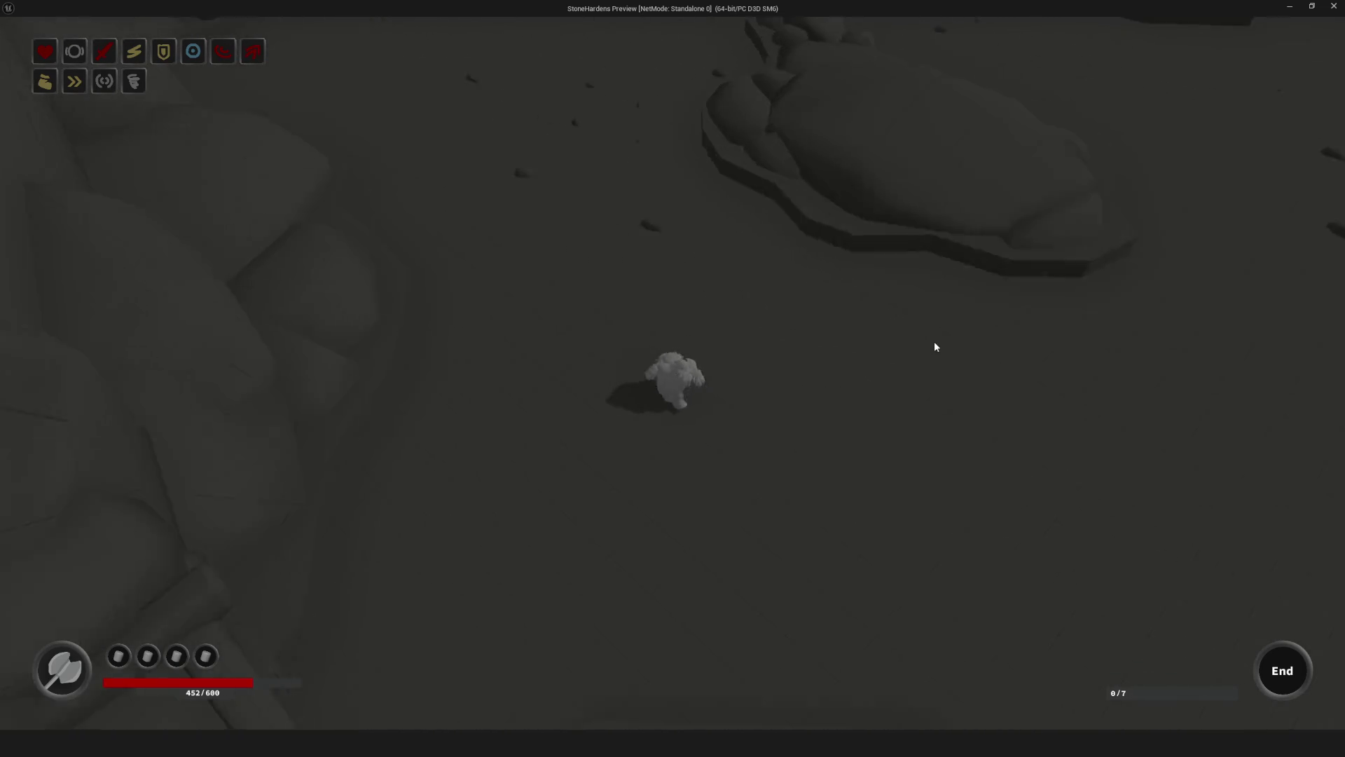
{"action": "key", "text": "s"}
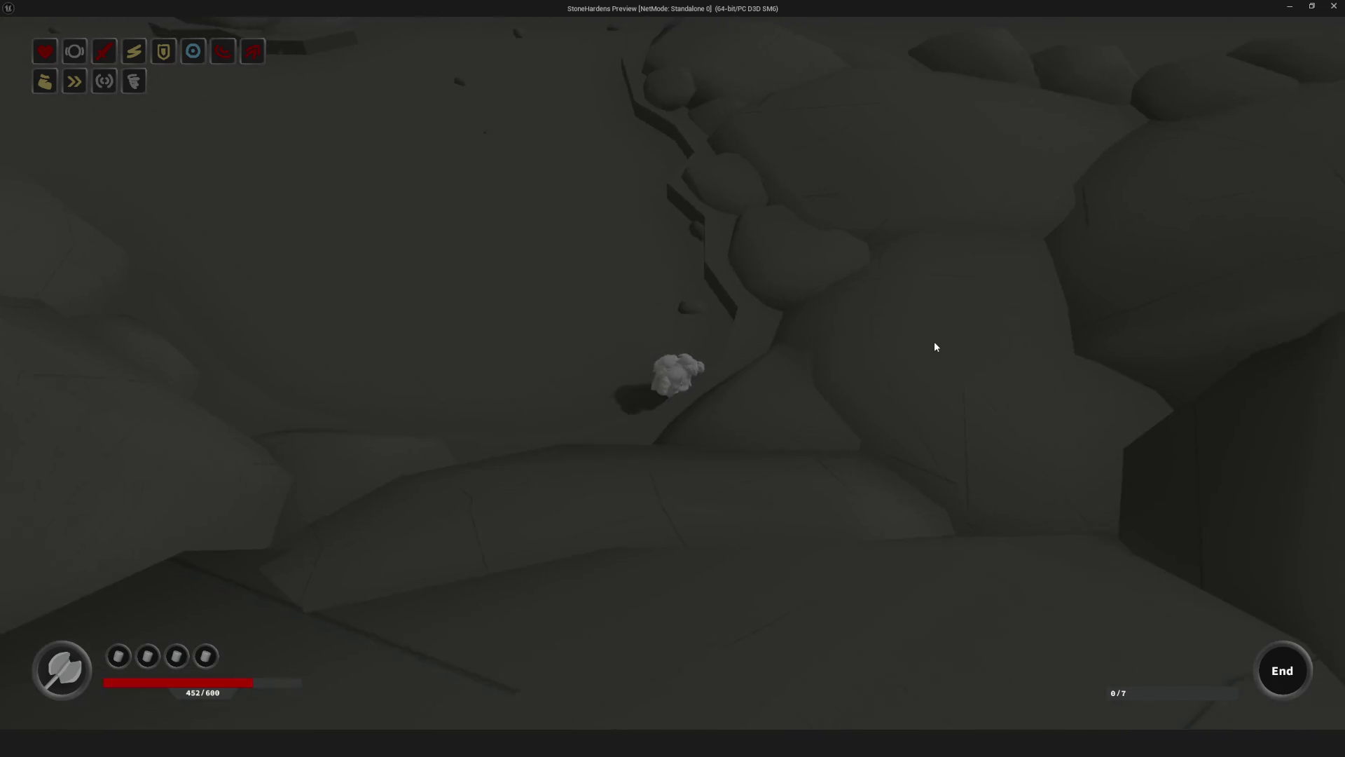
{"action": "key", "text": "s"}
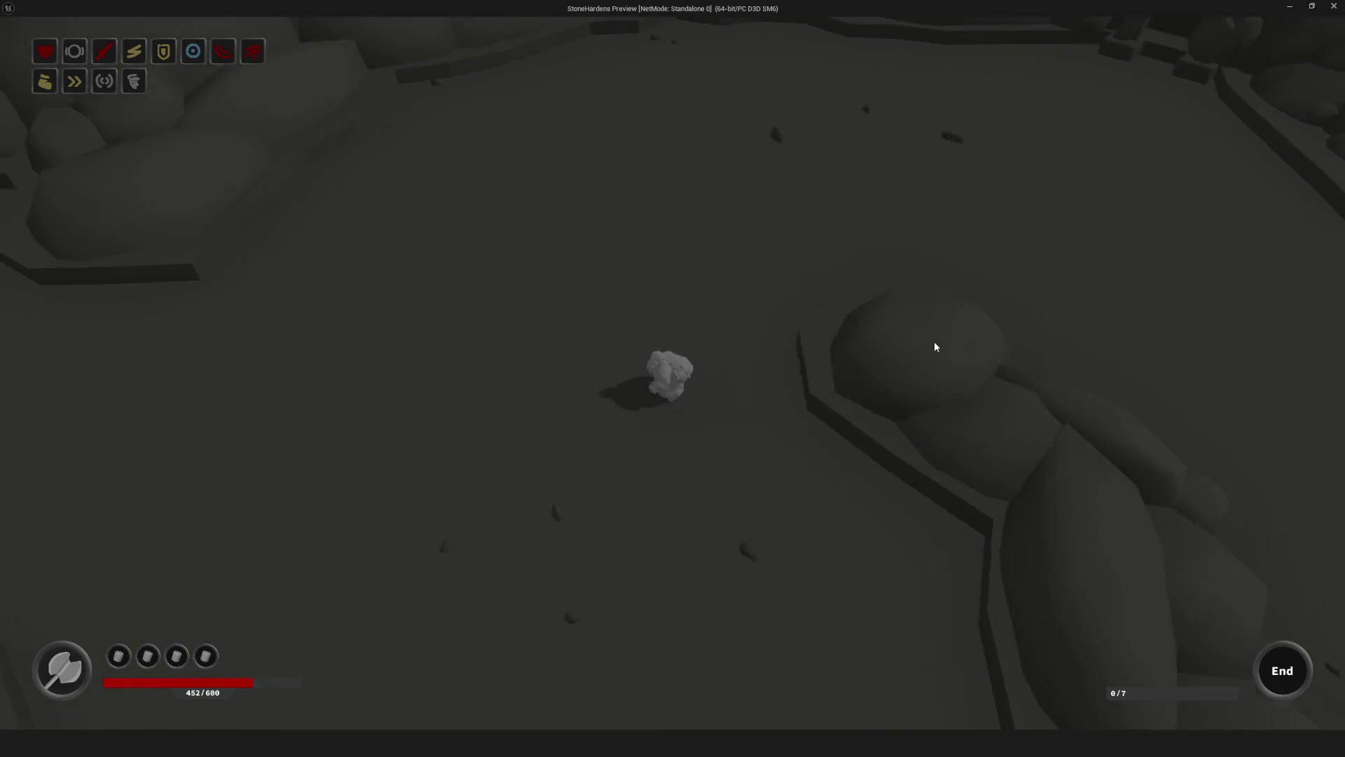
{"action": "key", "text": "s"}
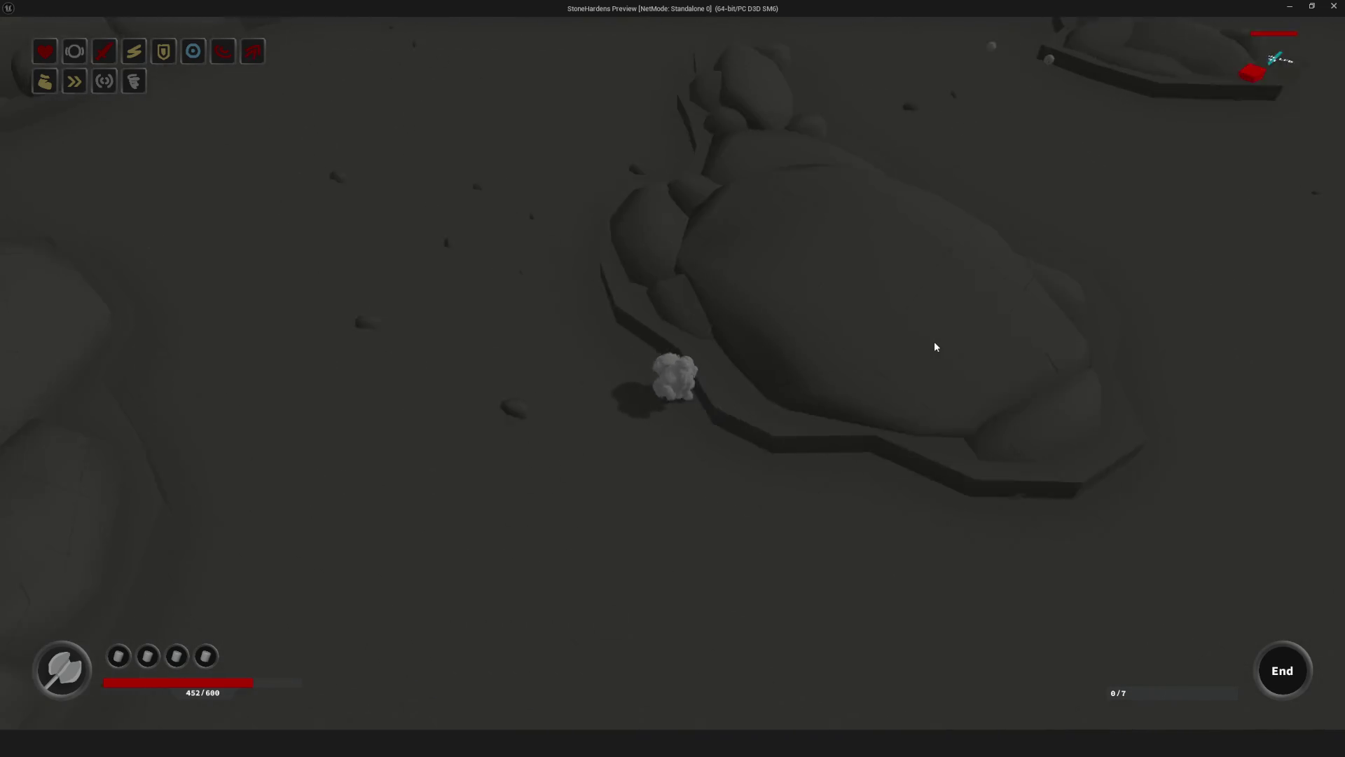
{"action": "key", "text": "s"}
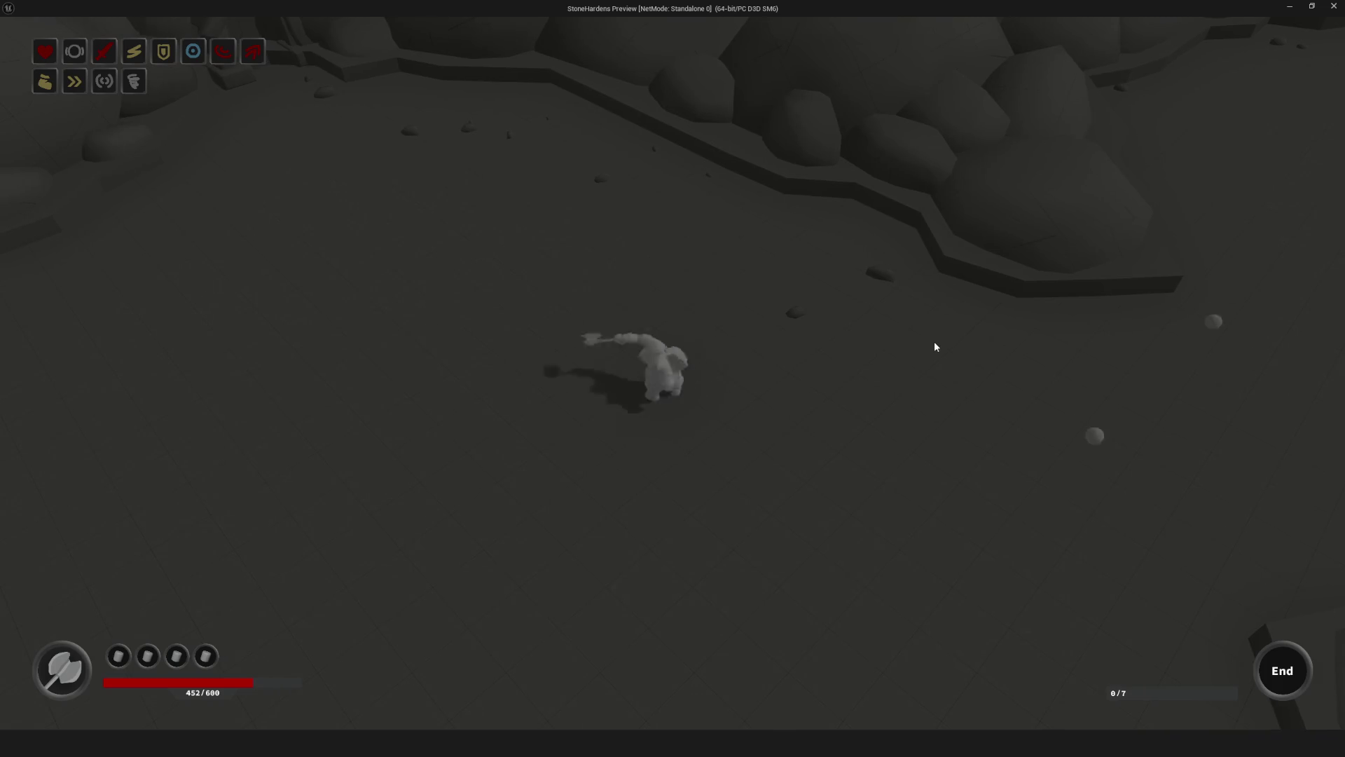
{"action": "key", "text": "s"}
{"action": "key", "text": "s"}
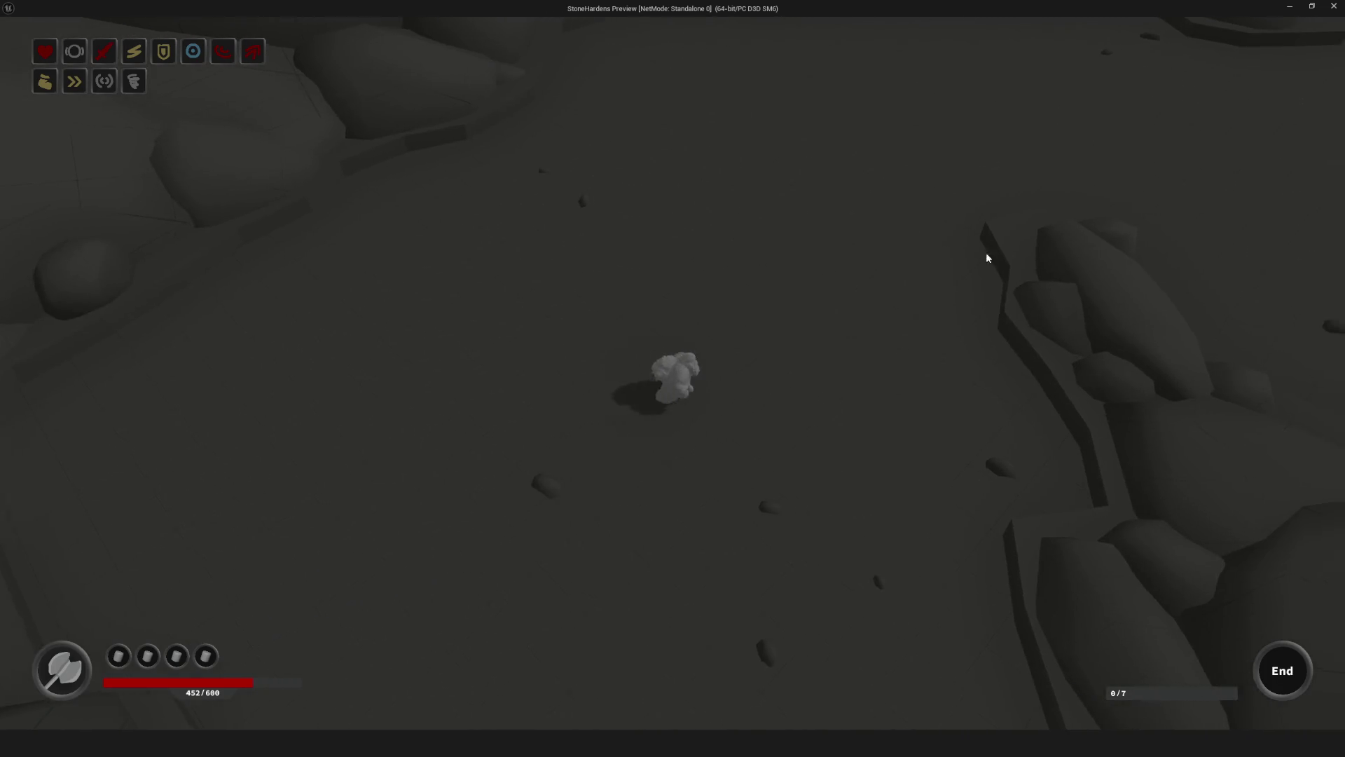
{"action": "key", "text": "s"}
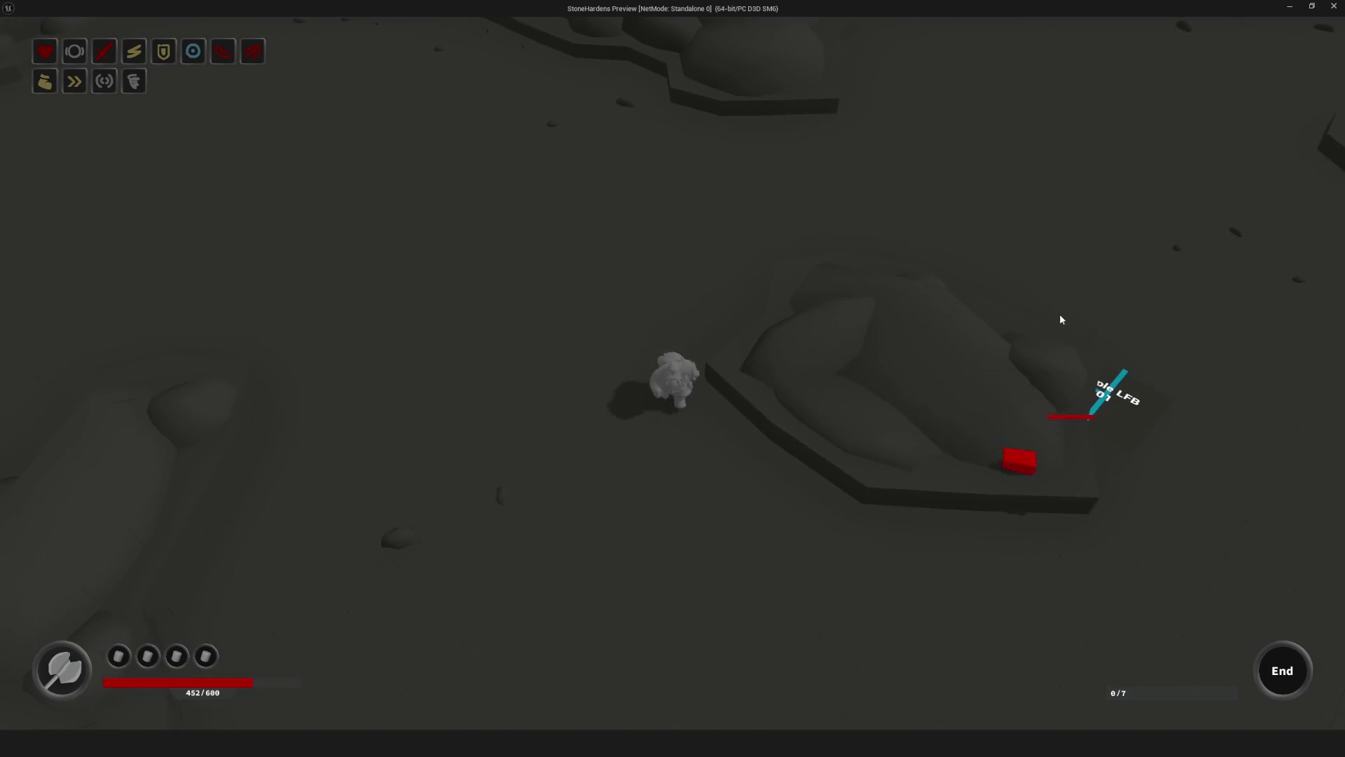
{"action": "key", "text": "s"}
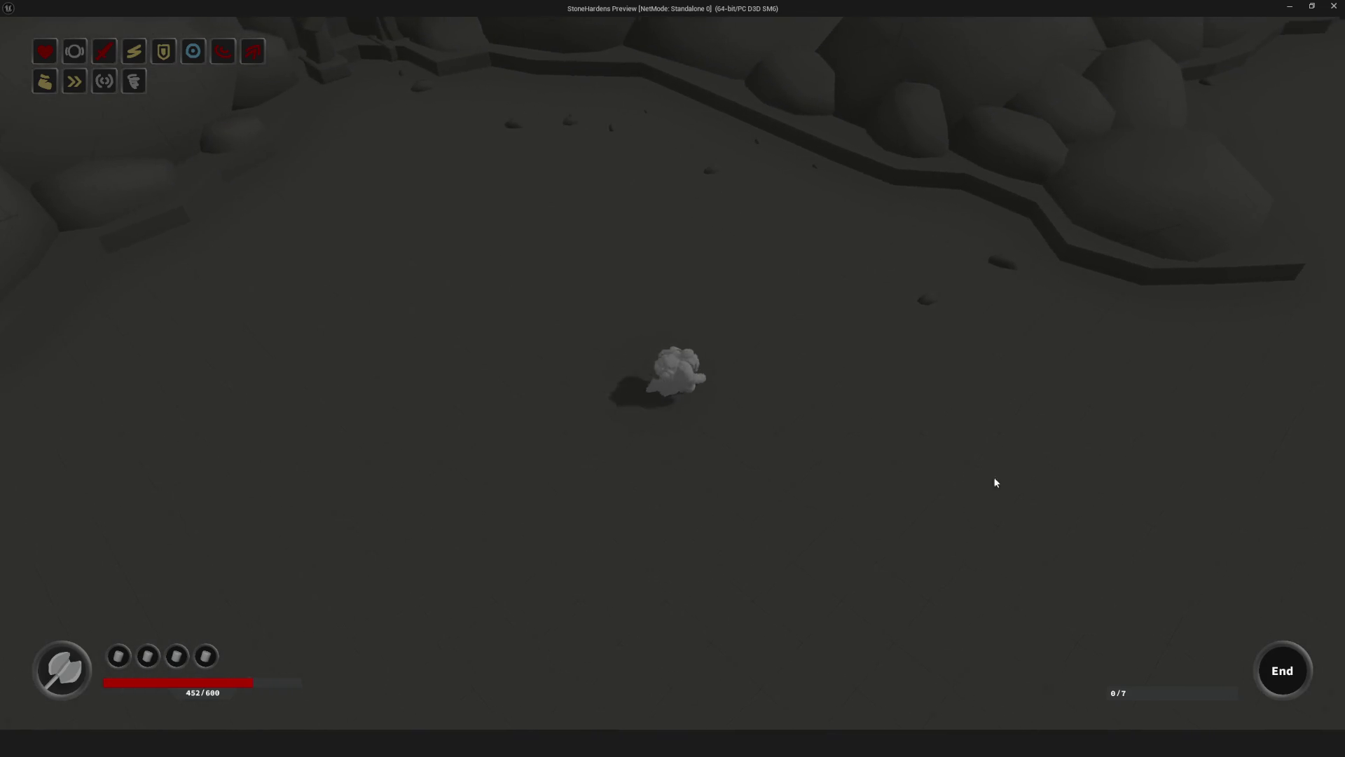
Step: Approach and destroy the red enemy cube, raising the wave counter to 4/7
{"action": "key", "text": "d"}
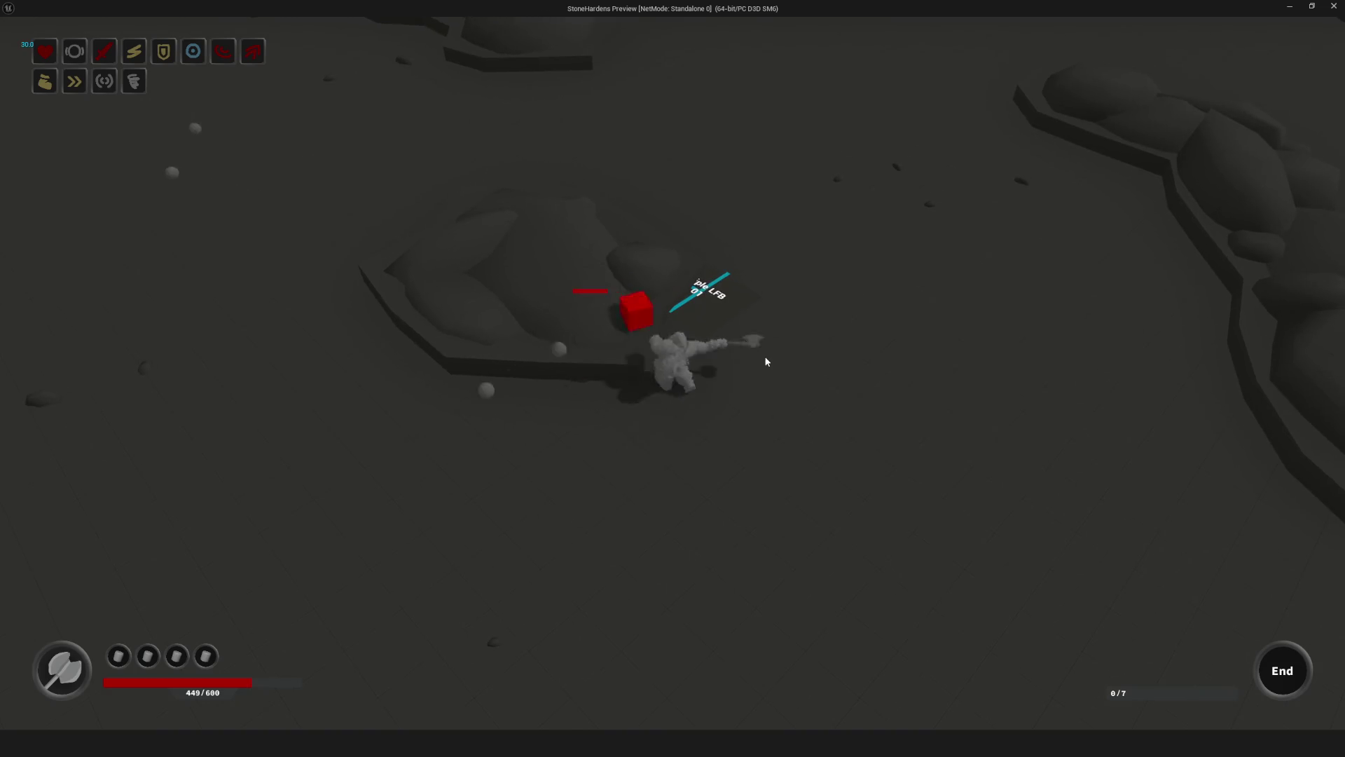
{"action": "left_click", "coordinate": [766, 361]}
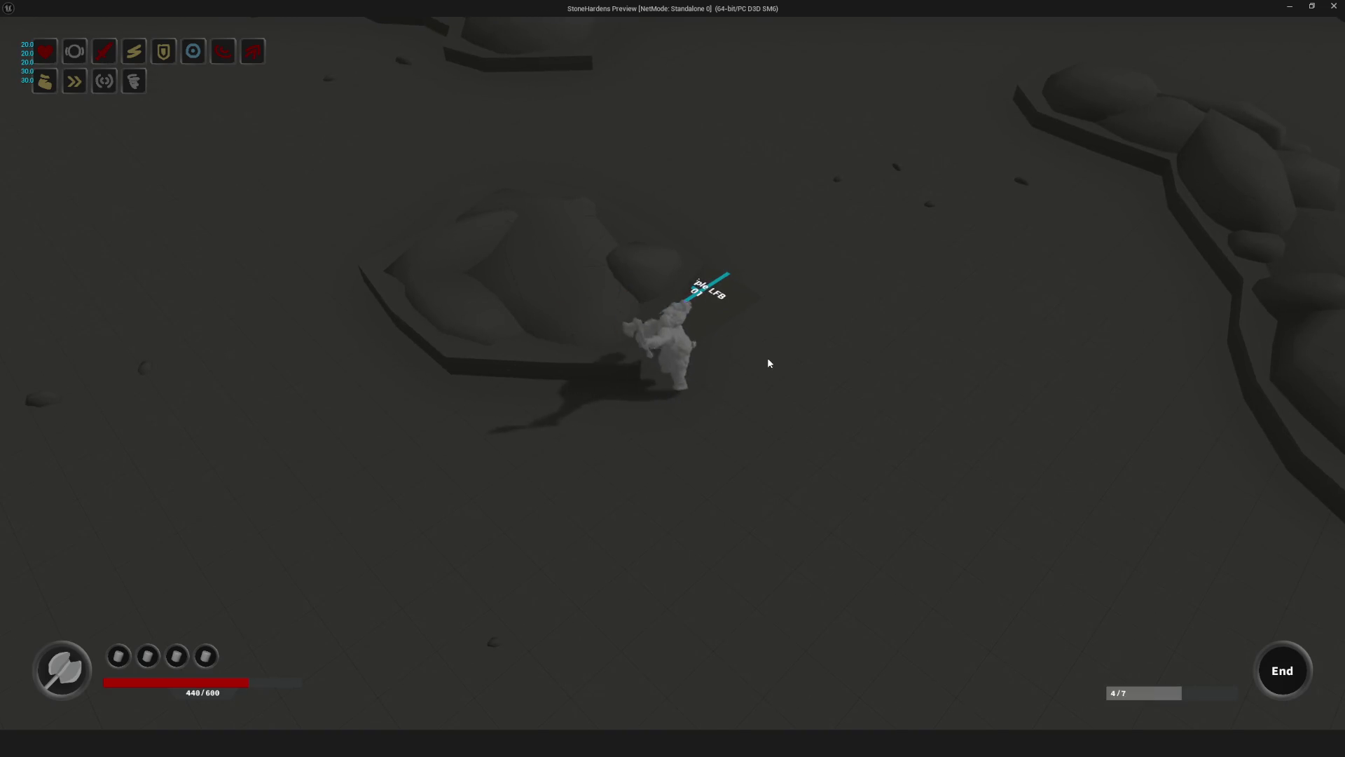
{"action": "key", "text": "s"}
{"action": "key", "text": "s"}
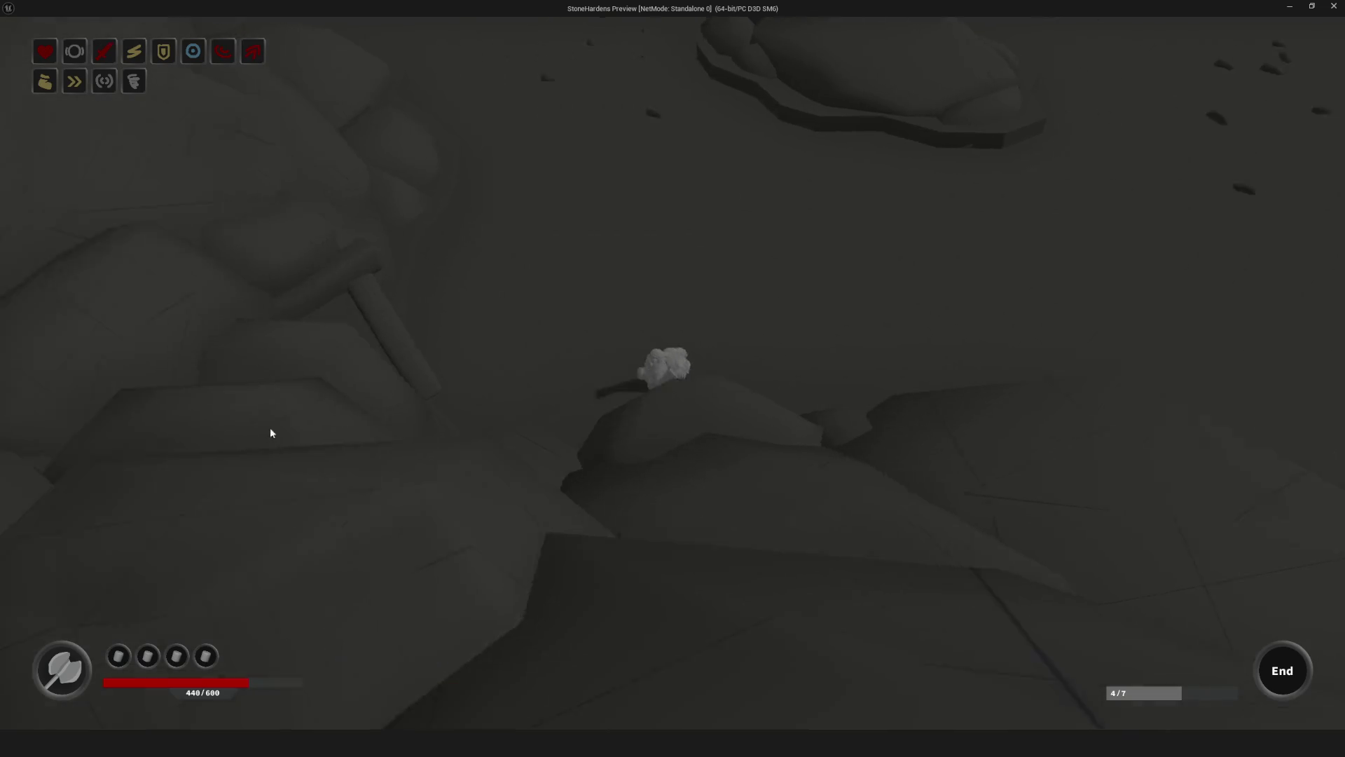
Step: Roam up past the rocks and across open ground at 440/600 health
{"action": "key", "text": "d"}
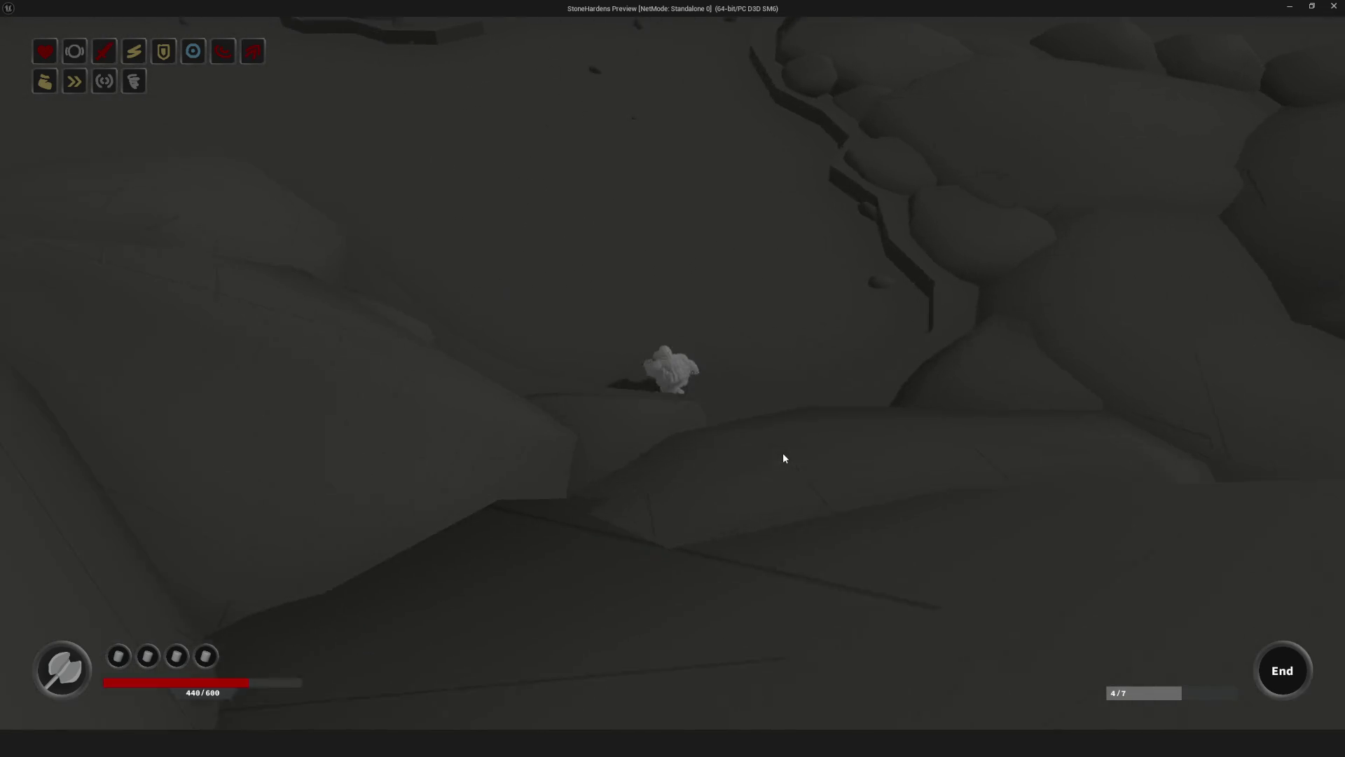
{"action": "key", "text": "w"}
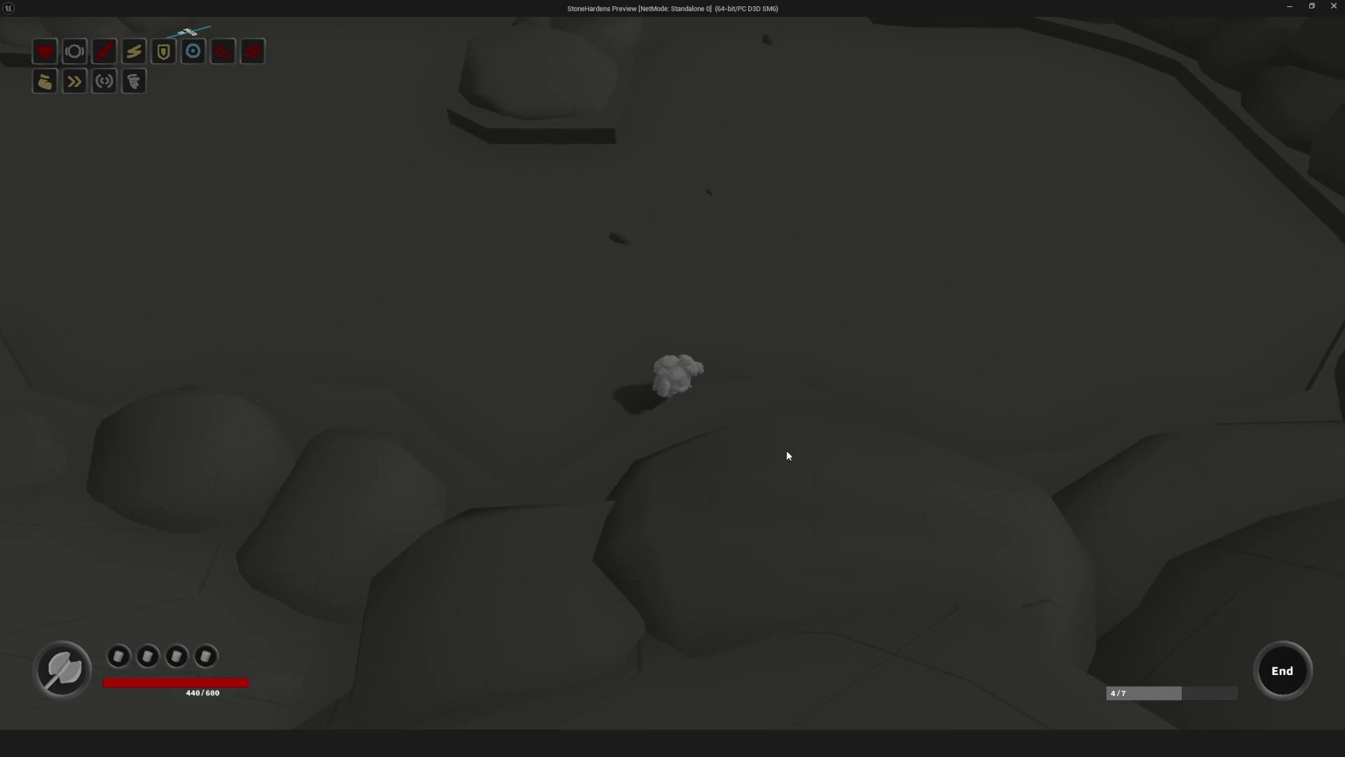
{"action": "key", "text": "w"}
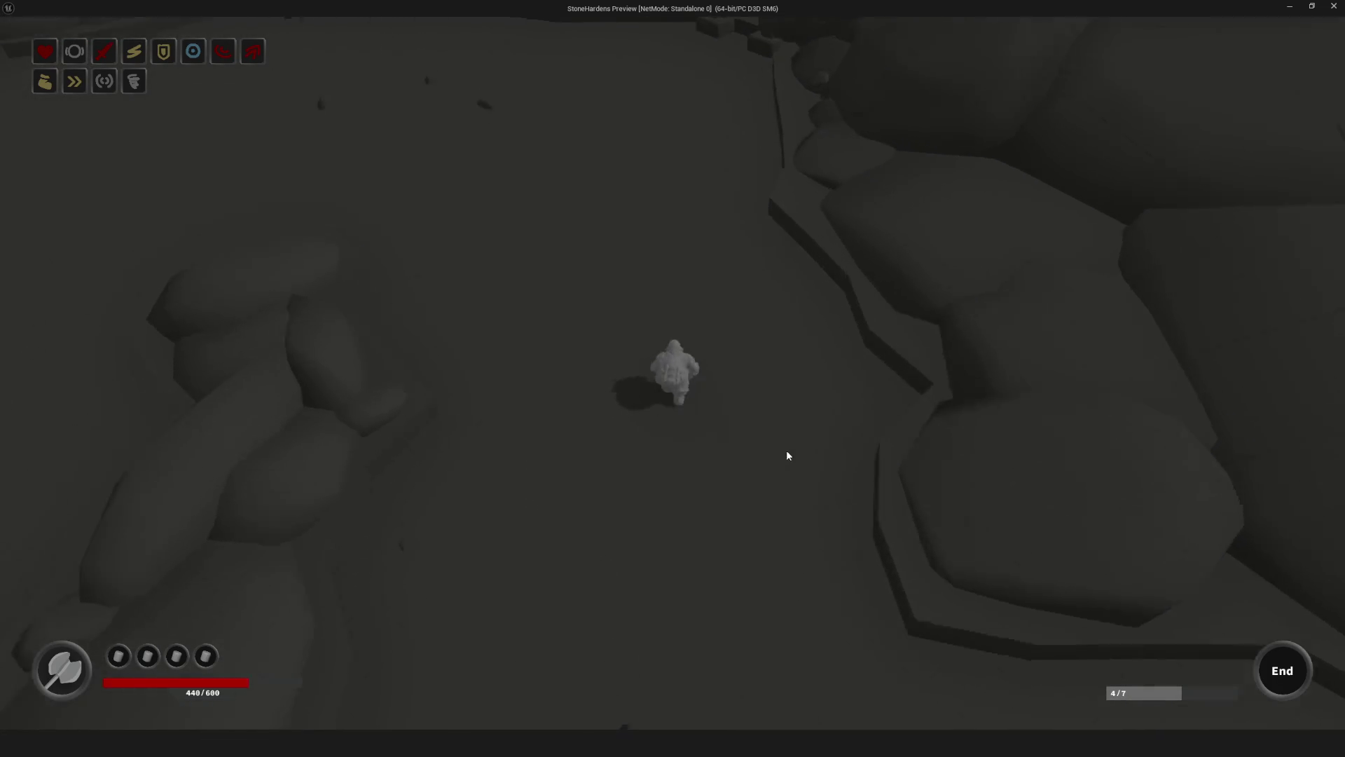
{"action": "key", "text": "w"}
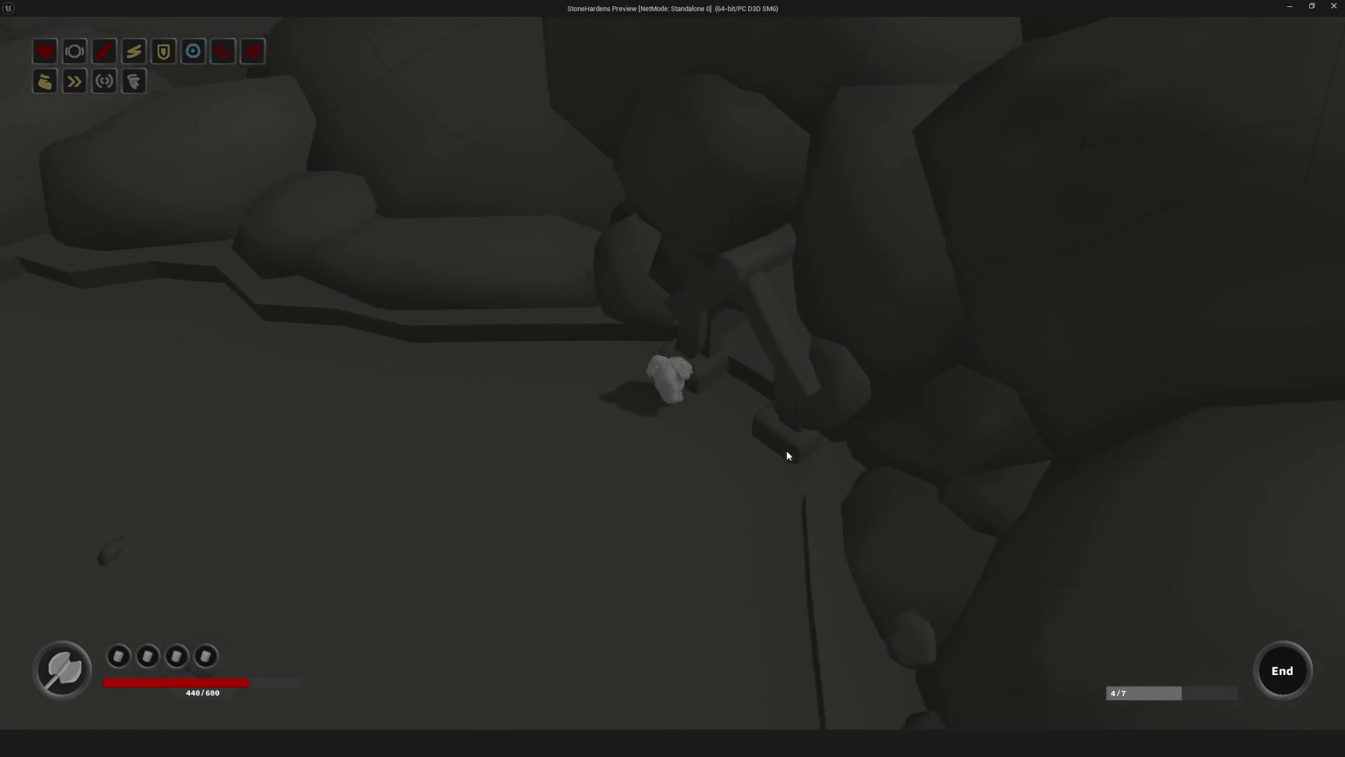
{"action": "key", "text": "w"}
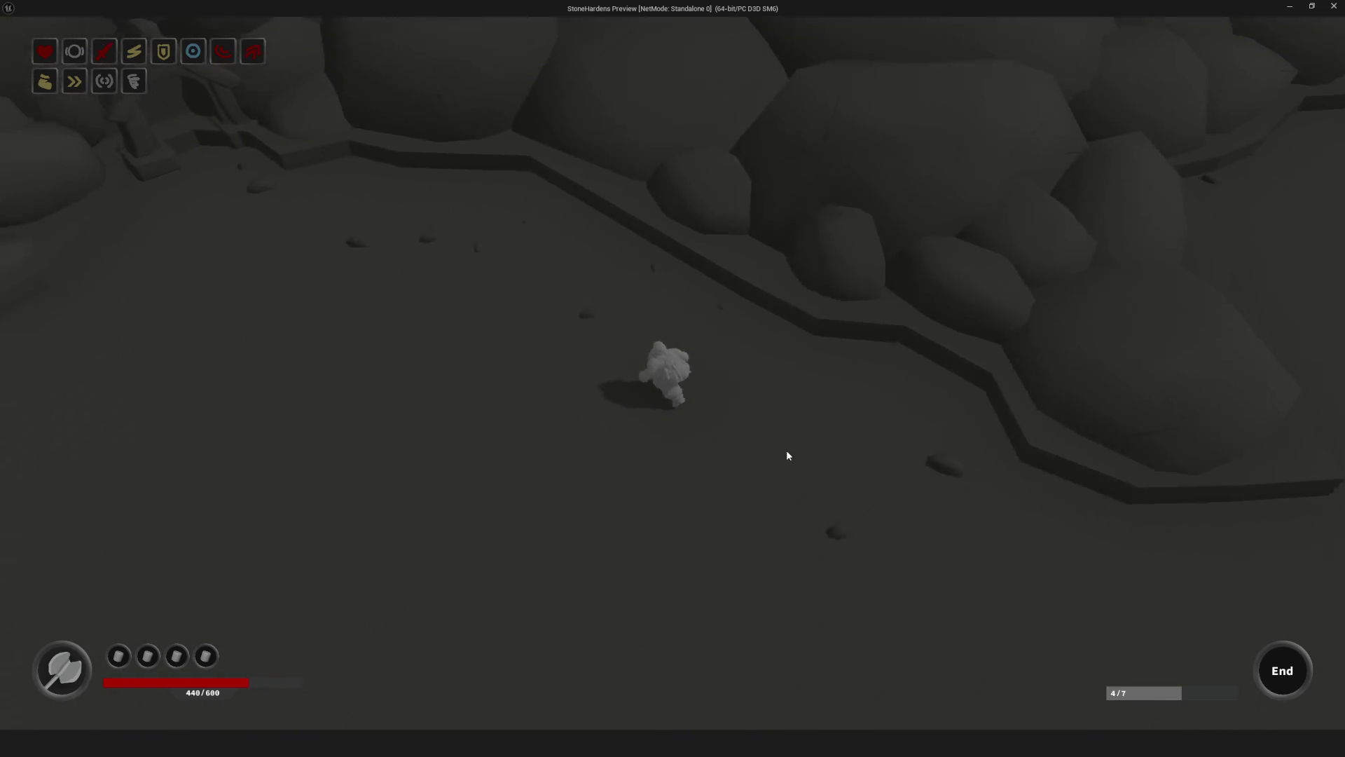
{"action": "key", "text": "w"}
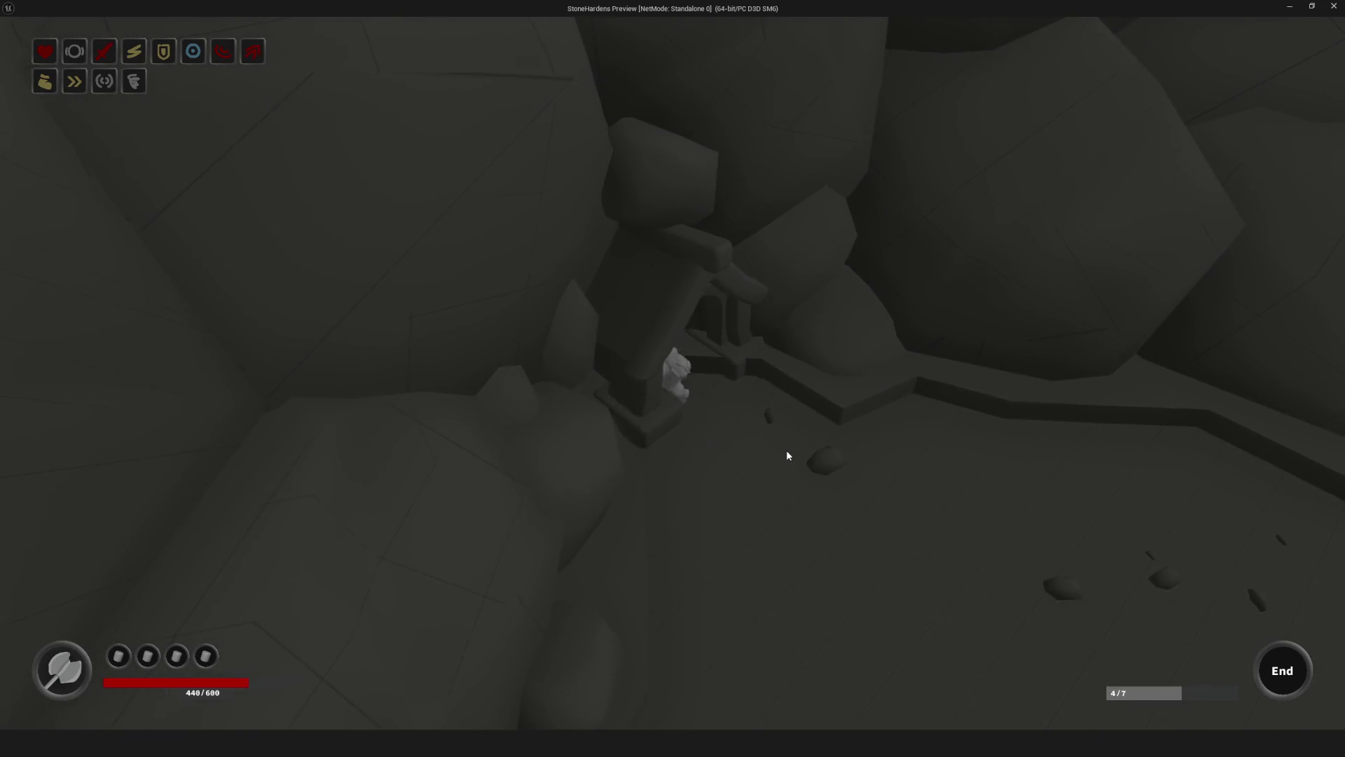
{"action": "key", "text": "w"}
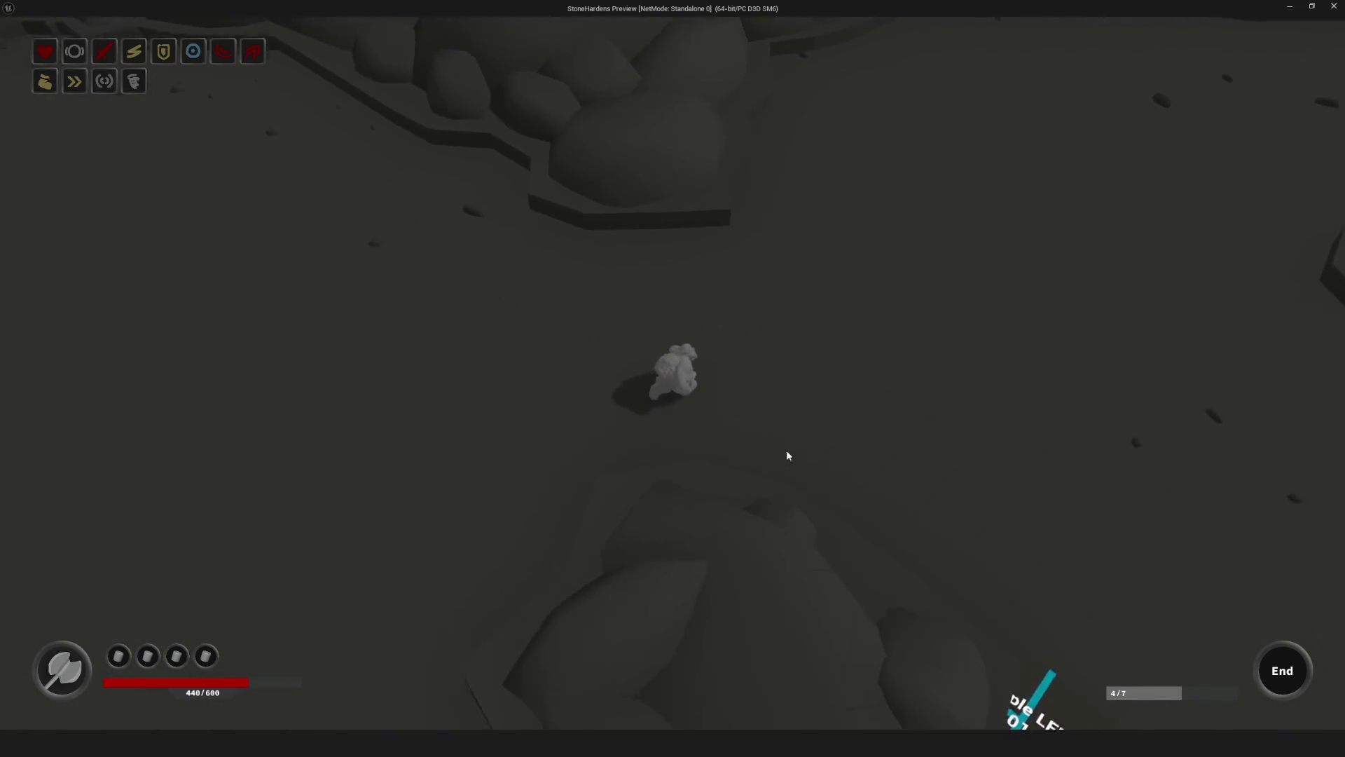
{"action": "key", "text": "w"}
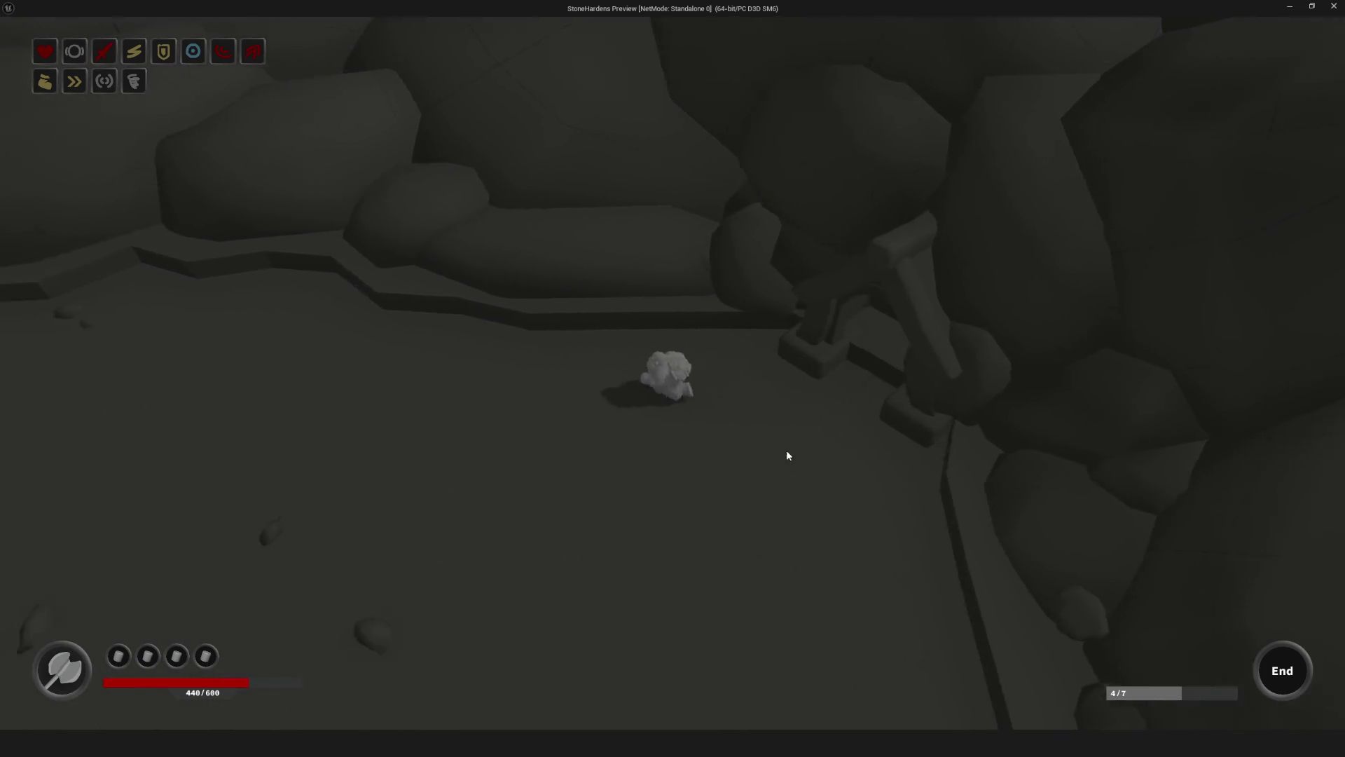
{"action": "key", "text": "w"}
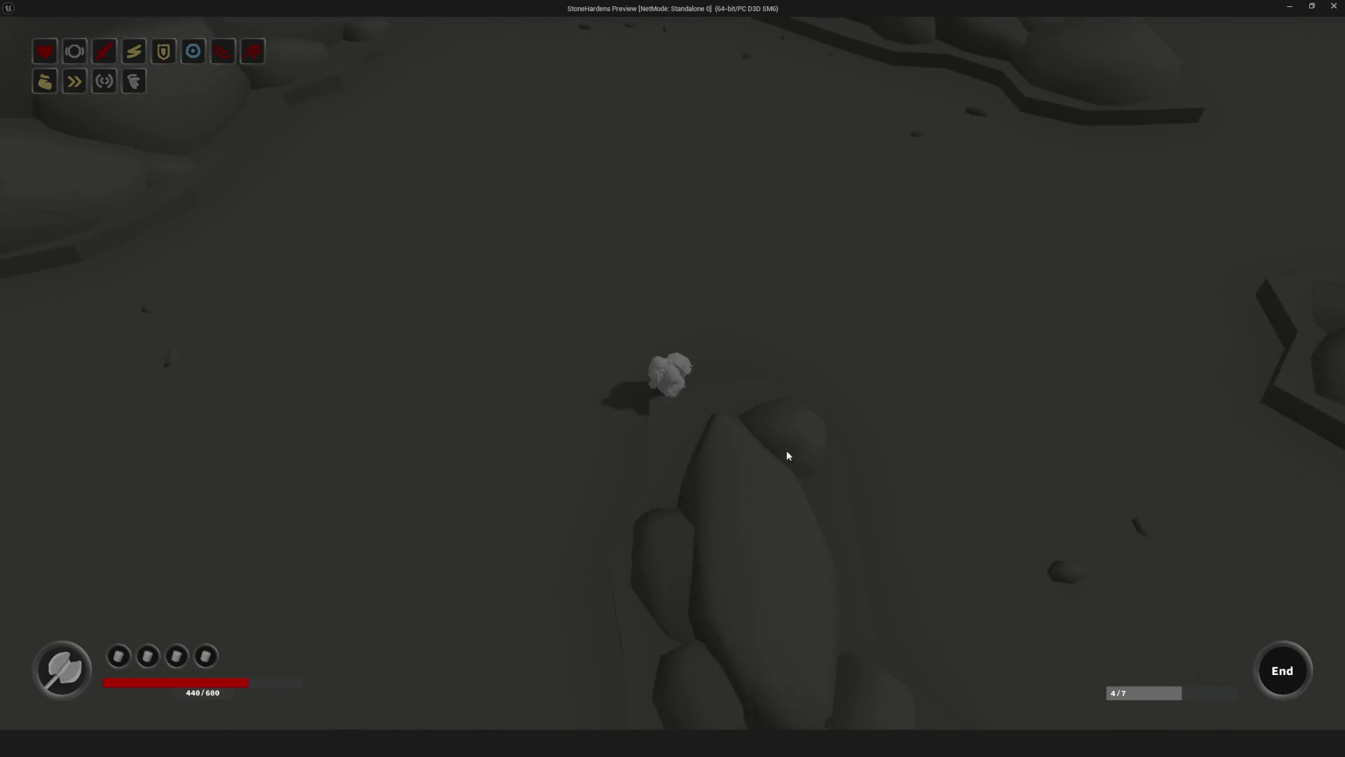
{"action": "key", "text": "w"}
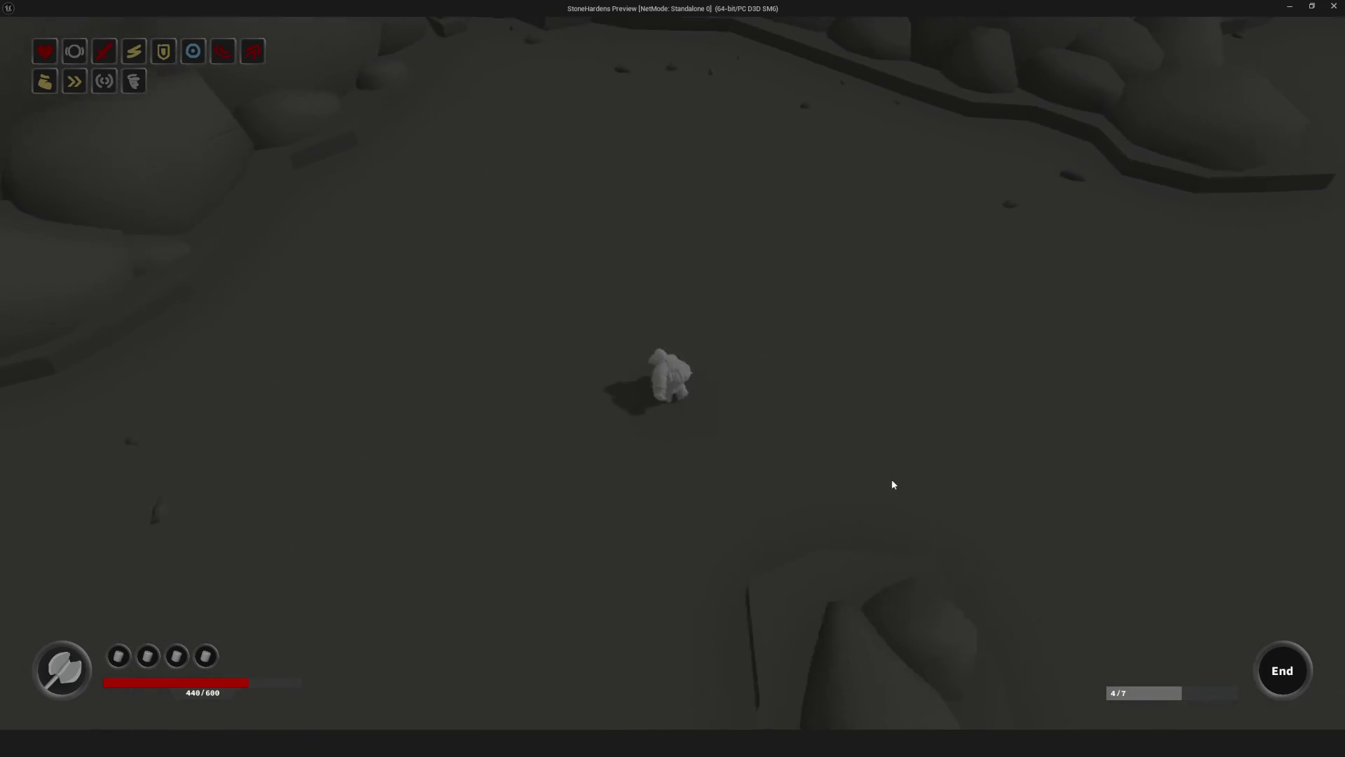
{"action": "key", "text": "w"}
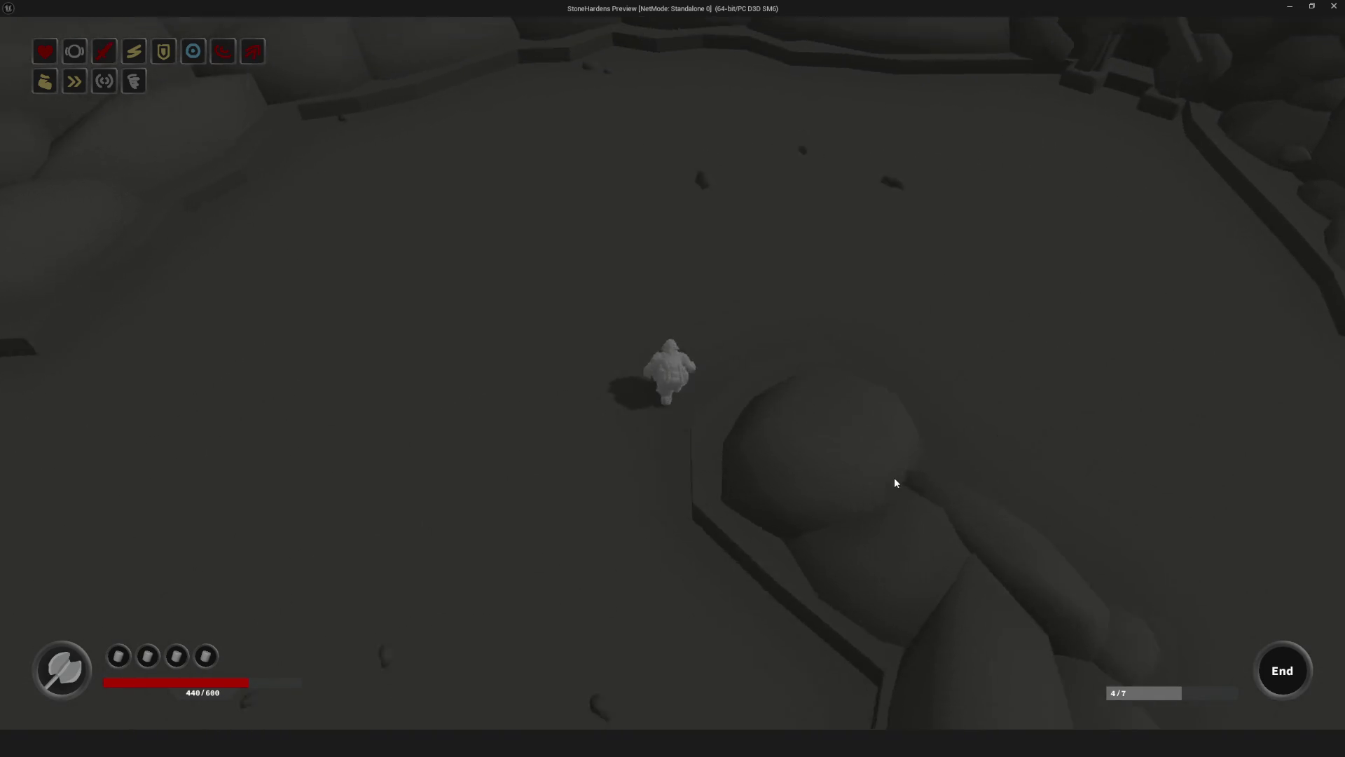
{"action": "key", "text": "w"}
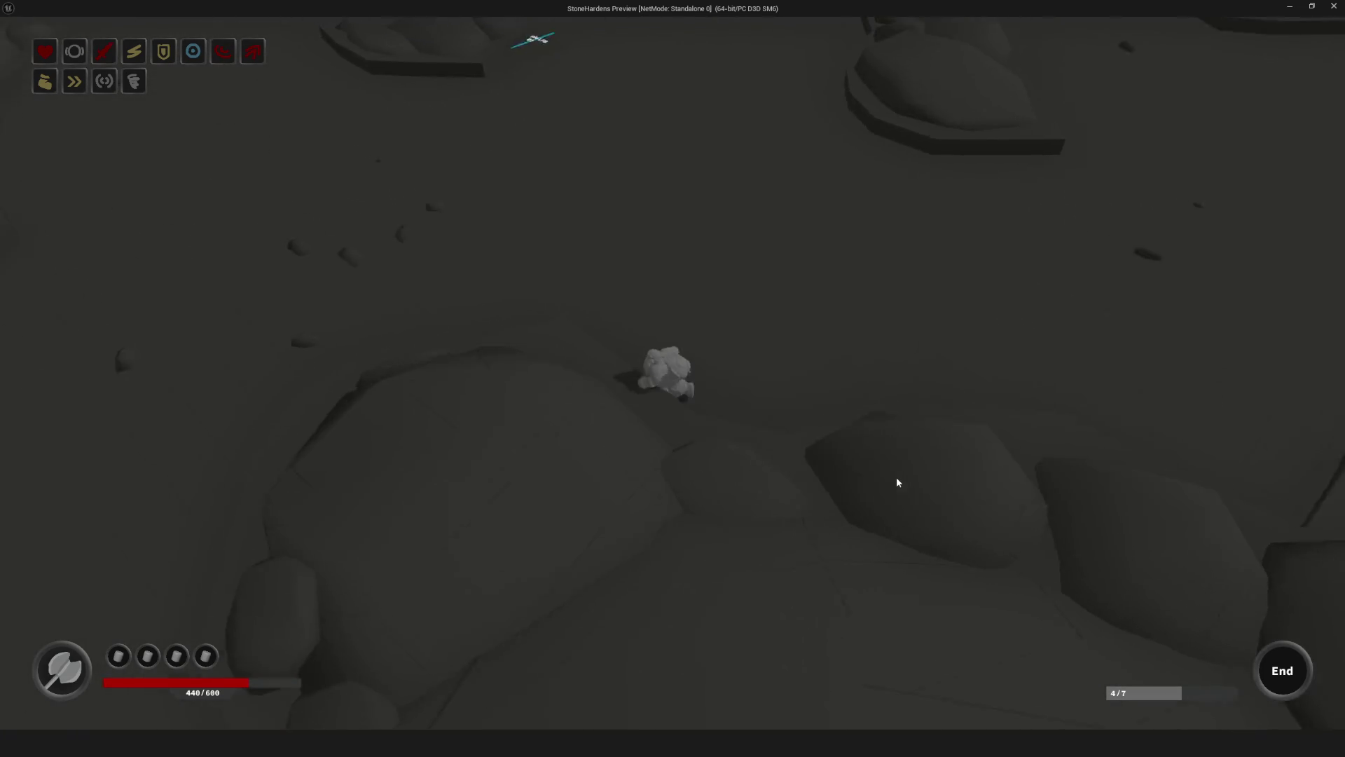